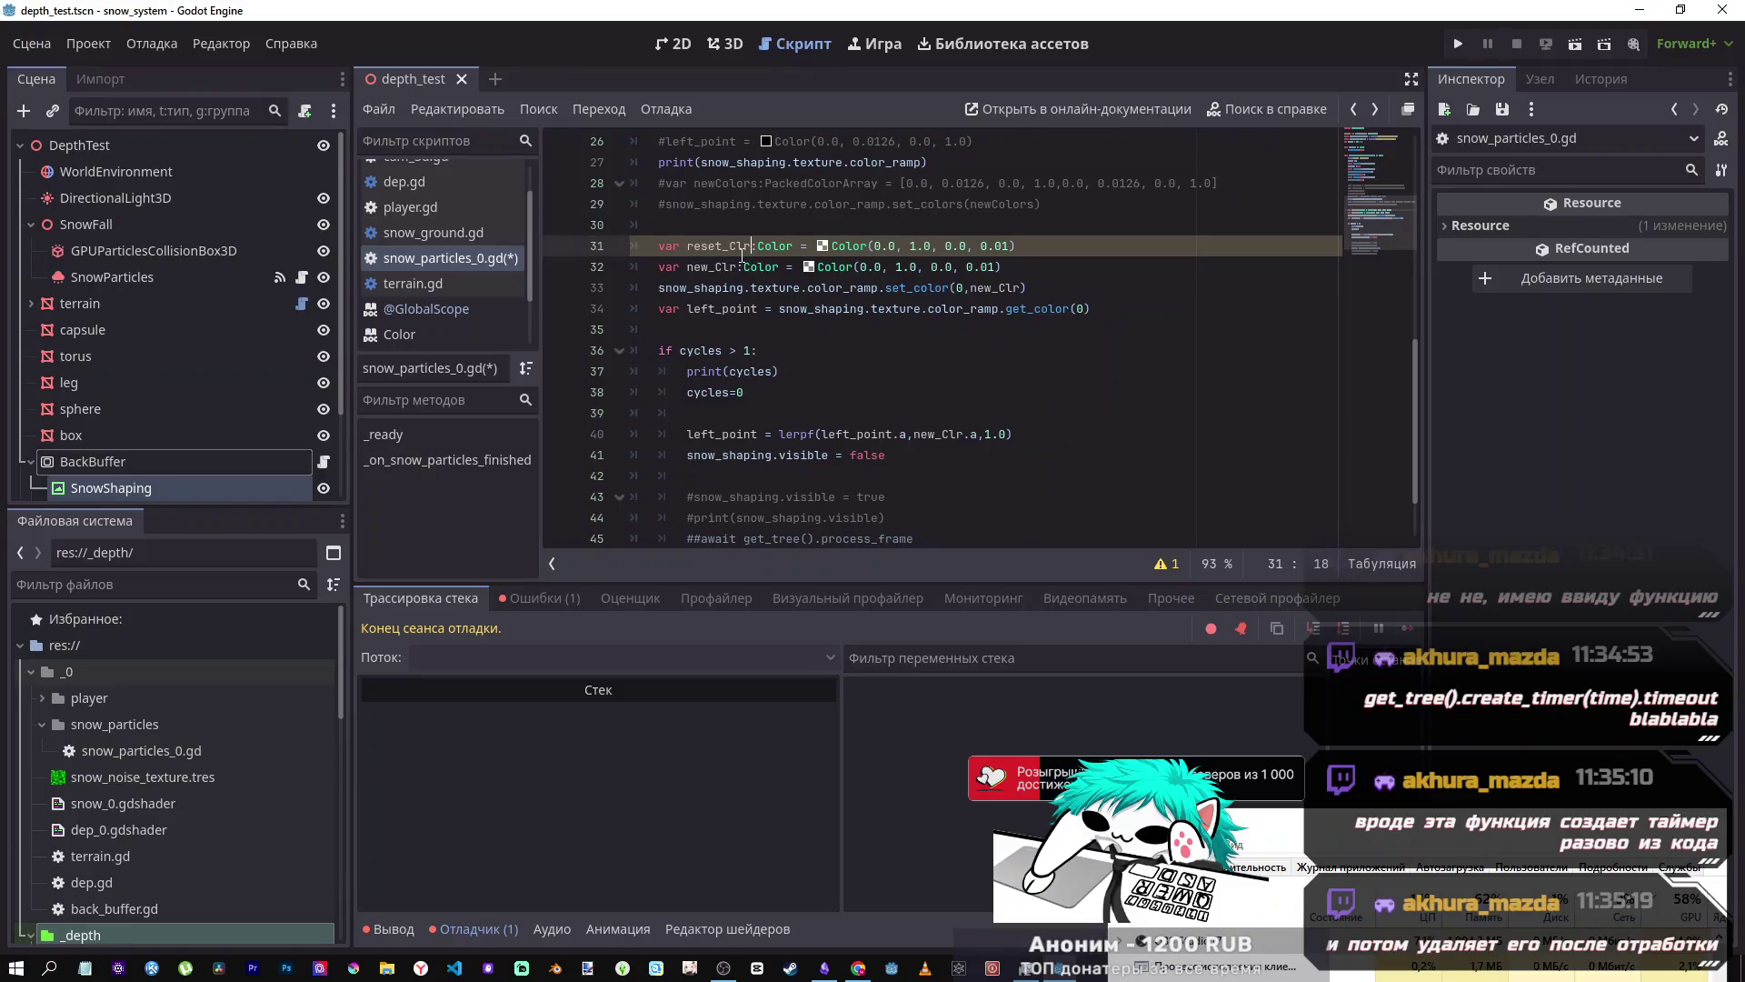
- Change reset_Clr's alpha from 0.01 to 0.0 on line 31
{"action": "left_click", "coordinate": [1002, 246]}
{"action": "key", "text": "Delete"}
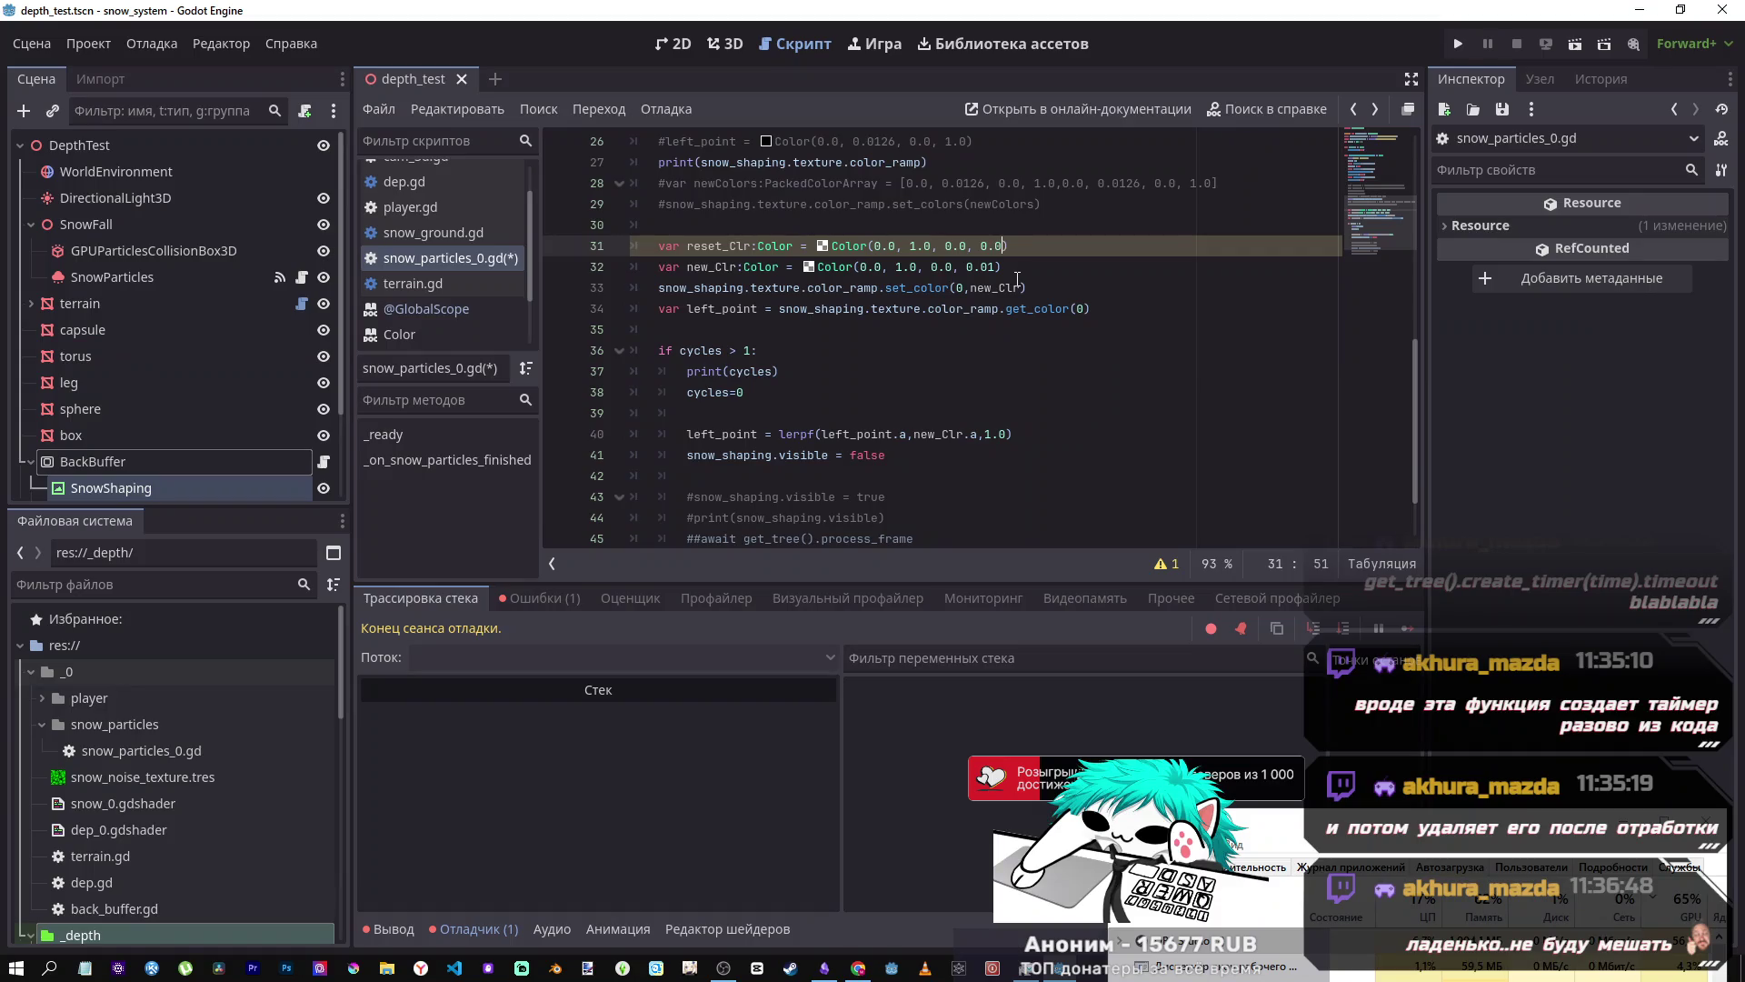
{"action": "left_click", "coordinate": [990, 271]}
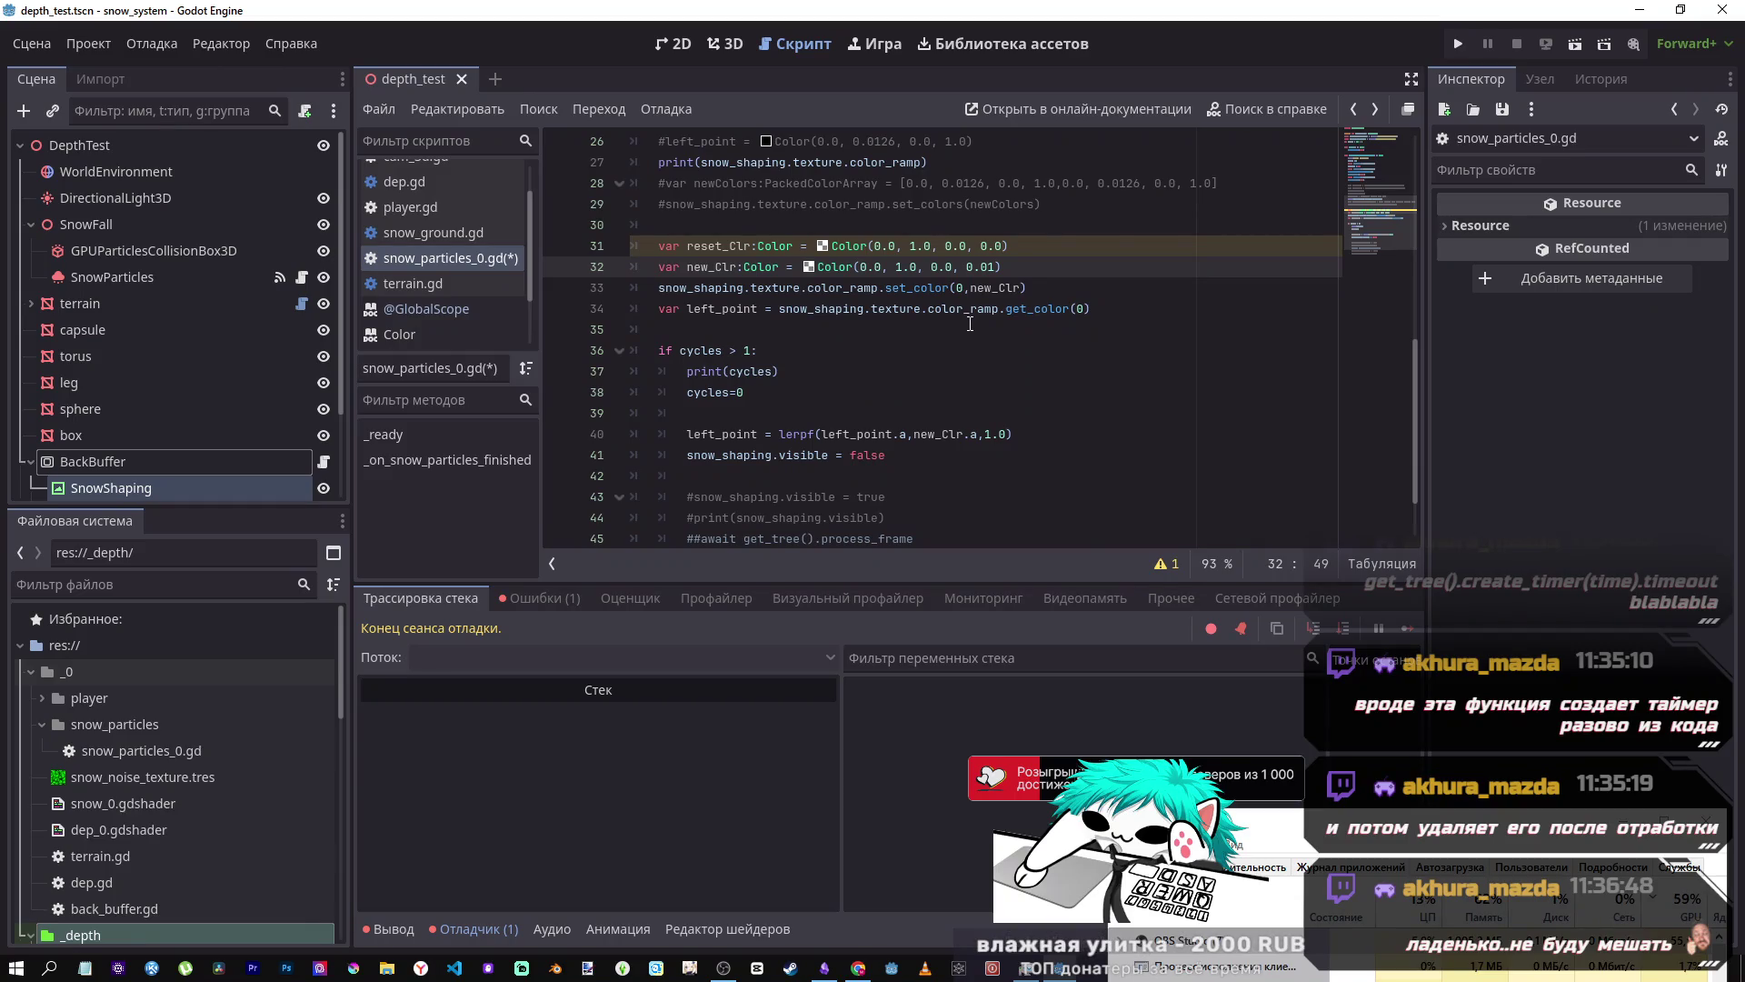
{"action": "left_click", "coordinate": [1025, 289]}
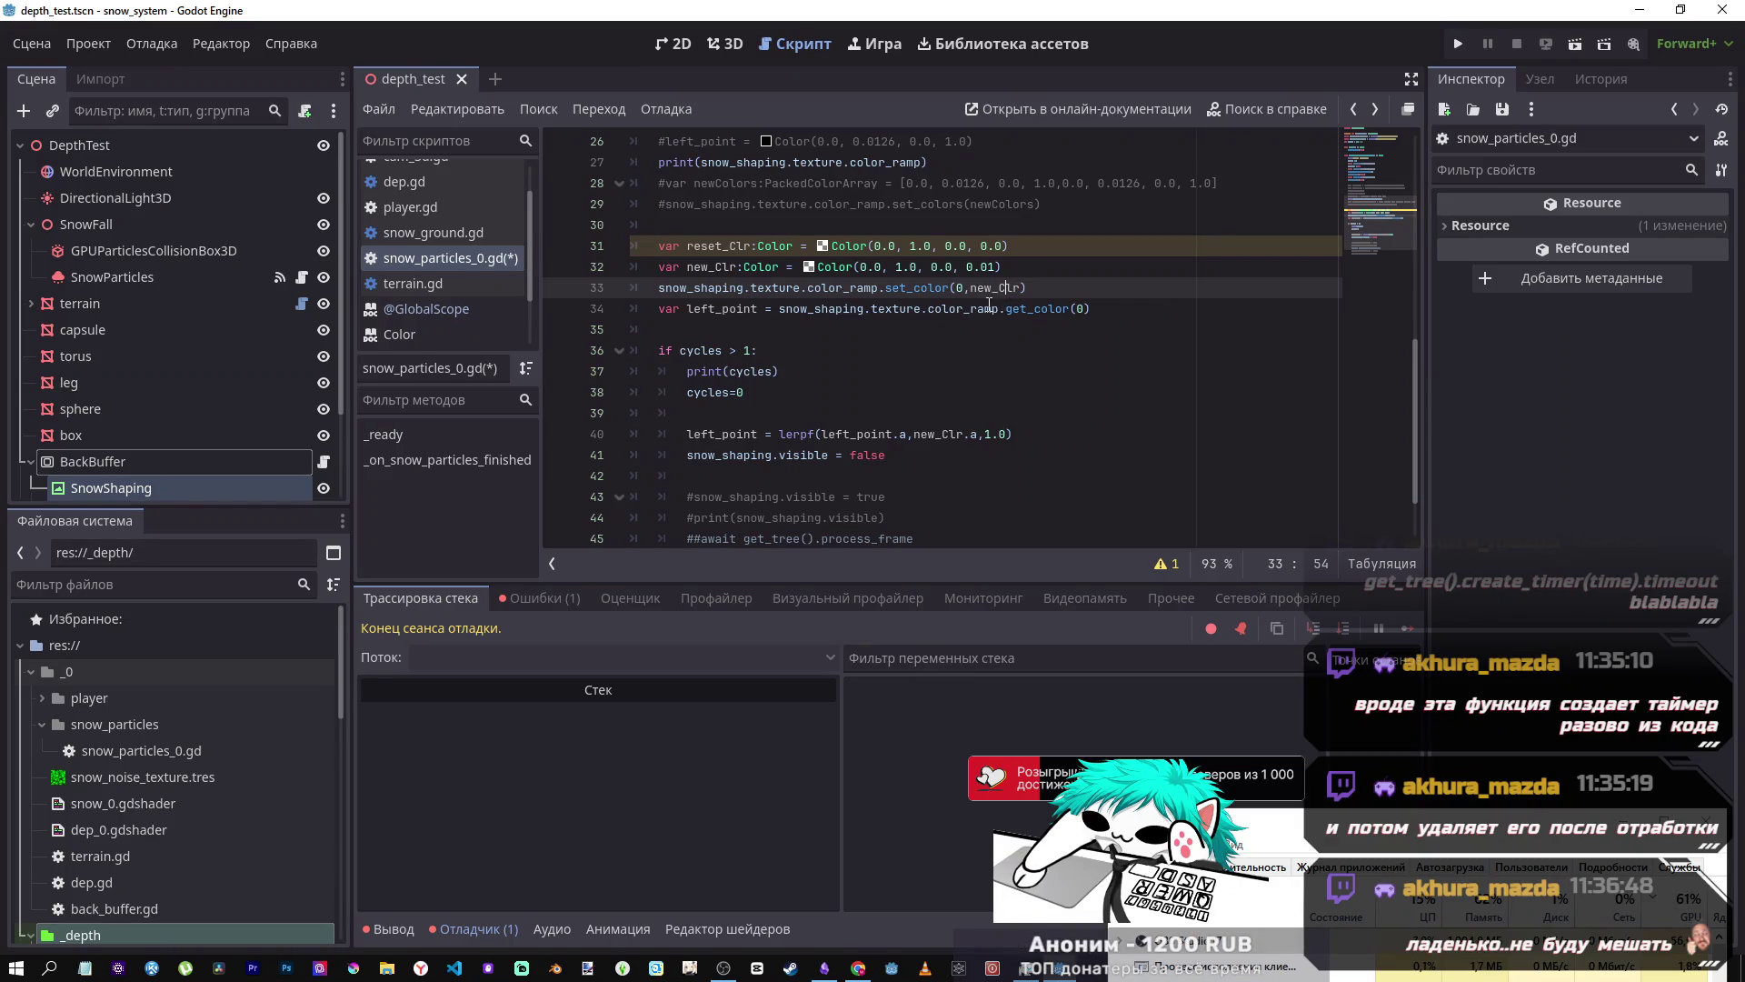
- Replace new_Clr with reset_Clr in the set_color(0, …) call on line 33
{"action": "double_click", "coordinate": [739, 242]}
{"action": "left_click", "coordinate": [1080, 309]}
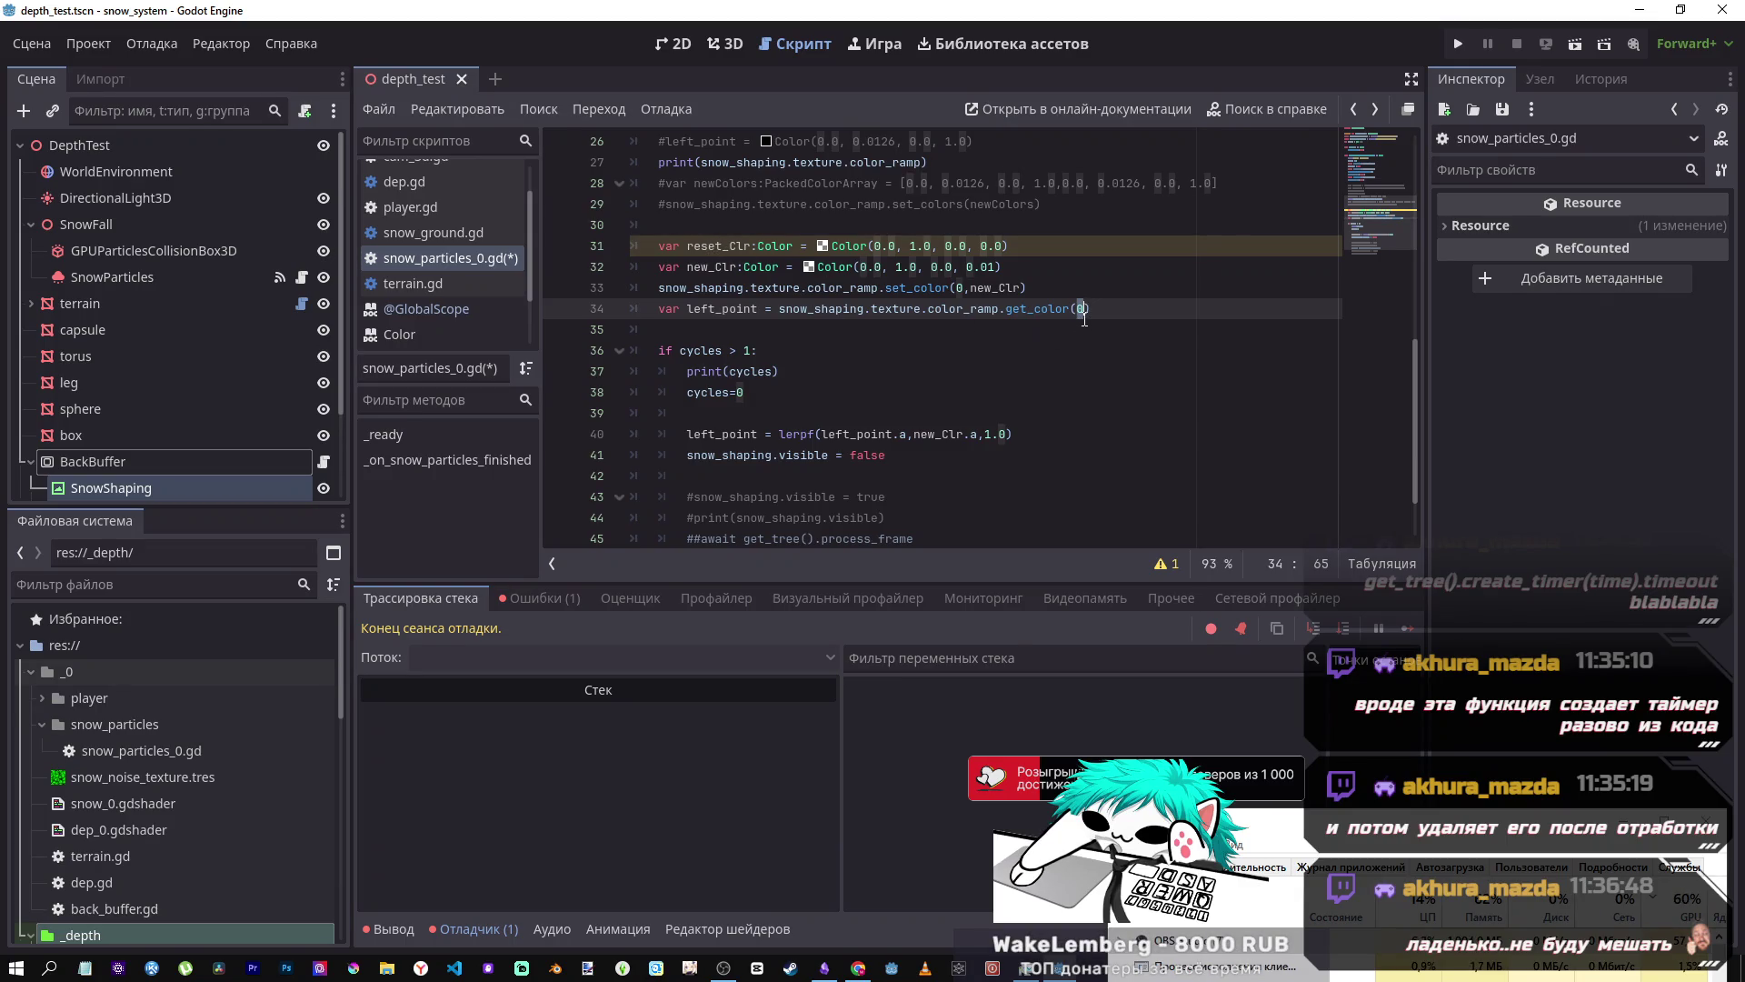
{"action": "double_click", "coordinate": [1000, 287]}
{"action": "type", "text": "reset_Clr"}
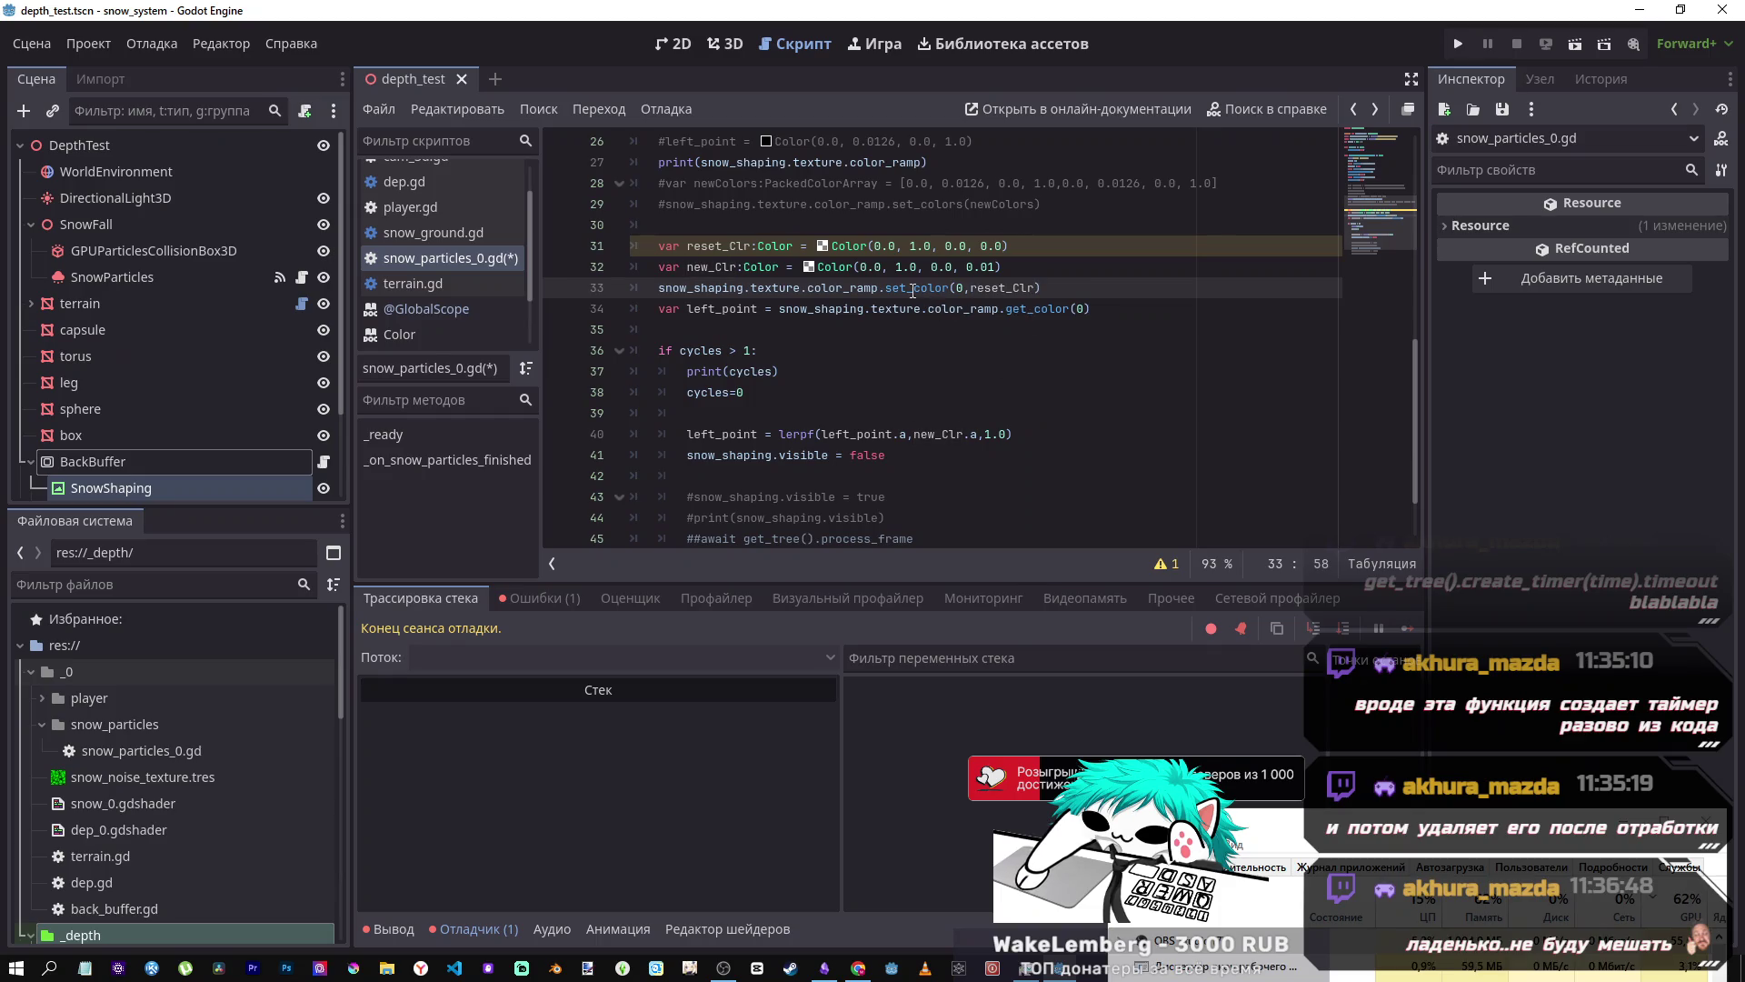
- Scroll through the script and highlight new_Clr to check where it is used
{"action": "left_click", "coordinate": [772, 246]}
{"action": "scroll", "coordinate": [768, 272], "scroll_direction": "up", "scroll_amount": 3}
{"action": "scroll", "coordinate": [767, 278], "scroll_direction": "down", "scroll_amount": 3}
{"action": "scroll", "coordinate": [767, 277], "scroll_direction": "up", "scroll_amount": 5}
{"action": "scroll", "coordinate": [782, 282], "scroll_direction": "down", "scroll_amount": 5}
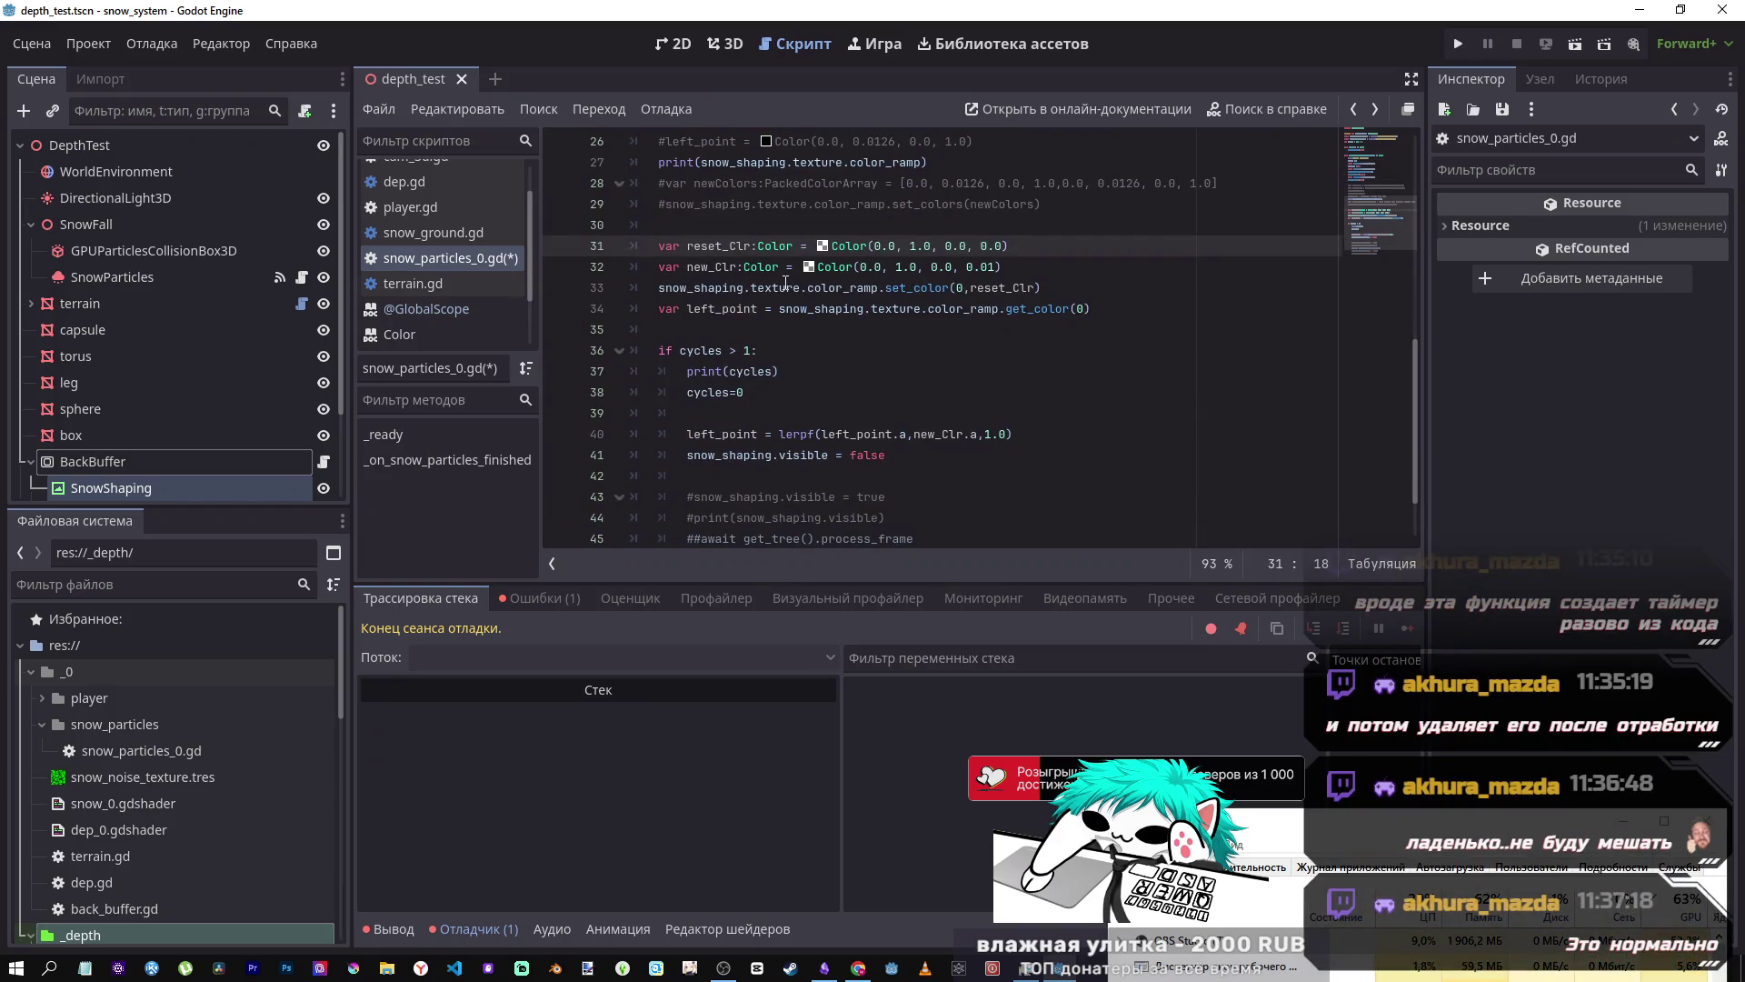
{"action": "double_click", "coordinate": [712, 266]}
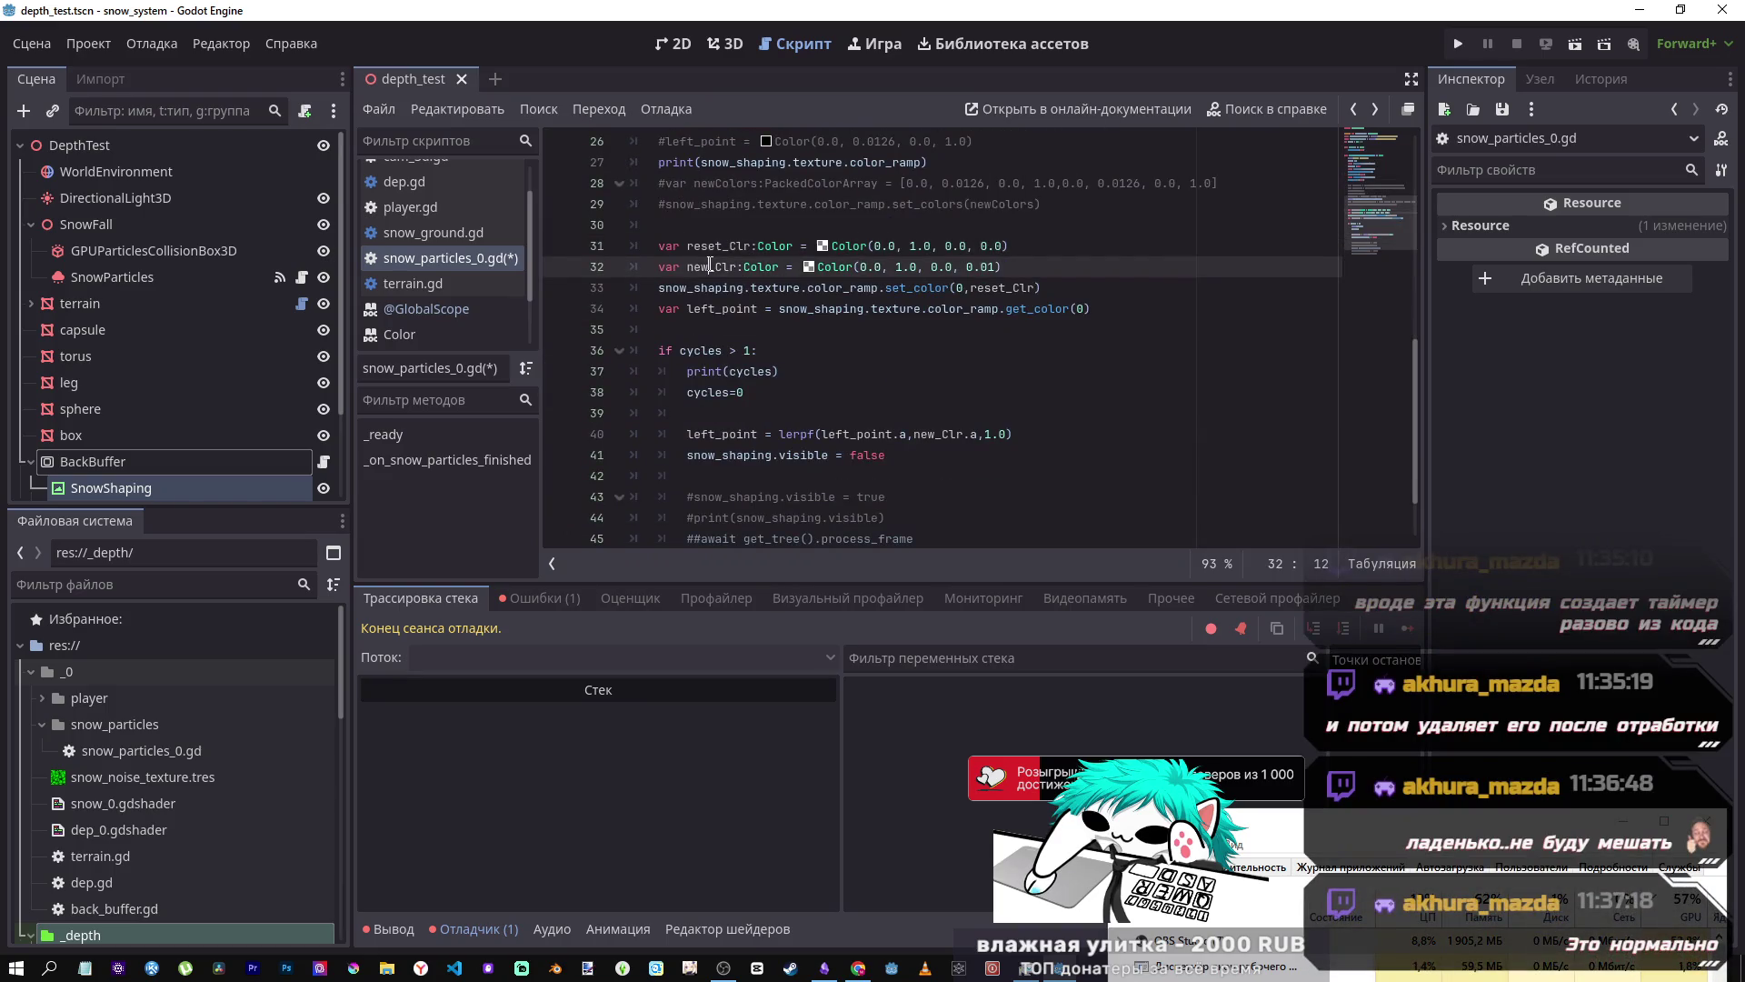
- Inspect lerpf's 1.0 weight, undo a stray blank line, and leave the caret before 1.0
{"action": "left_click", "coordinate": [1016, 445]}
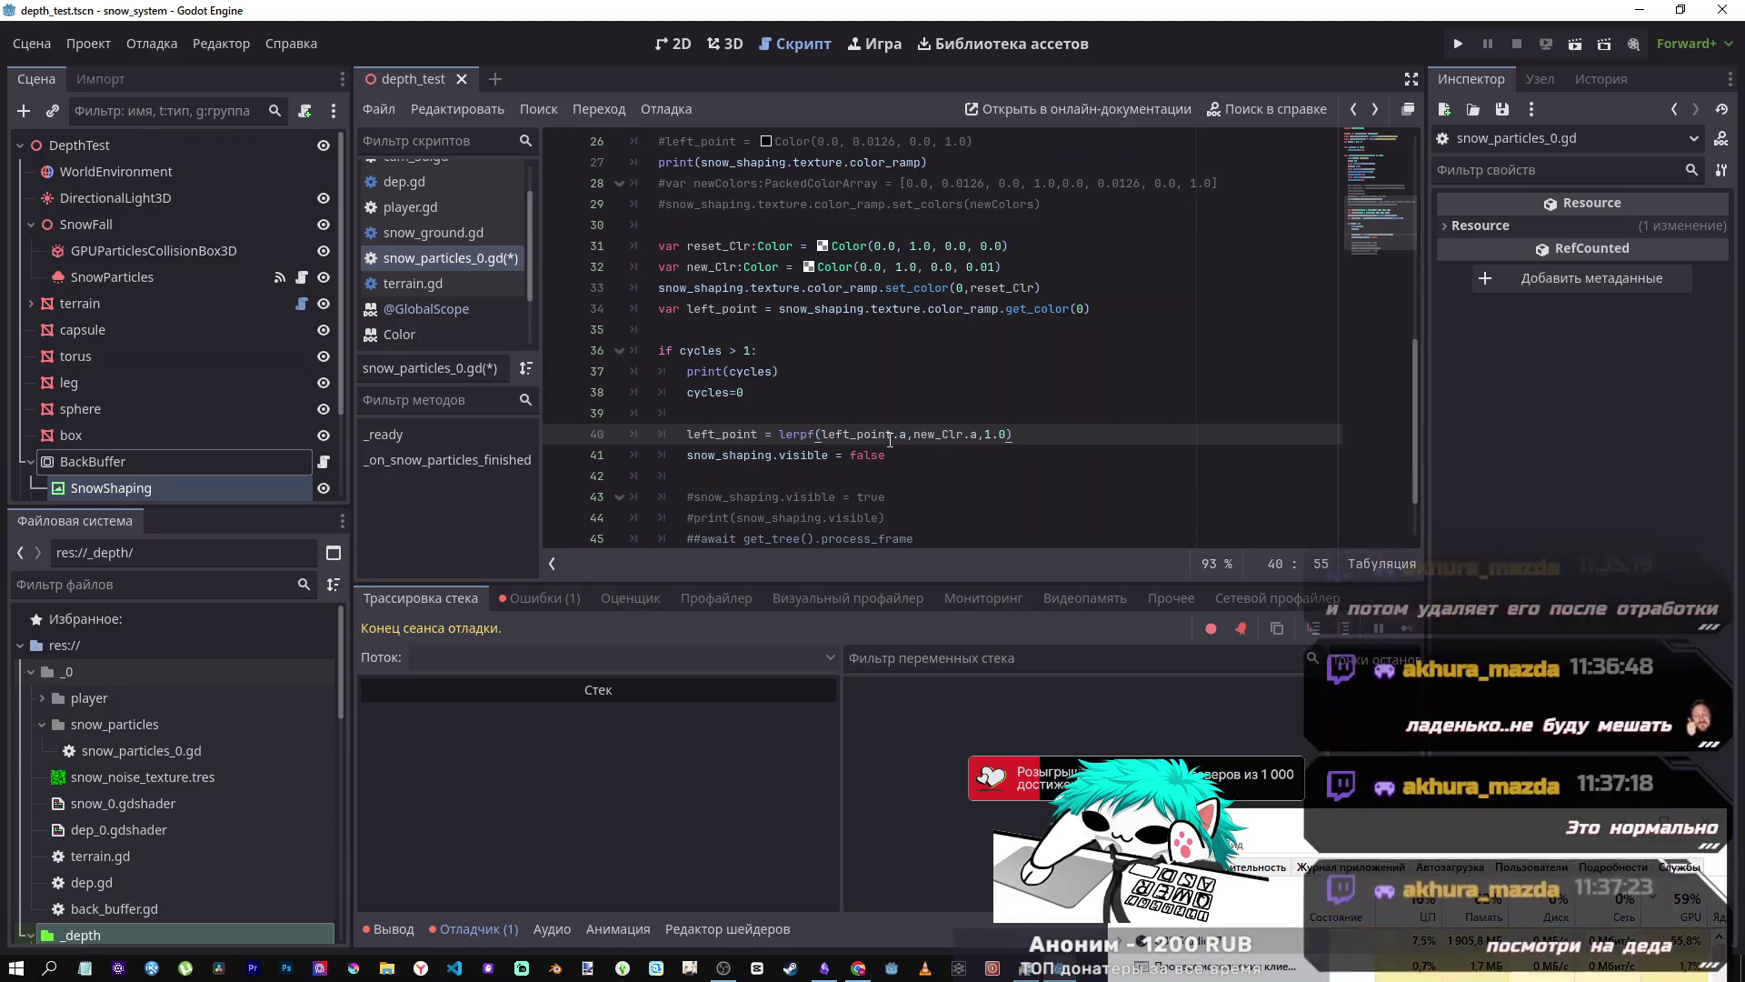
{"action": "key", "text": "Left"}
{"action": "key", "text": "shift+Left"}
{"action": "key", "text": "shift+Left"}
{"action": "key", "text": "shift+Left"}
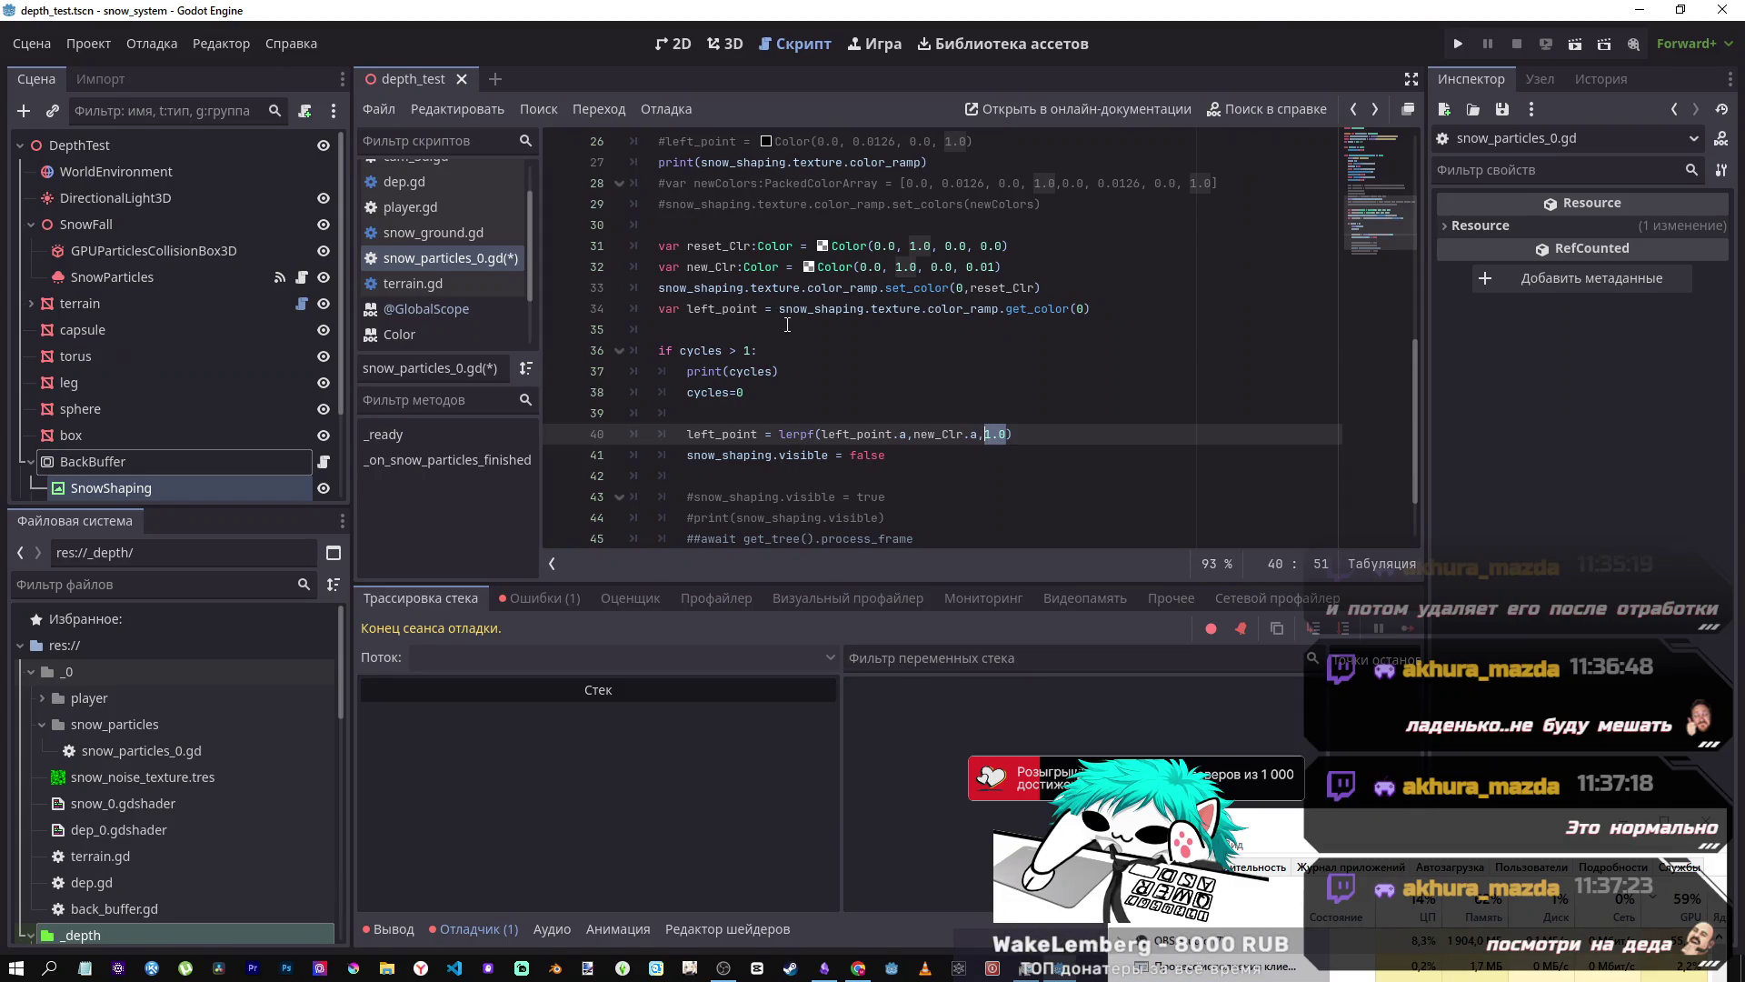
{"action": "left_click", "coordinate": [887, 416]}
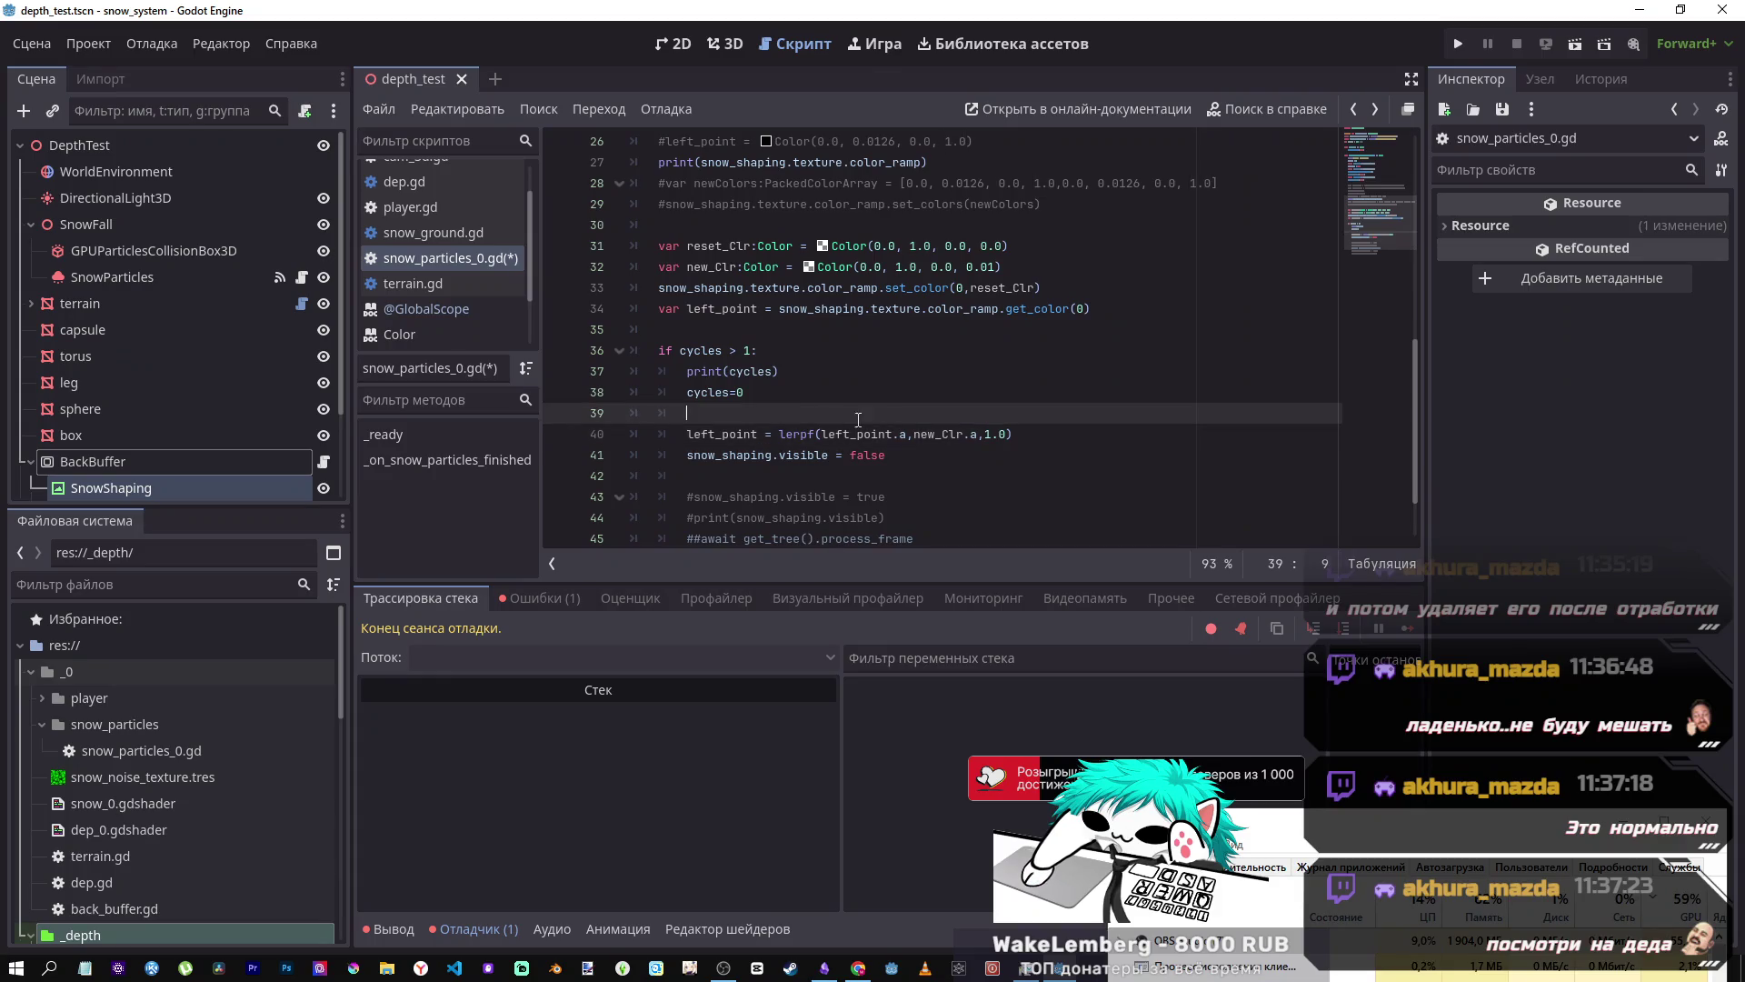
{"action": "key", "text": "Return"}
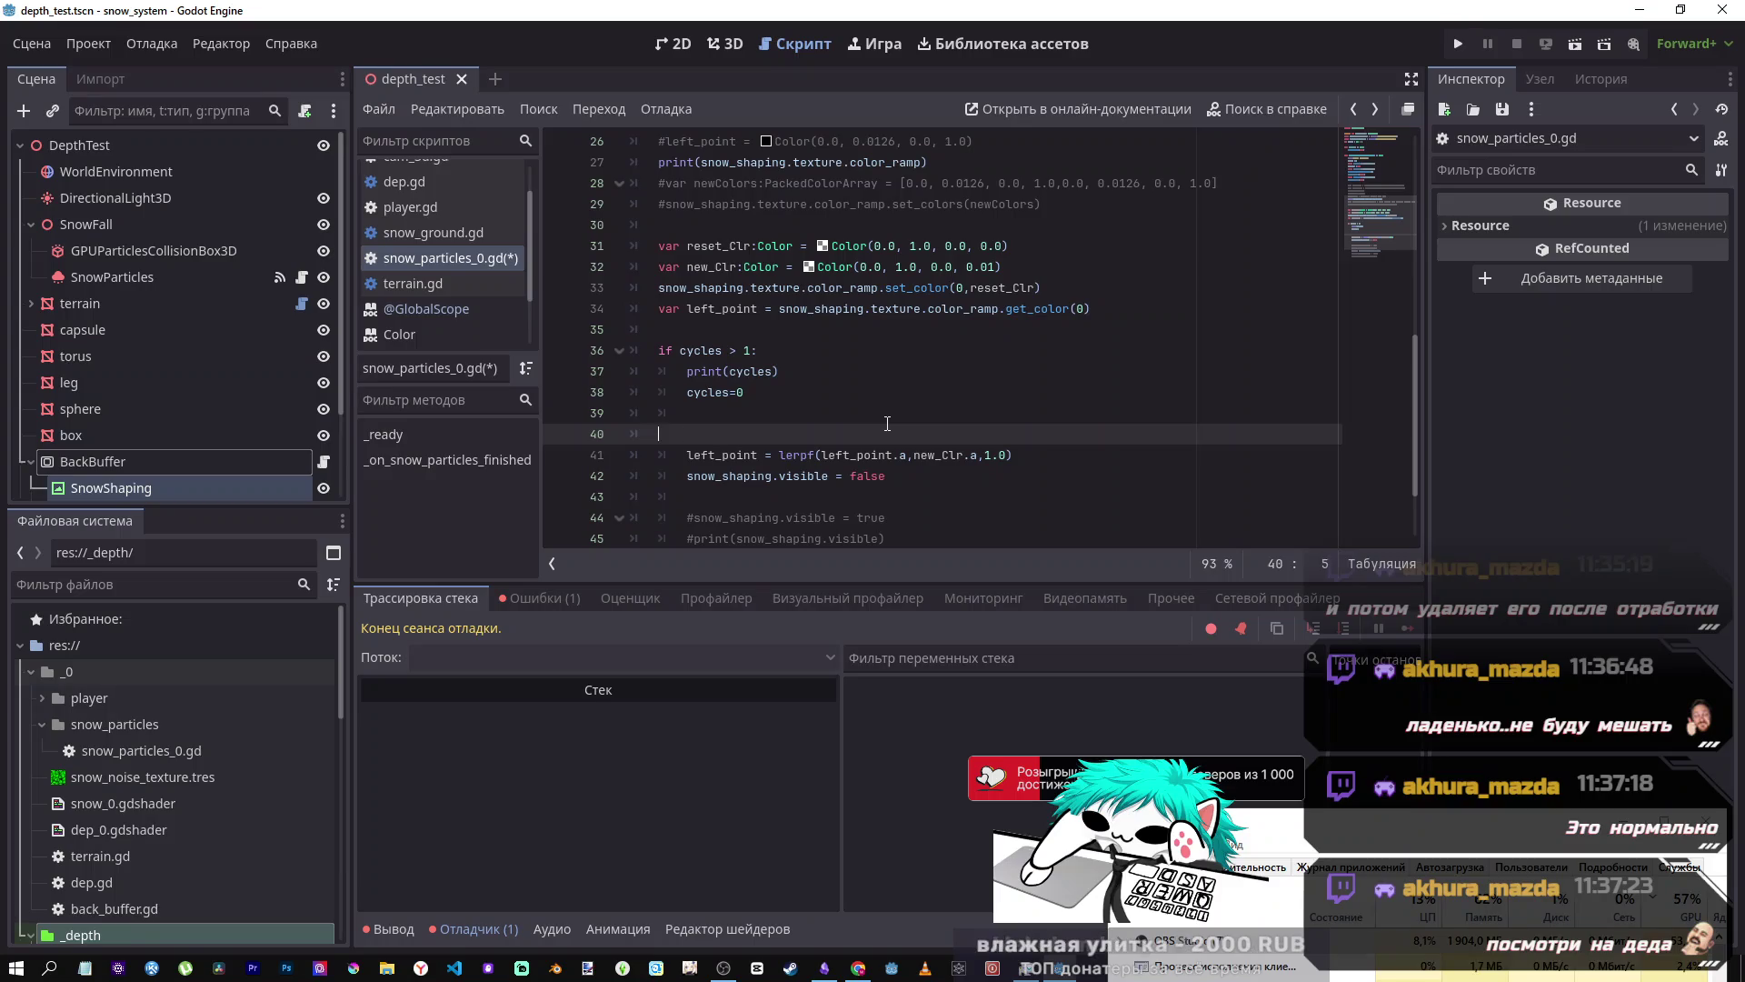
{"action": "key", "text": "ctrl+z"}
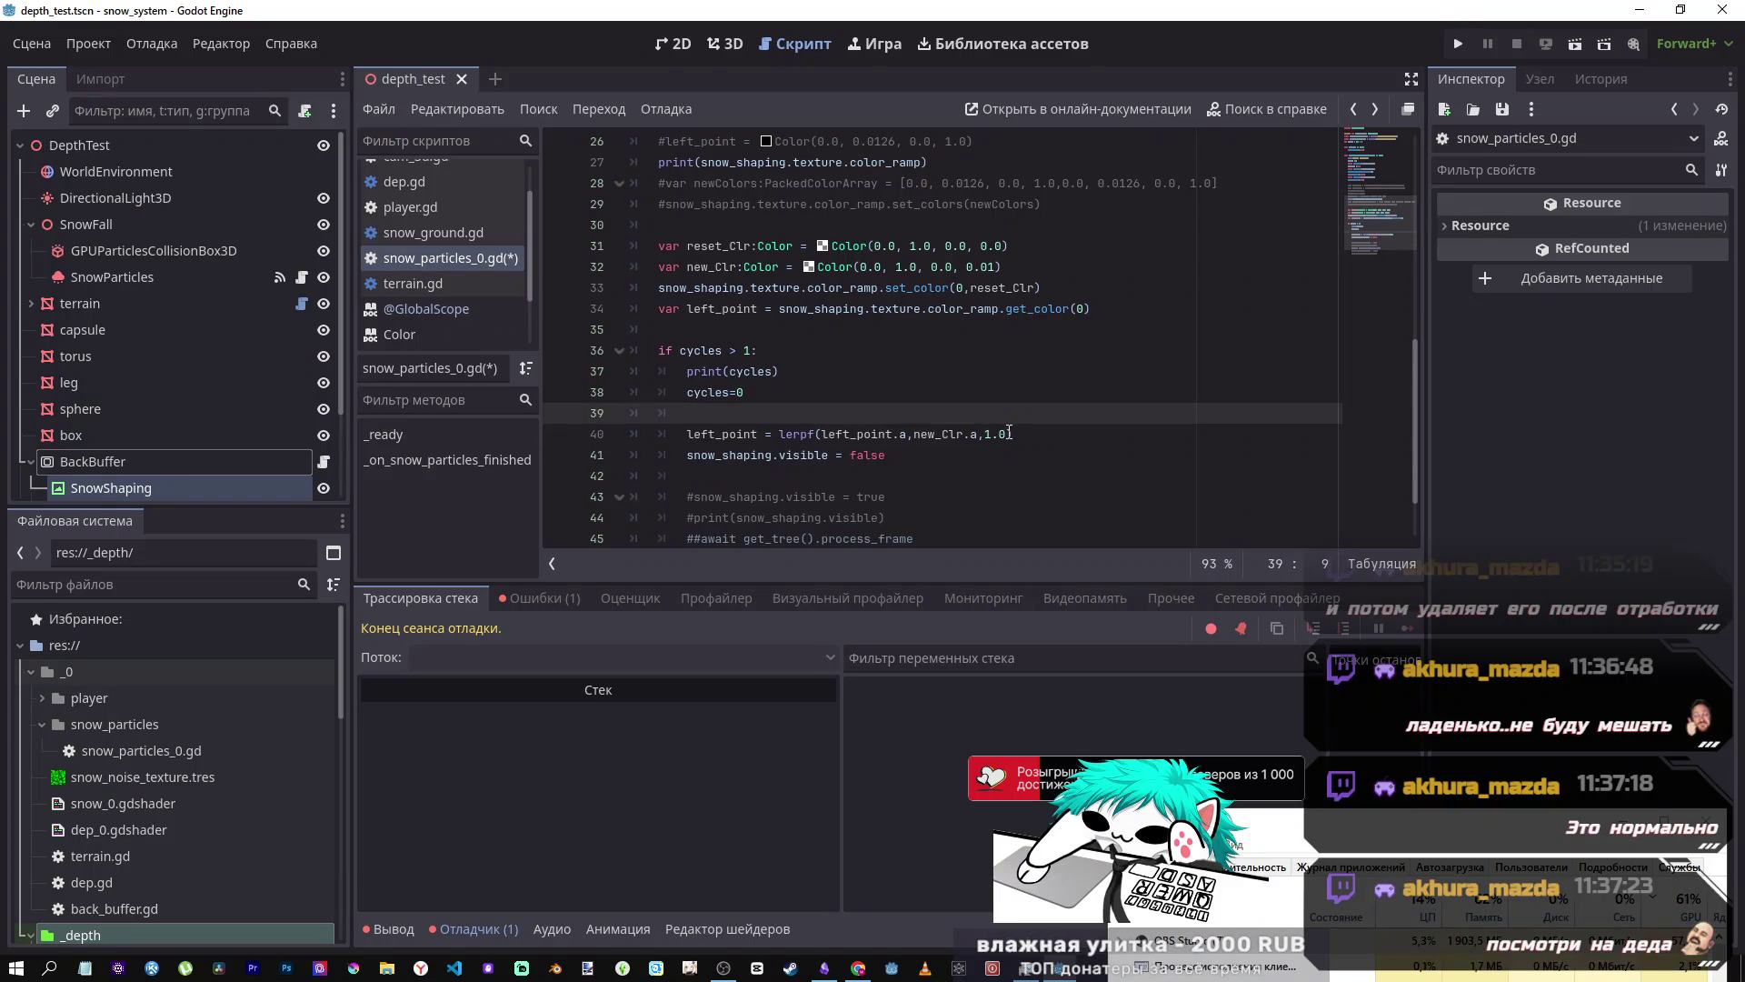
{"action": "left_click", "coordinate": [987, 434]}
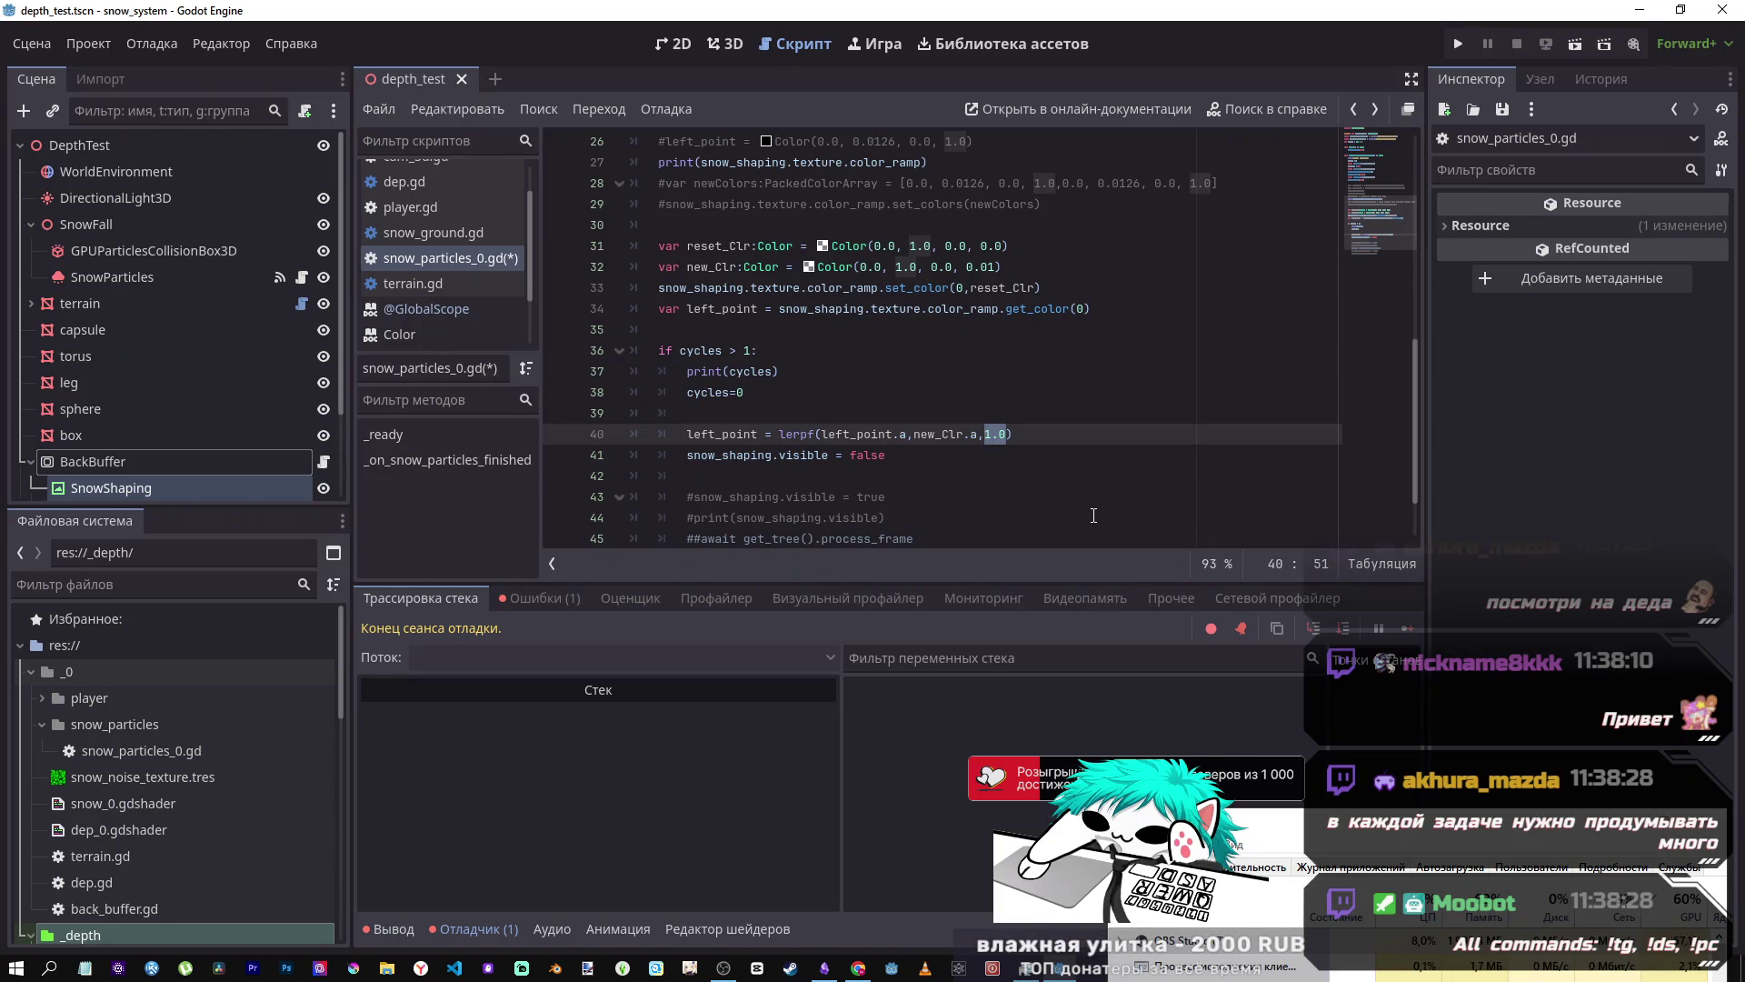
{"action": "left_click", "coordinate": [1008, 446]}
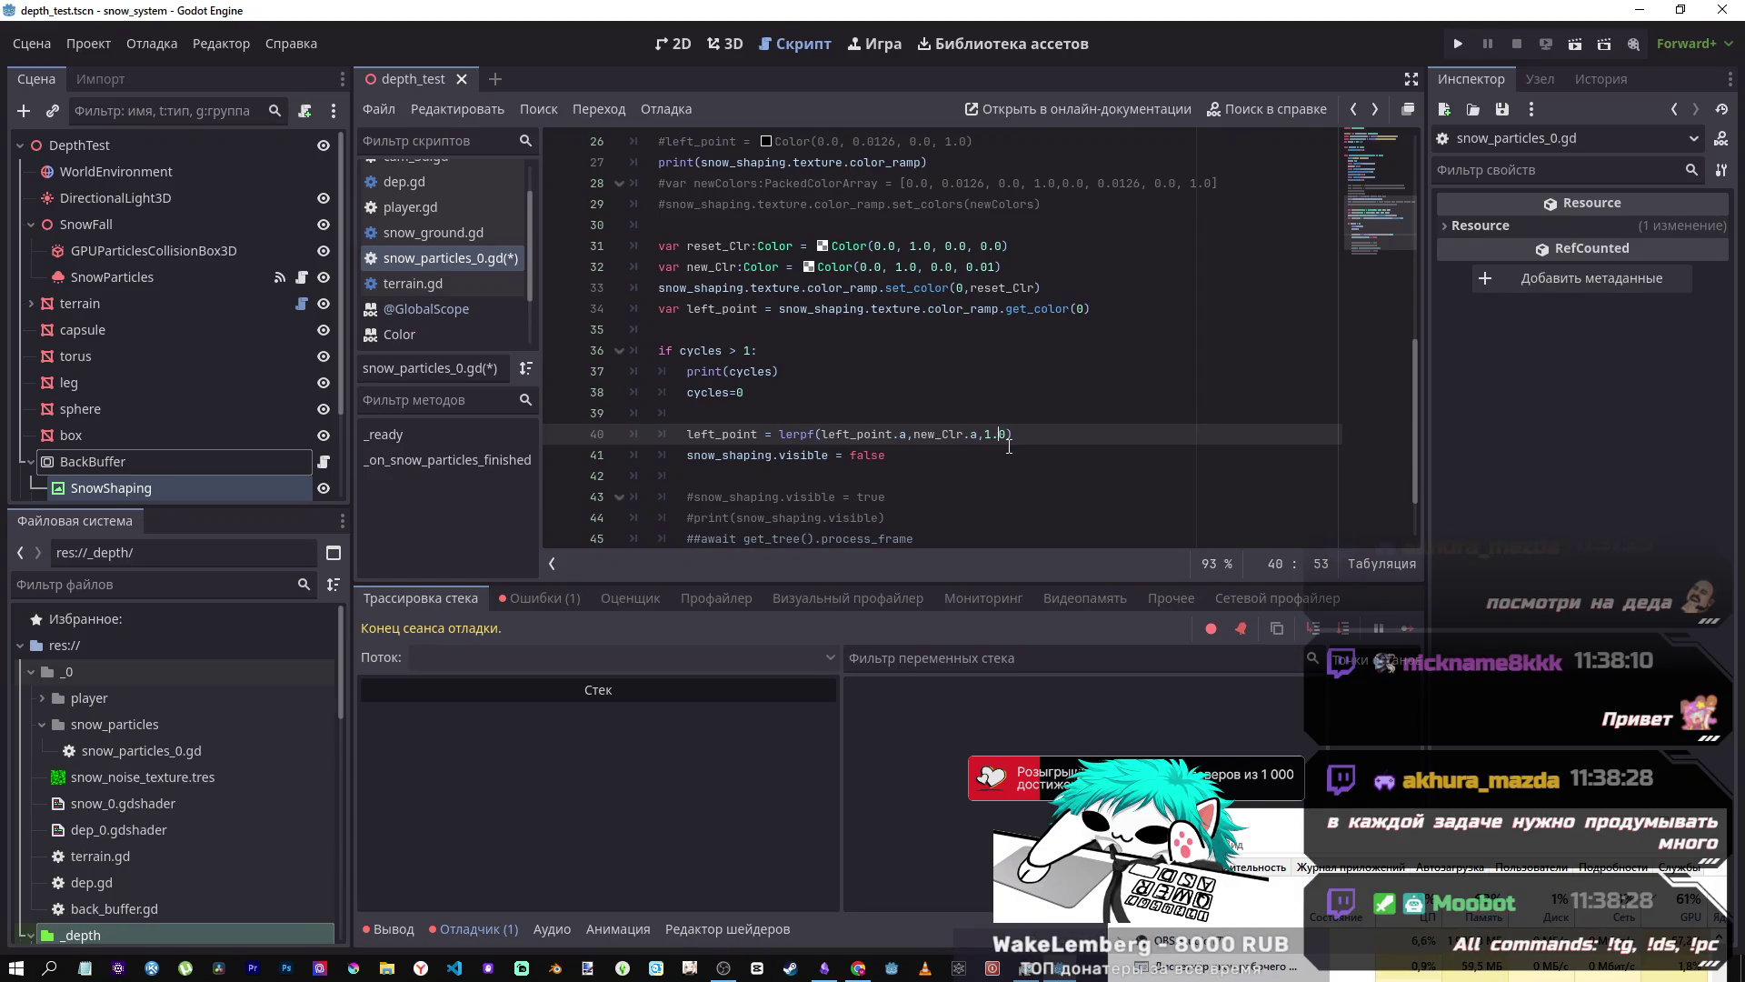
- Select the BackBuffer node, then the SnowParticles node, to inspect their properties
{"action": "left_click", "coordinate": [163, 463]}
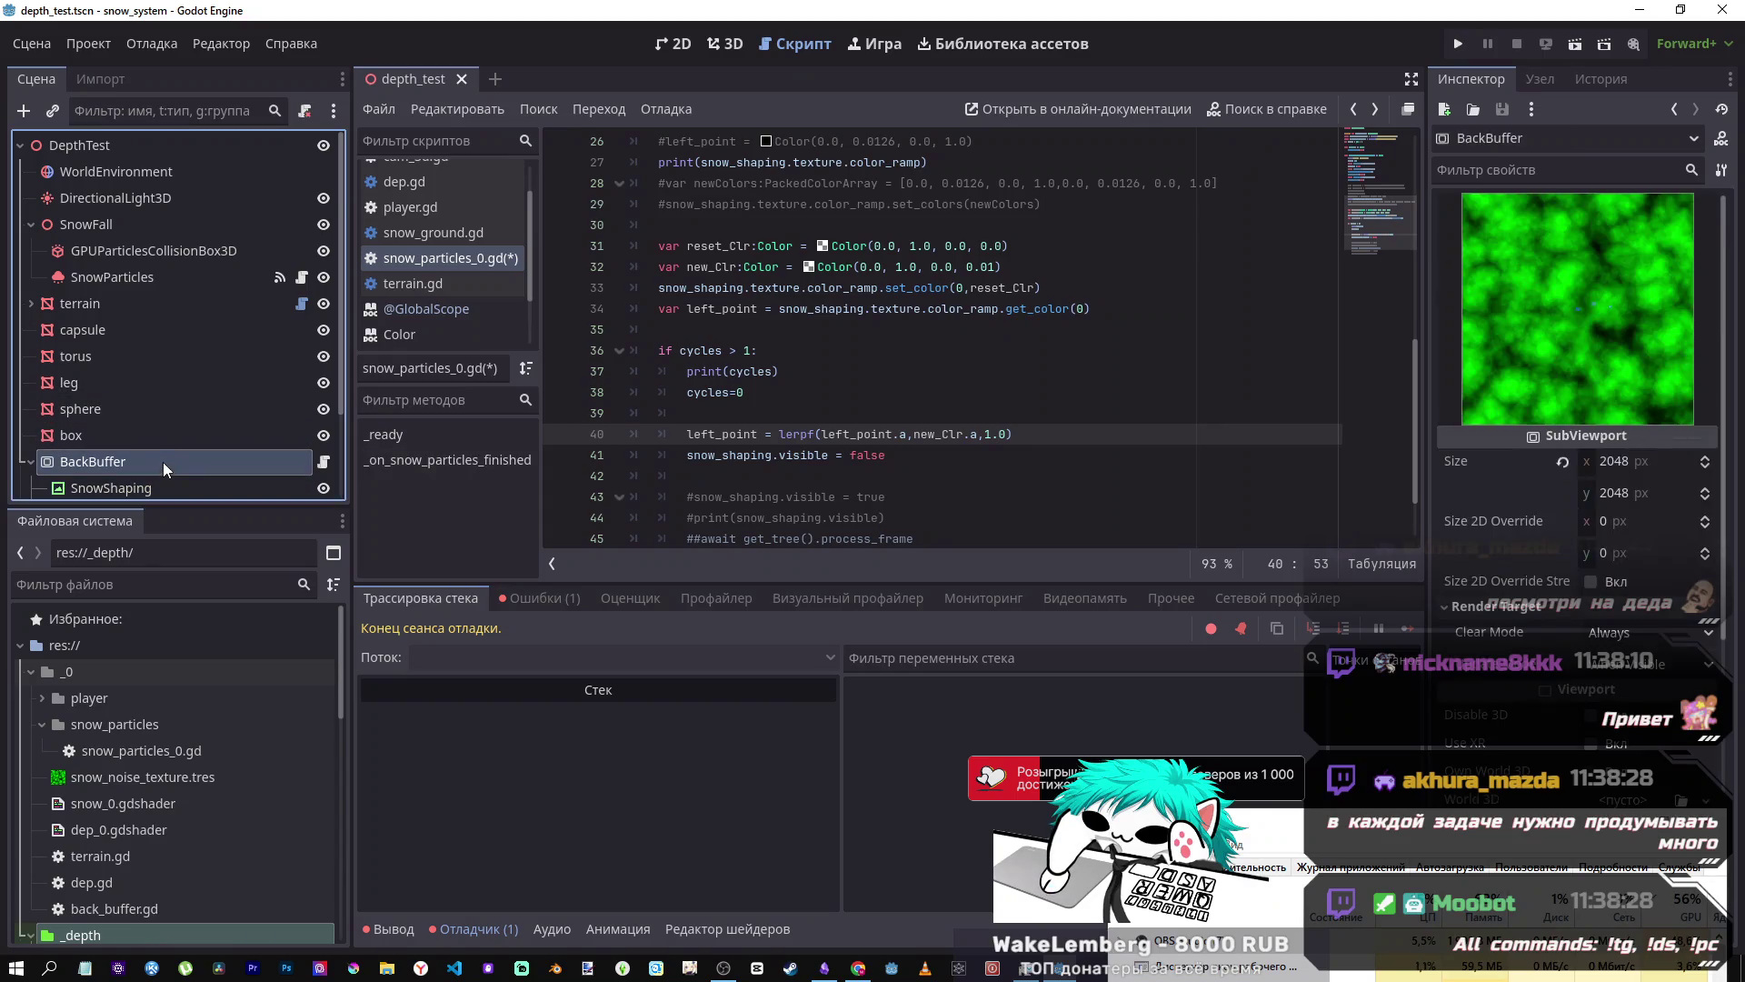
{"action": "left_click", "coordinate": [663, 329]}
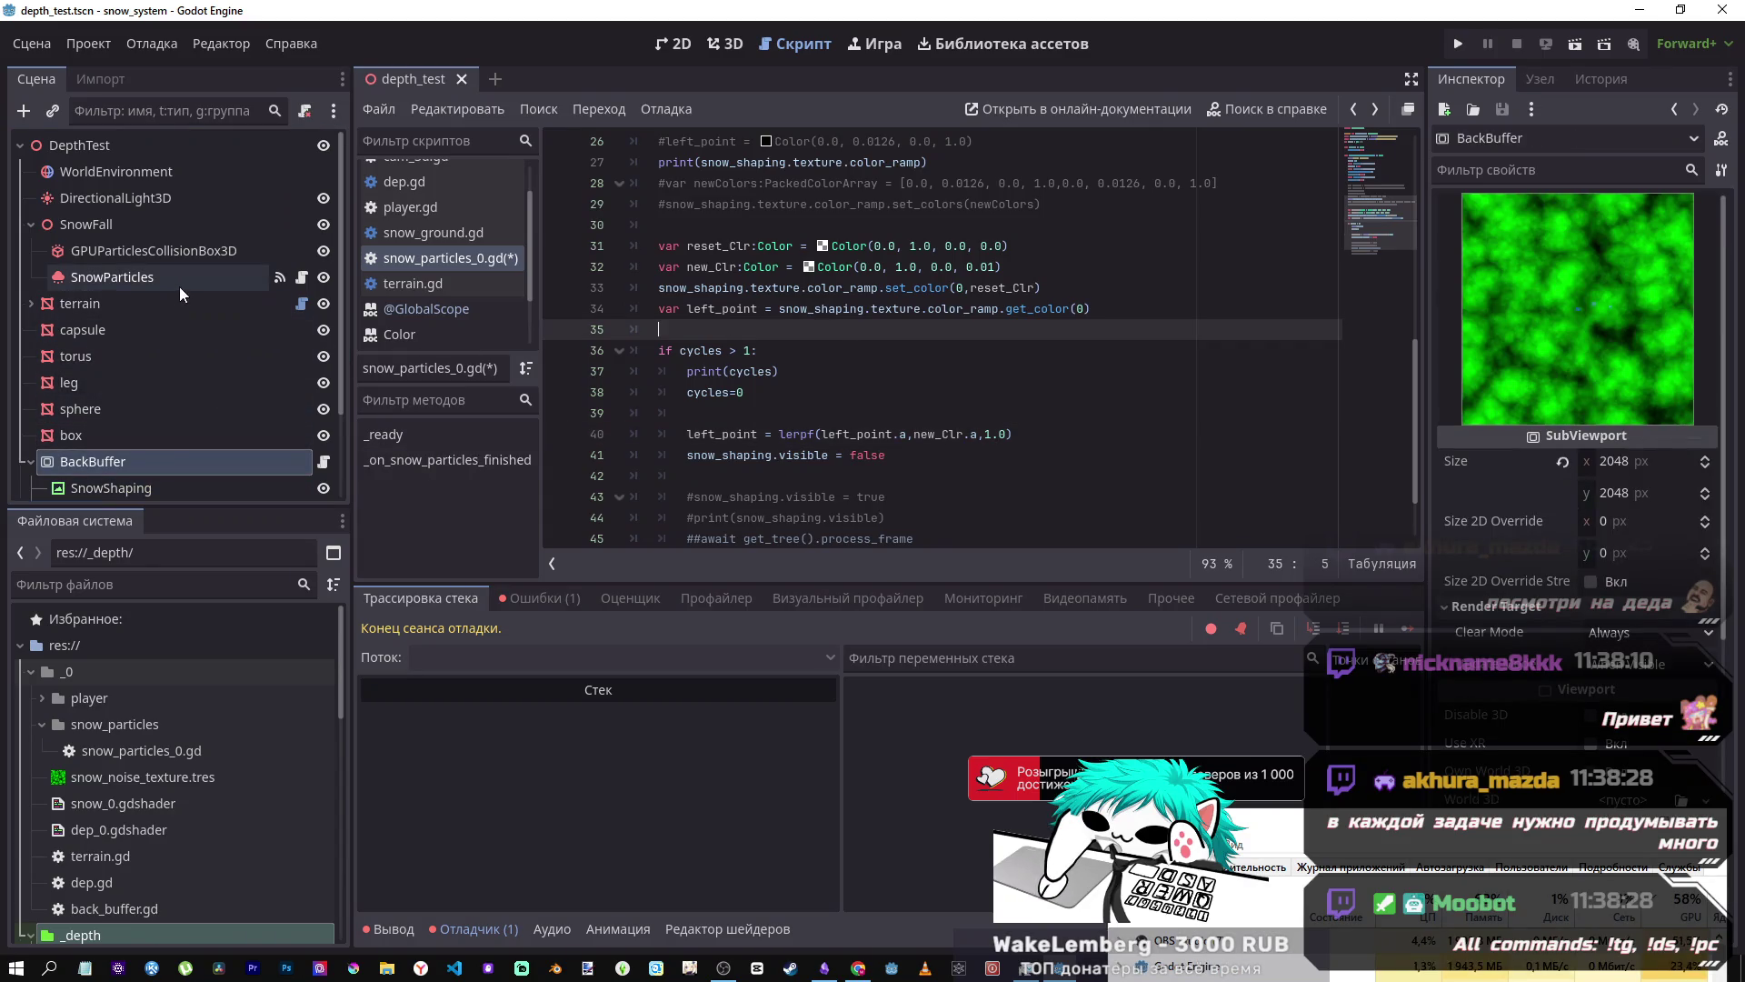
{"action": "left_click", "coordinate": [155, 286]}
{"action": "left_click", "coordinate": [812, 371]}
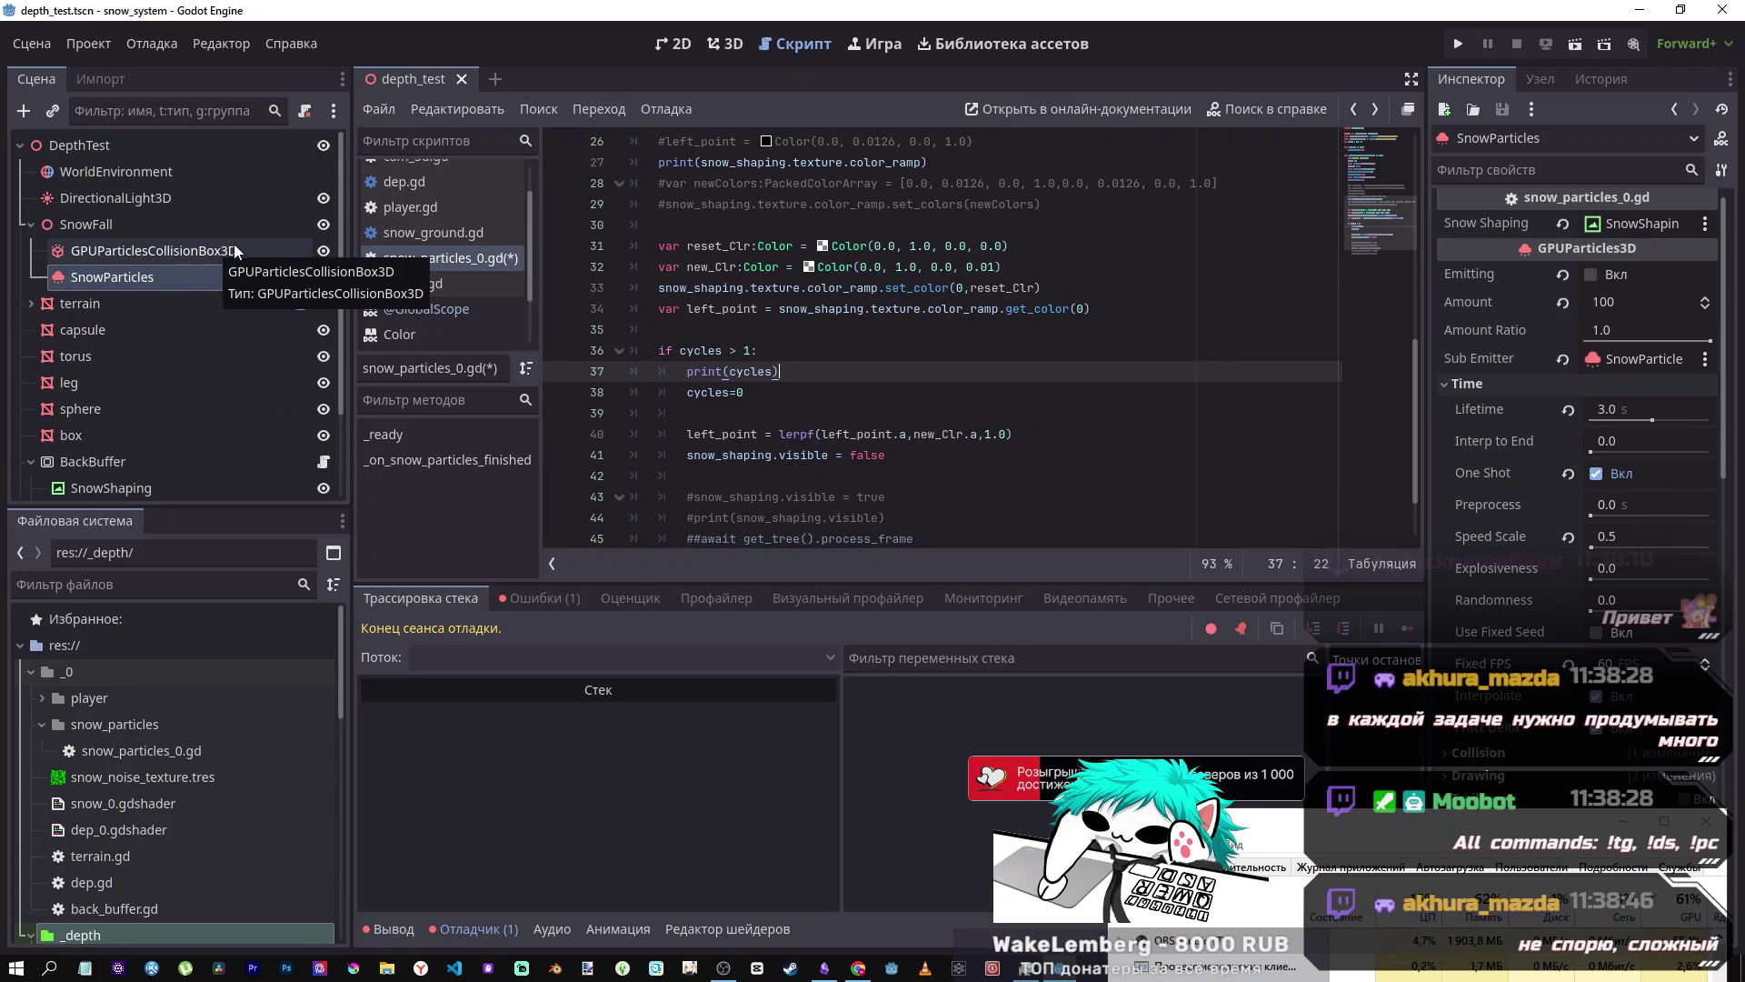
- Review the if cycles > 1 block and print(cycles) line, then save snow_particles_0.gd
{"action": "left_click", "coordinate": [772, 359]}
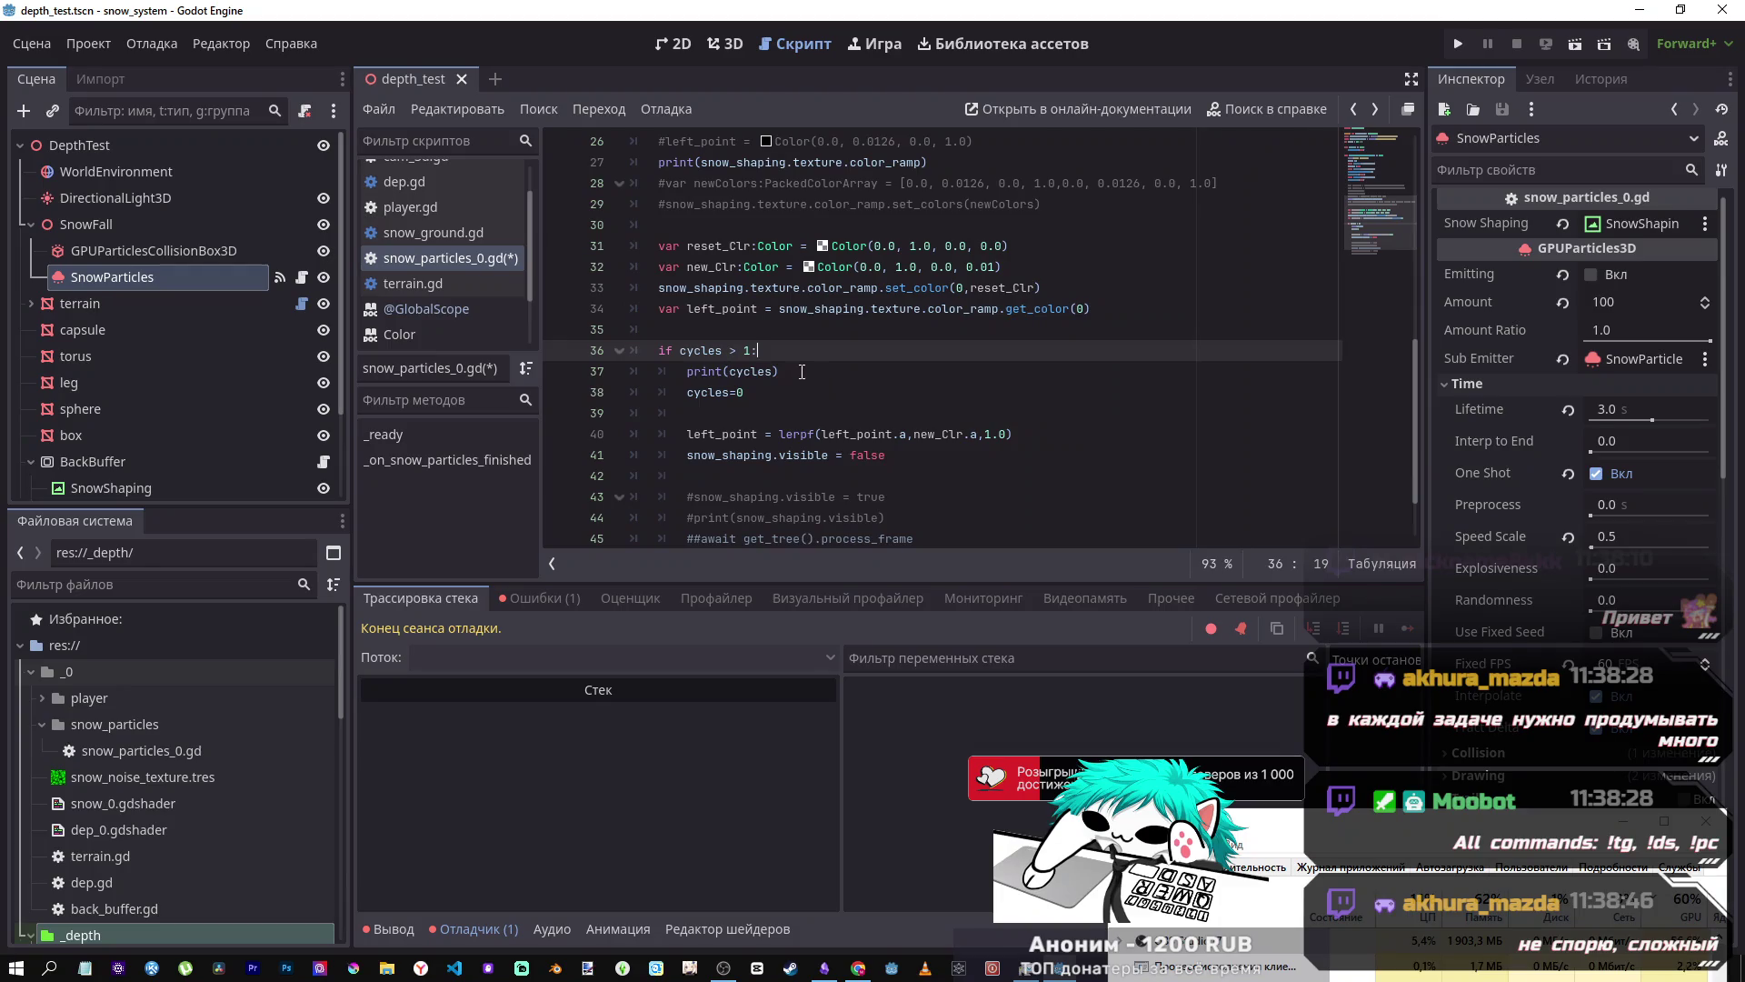
{"action": "left_click_drag", "start_coordinate": [827, 397], "coordinate": [726, 343]}
{"action": "left_click", "coordinate": [727, 344]}
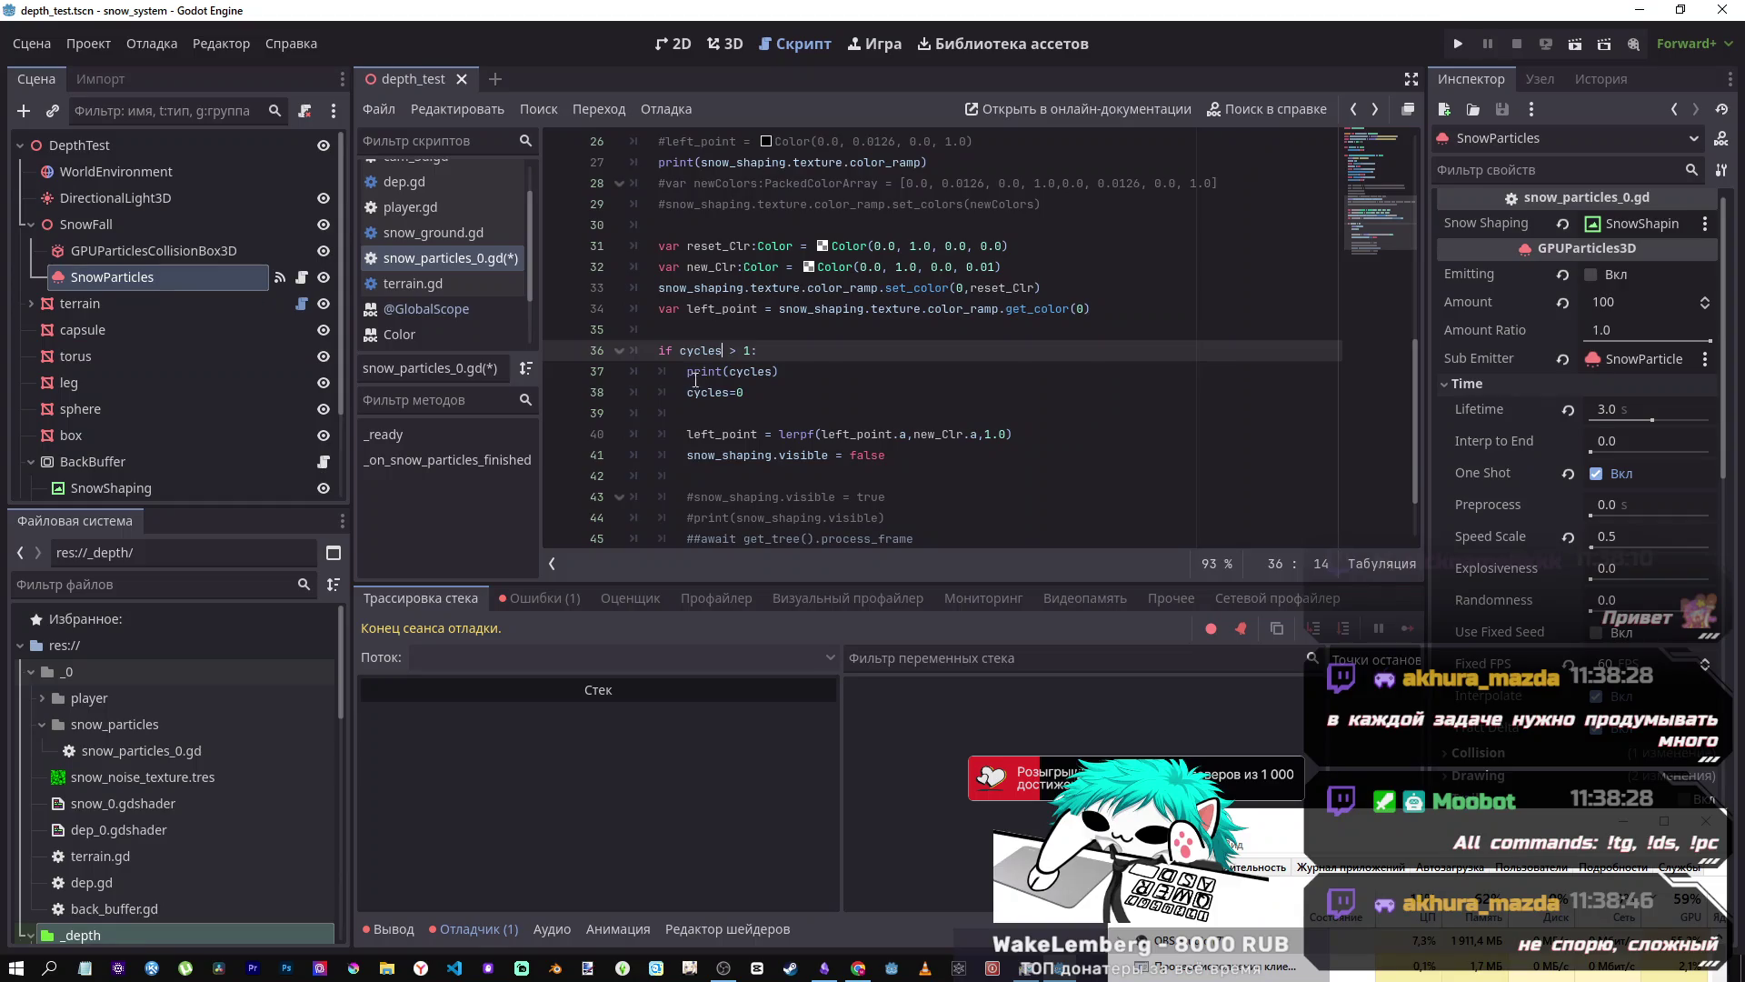
{"action": "left_click", "coordinate": [883, 382]}
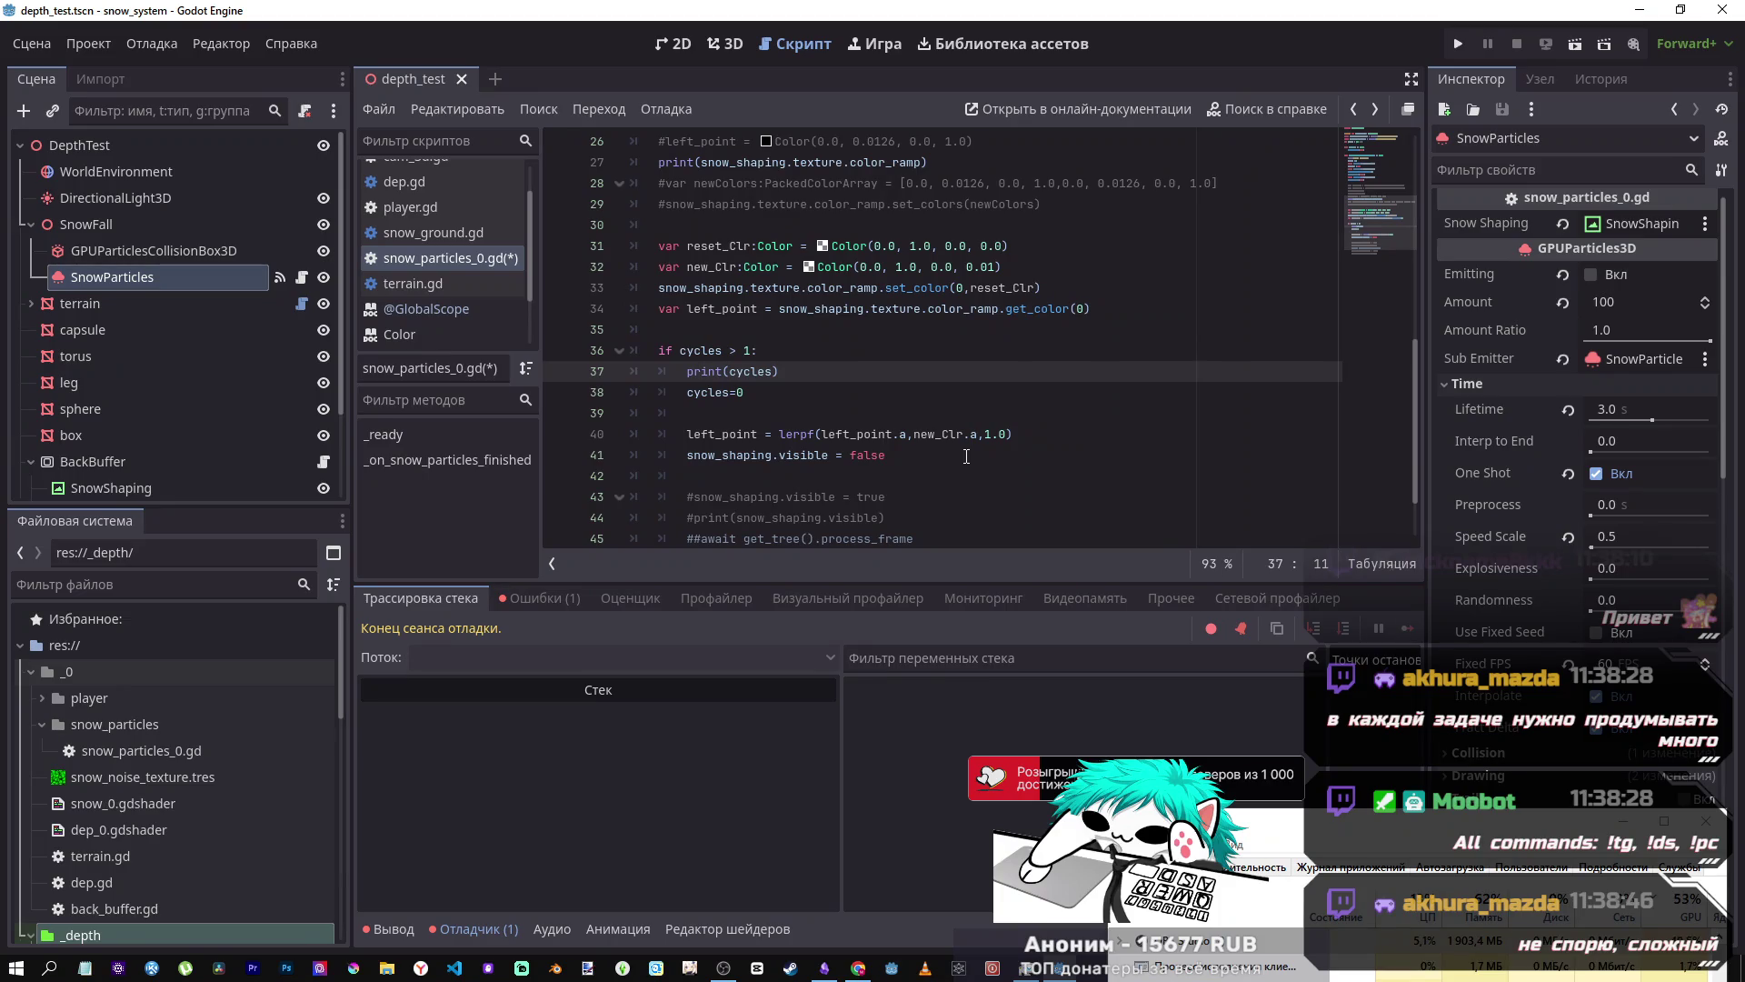
{"action": "left_click", "coordinate": [823, 376]}
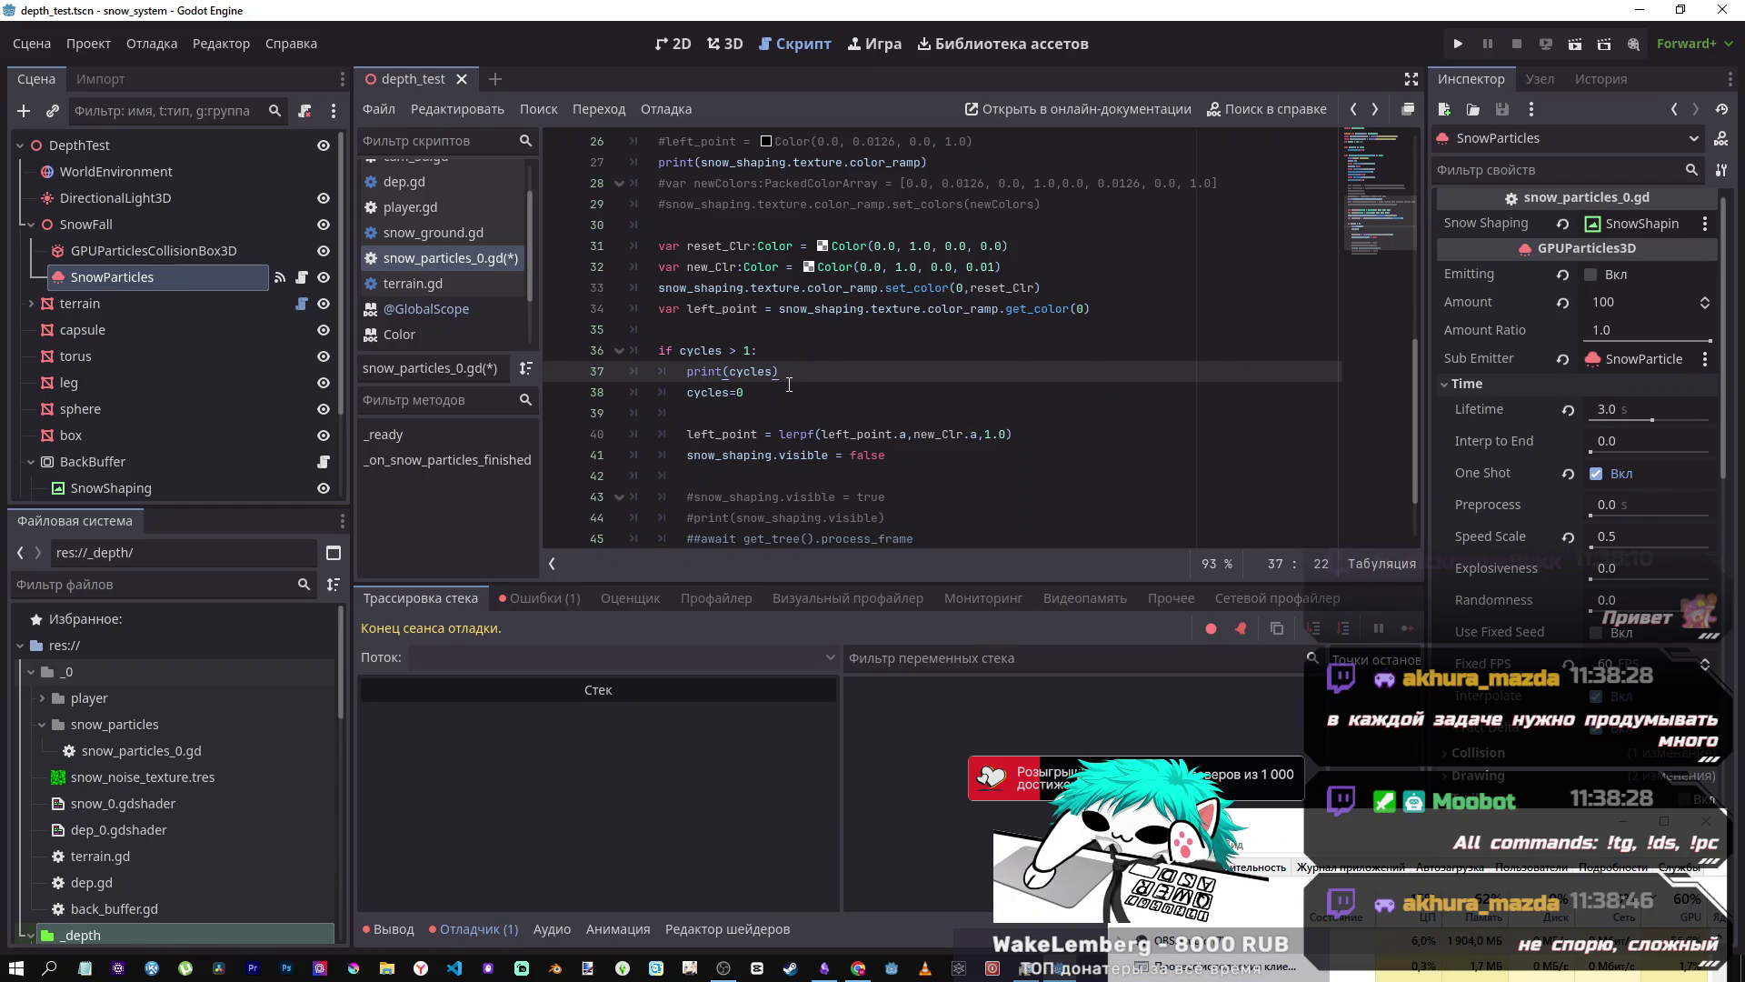
{"action": "key", "text": "ctrl+s"}
- Highlight the 1.0 in lerpf and switch to the 3D scene view
{"action": "double_click", "coordinate": [1000, 433]}
{"action": "key", "text": "shift+Left"}
{"action": "key", "text": "shift+Left"}
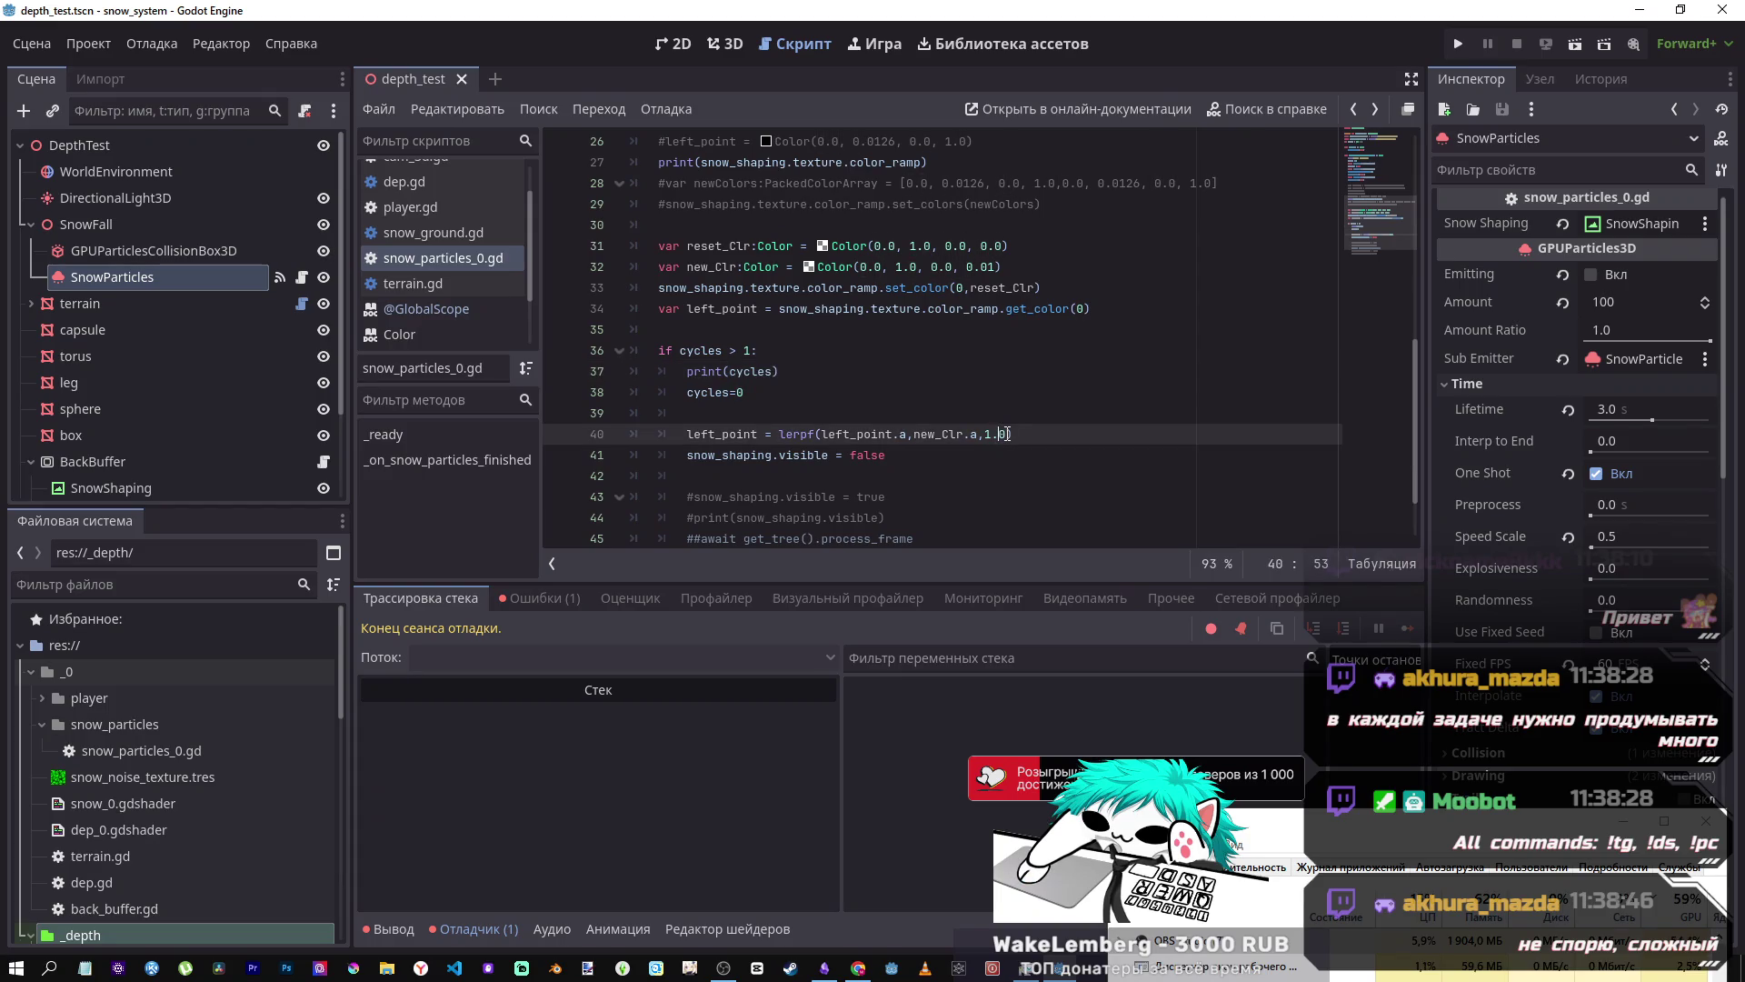
{"action": "left_click", "coordinate": [726, 44]}
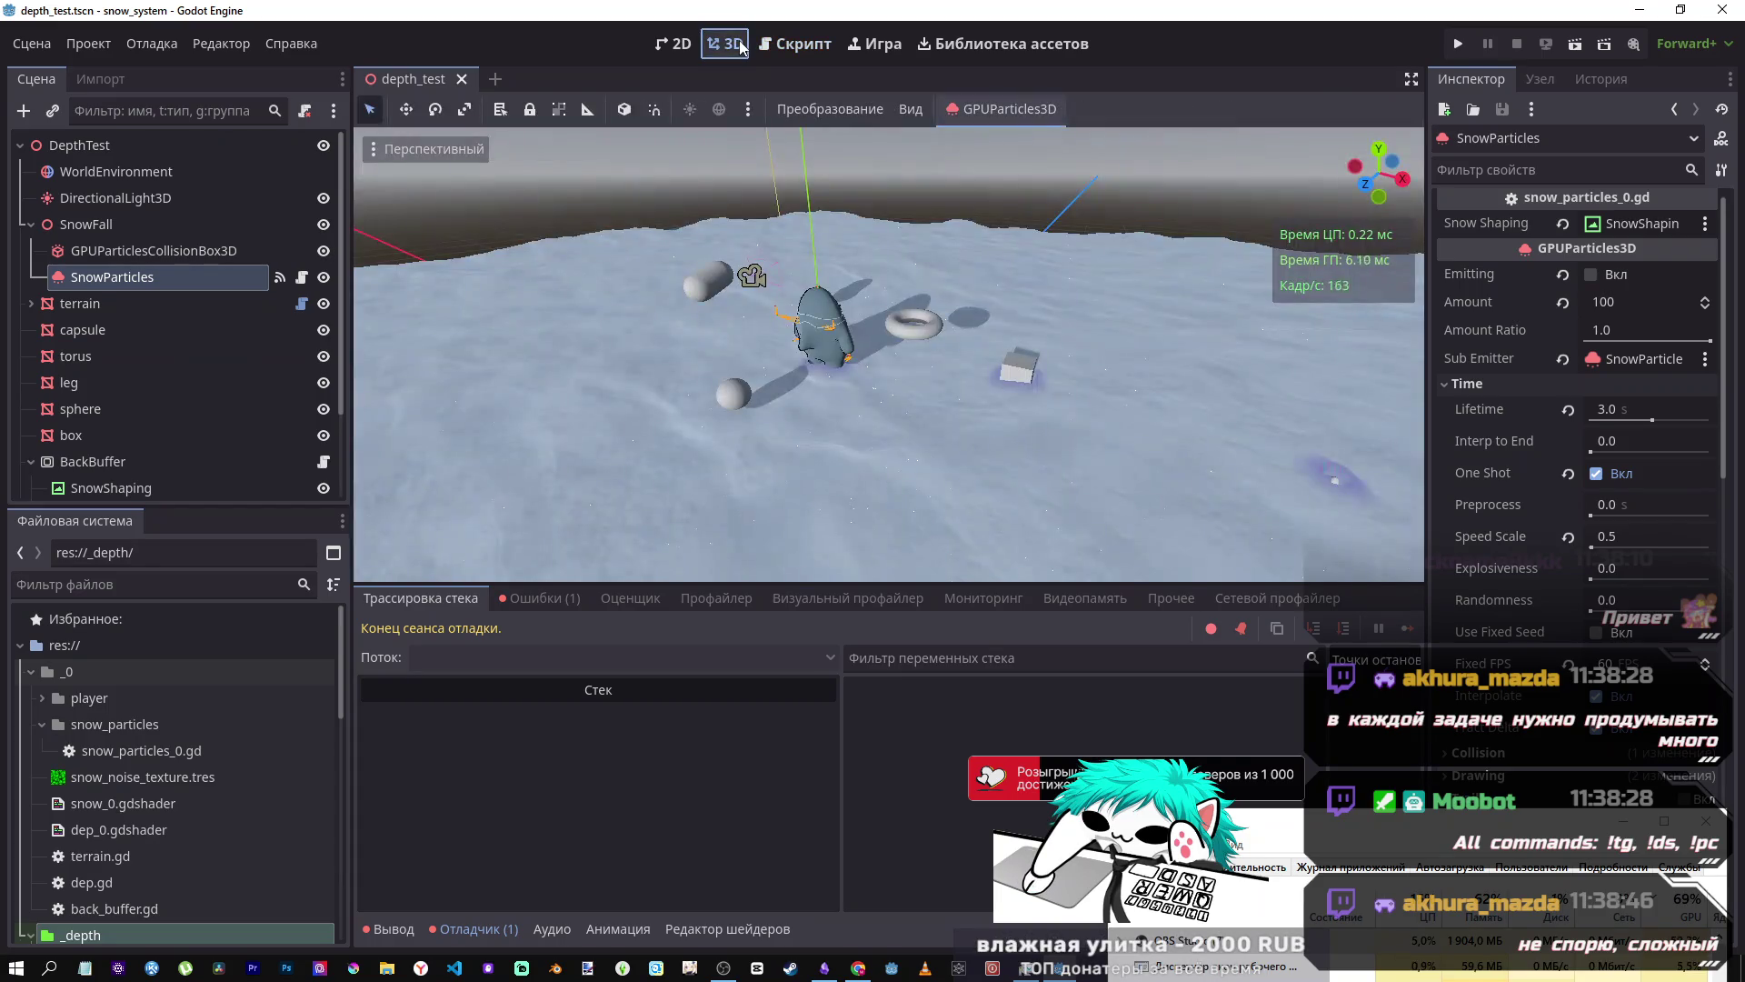
- Move the capsule's collision shape up and sideways, then test-run the scene and look around
{"action": "left_click", "coordinate": [817, 345]}
{"action": "mouse_move", "coordinate": [816, 259]}
{"action": "left_mouse_down"}
{"action": "mouse_move", "coordinate": [815, 223]}
{"action": "mouse_move", "coordinate": [818, 291]}
{"action": "left_mouse_up"}
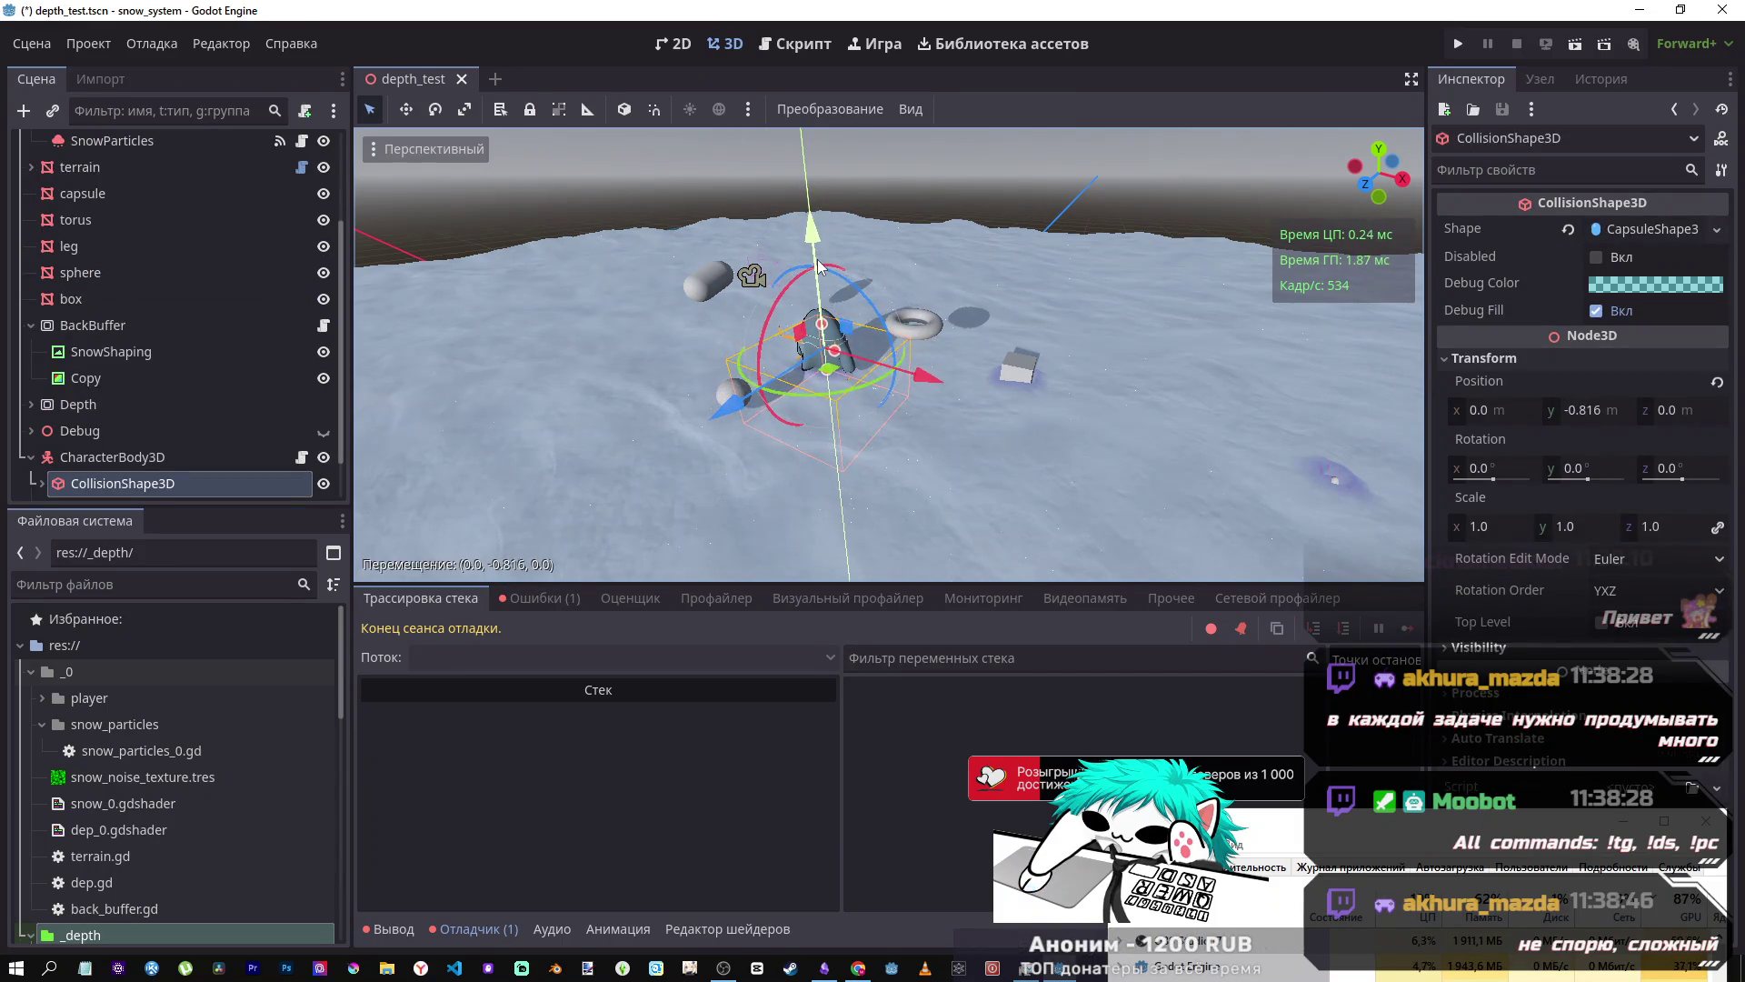
{"action": "mouse_move", "coordinate": [921, 384]}
{"action": "left_mouse_down"}
{"action": "mouse_move", "coordinate": [994, 403]}
{"action": "mouse_move", "coordinate": [945, 389]}
{"action": "left_mouse_up"}
{"action": "left_click", "coordinate": [1573, 45]}
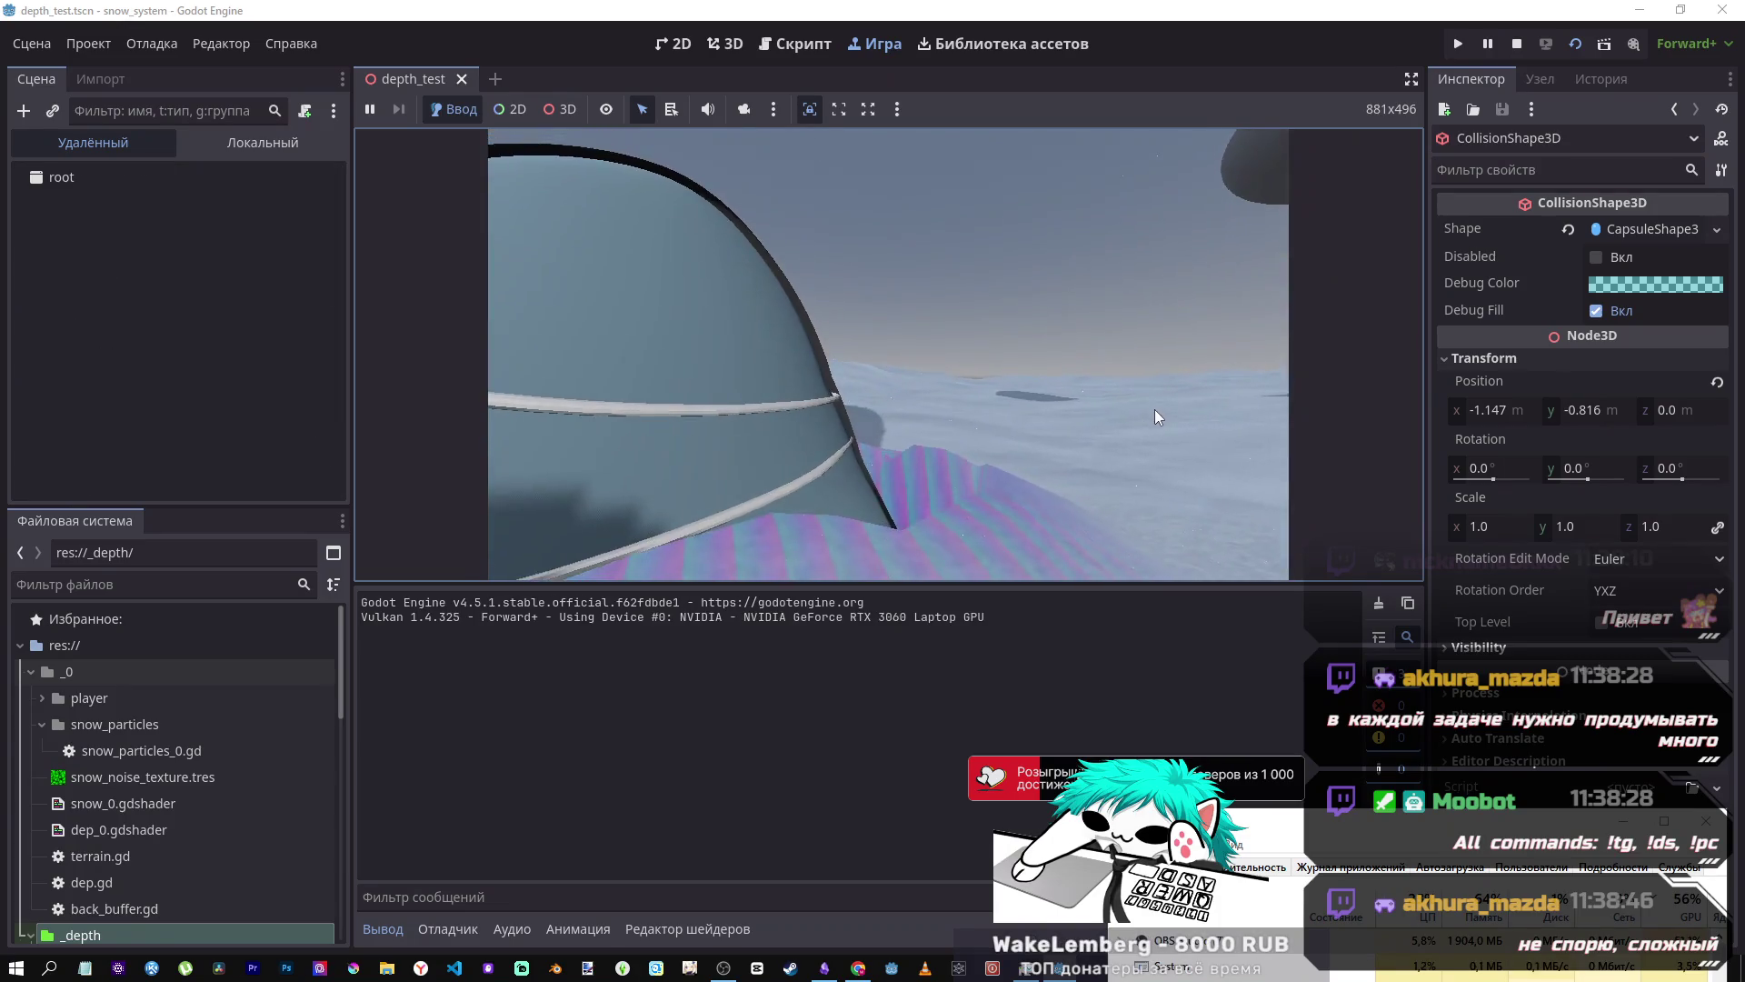
{"action": "mouse_move", "coordinate": [1150, 438]}
{"action": "left_mouse_down"}
{"action": "mouse_move", "coordinate": [888, 422]}
{"action": "mouse_move", "coordinate": [898, 489]}
{"action": "mouse_move", "coordinate": [870, 447]}
{"action": "mouse_move", "coordinate": [1137, 402]}
{"action": "mouse_move", "coordinate": [1490, 82]}
{"action": "left_mouse_up"}
{"action": "left_click", "coordinate": [1516, 43]}
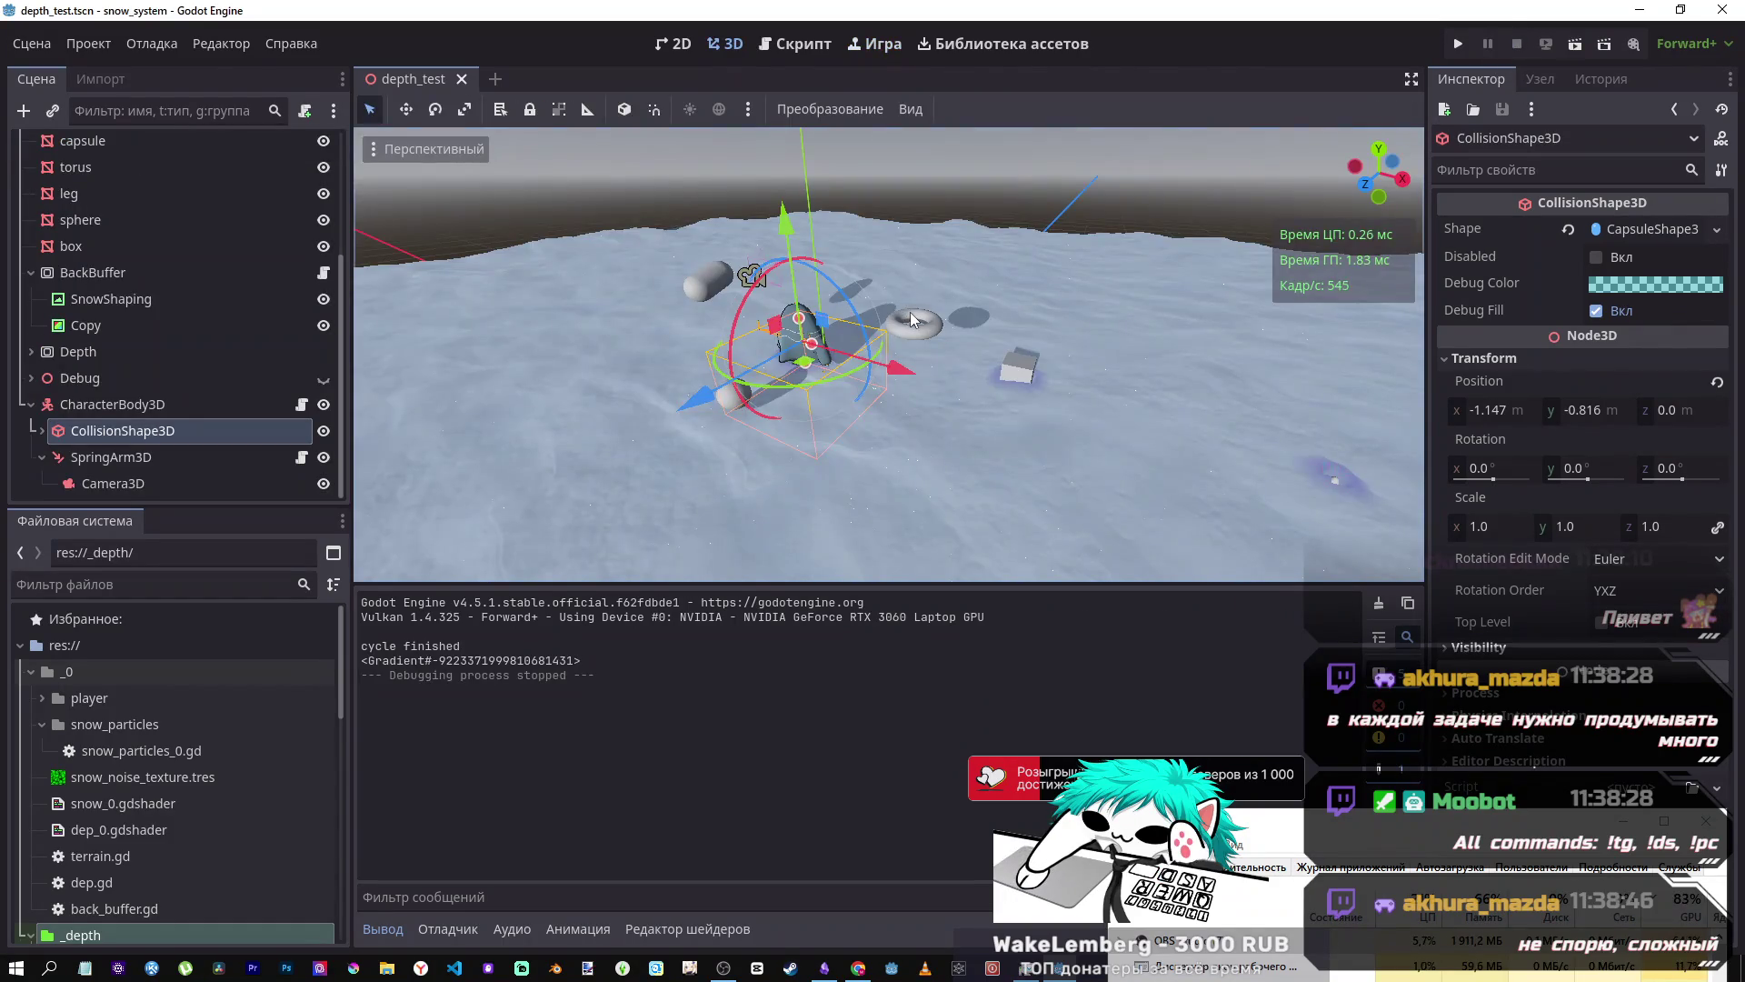
- Undo the sideways move, run and stop the scene again, and return to snow_particles_0.gd
{"action": "key", "text": "ctrl+z"}
{"action": "left_click", "coordinate": [1575, 43]}
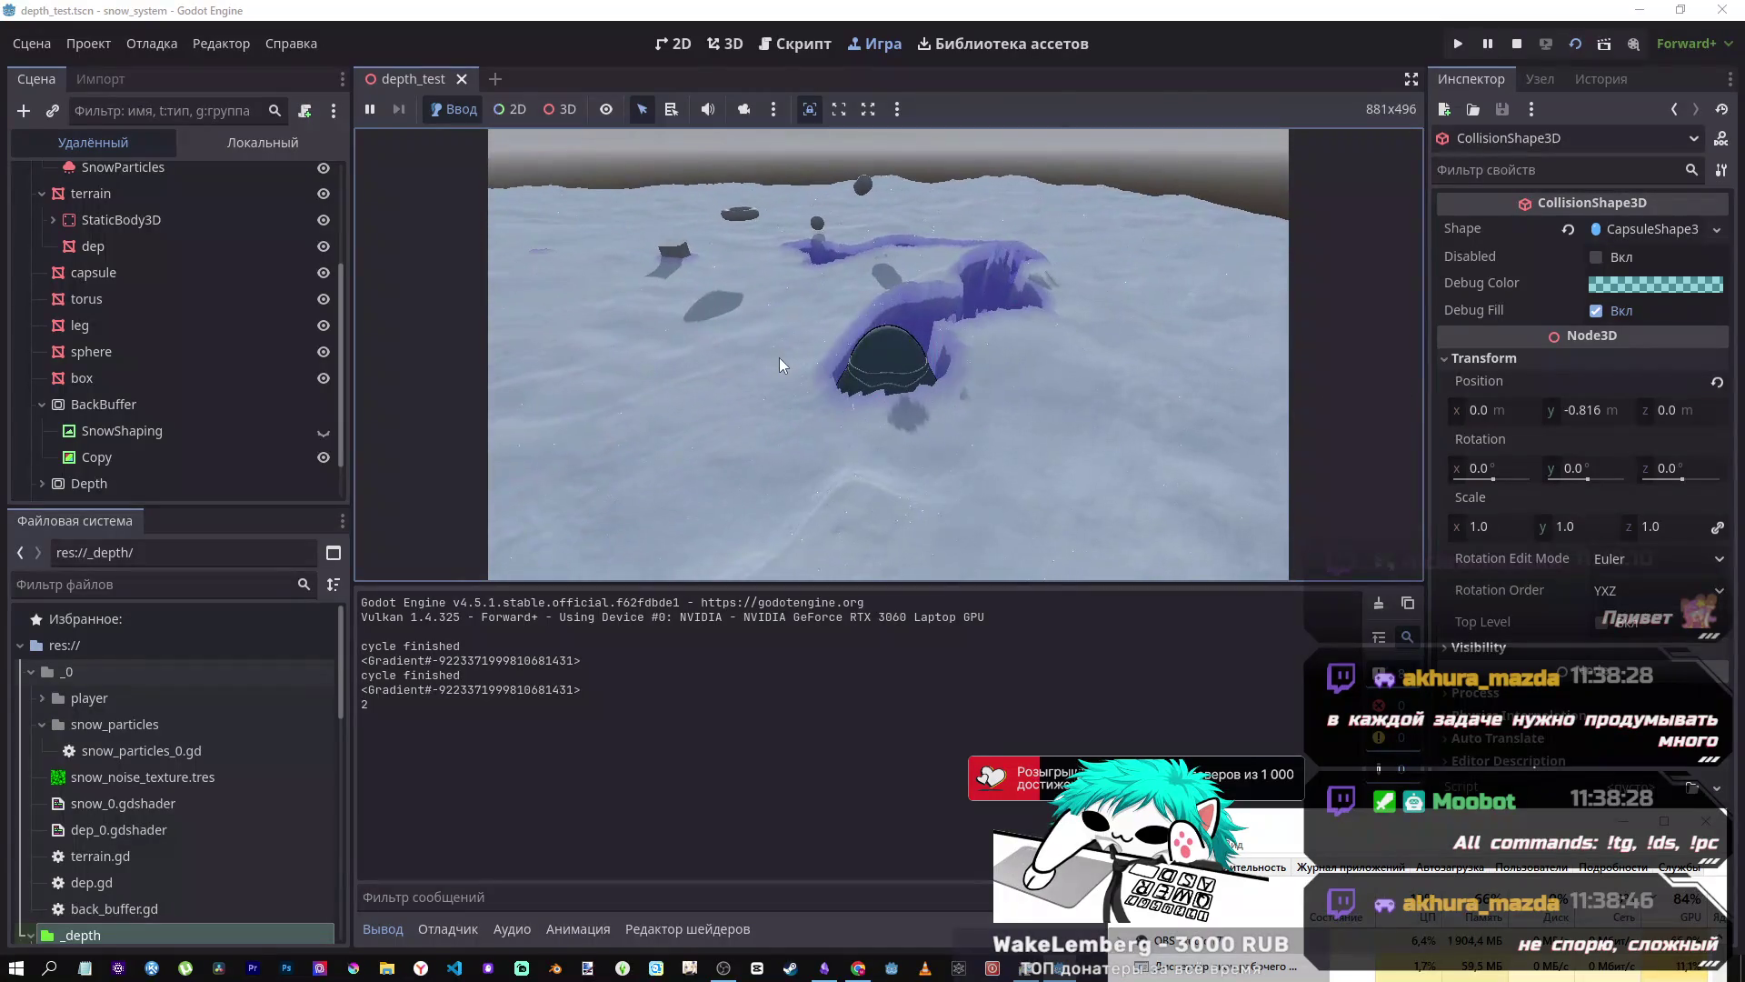
{"action": "left_click", "coordinate": [1514, 44]}
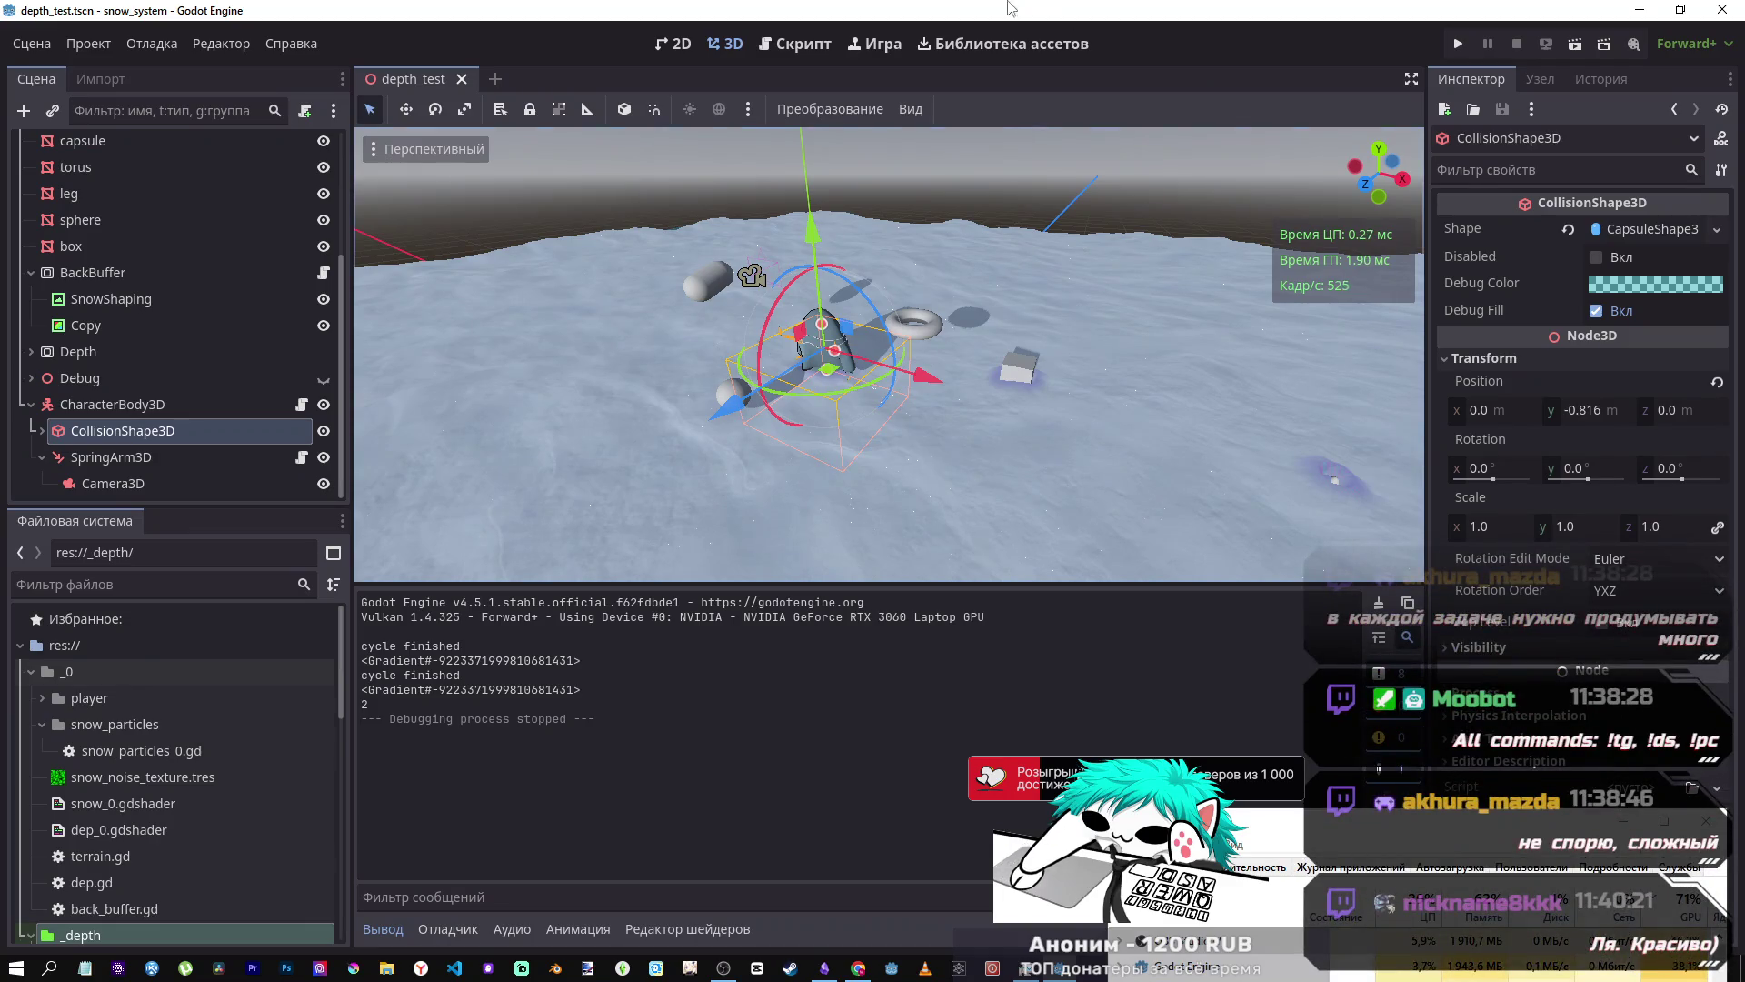
{"action": "left_click", "coordinate": [830, 43]}
{"action": "left_click", "coordinate": [980, 454]}
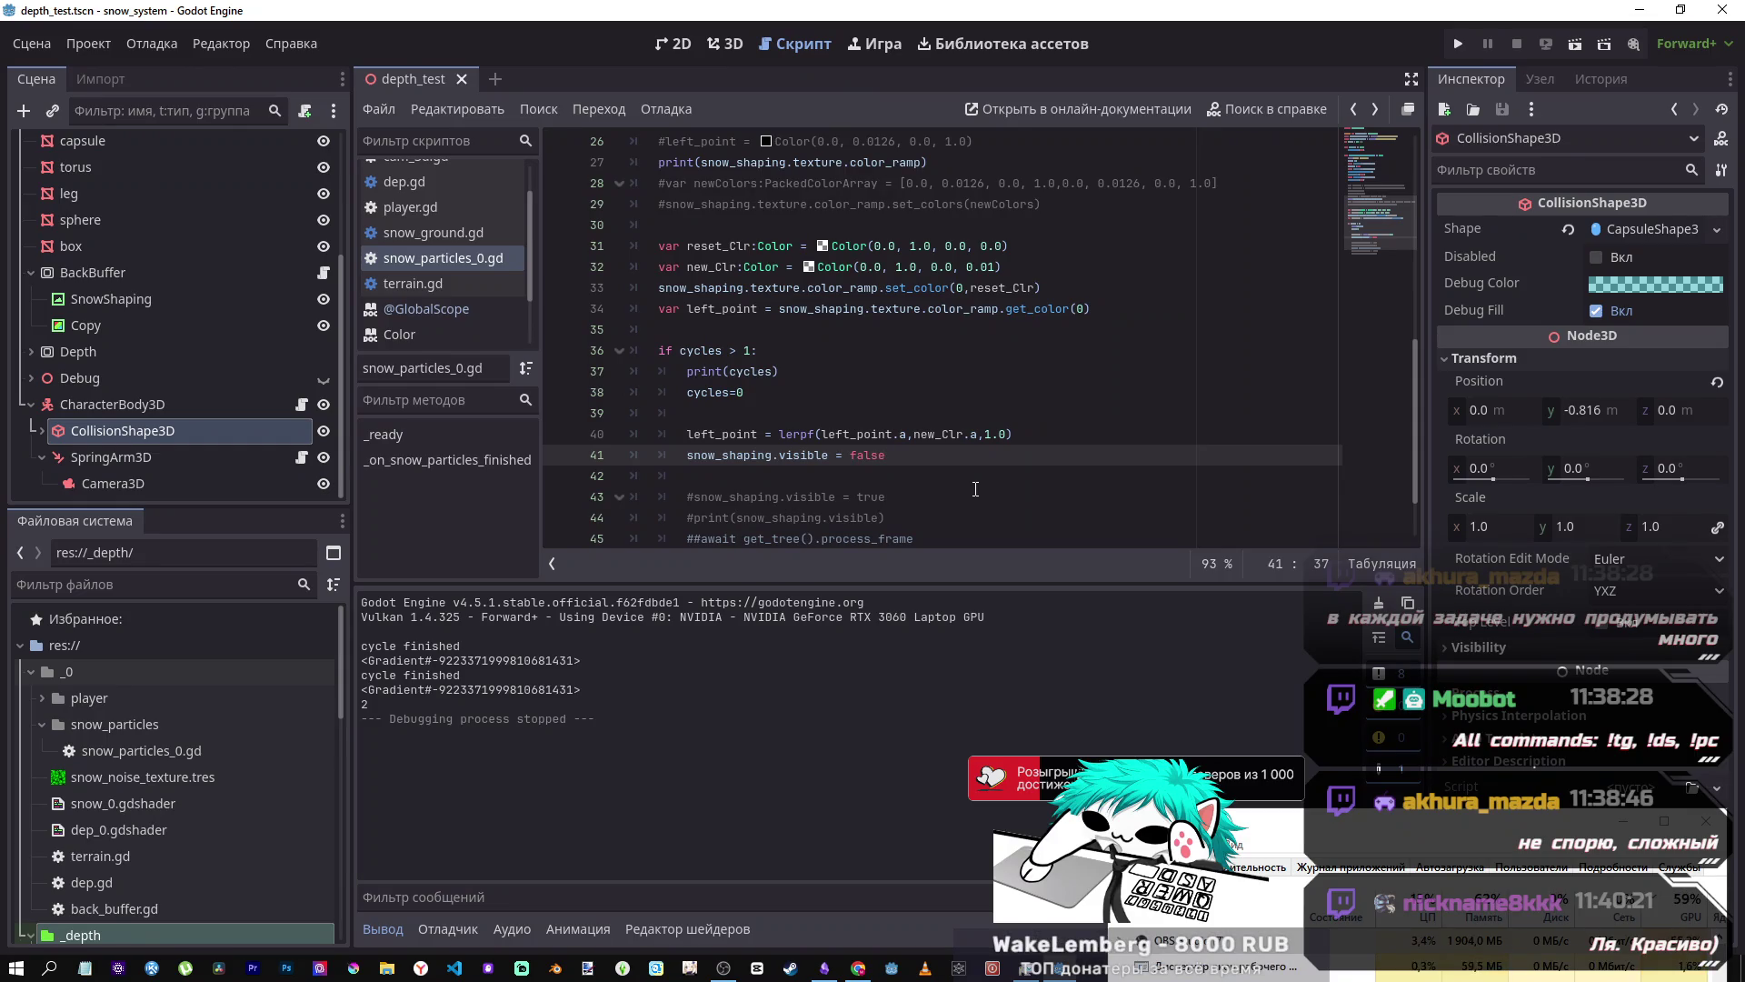
{"action": "left_click", "coordinate": [996, 441]}
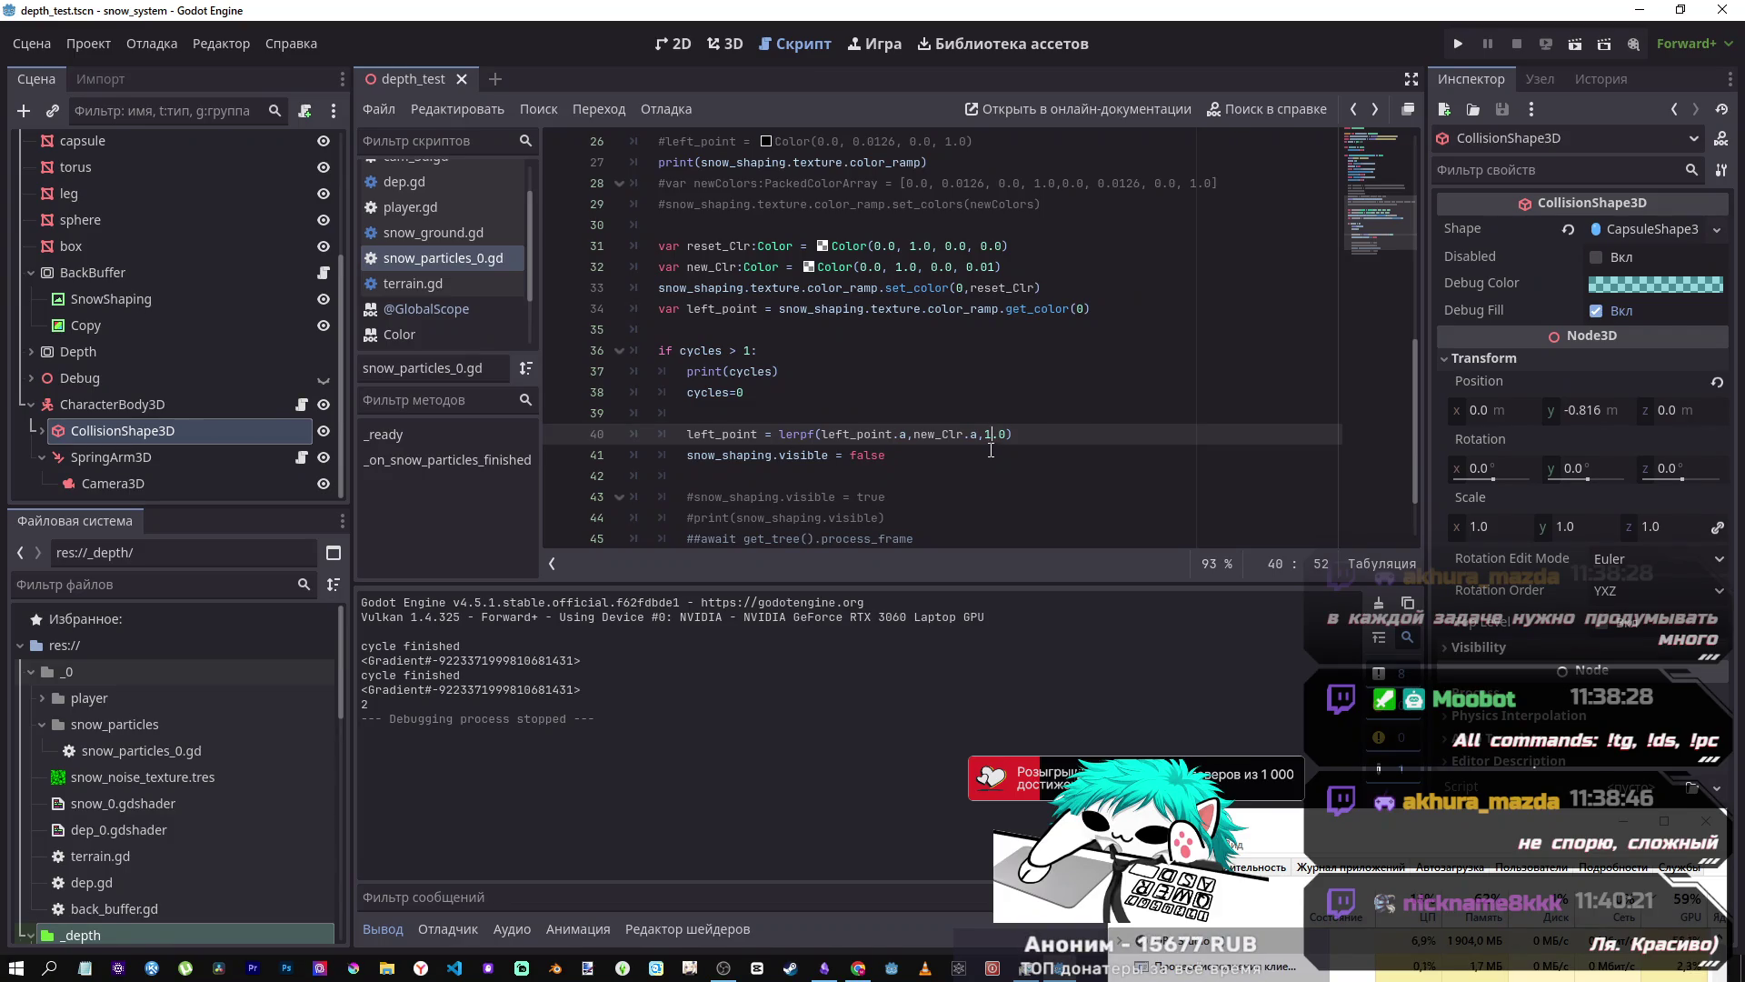
{"action": "scroll", "coordinate": [991, 459], "scroll_direction": "up", "scroll_amount": 2}
{"action": "scroll", "coordinate": [973, 461], "scroll_direction": "down", "scroll_amount": 2}
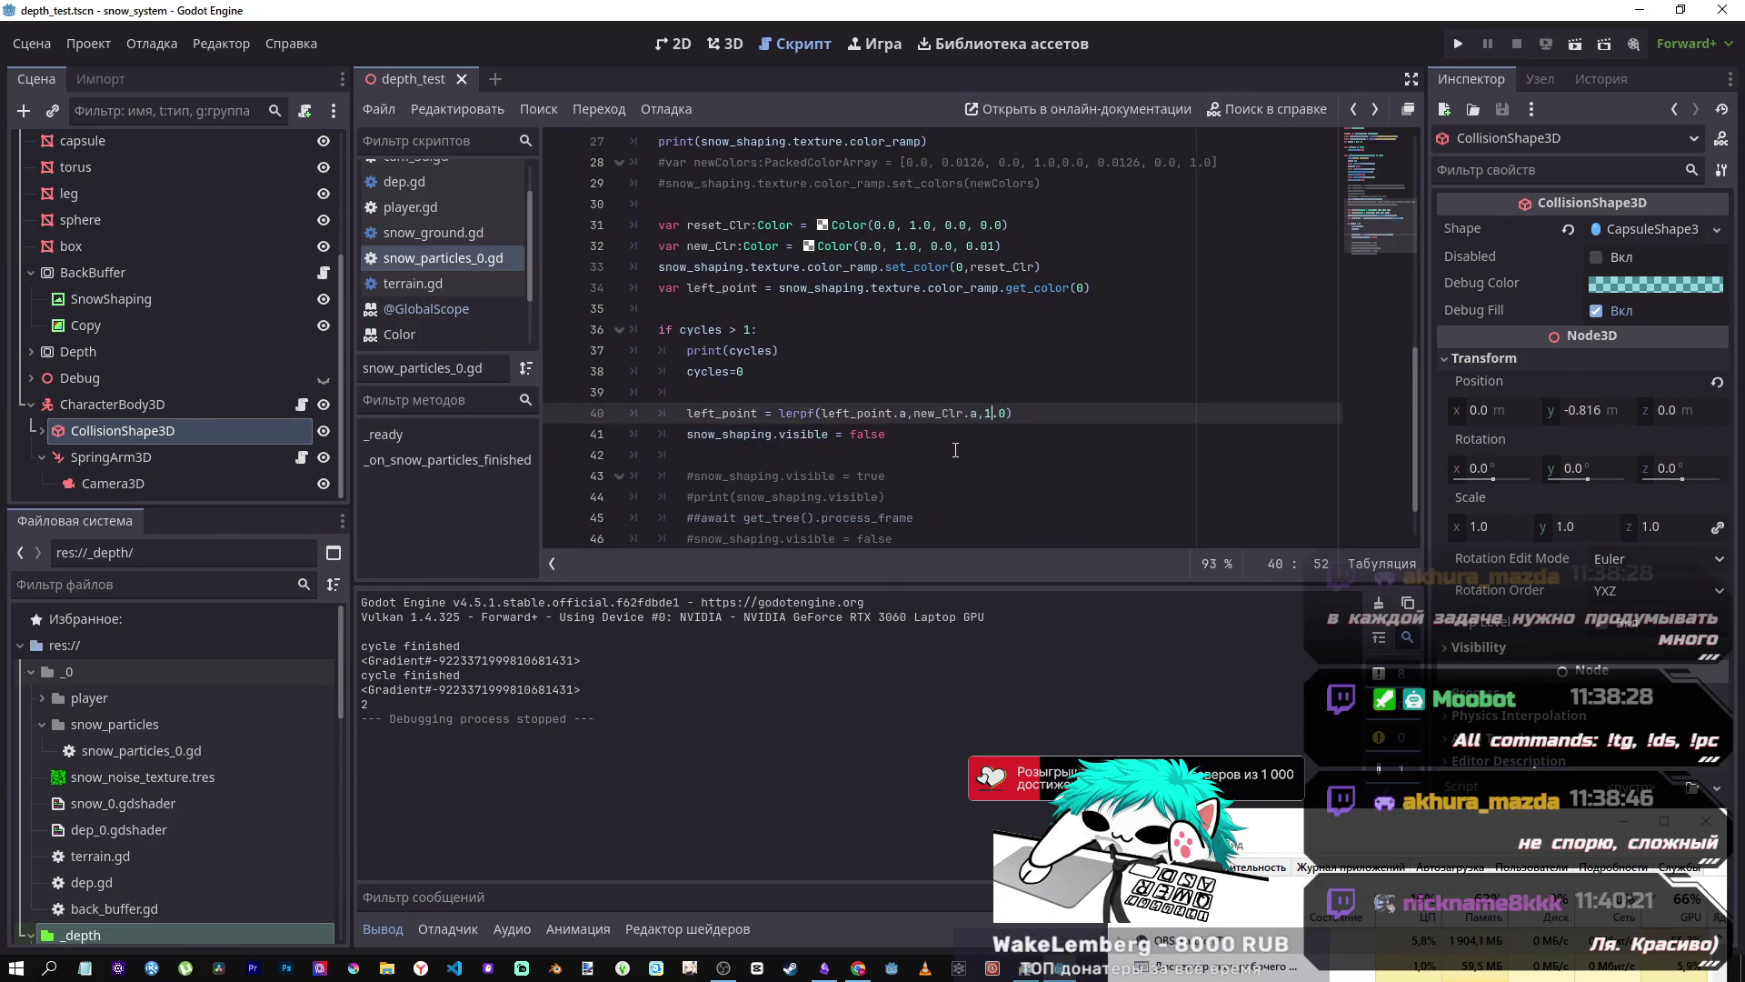
{"action": "left_click", "coordinate": [951, 434]}
{"action": "mouse_move", "coordinate": [951, 422]}
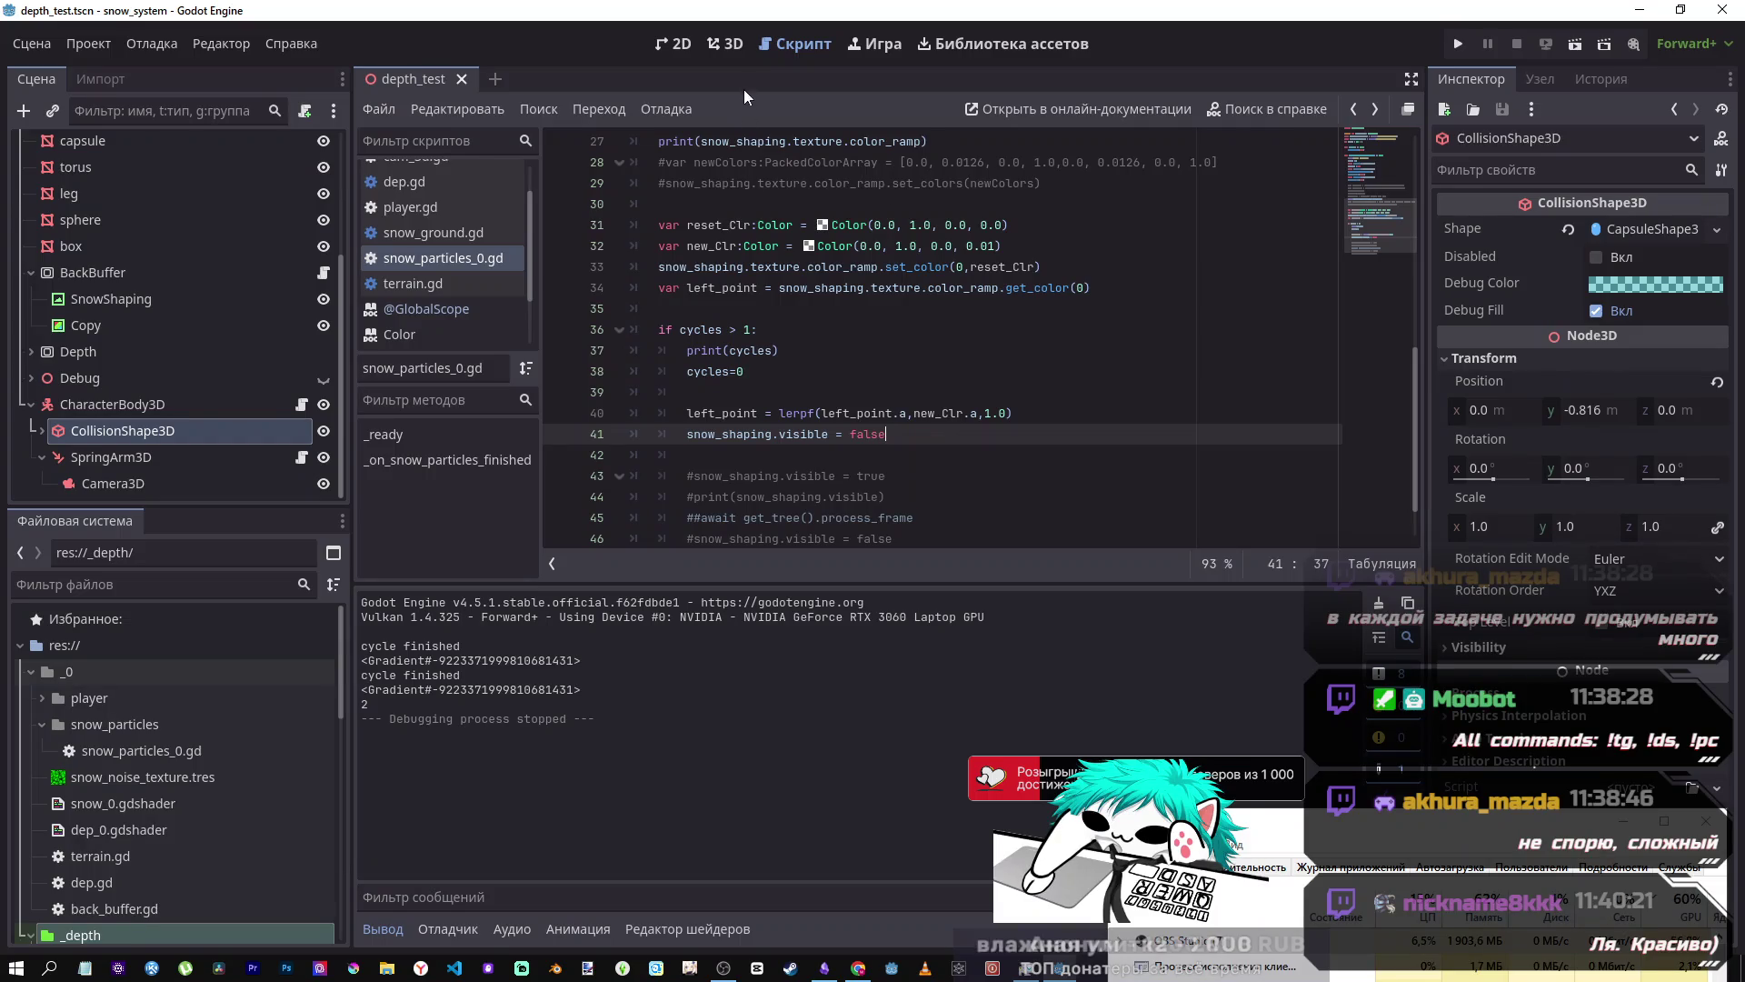
{"action": "left_click", "coordinate": [726, 46]}
{"action": "left_click", "coordinate": [796, 43]}
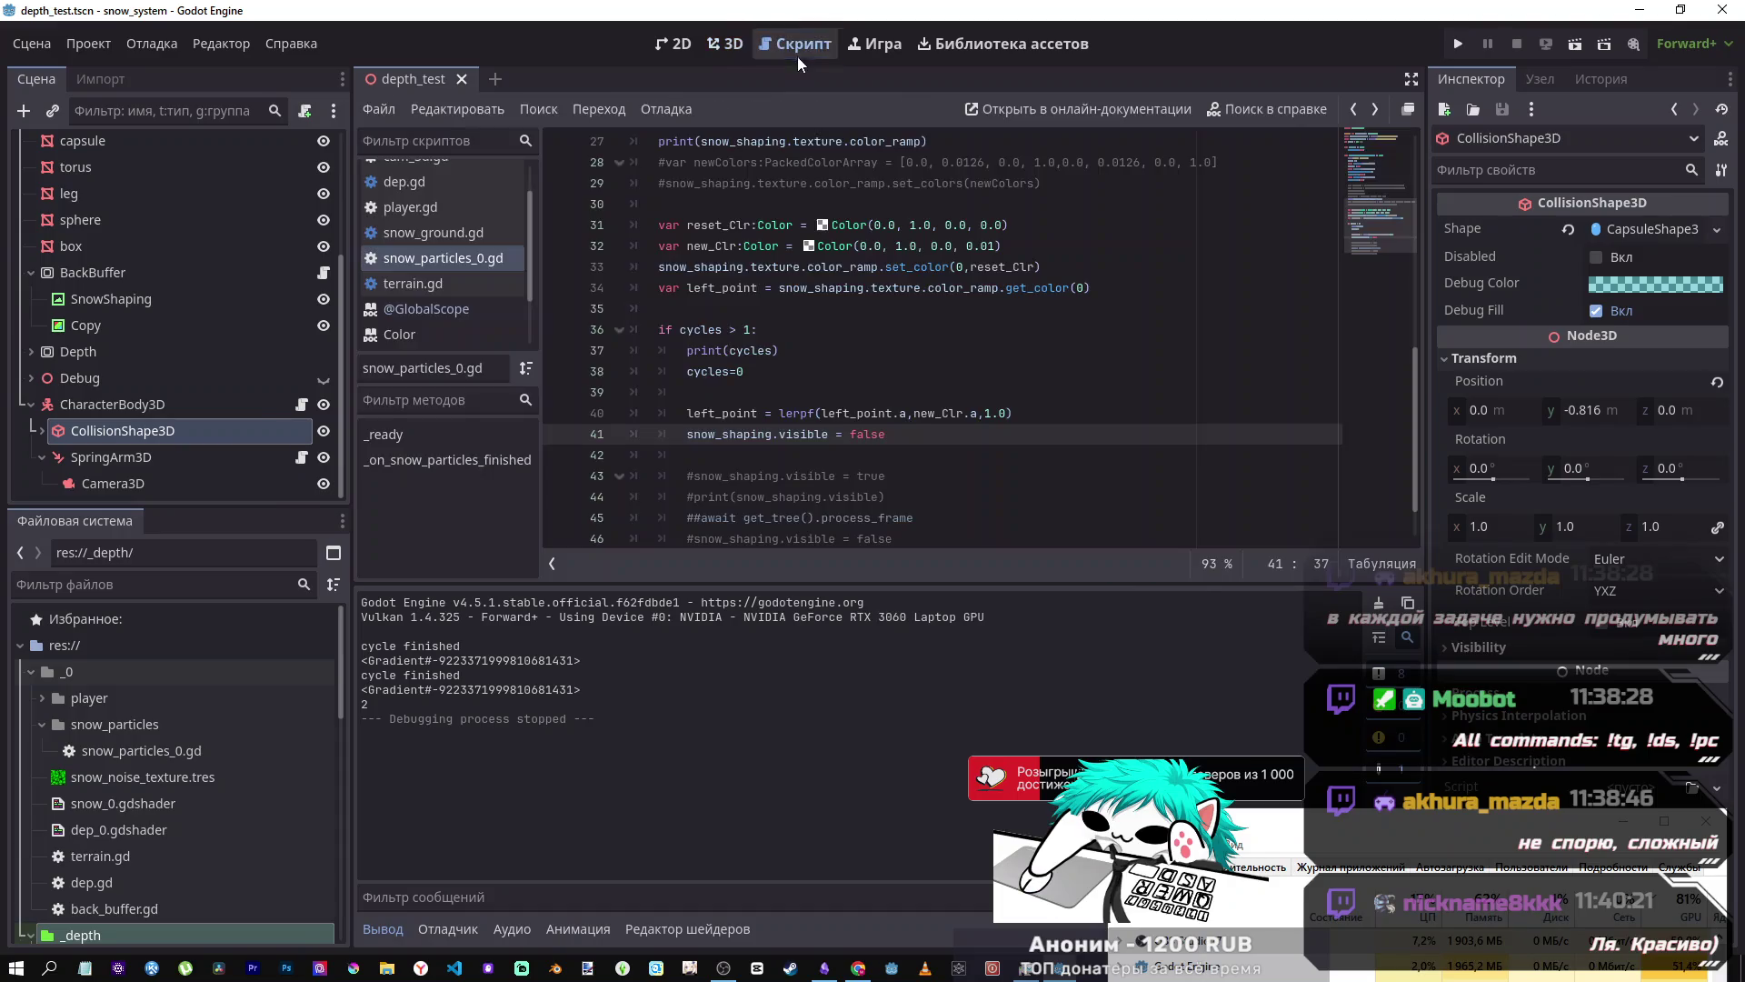
- Drag the CollisionShape3D up to Position y -0.381, save the scene, and return to the script
{"action": "left_click", "coordinate": [723, 43]}
{"action": "left_click_drag", "start_coordinate": [803, 232], "coordinate": [803, 195]}
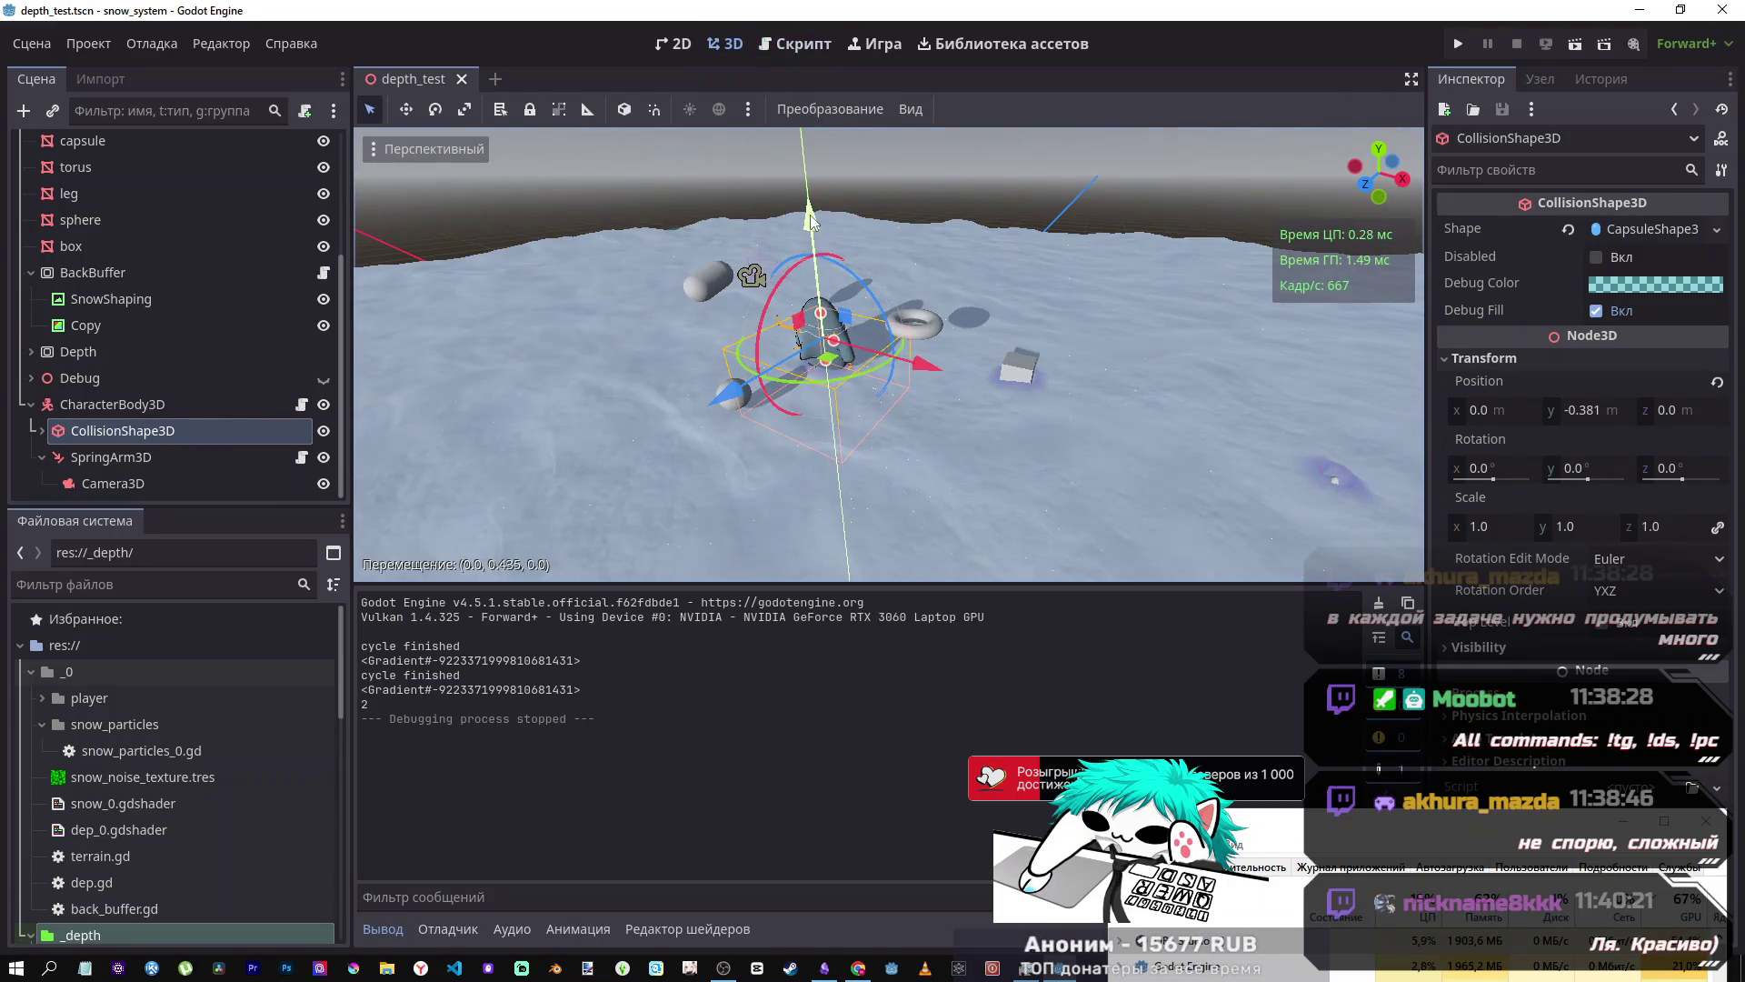
{"action": "left_click", "coordinate": [796, 44]}
{"action": "key", "text": "ctrl+s"}
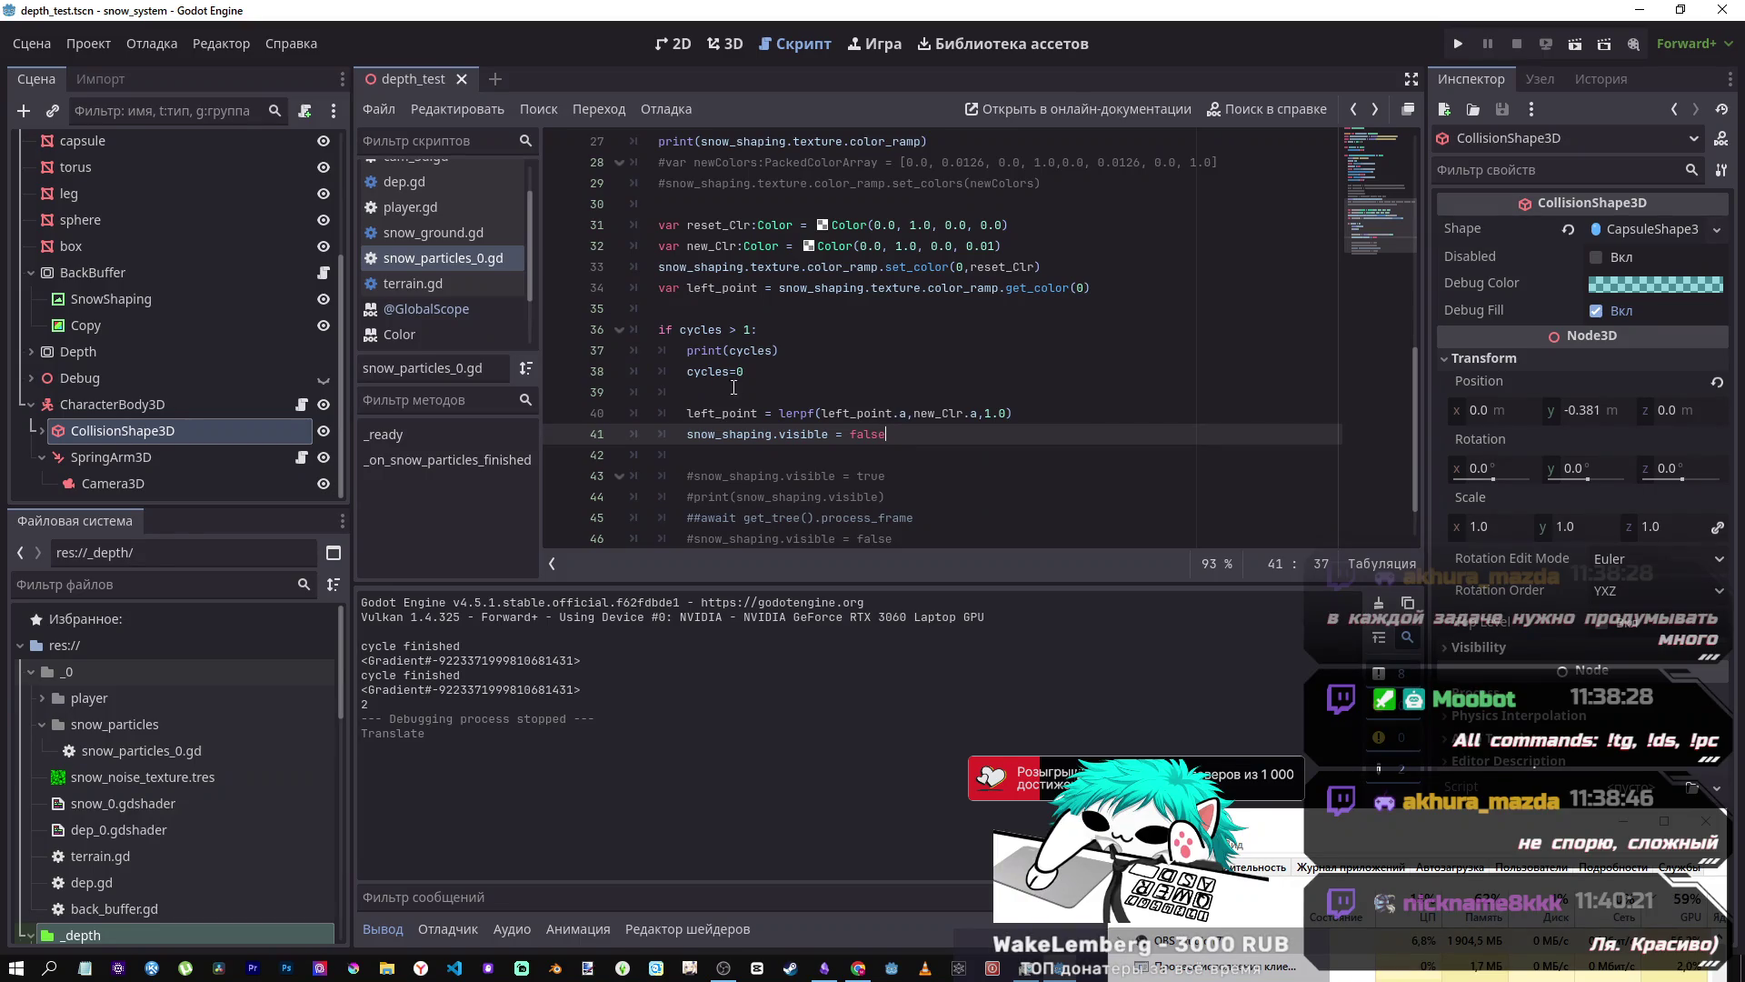
{"action": "key", "text": "Up"}
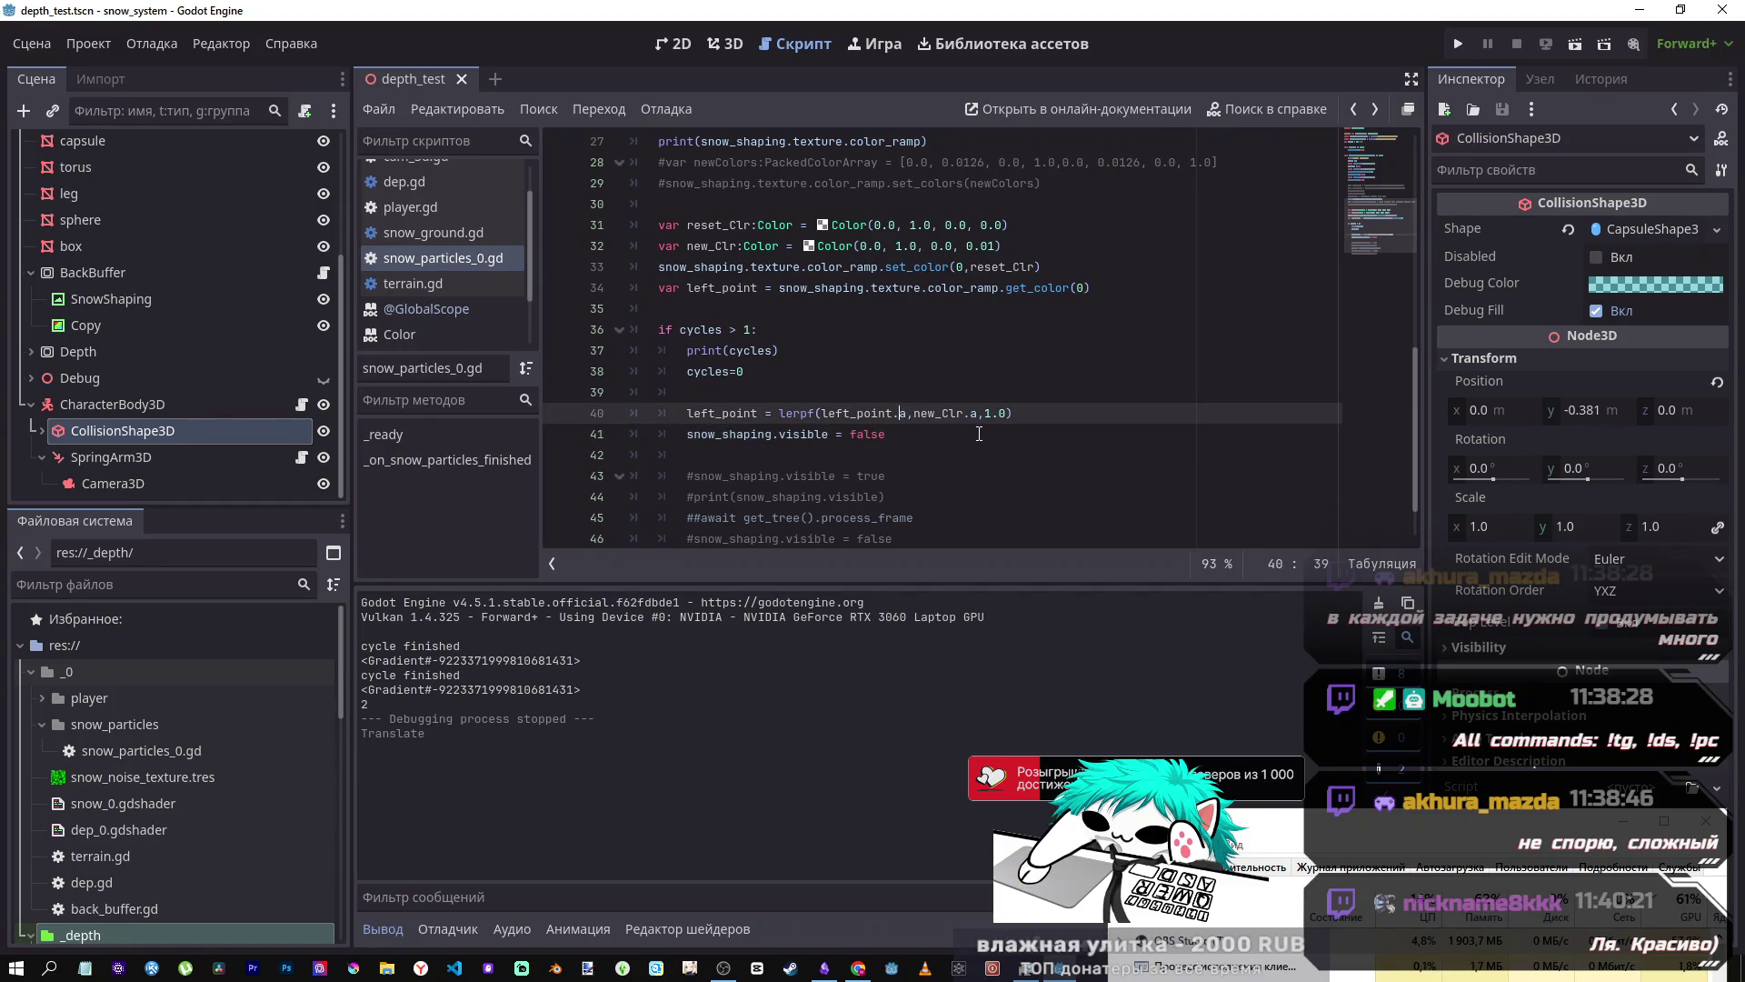
{"action": "key", "text": "Right"}
{"action": "key", "text": "Right"}
{"action": "key", "text": "Right"}
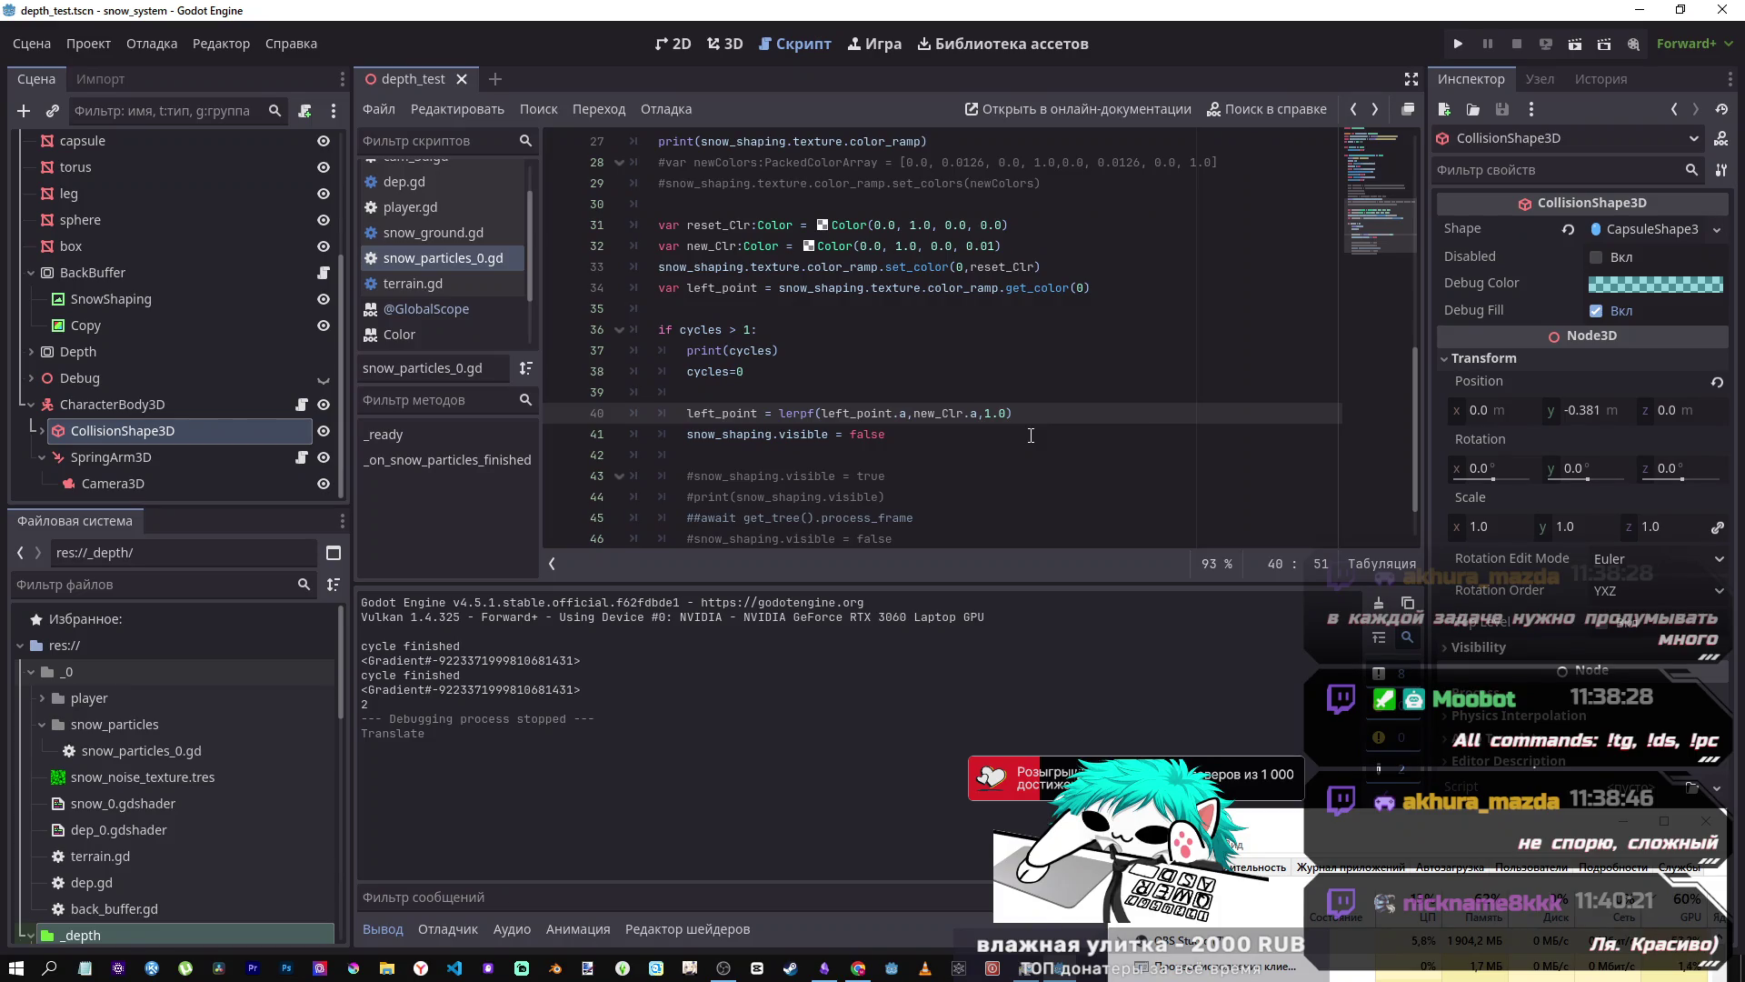
{"action": "scroll", "coordinate": [923, 487], "scroll_direction": "down", "scroll_amount": 1}
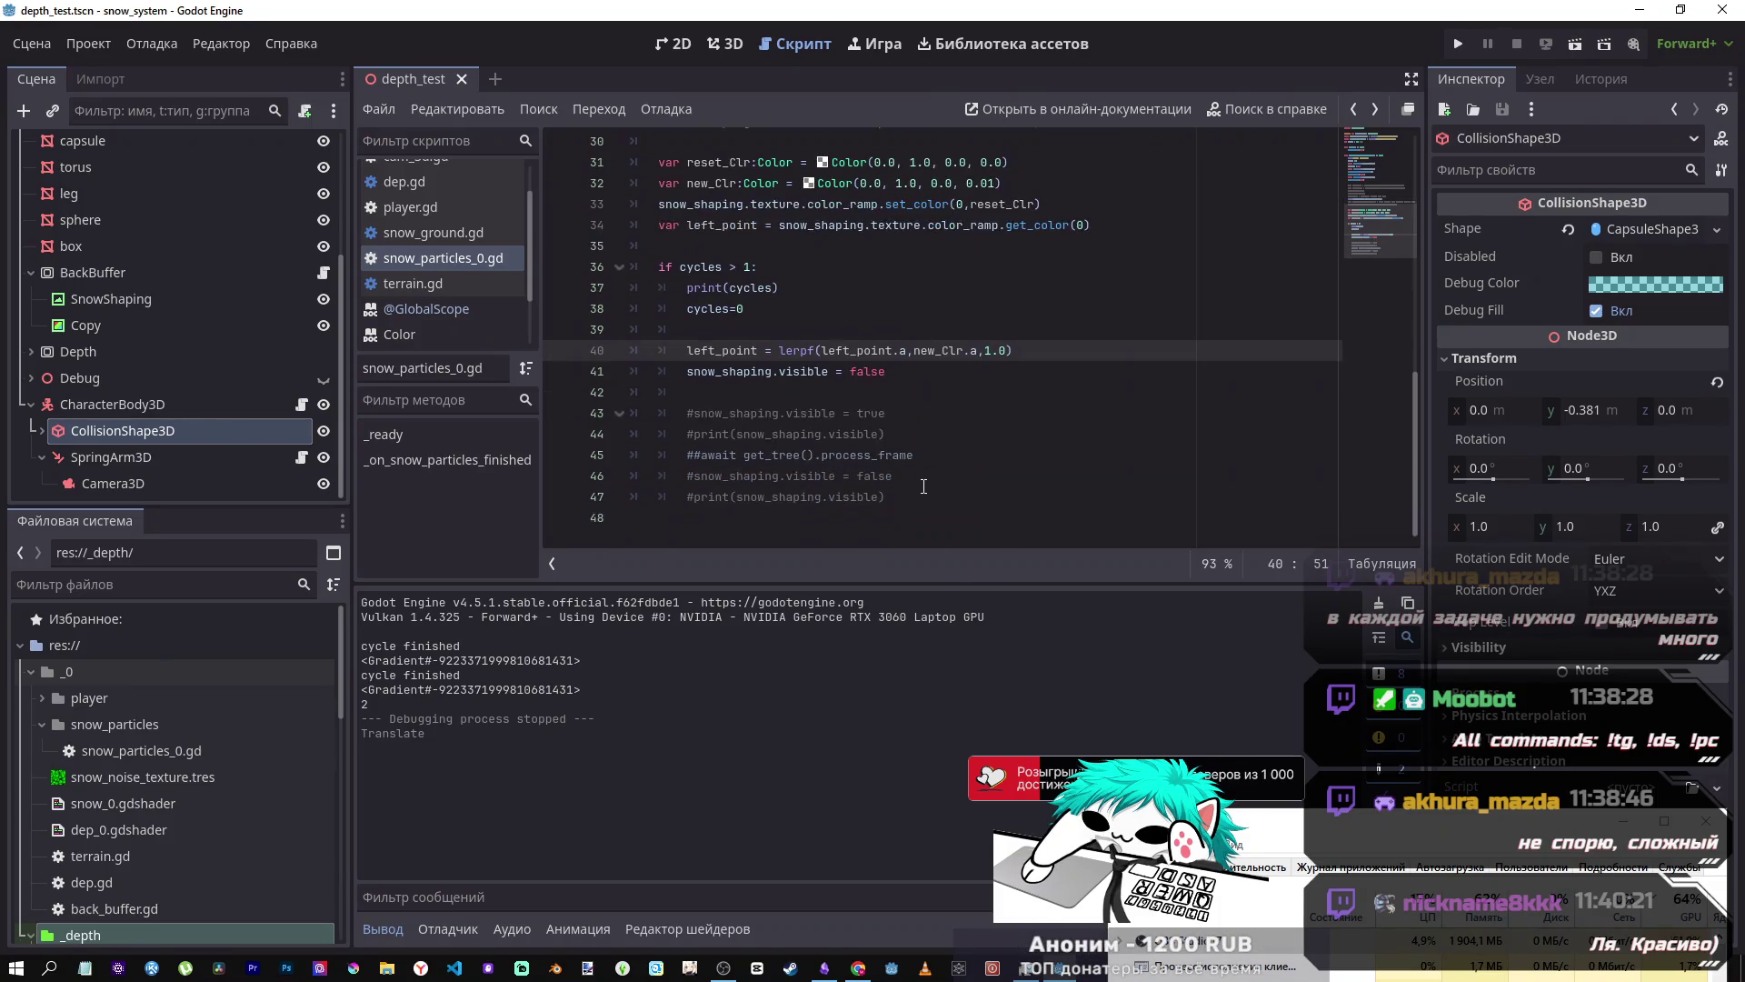
{"action": "mouse_move", "coordinate": [887, 371]}
{"action": "left_mouse_down"}
{"action": "mouse_move", "coordinate": [763, 354]}
{"action": "mouse_move", "coordinate": [766, 339]}
{"action": "mouse_move", "coordinate": [893, 368]}
{"action": "left_mouse_up"}
{"action": "left_click", "coordinate": [765, 340]}
{"action": "key", "text": "Up"}
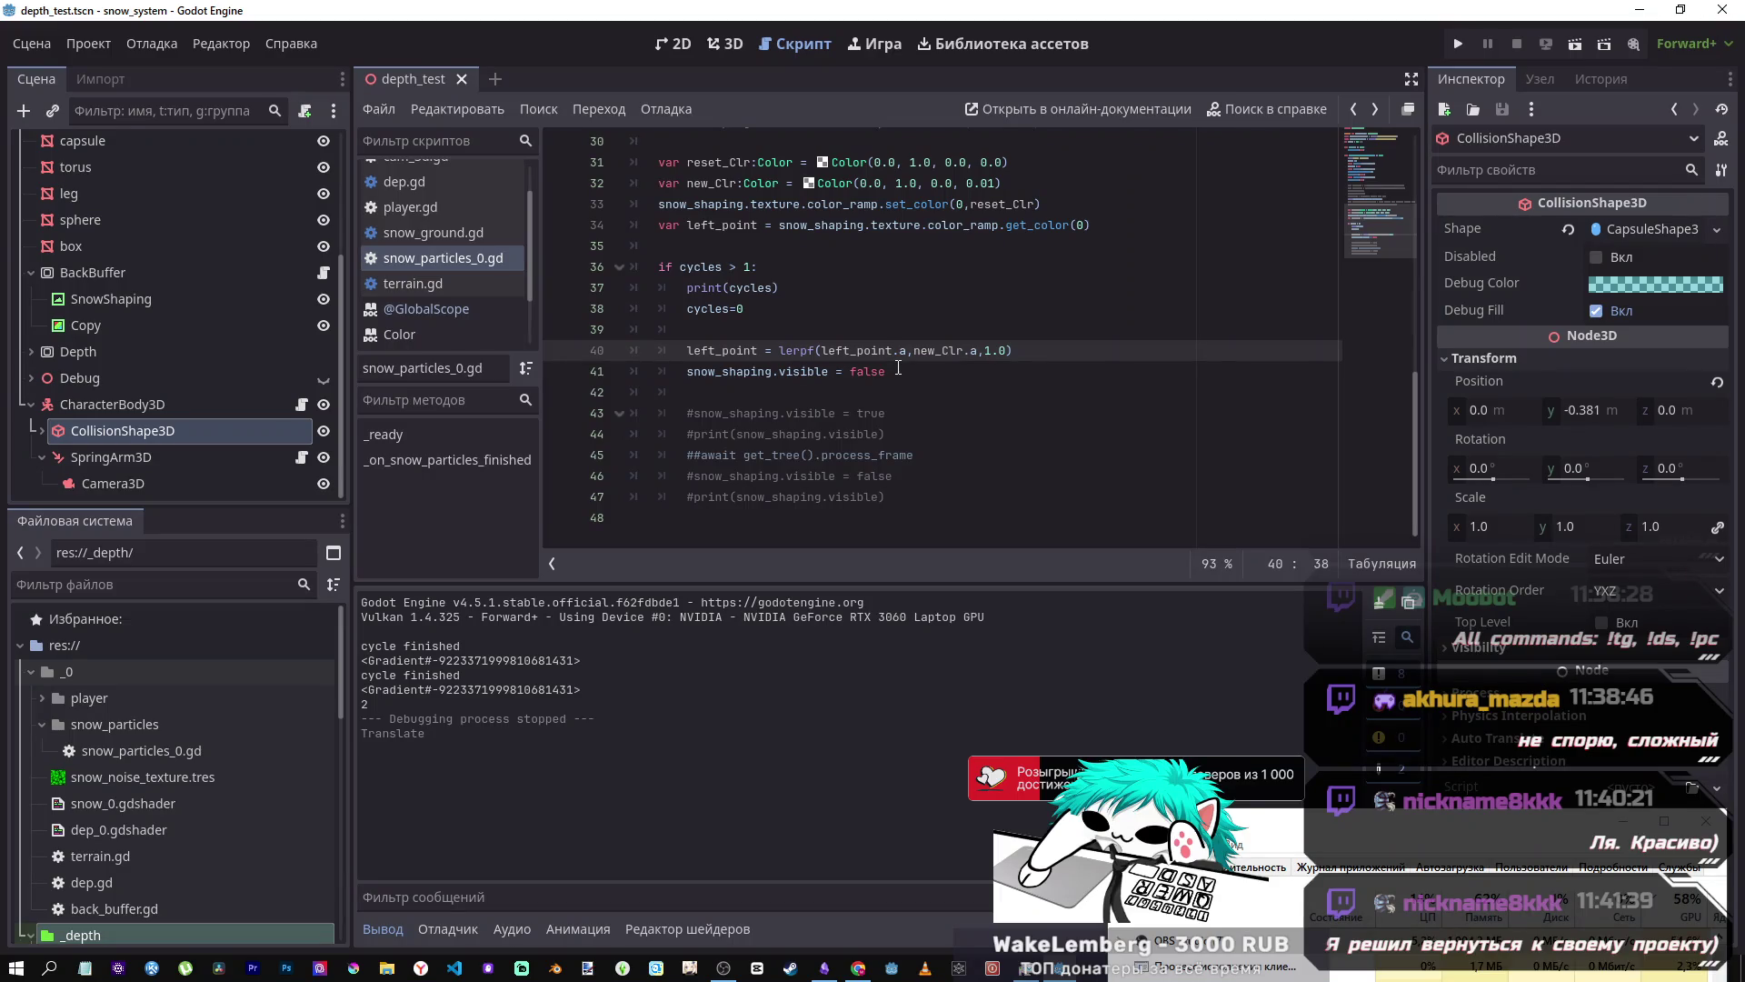
{"action": "left_click", "coordinate": [908, 351]}
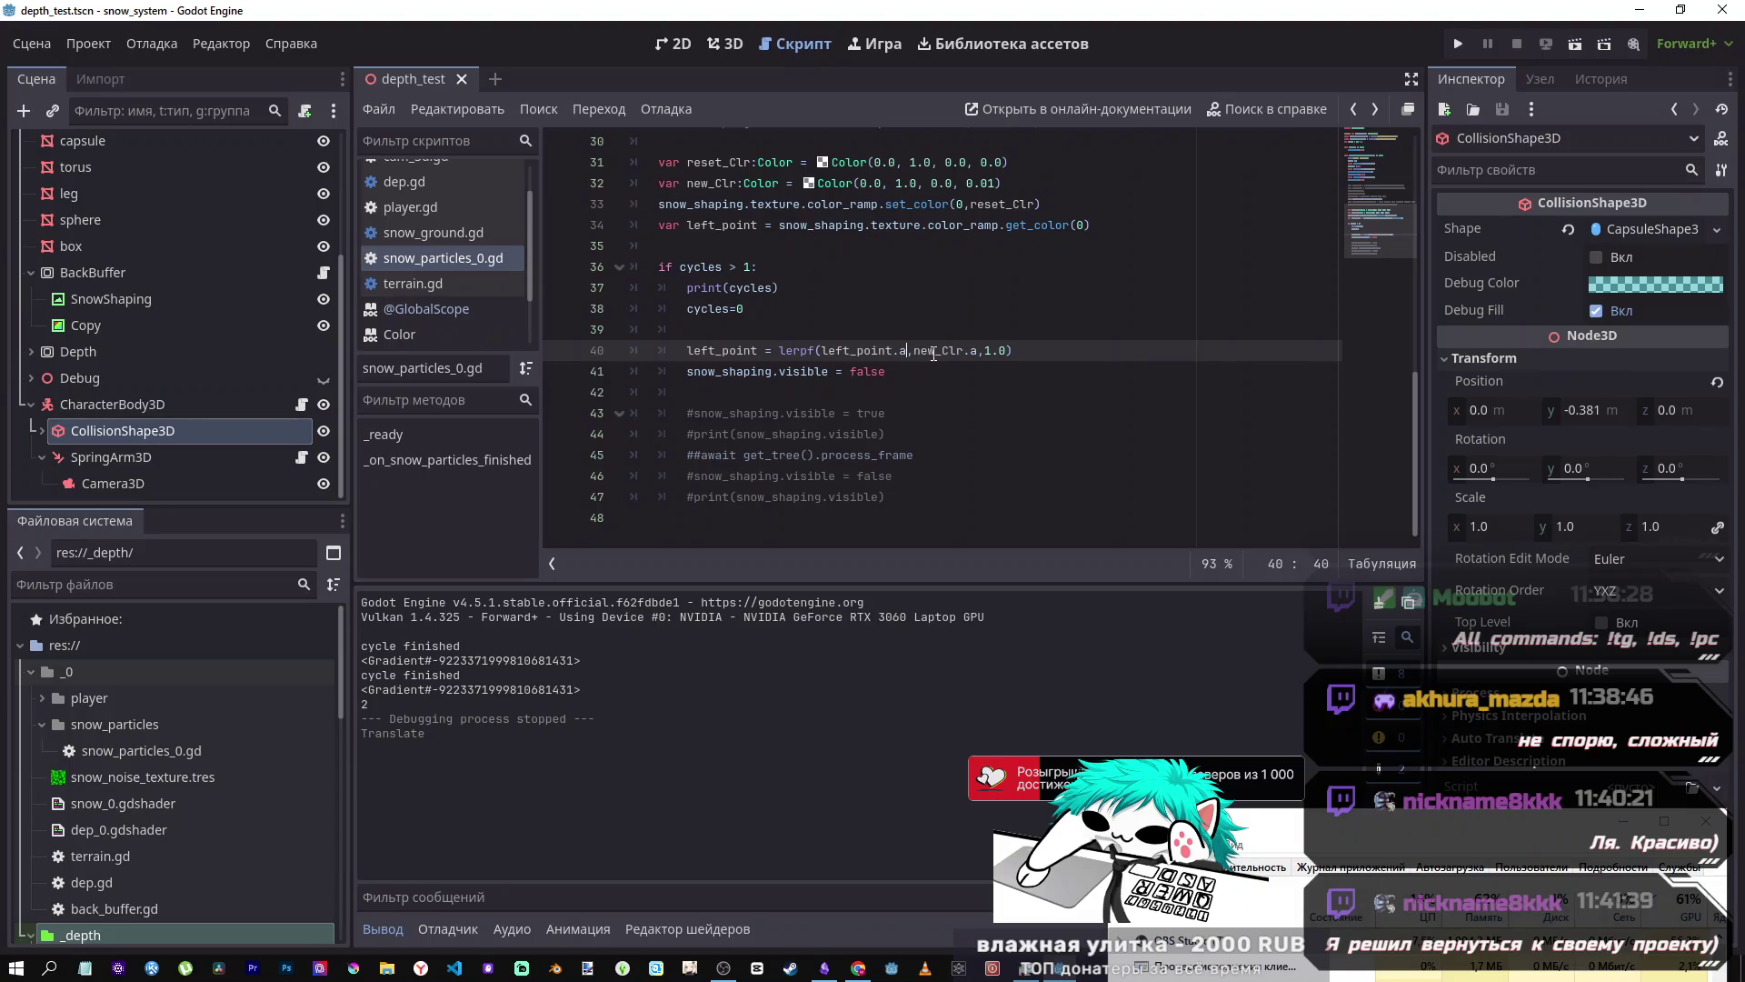
{"action": "triple_click", "coordinate": [933, 355]}
{"action": "left_click", "coordinate": [686, 371]}
{"action": "mouse_move", "coordinate": [686, 371]}
{"action": "left_mouse_down"}
{"action": "mouse_move", "coordinate": [895, 359]}
{"action": "mouse_move", "coordinate": [900, 374]}
{"action": "left_mouse_up"}
{"action": "left_click", "coordinate": [906, 382]}
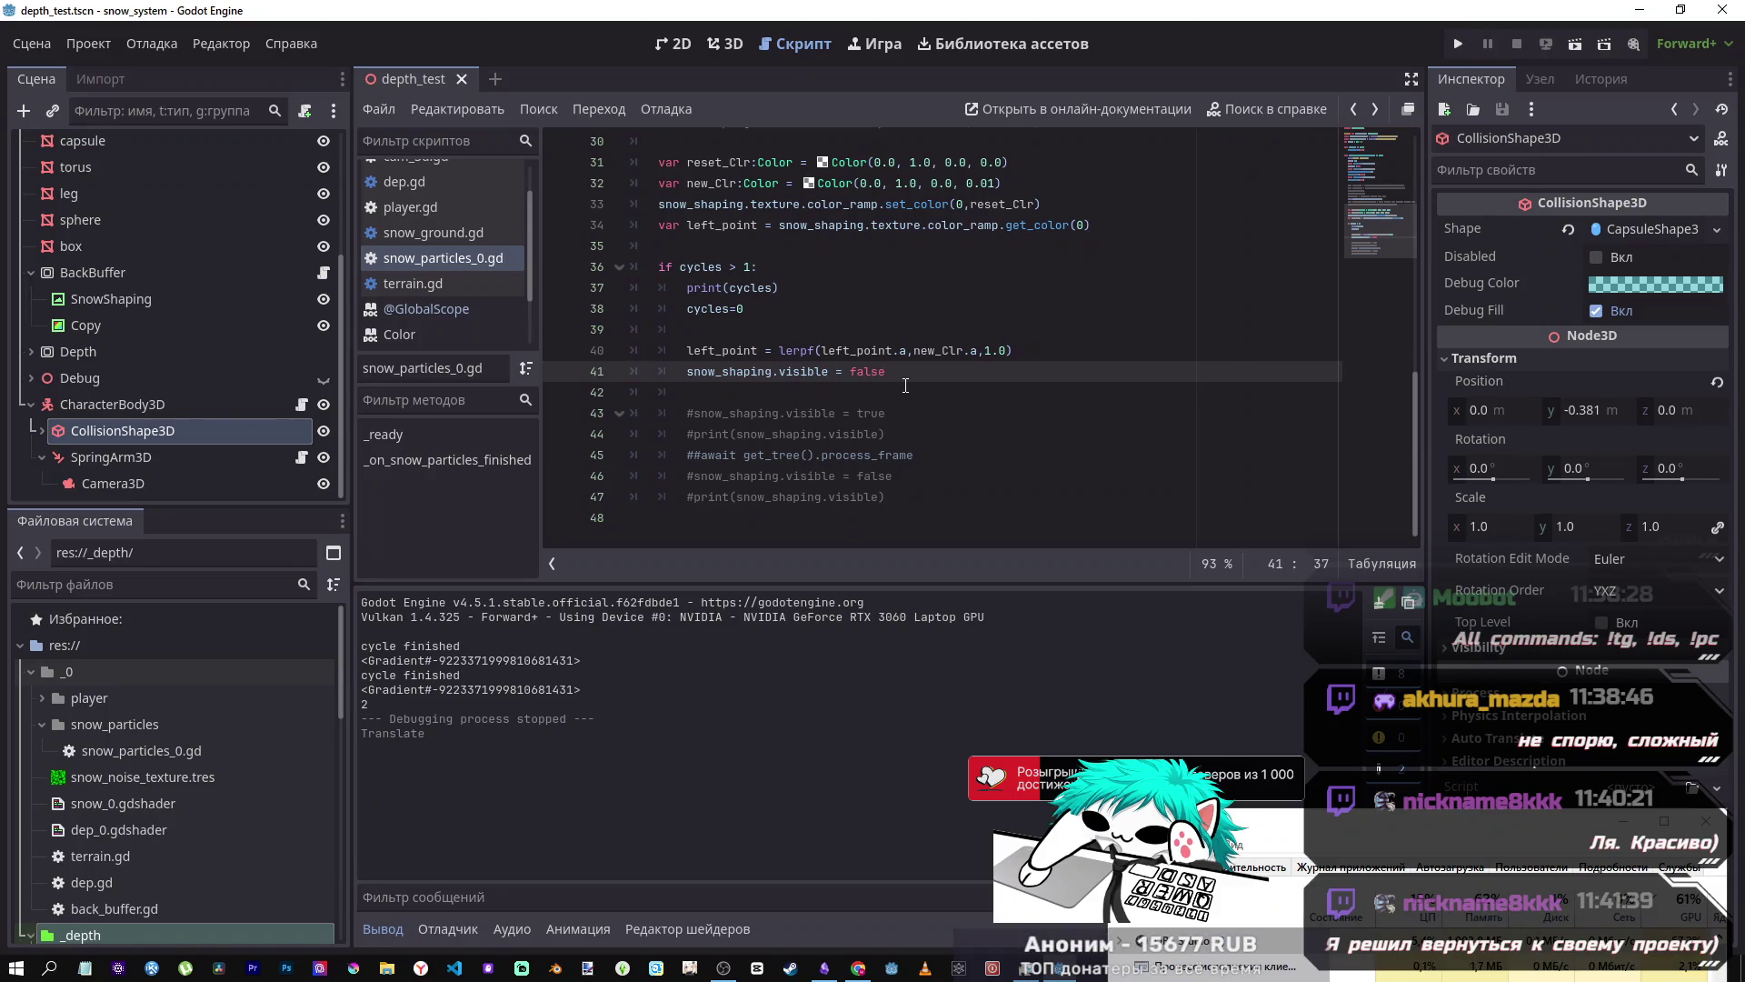
{"action": "left_click_drag", "start_coordinate": [886, 373], "coordinate": [841, 341]}
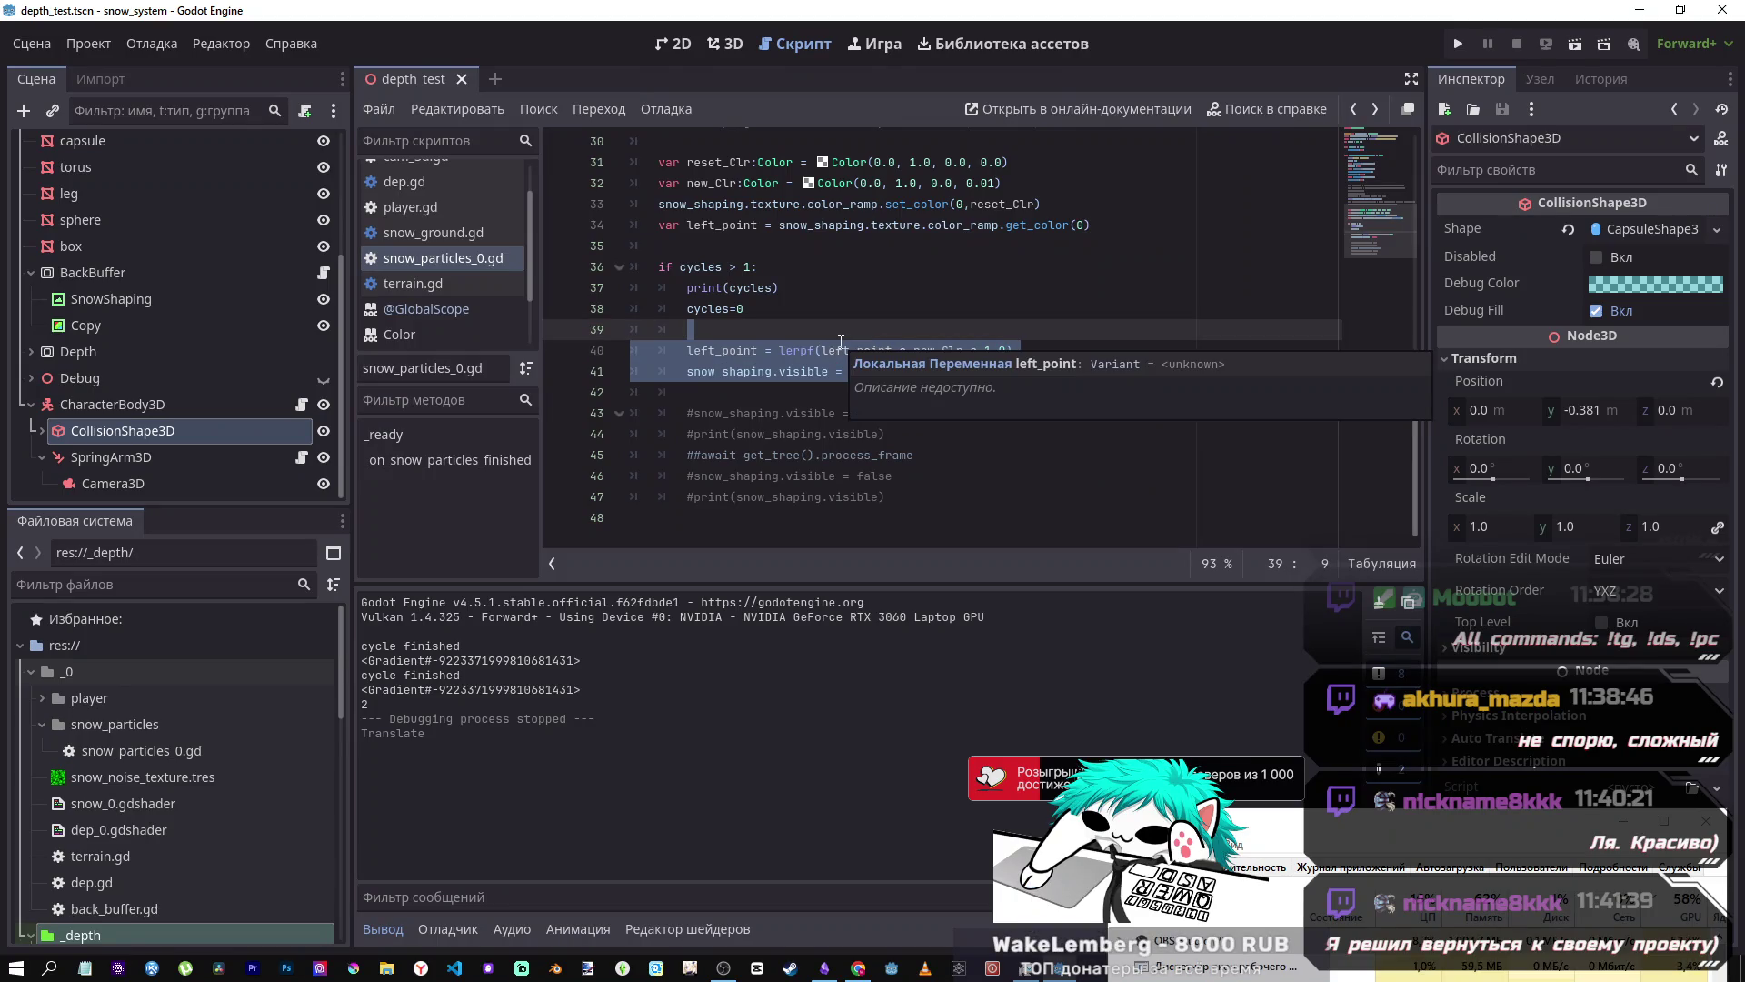
{"action": "left_click", "coordinate": [763, 371]}
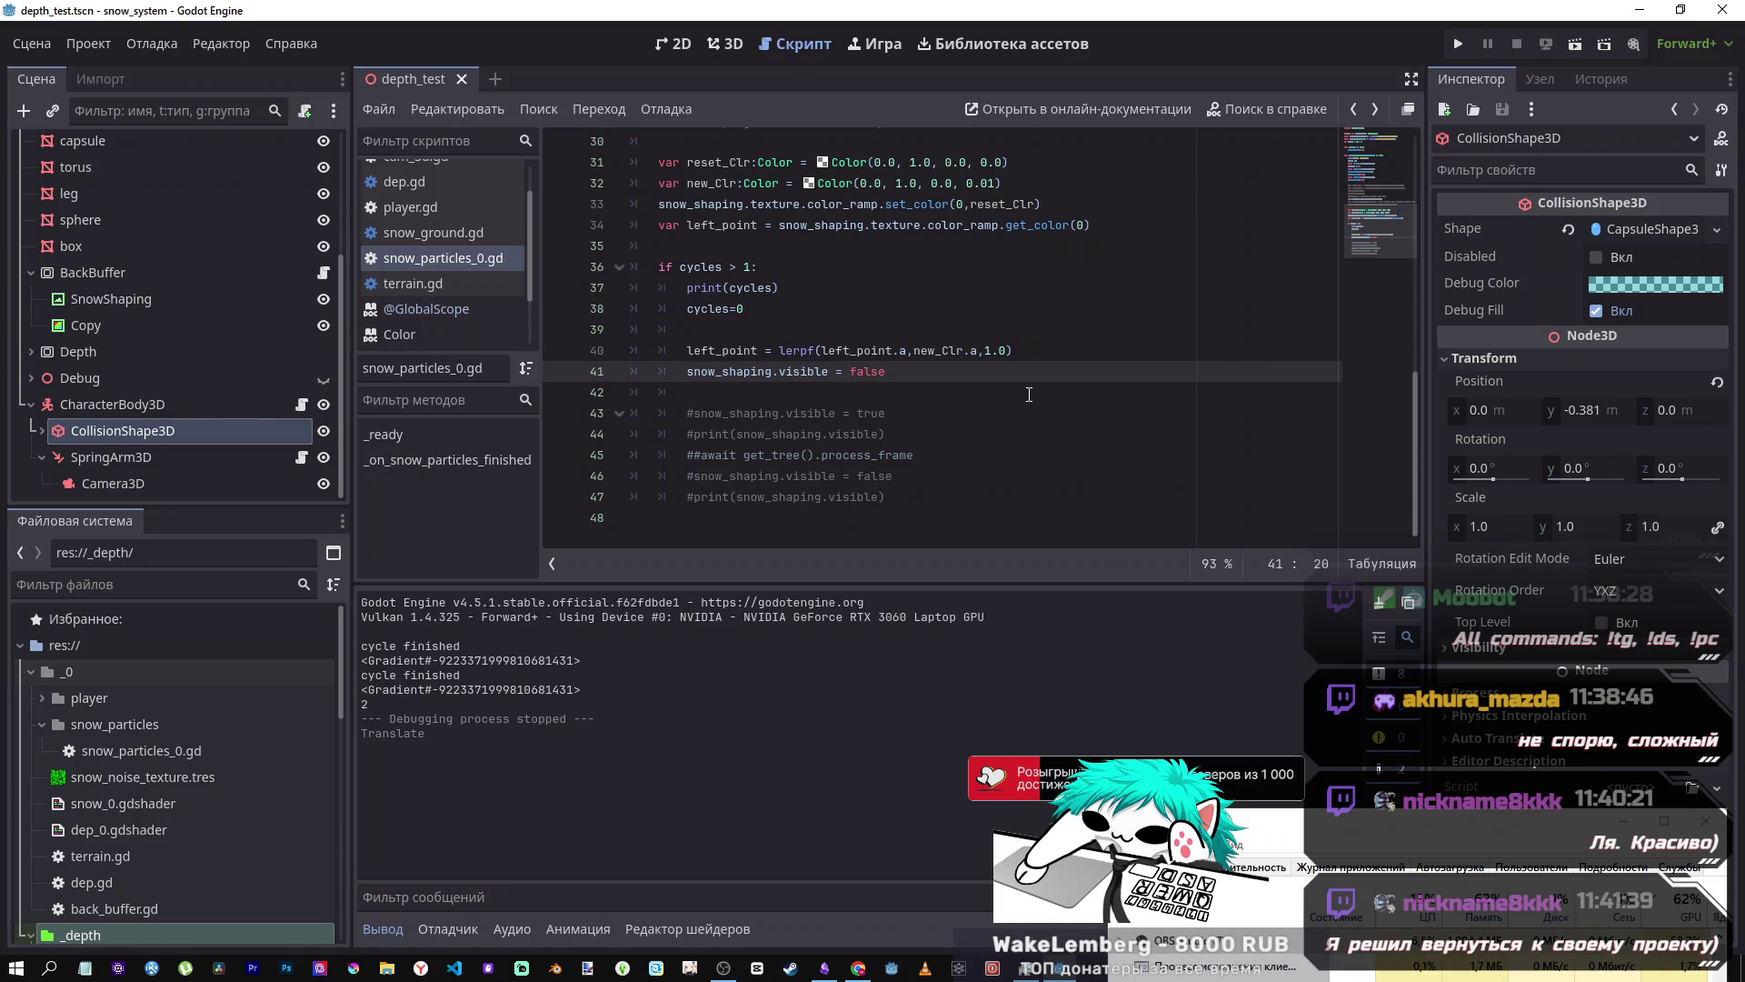
{"action": "left_click", "coordinate": [942, 373]}
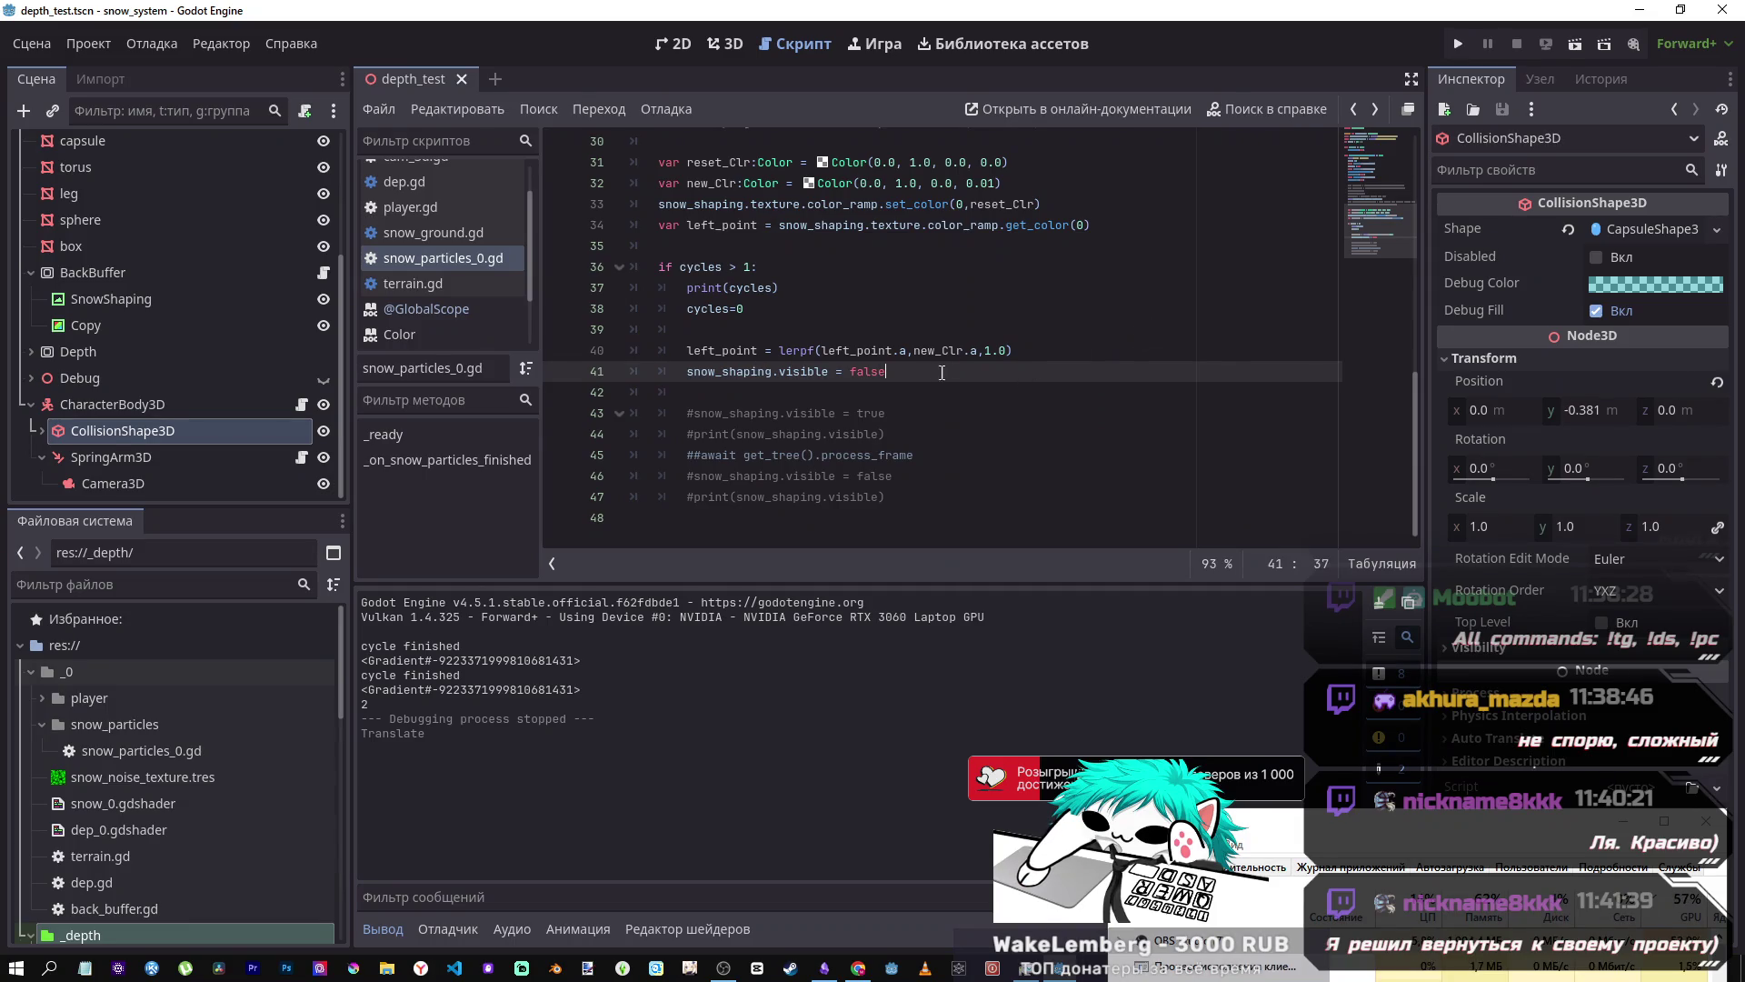
{"action": "left_click_drag", "start_coordinate": [941, 373], "coordinate": [779, 351]}
{"action": "left_click", "coordinate": [779, 351]}
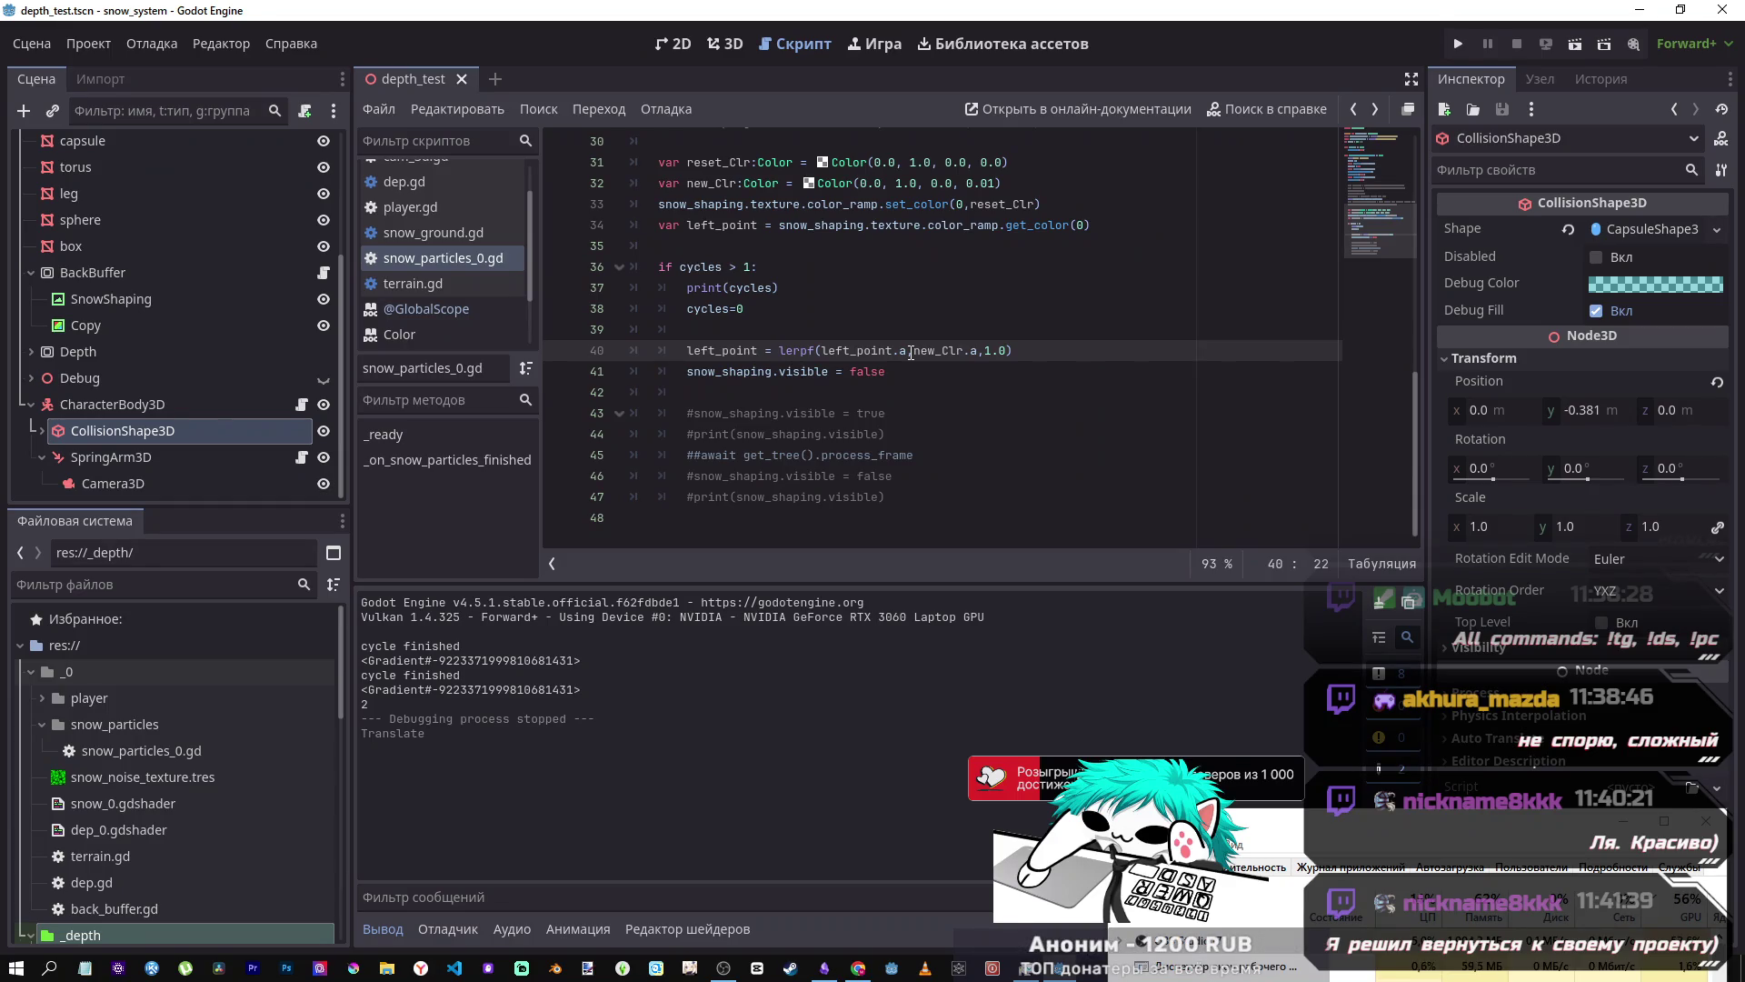
{"action": "left_click_drag", "start_coordinate": [918, 329], "coordinate": [930, 348]}
{"action": "left_click", "coordinate": [979, 350]}
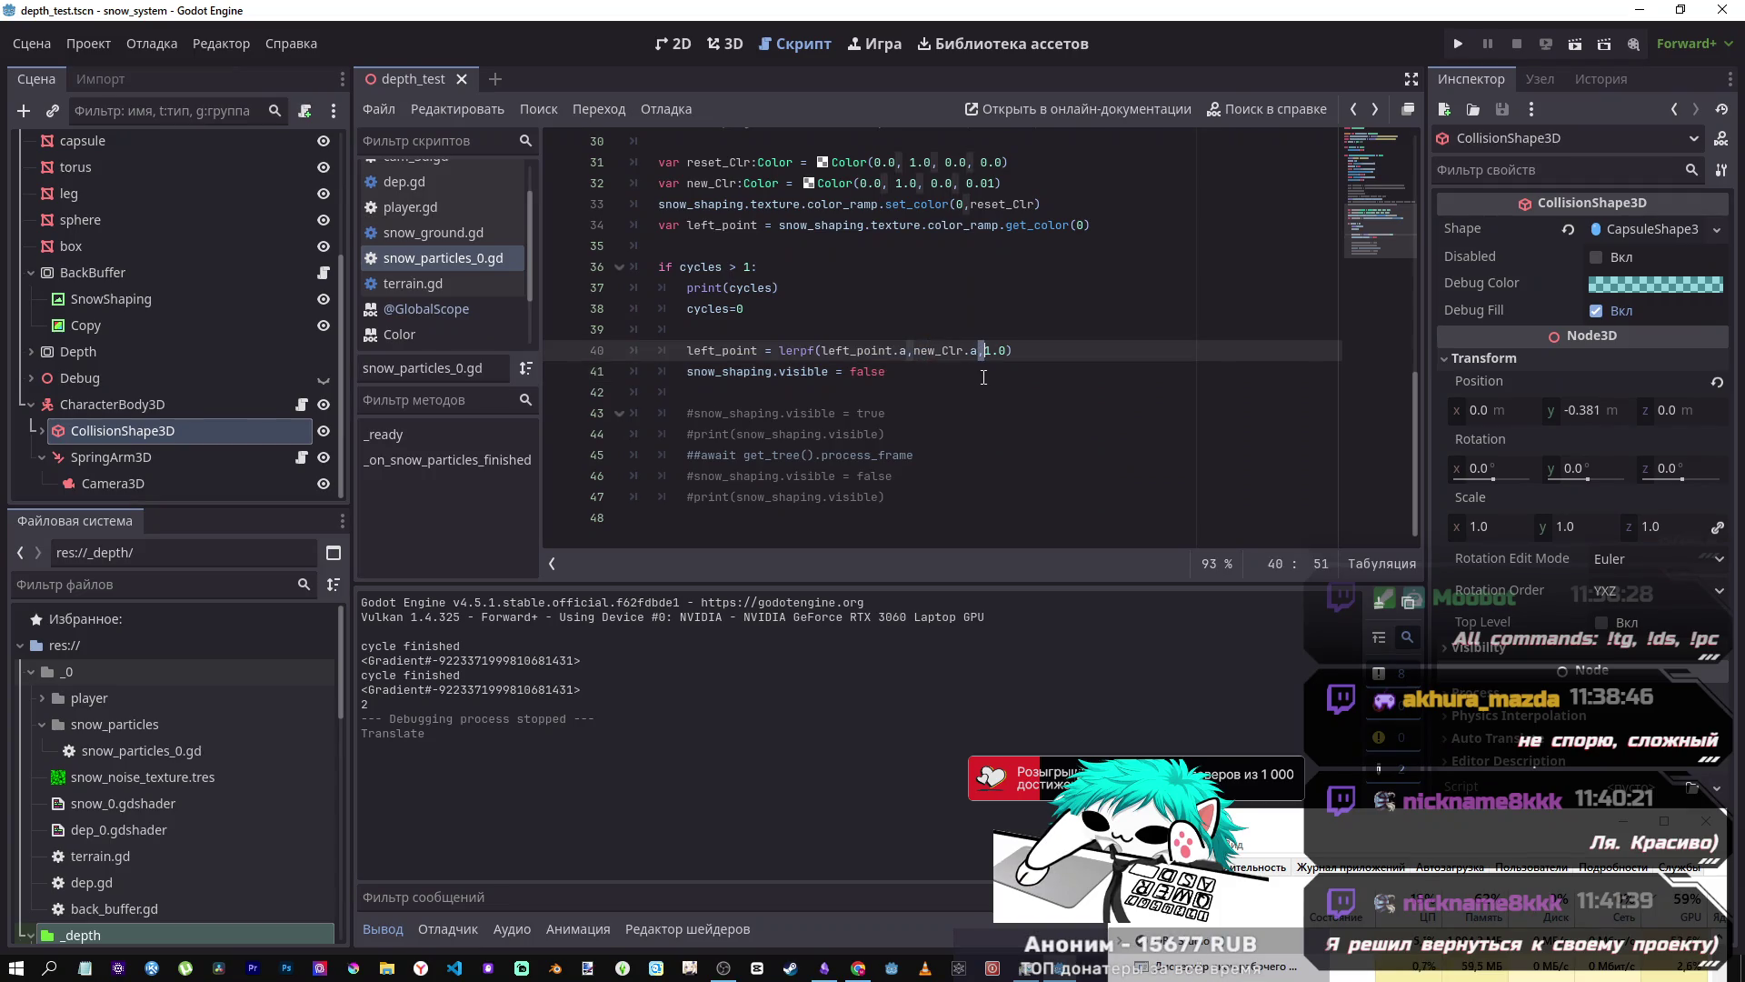
{"action": "key", "text": "shift+Right"}
{"action": "key", "text": "shift+Right"}
{"action": "key", "text": "shift+Right"}
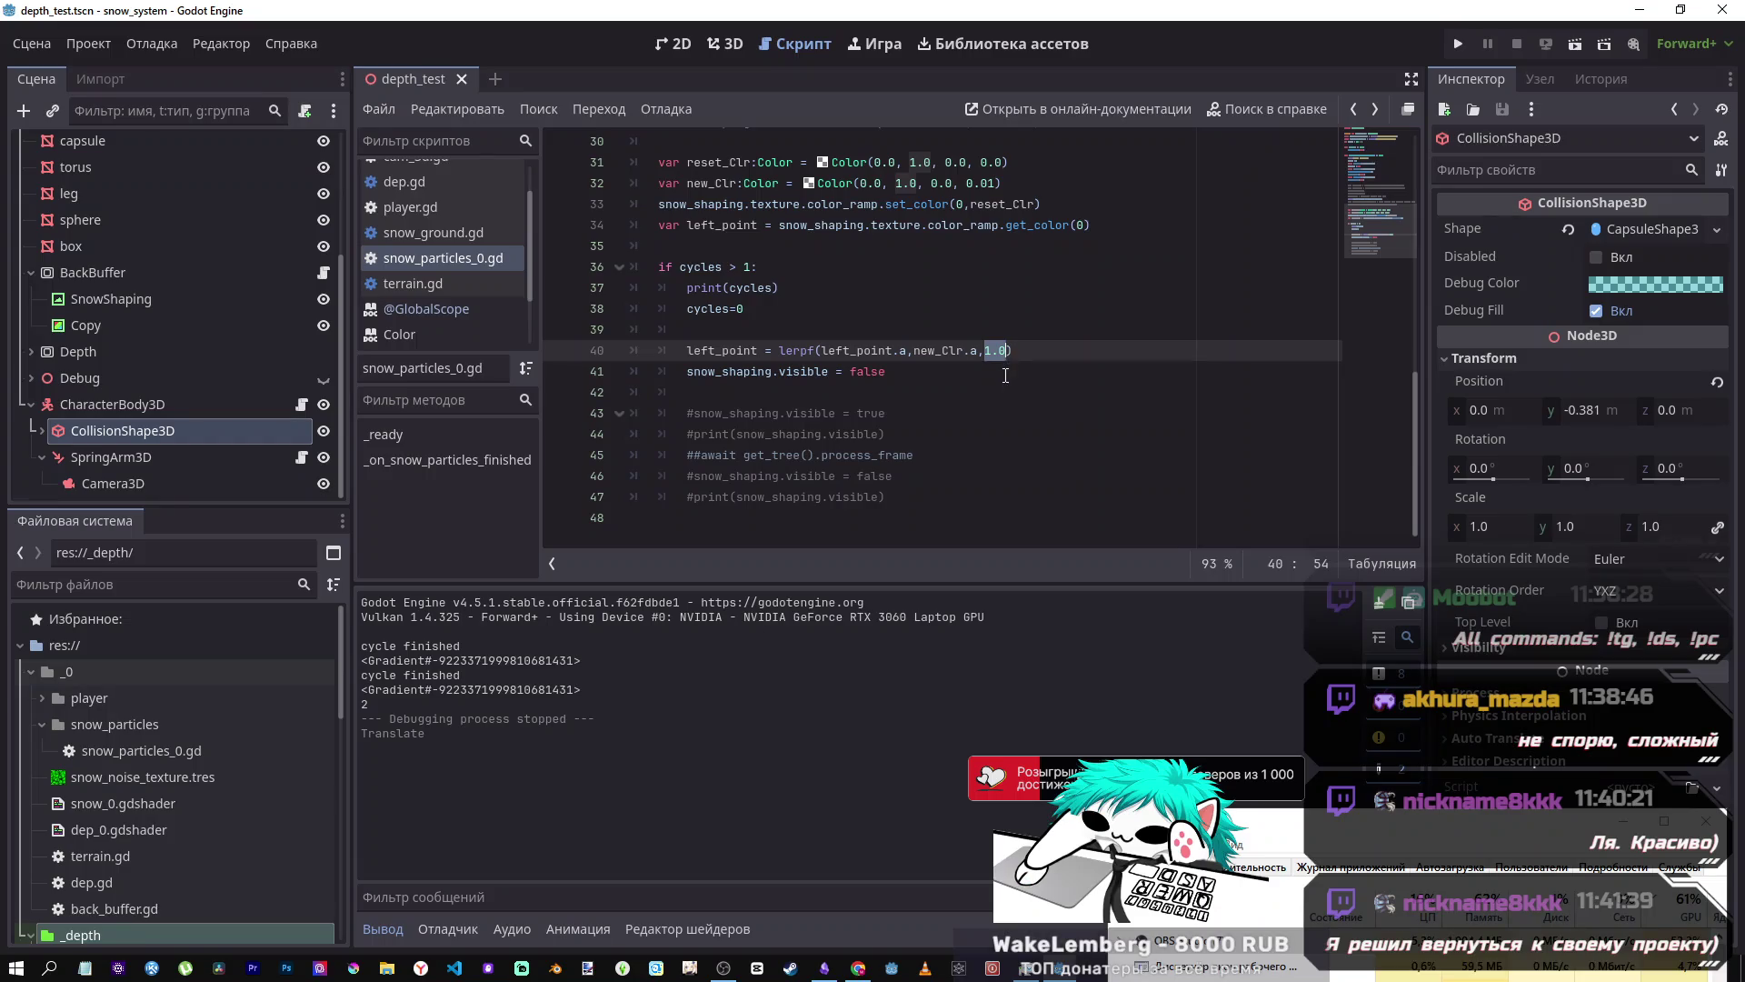
{"action": "left_click", "coordinate": [1005, 374]}
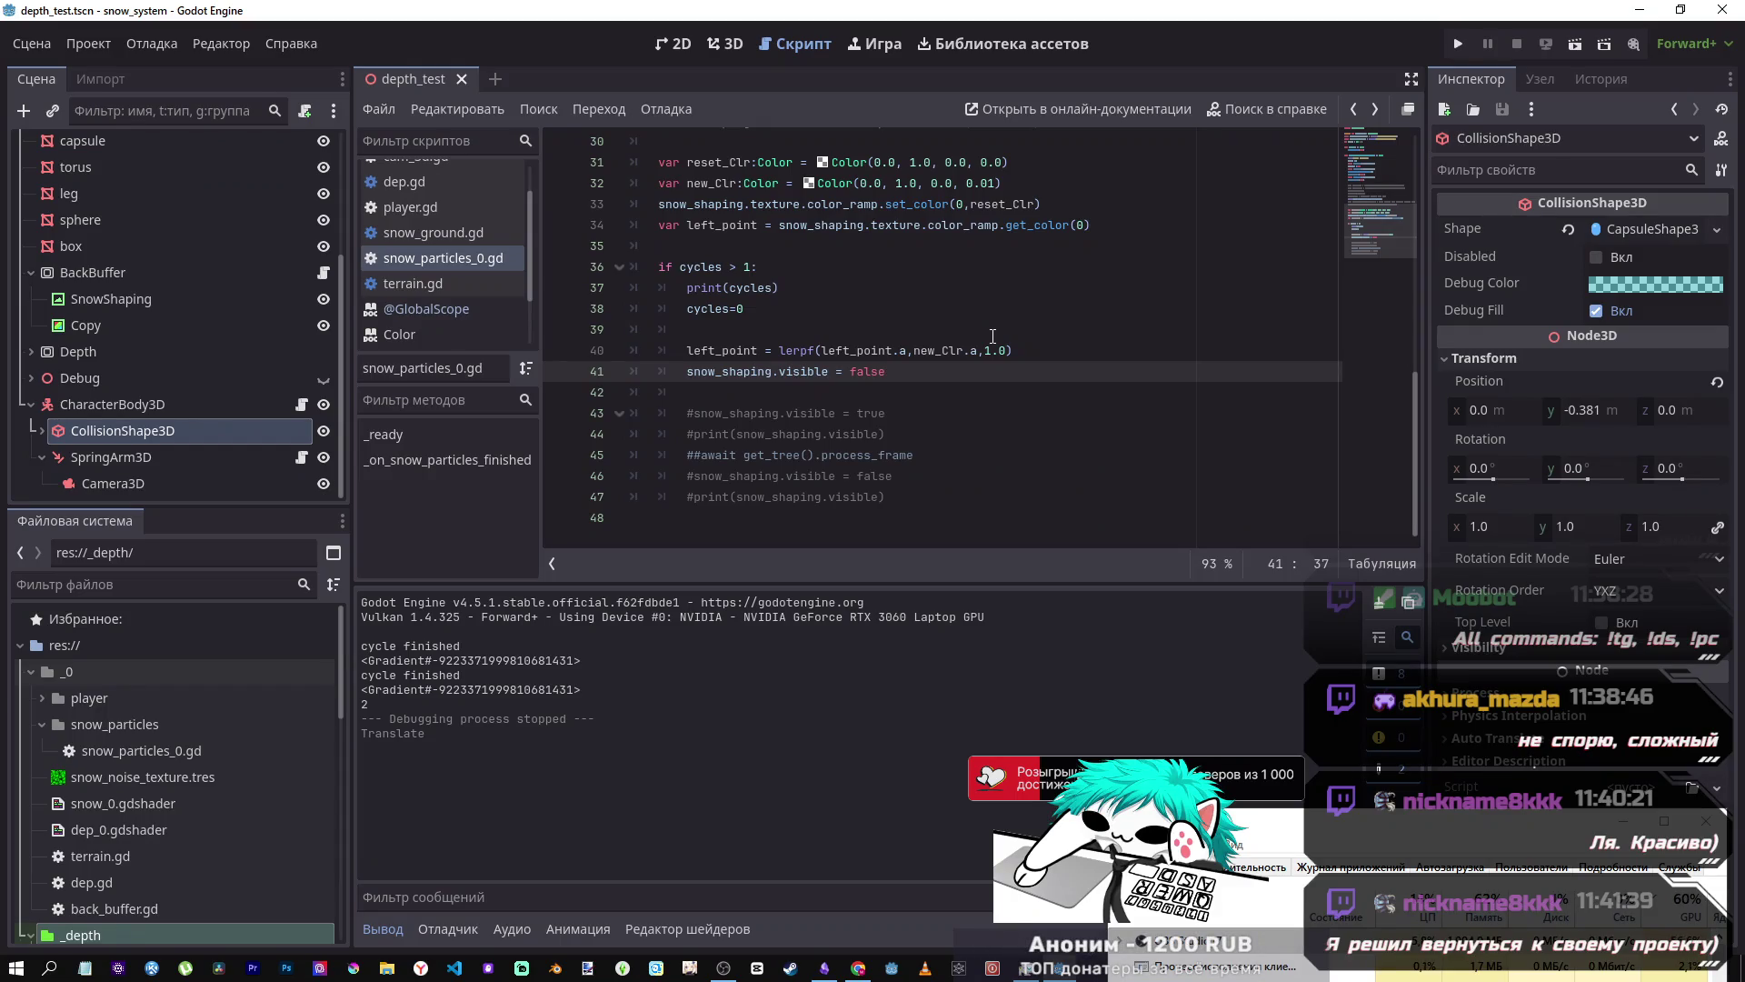
{"action": "scroll", "coordinate": [931, 402], "scroll_direction": "up", "scroll_amount": 4}
{"action": "scroll", "coordinate": [932, 402], "scroll_direction": "down", "scroll_amount": 4}
{"action": "left_click", "coordinate": [913, 391]}
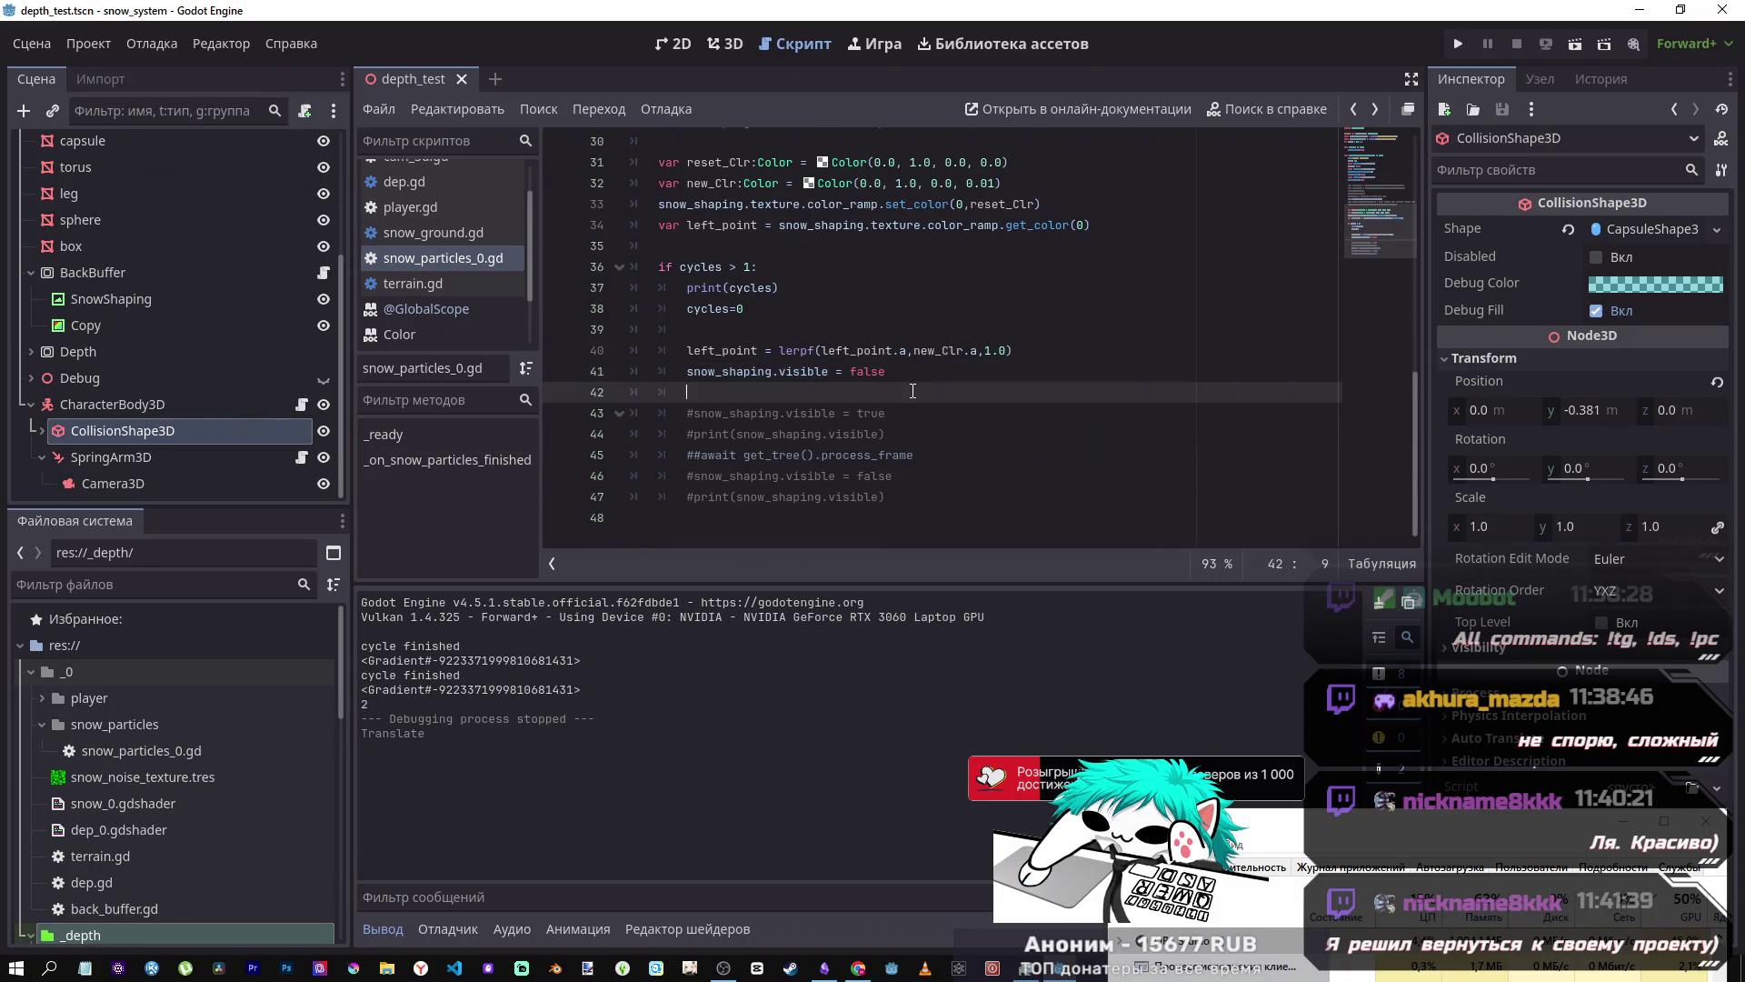
{"action": "left_click", "coordinate": [919, 381]}
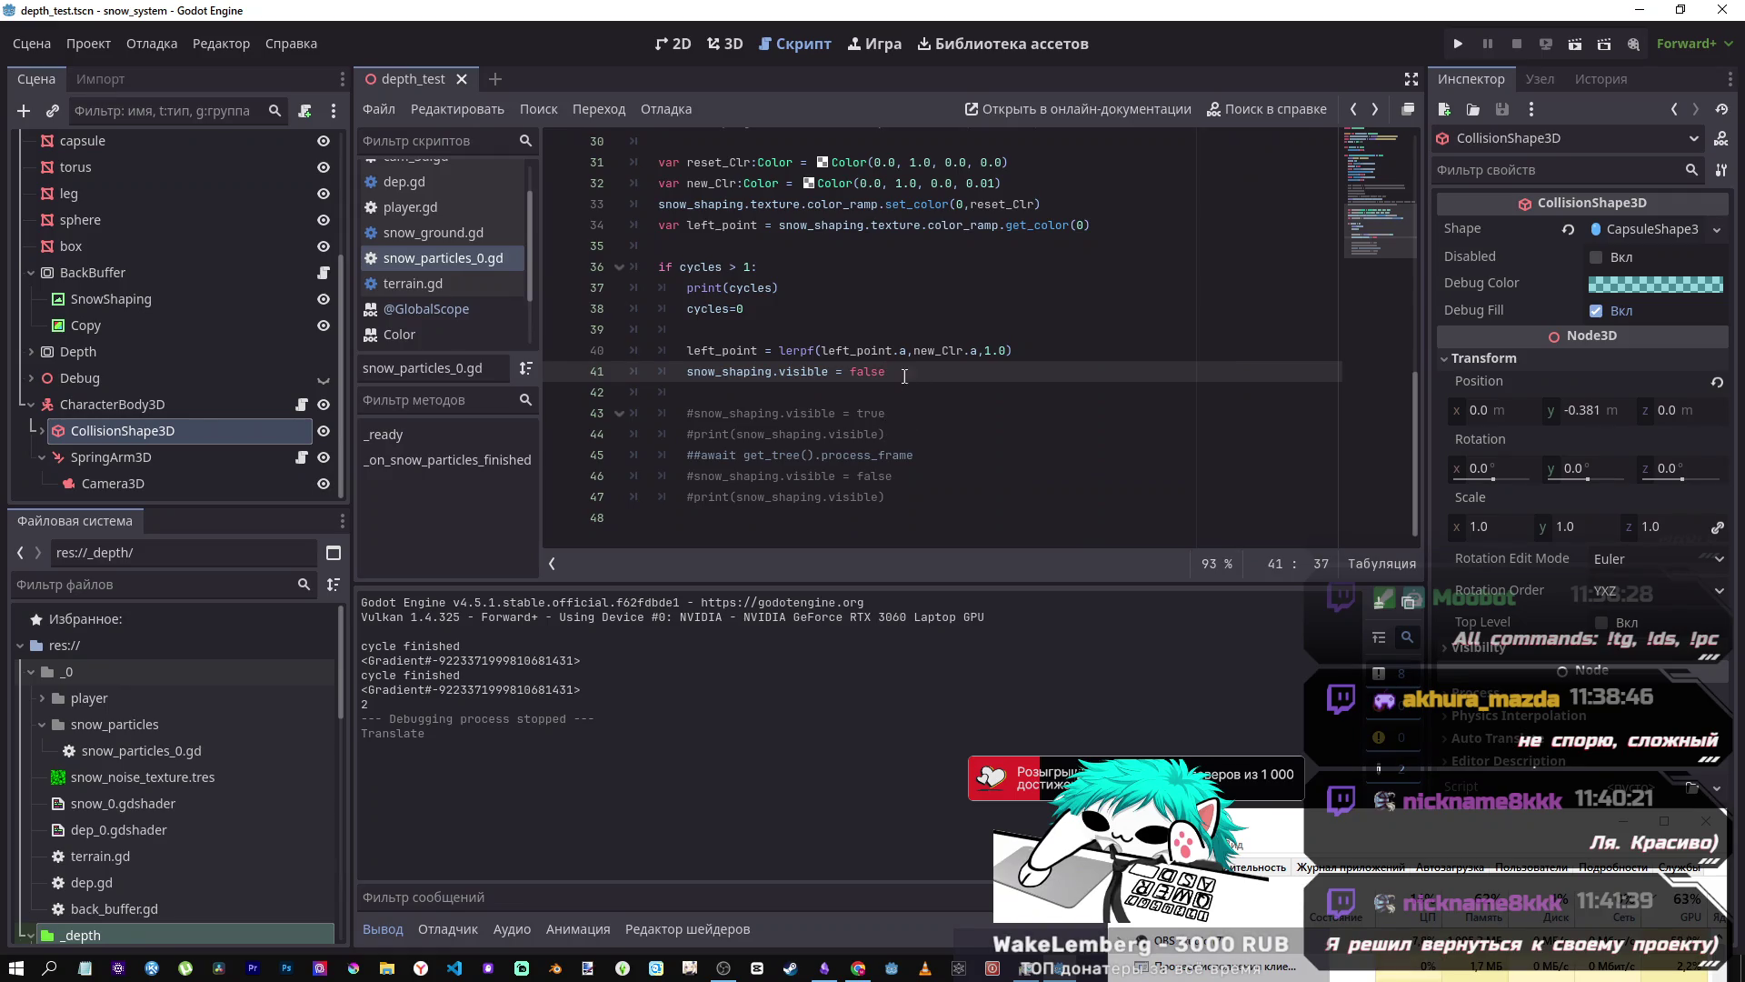
{"action": "triple_click", "coordinate": [909, 372]}
{"action": "left_click", "coordinate": [911, 369]}
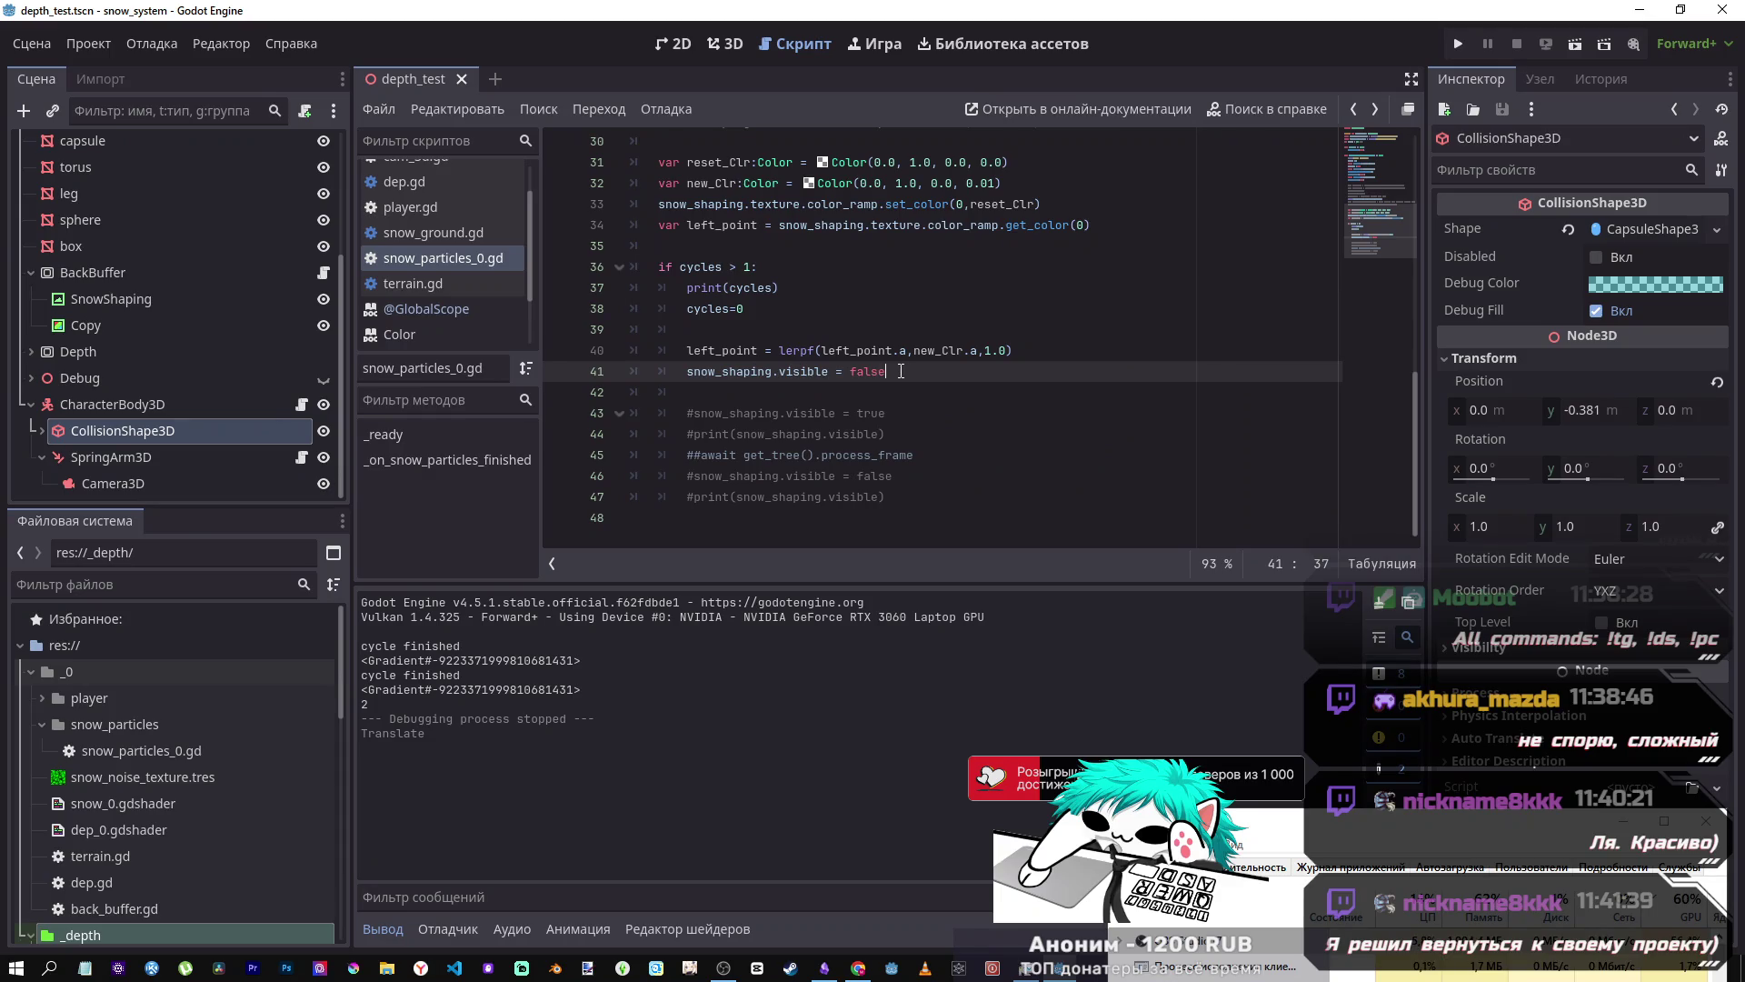
{"action": "left_click", "coordinate": [791, 371]}
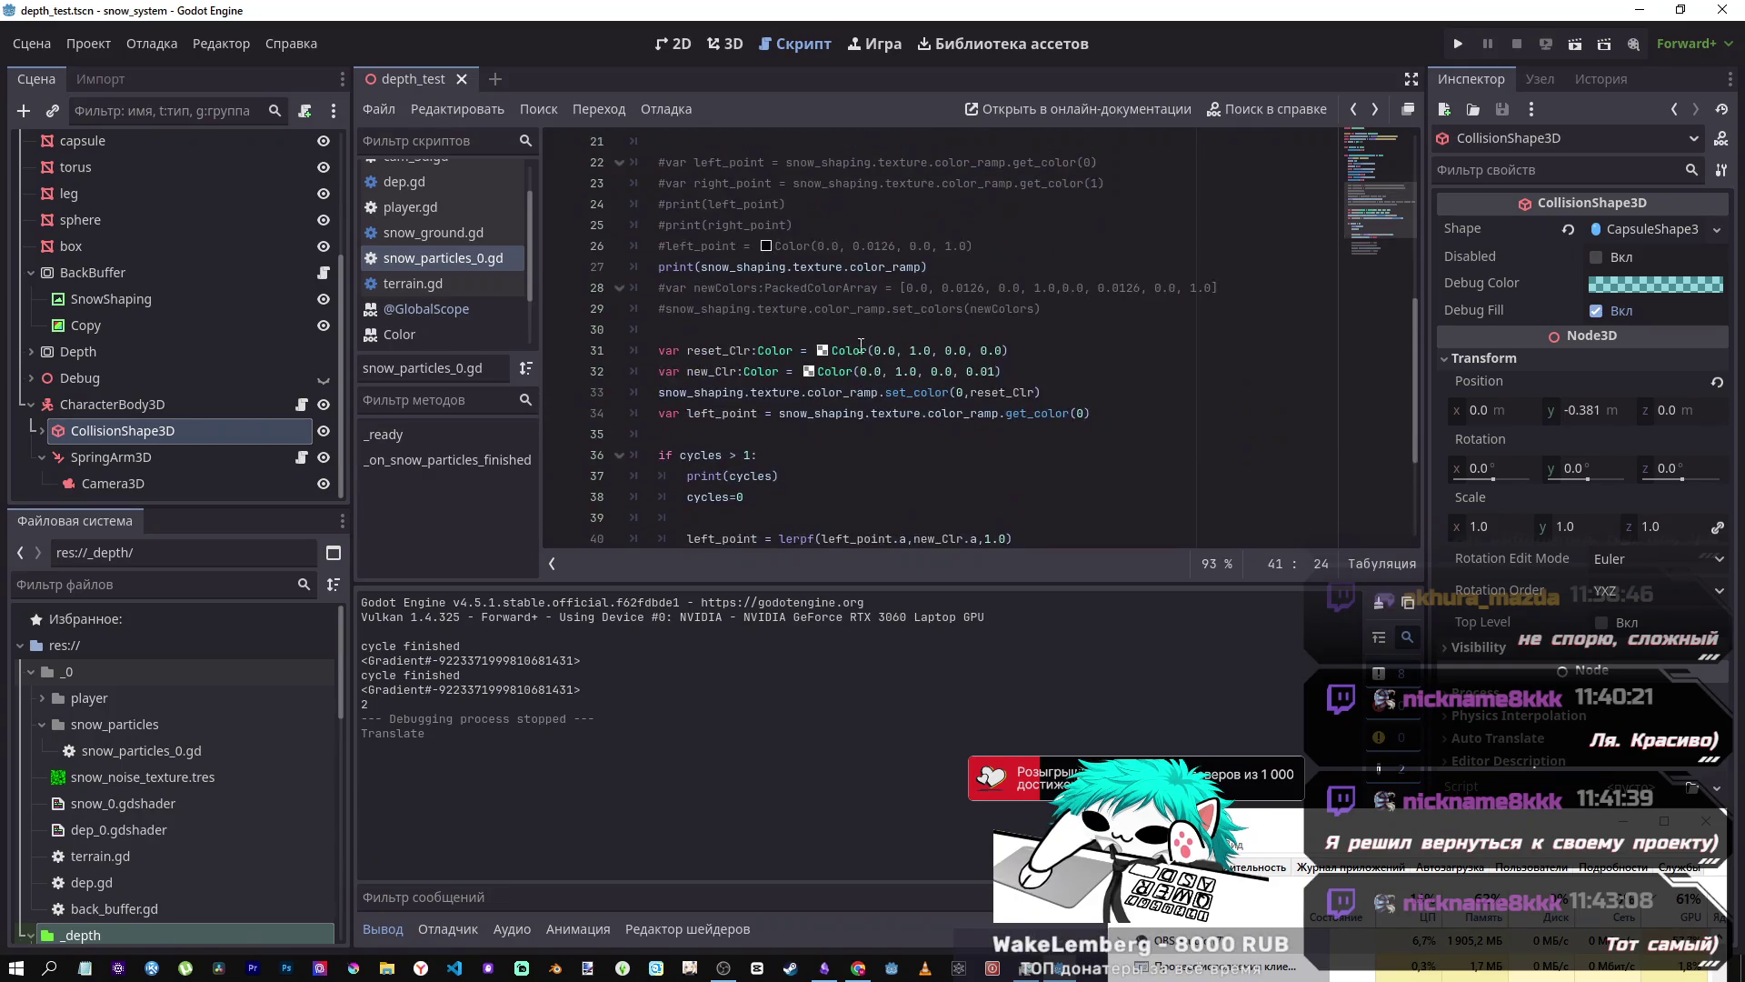
{"action": "left_click", "coordinate": [997, 360]}
{"action": "left_click", "coordinate": [1007, 350]}
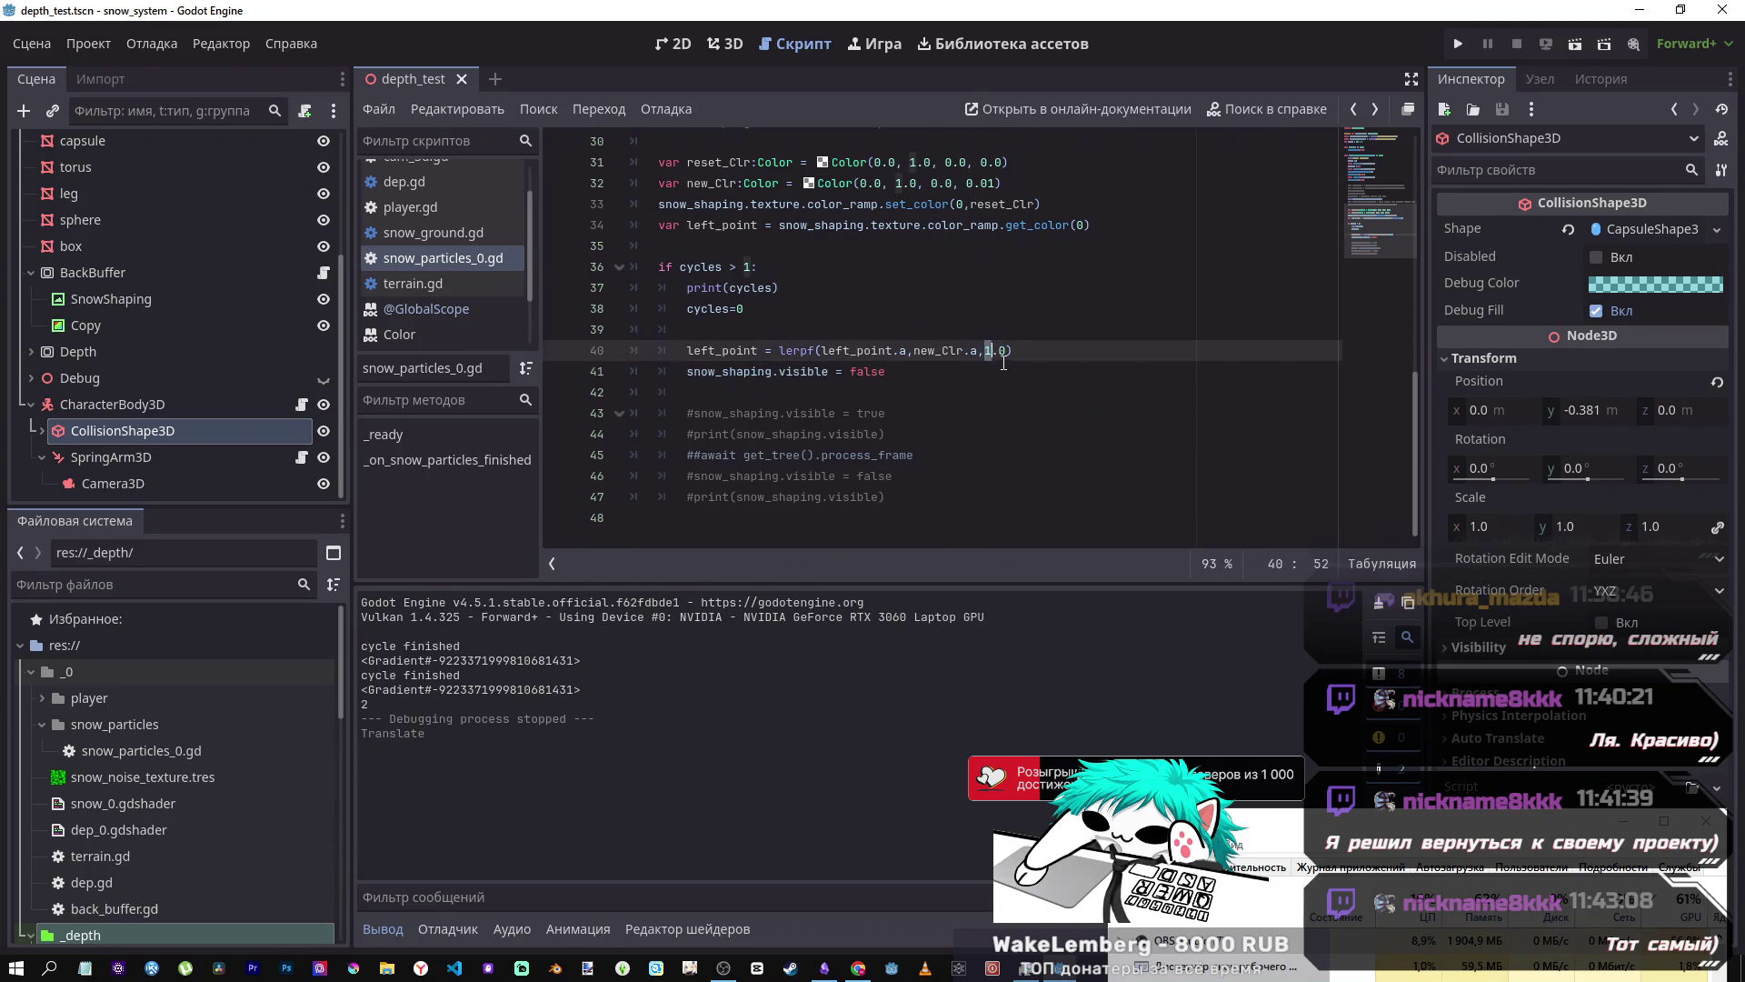
{"action": "left_click_drag", "start_coordinate": [1007, 350], "coordinate": [984, 345]}
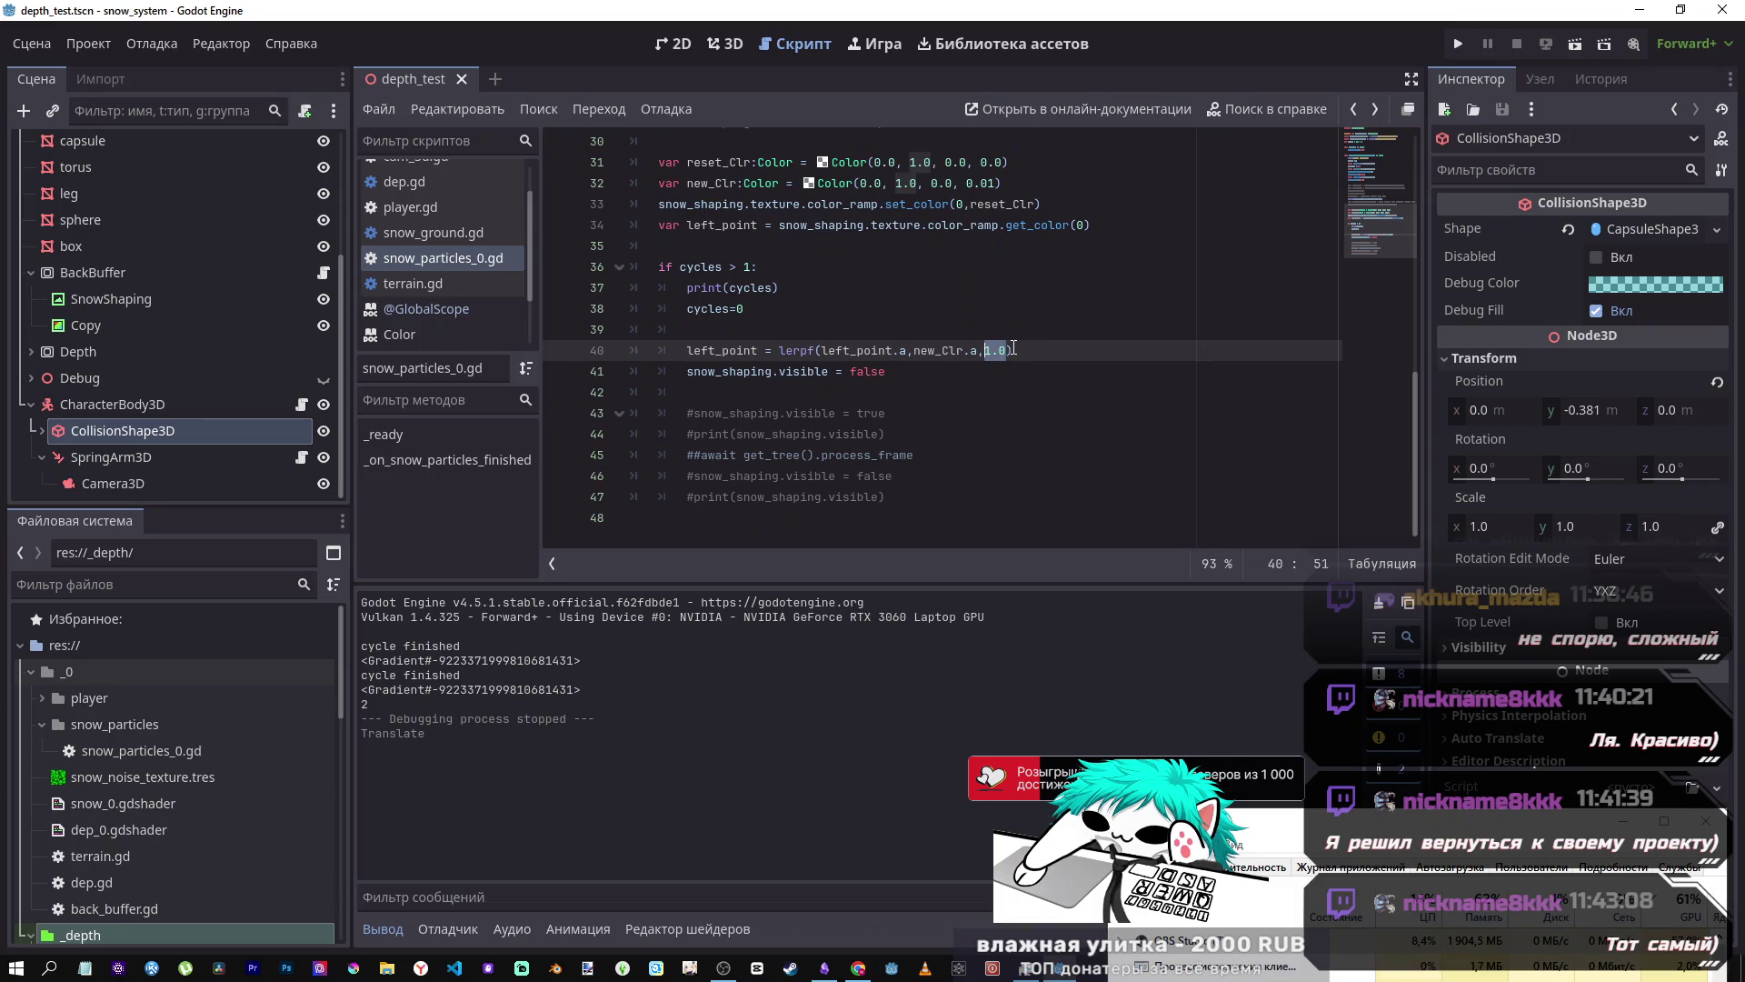
{"action": "left_click", "coordinate": [834, 332]}
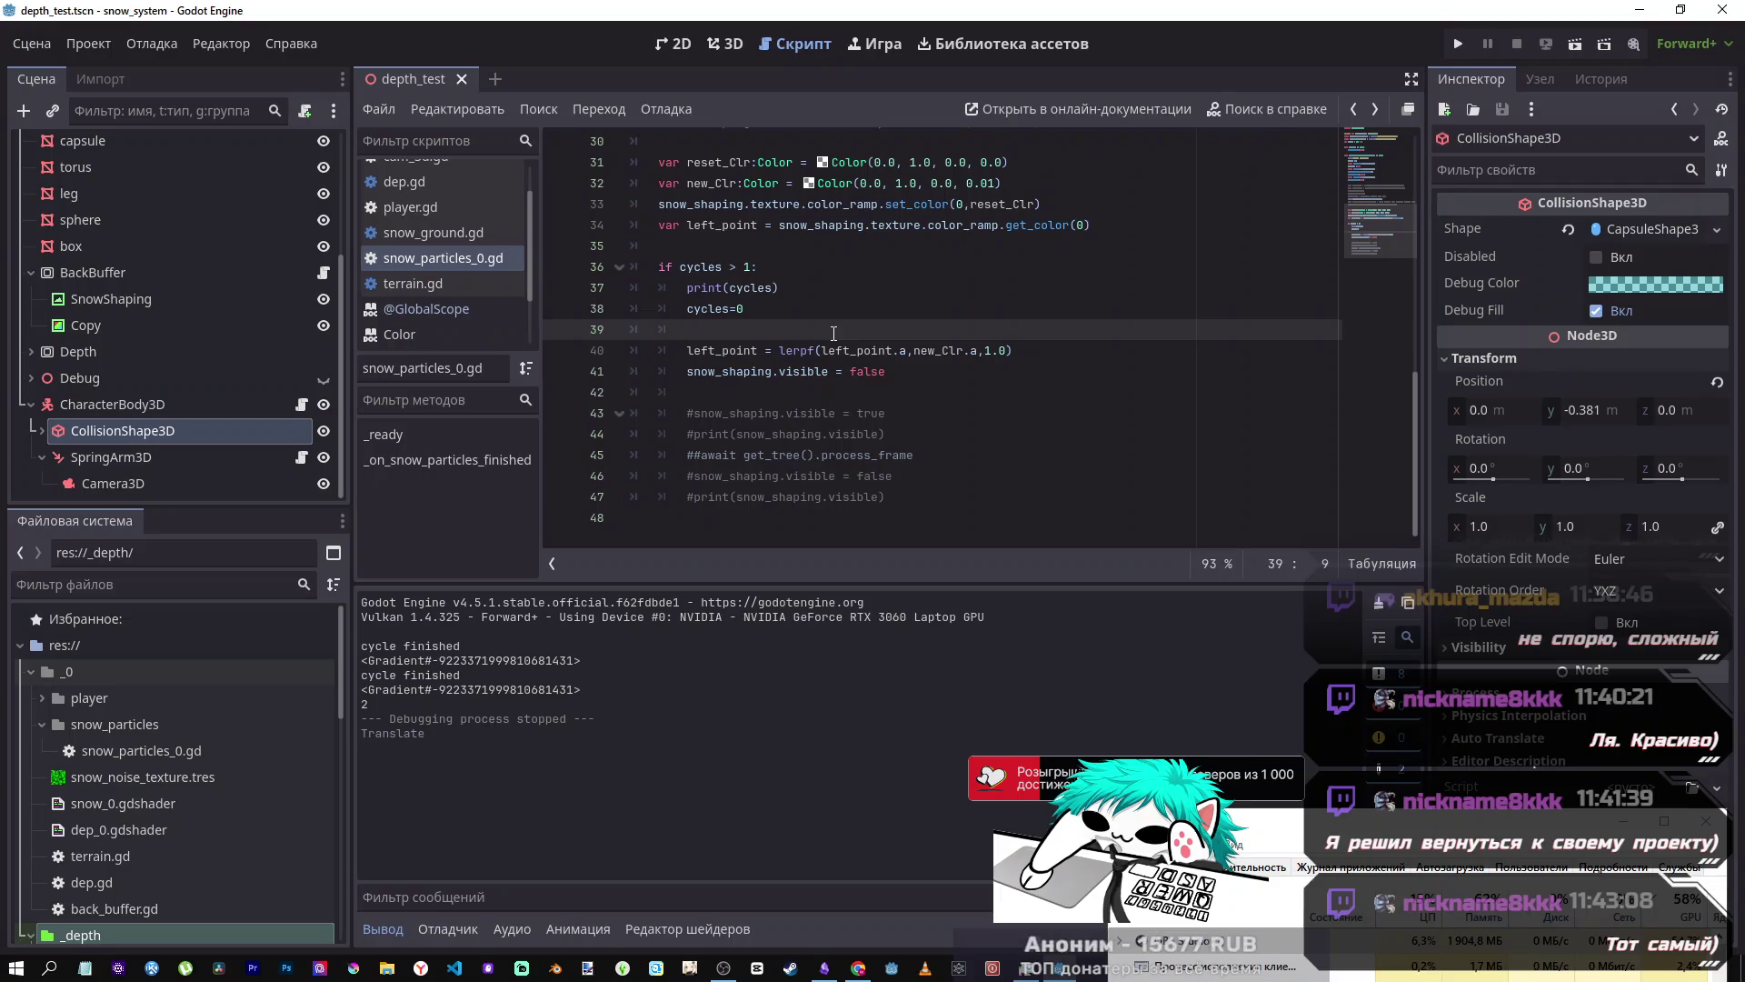
{"action": "key", "text": "alt+Tab"}
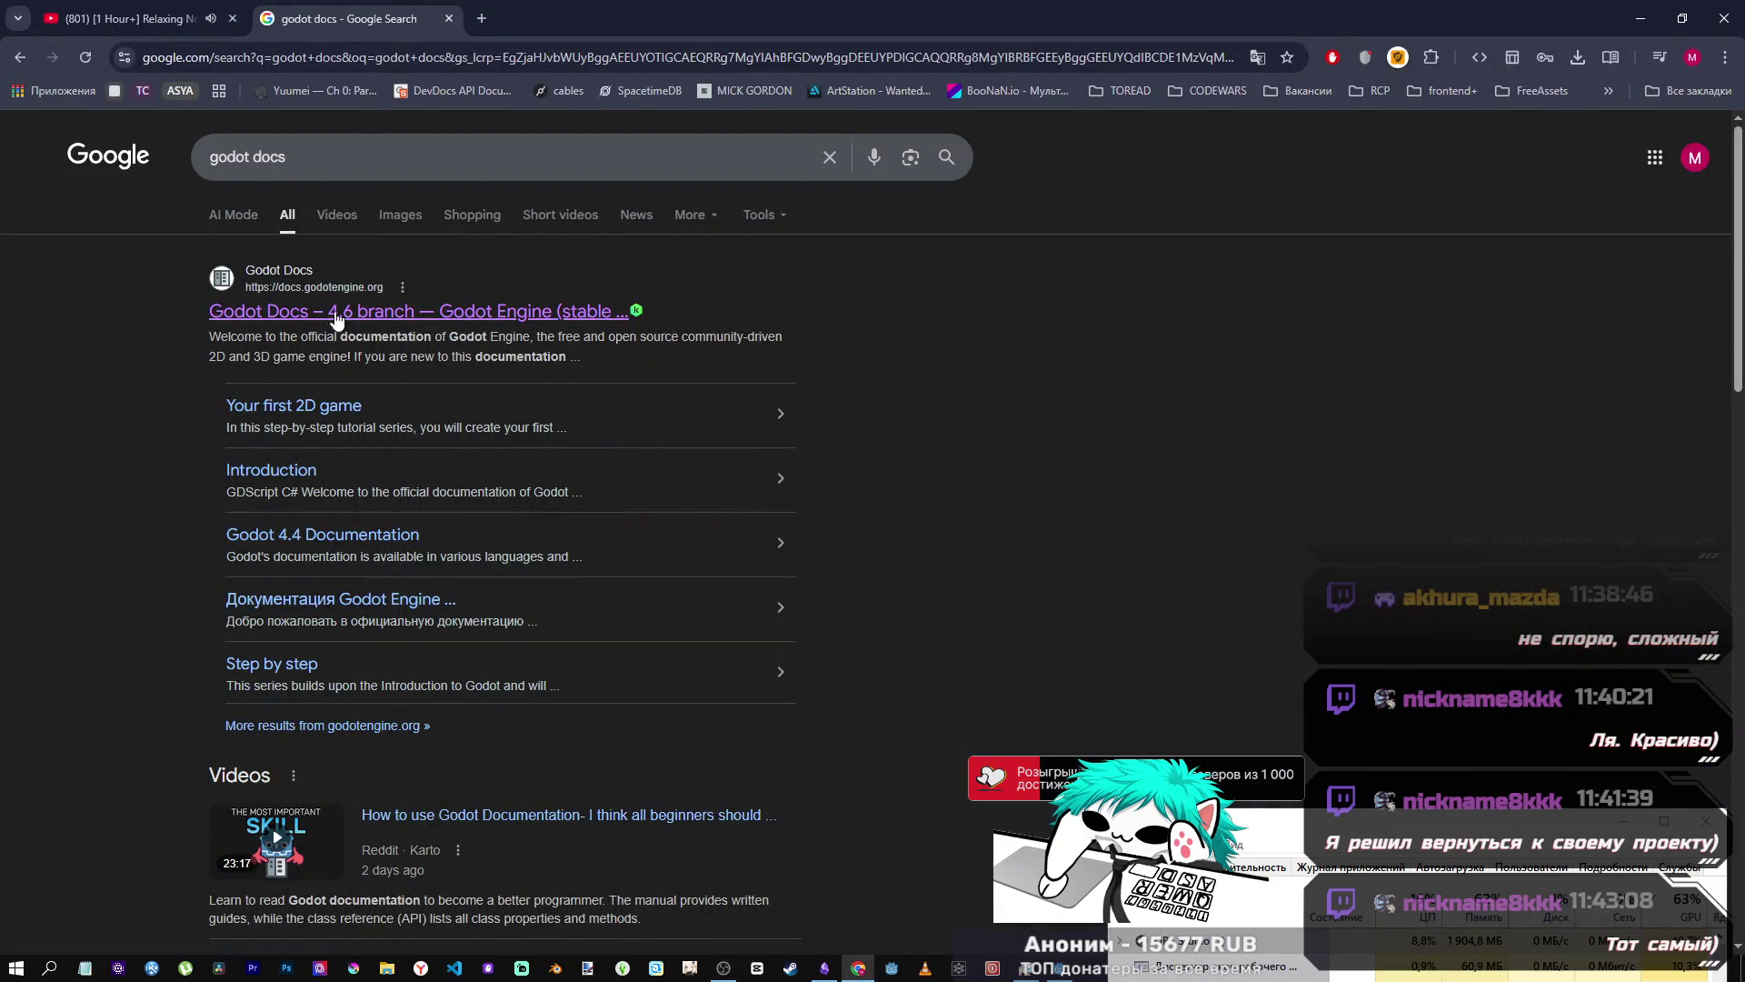
- Search the Godot Docs for 'interpolation' and open the Interpolation tutorial page
{"action": "left_click", "coordinate": [522, 318]}
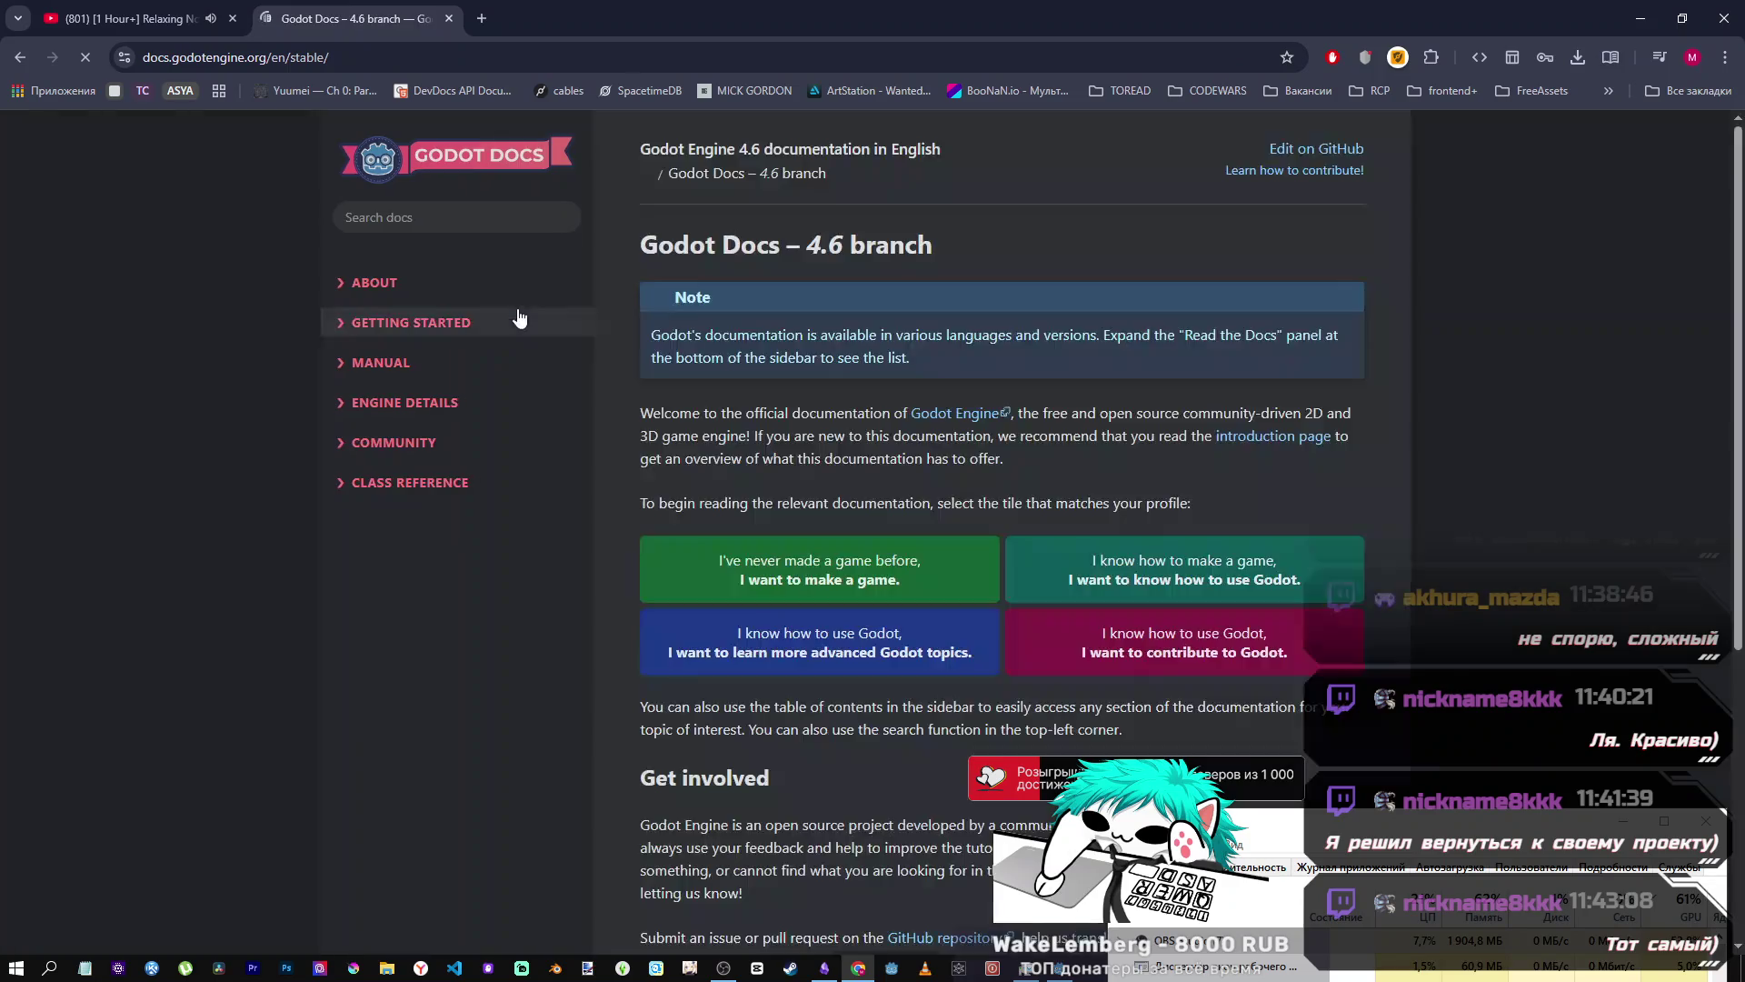
{"action": "left_click", "coordinate": [462, 218]}
{"action": "type", "text": "in"}
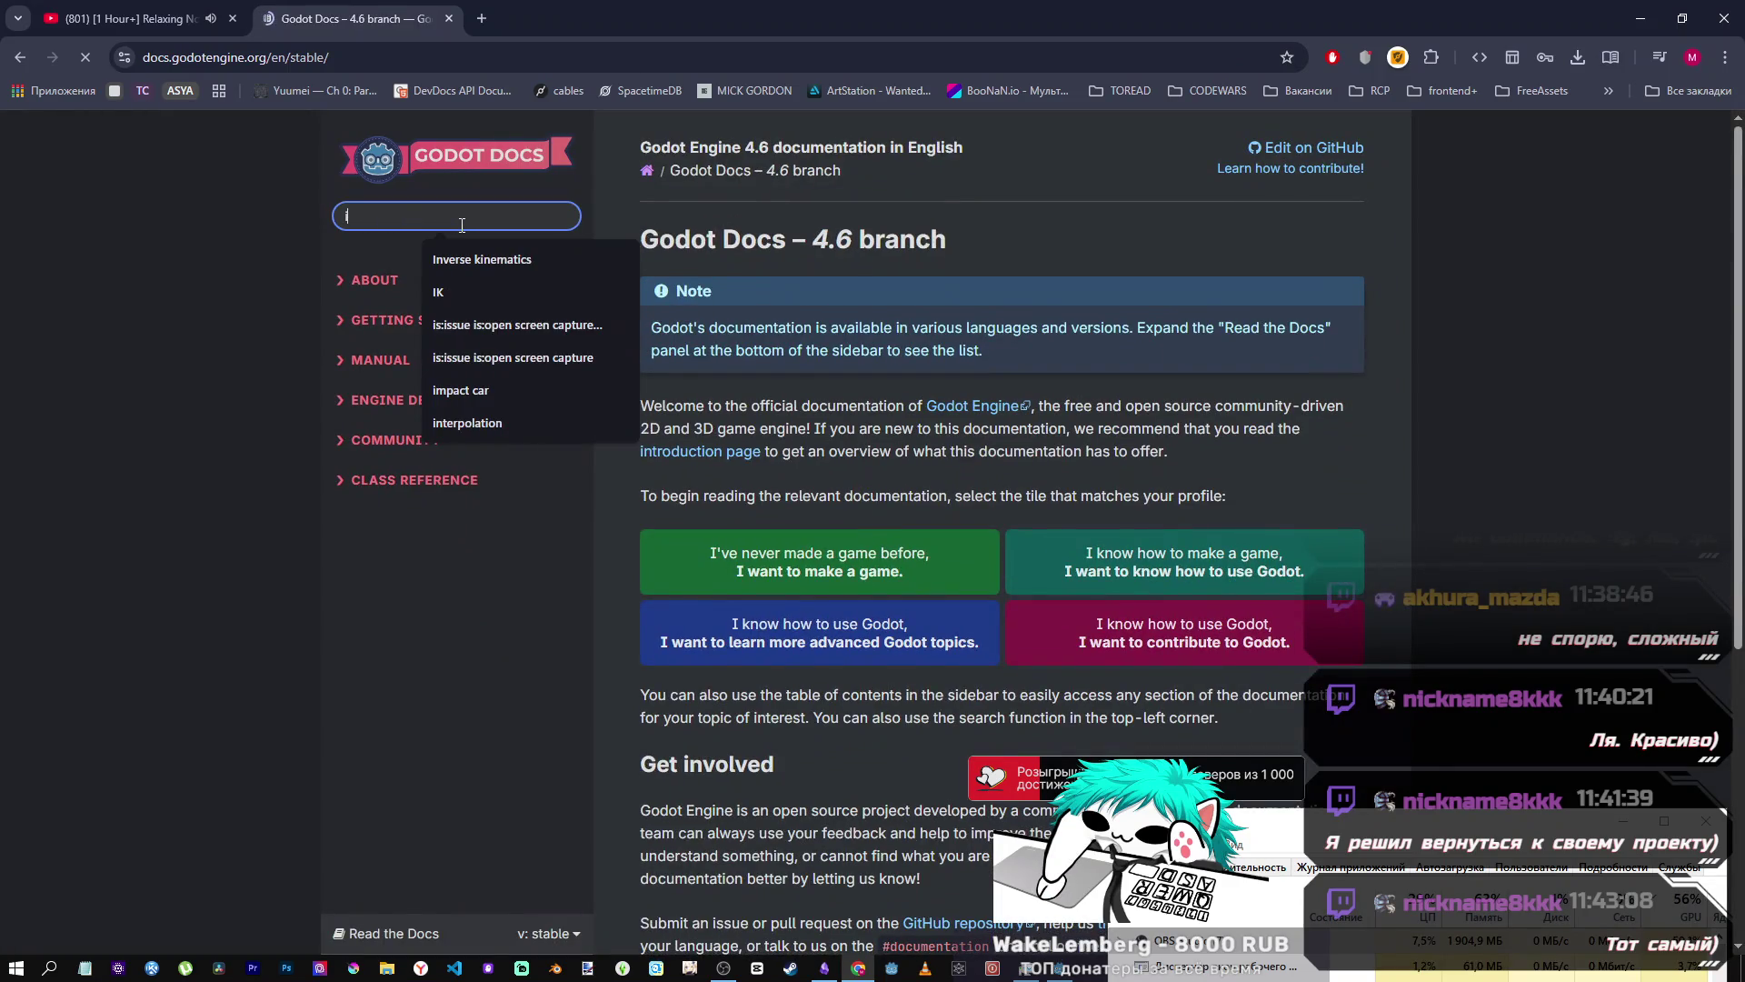
{"action": "key", "text": "Down"}
{"action": "key", "text": "Down"}
{"action": "key", "text": "Return"}
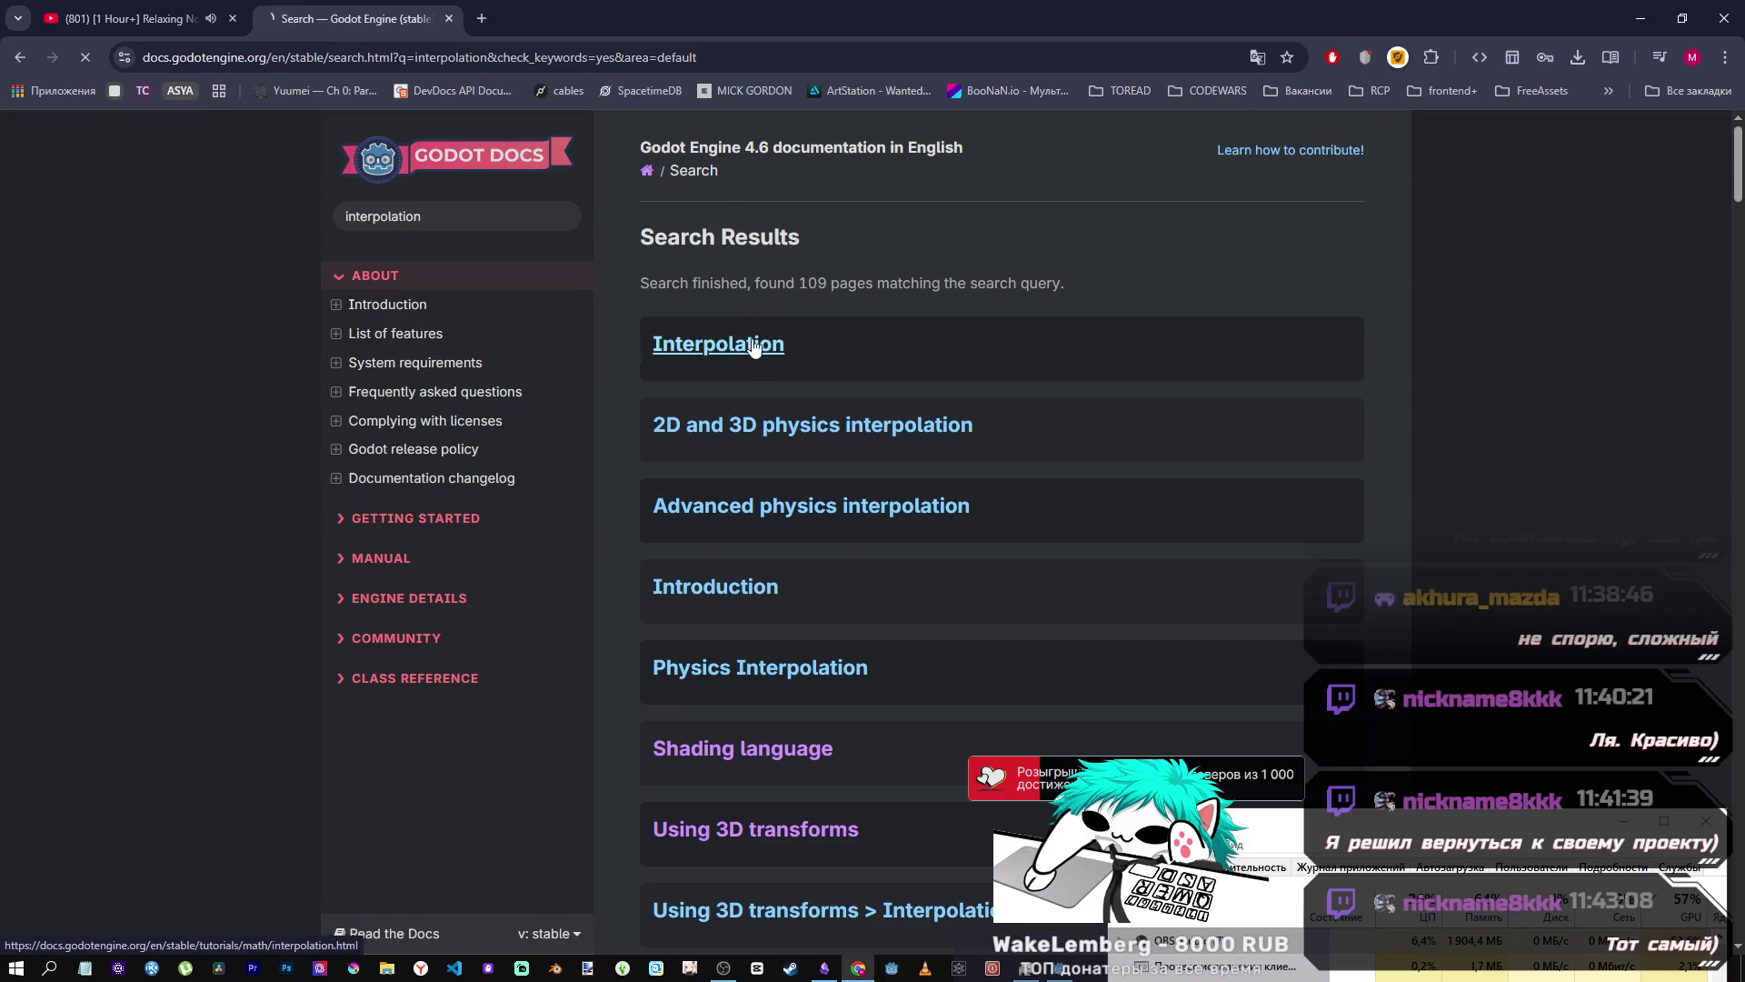
{"action": "left_click", "coordinate": [747, 351]}
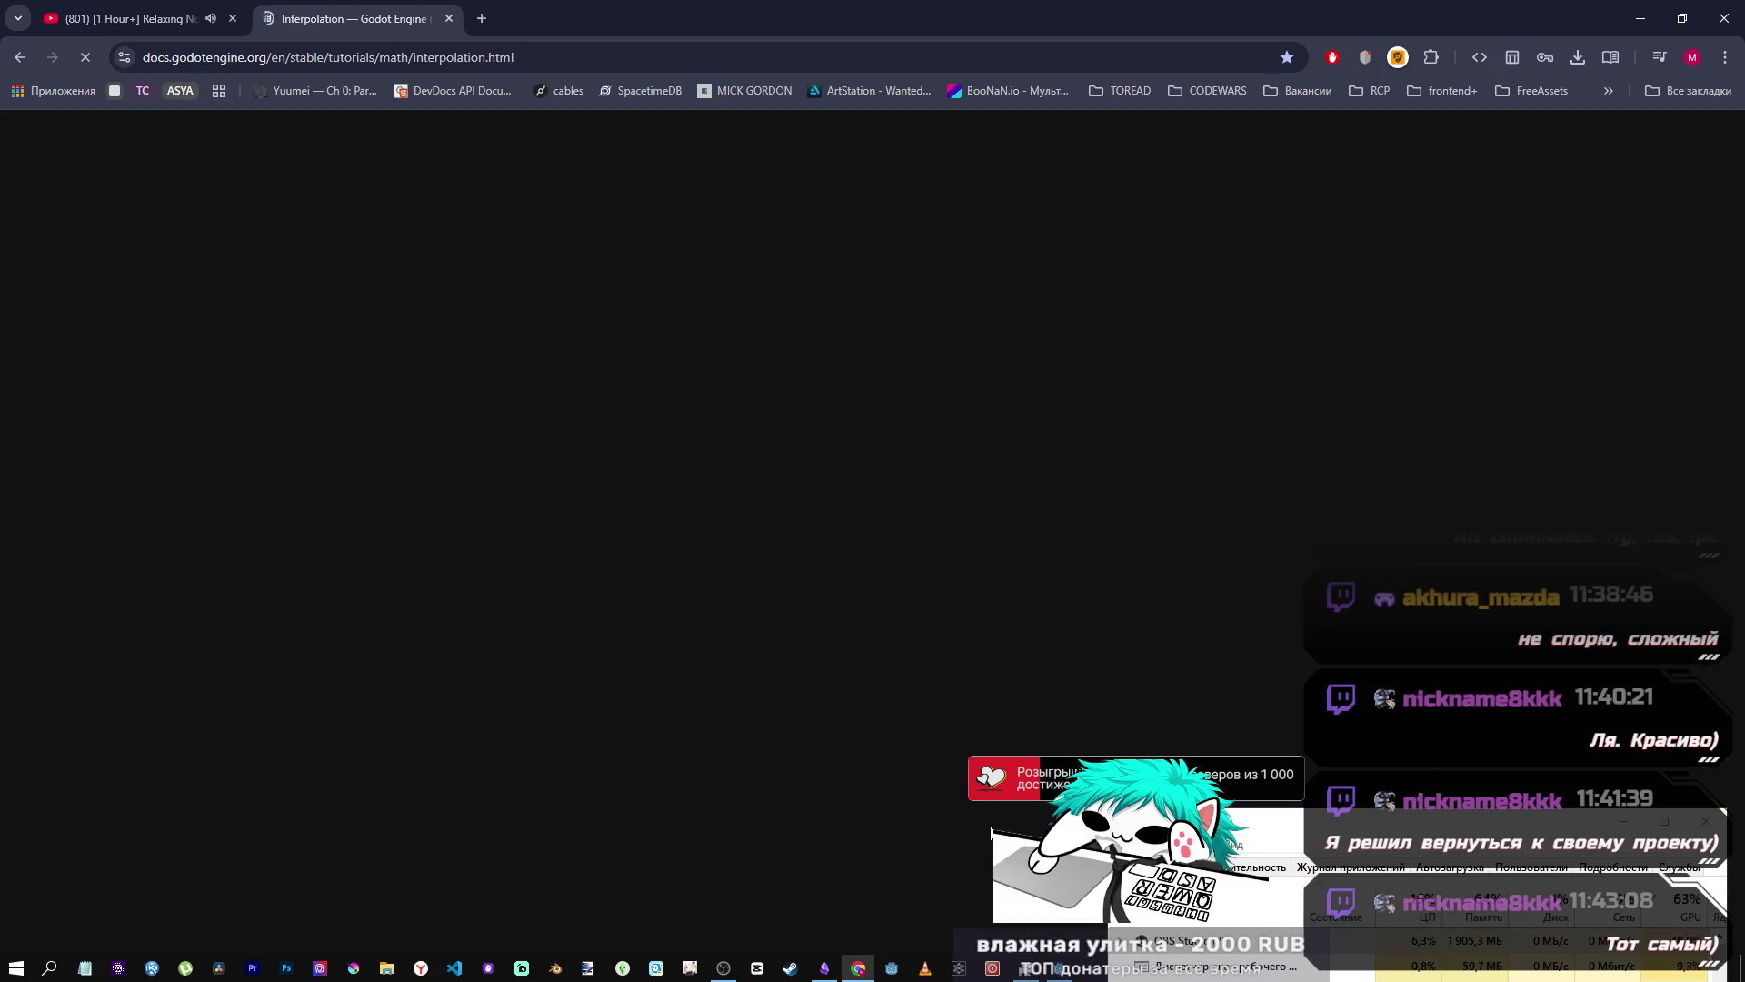
{"action": "left_click", "coordinate": [1057, 971]}
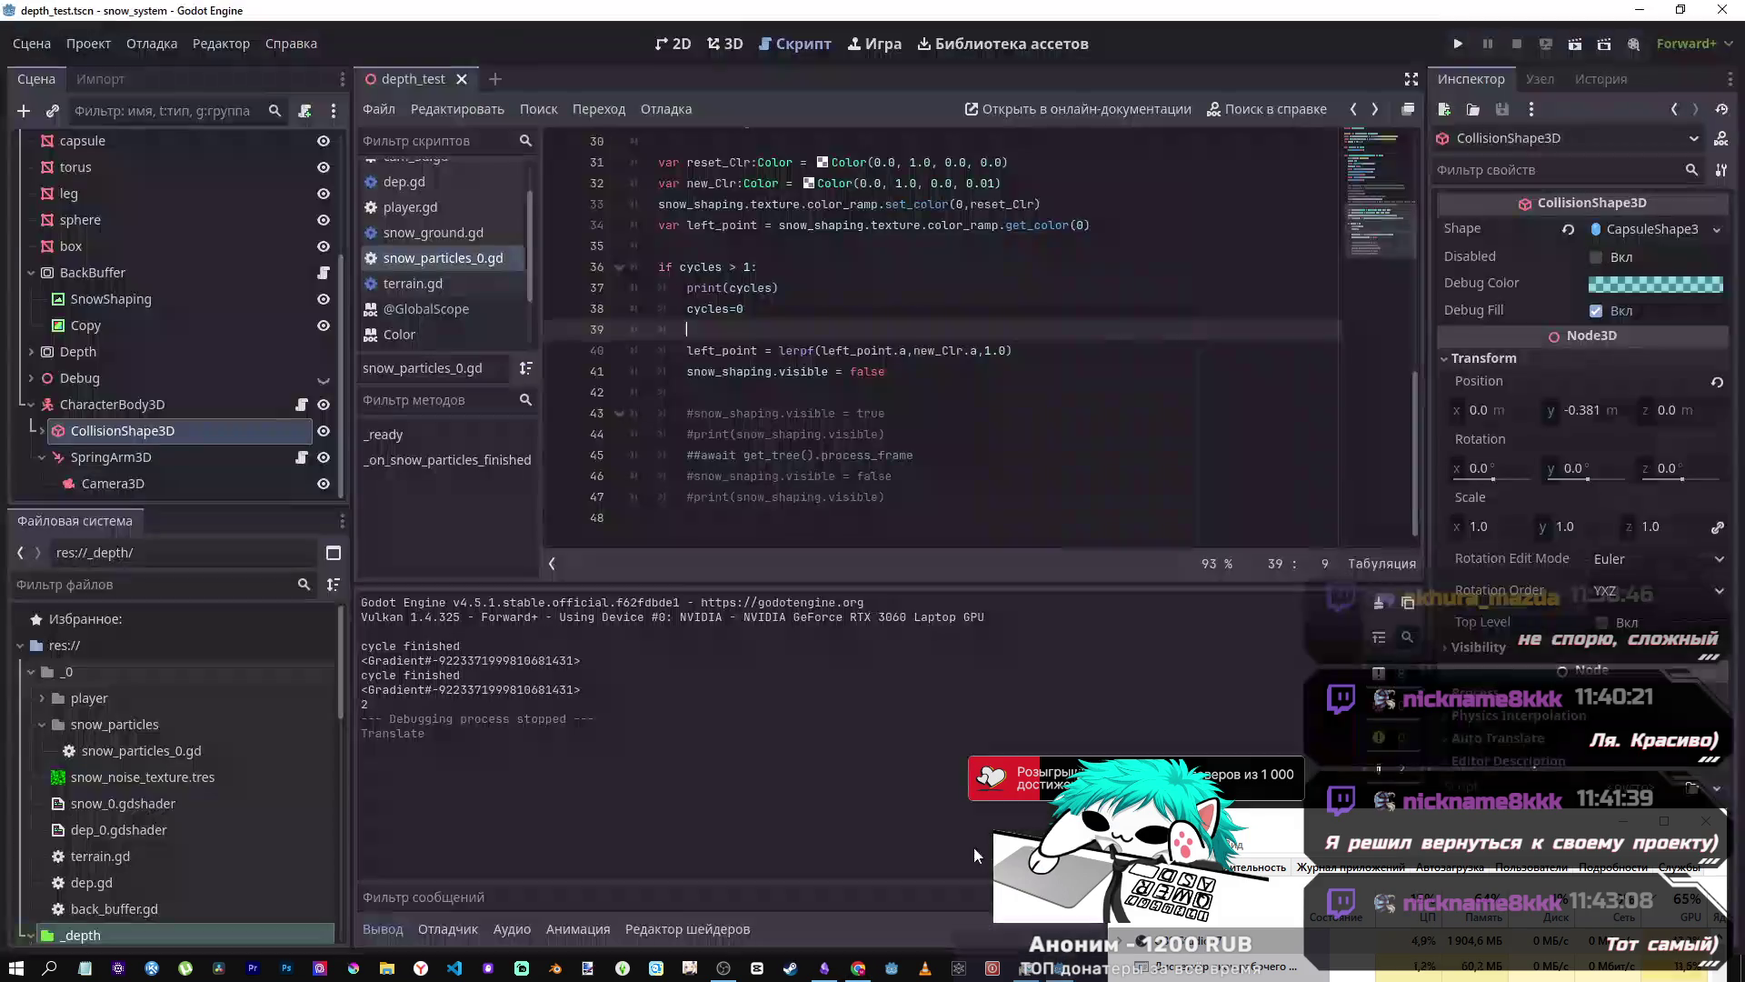
- Add a func _physics_process(delta: float) at the end of the script via autocomplete
{"action": "left_click", "coordinate": [681, 531]}
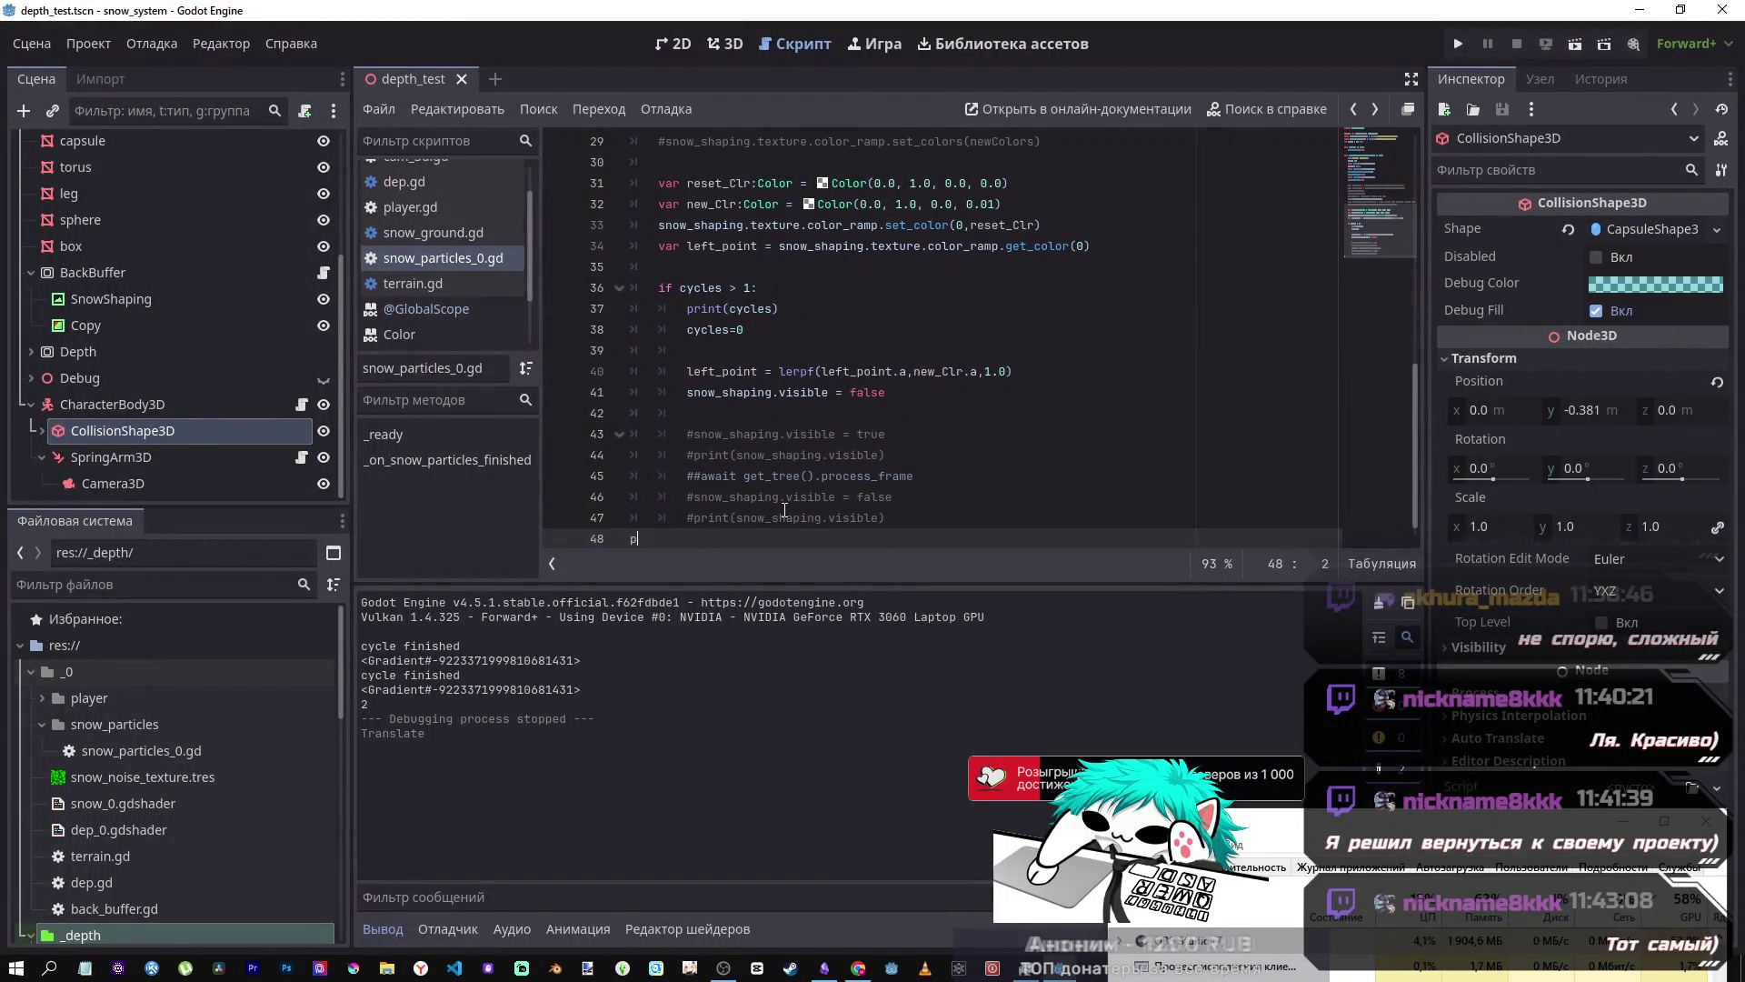
{"action": "type", "text": "phy"}
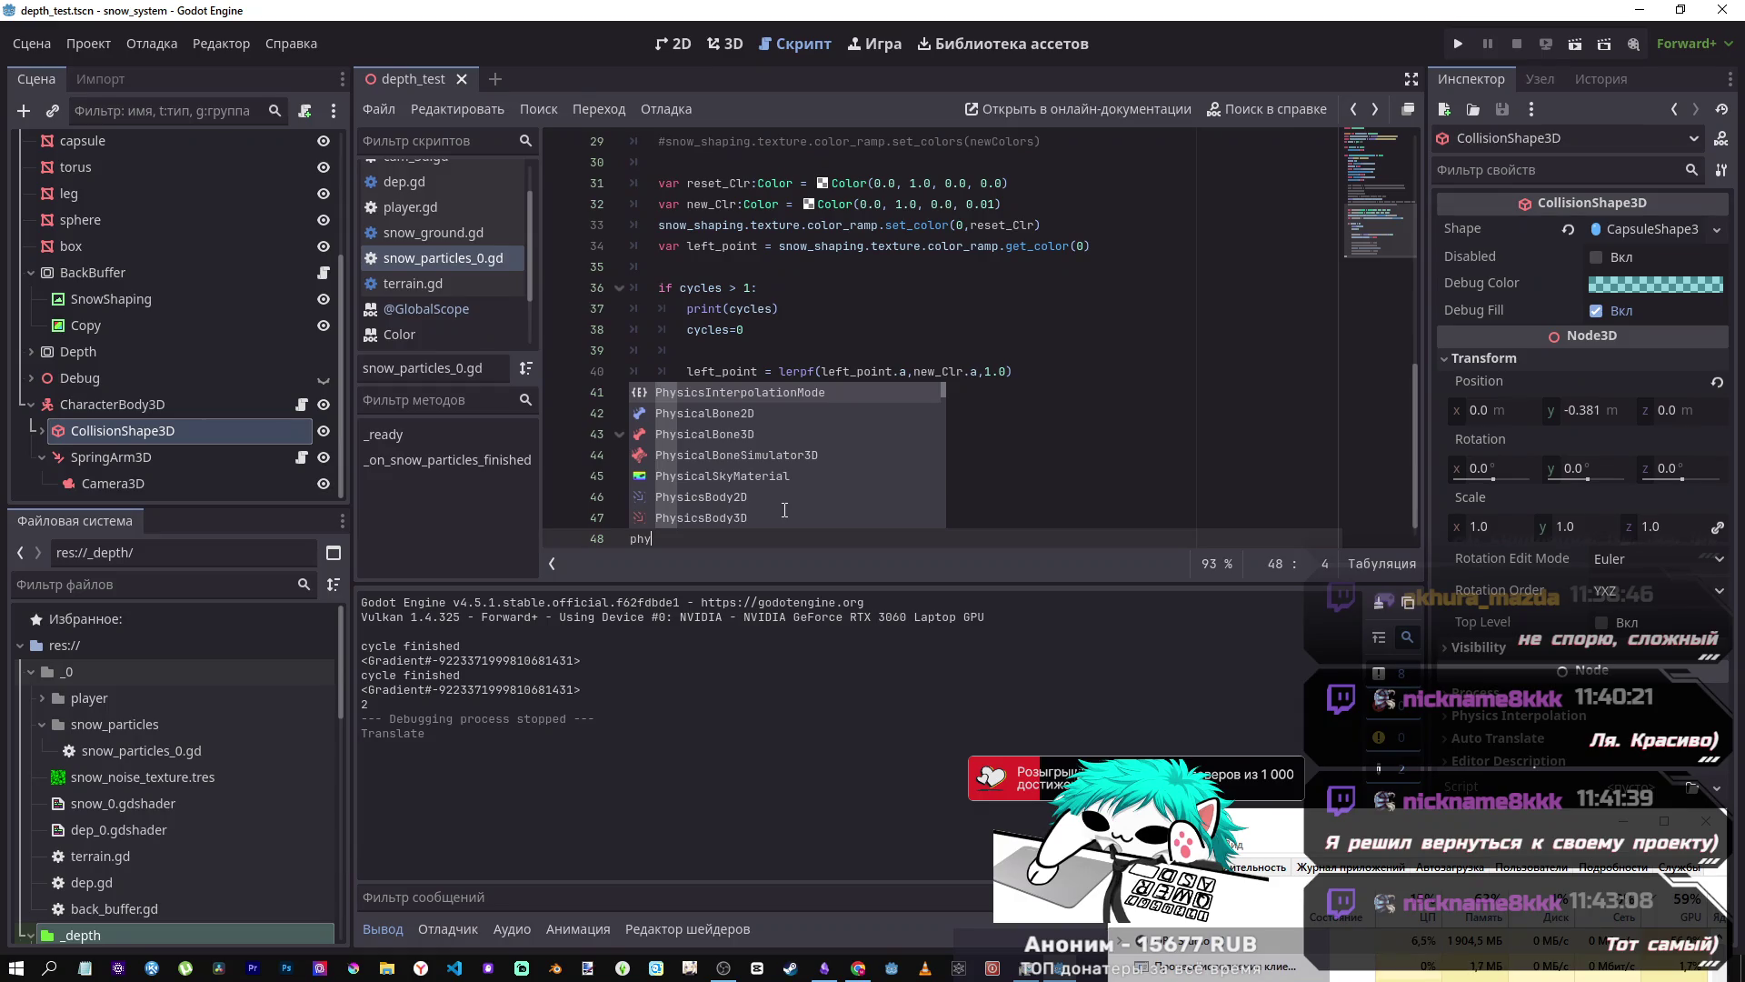
{"action": "type", "text": "s"}
{"action": "key", "text": "BackSpace"}
{"action": "key", "text": "BackSpace"}
{"action": "key", "text": "BackSpace"}
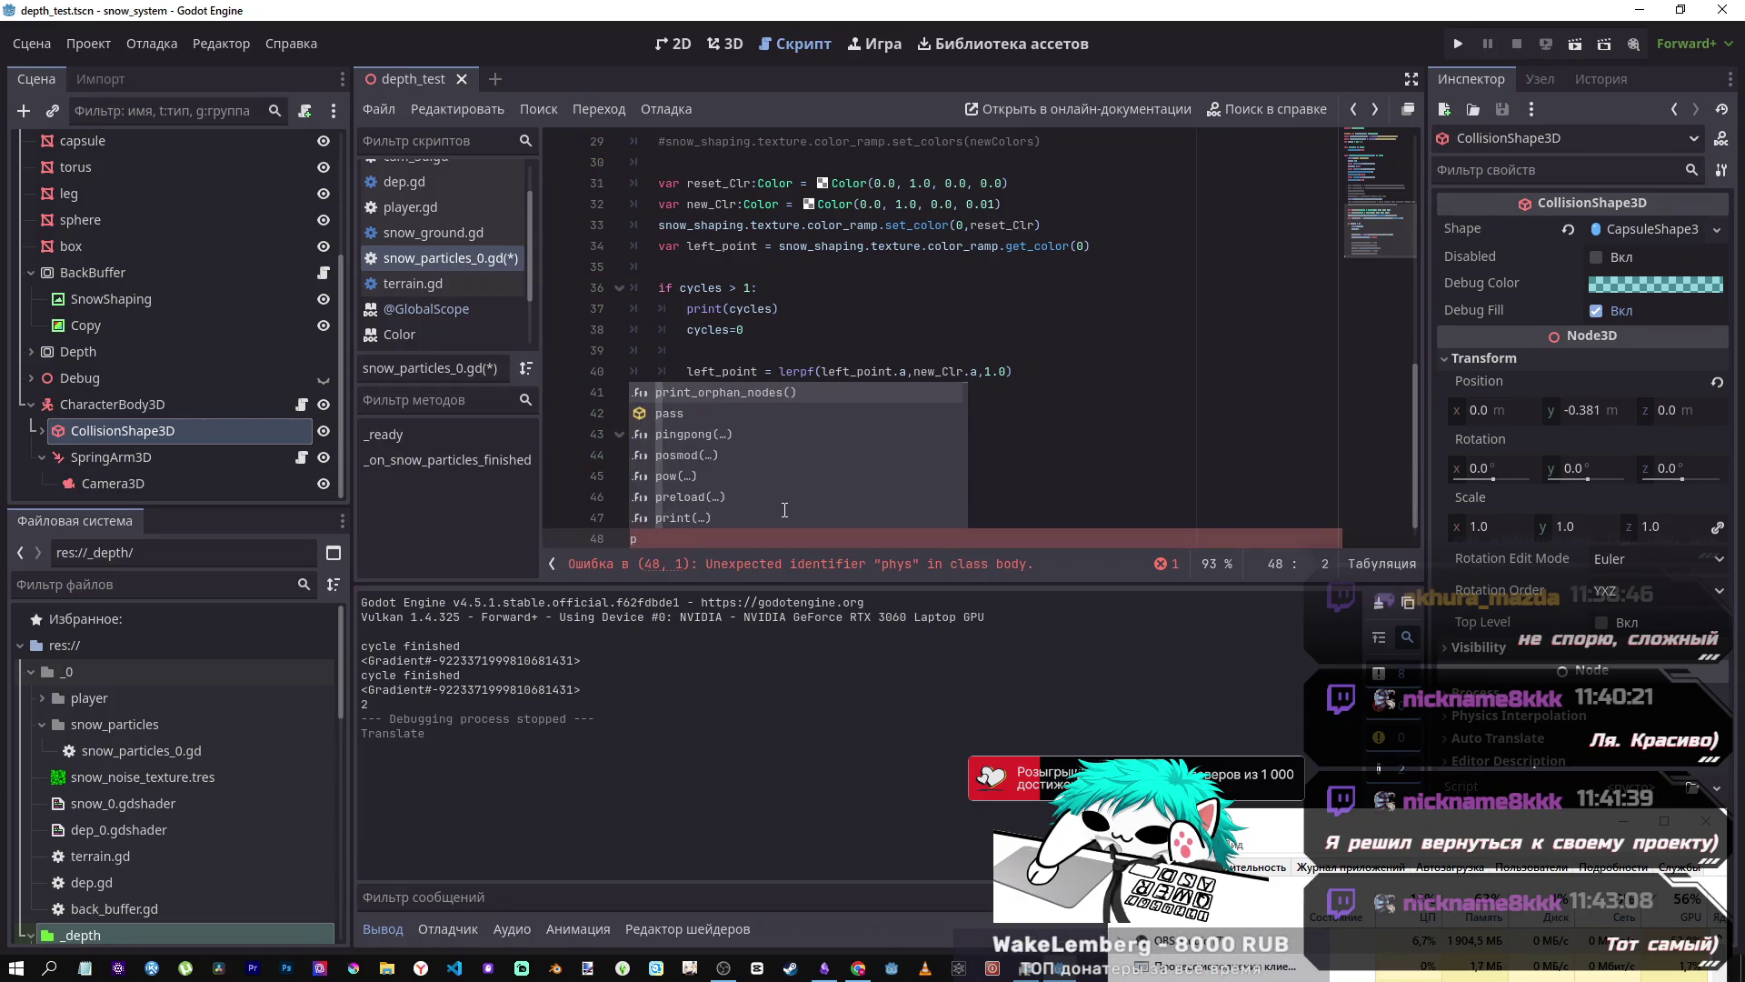
{"action": "type", "text": "func"}
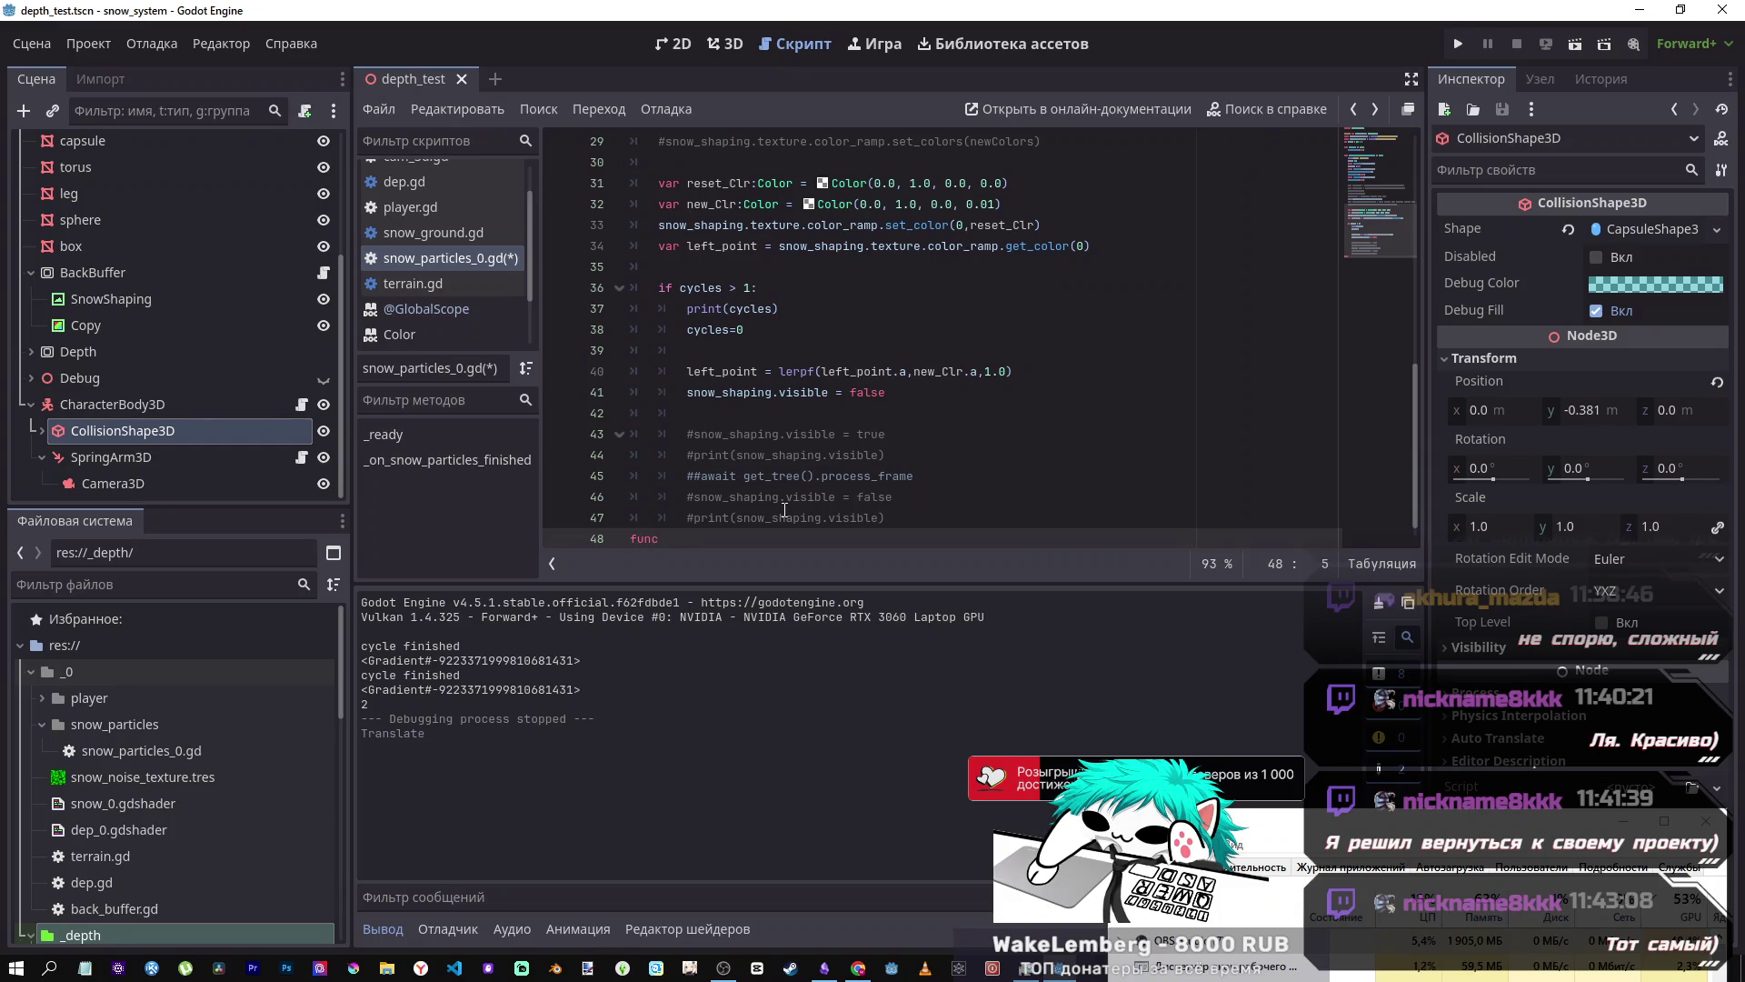
{"action": "key", "text": "Home"}
{"action": "key", "text": "Return"}
{"action": "key", "text": "Right"}
{"action": "key", "text": "End"}
{"action": "type", "text": "_p"}
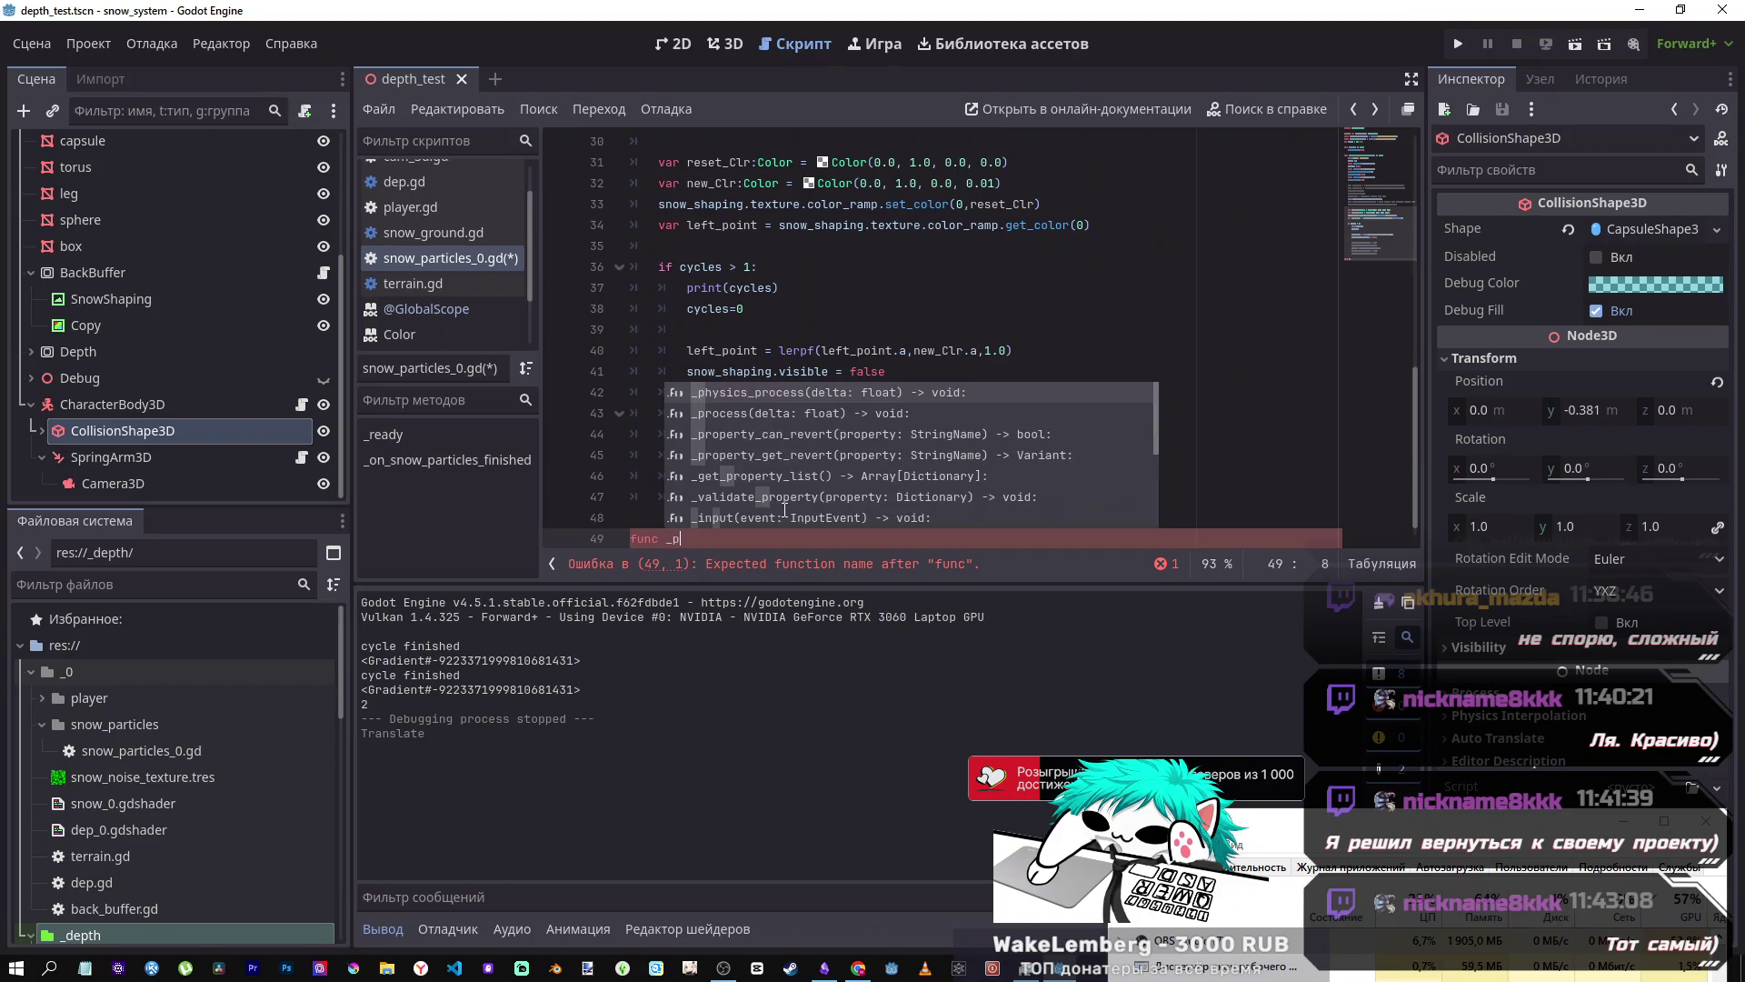
{"action": "key", "text": "Return"}
{"action": "key", "text": "Return"}
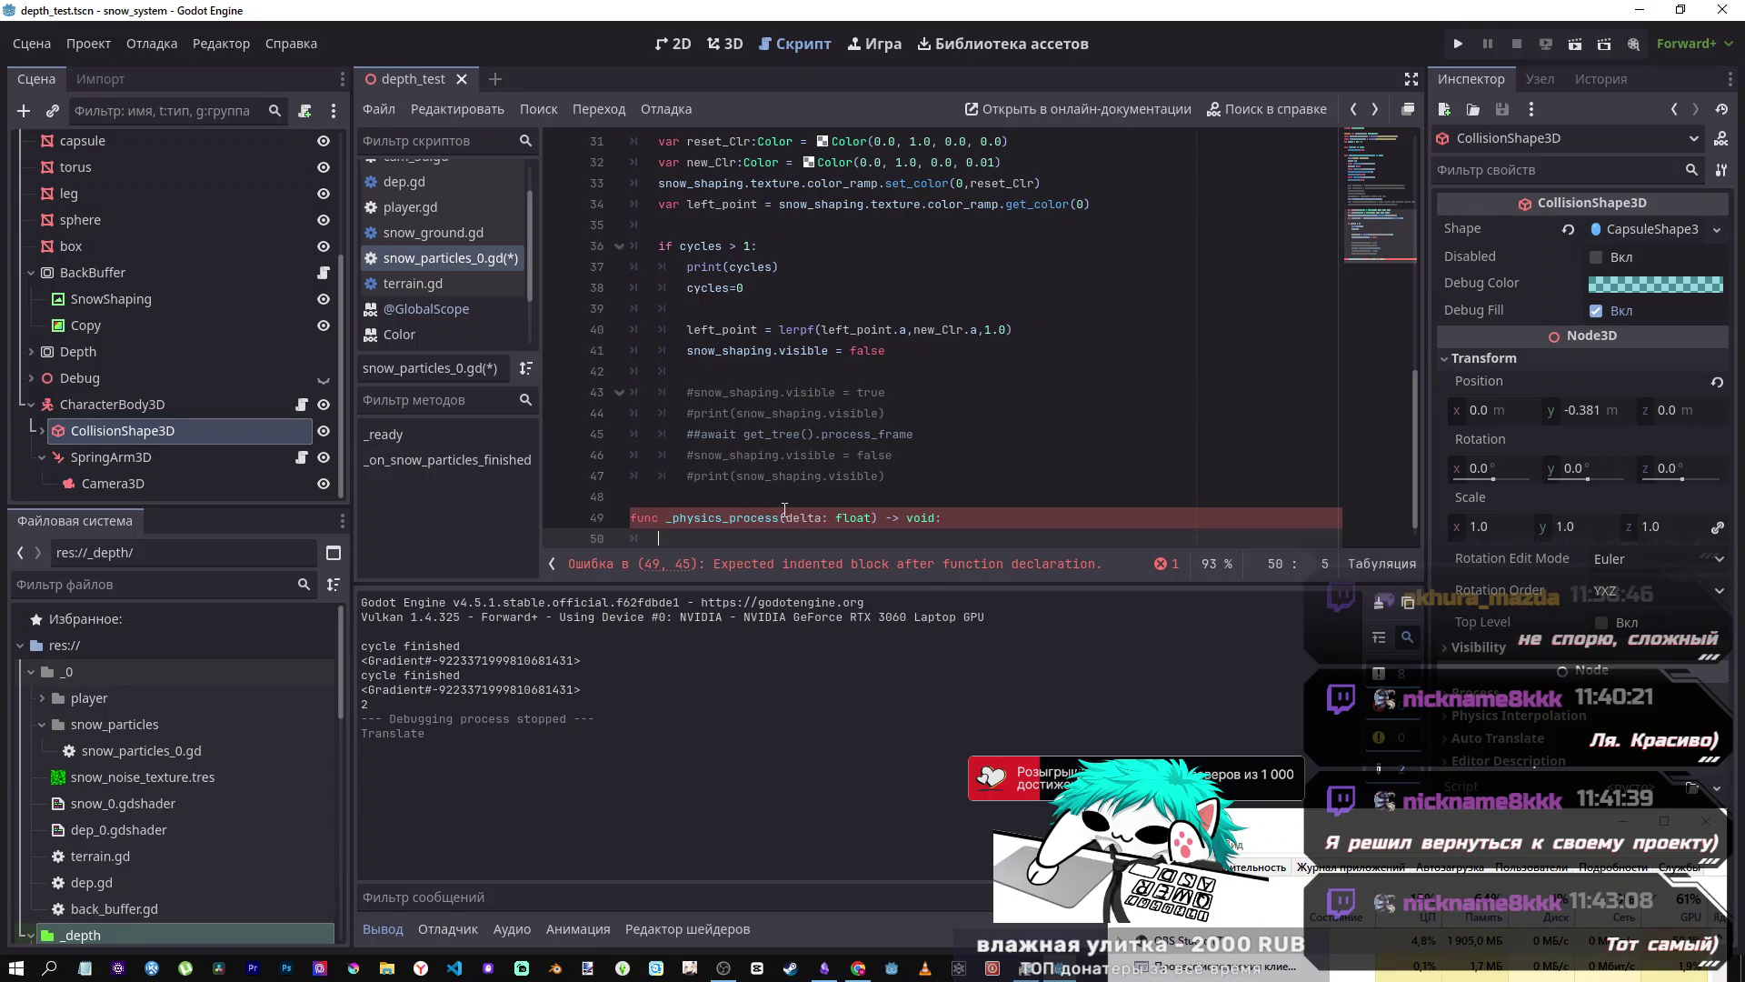
{"action": "type", "text": "delt"}
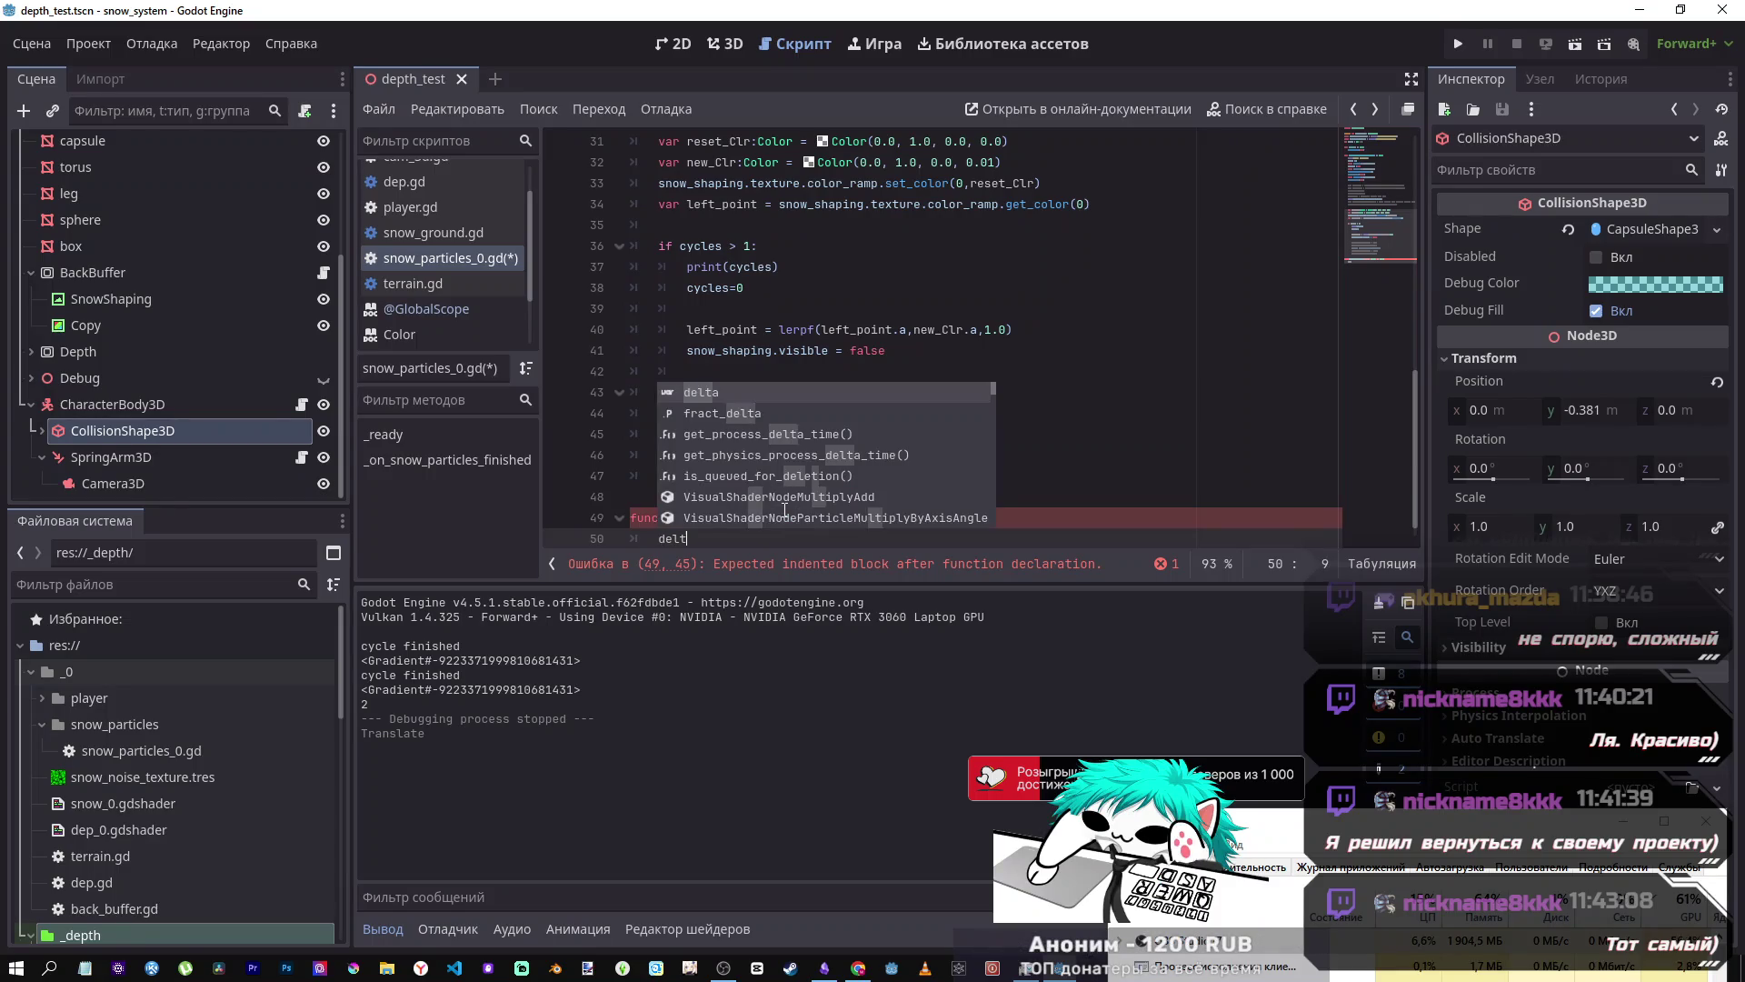
{"action": "type", "text": "a"}
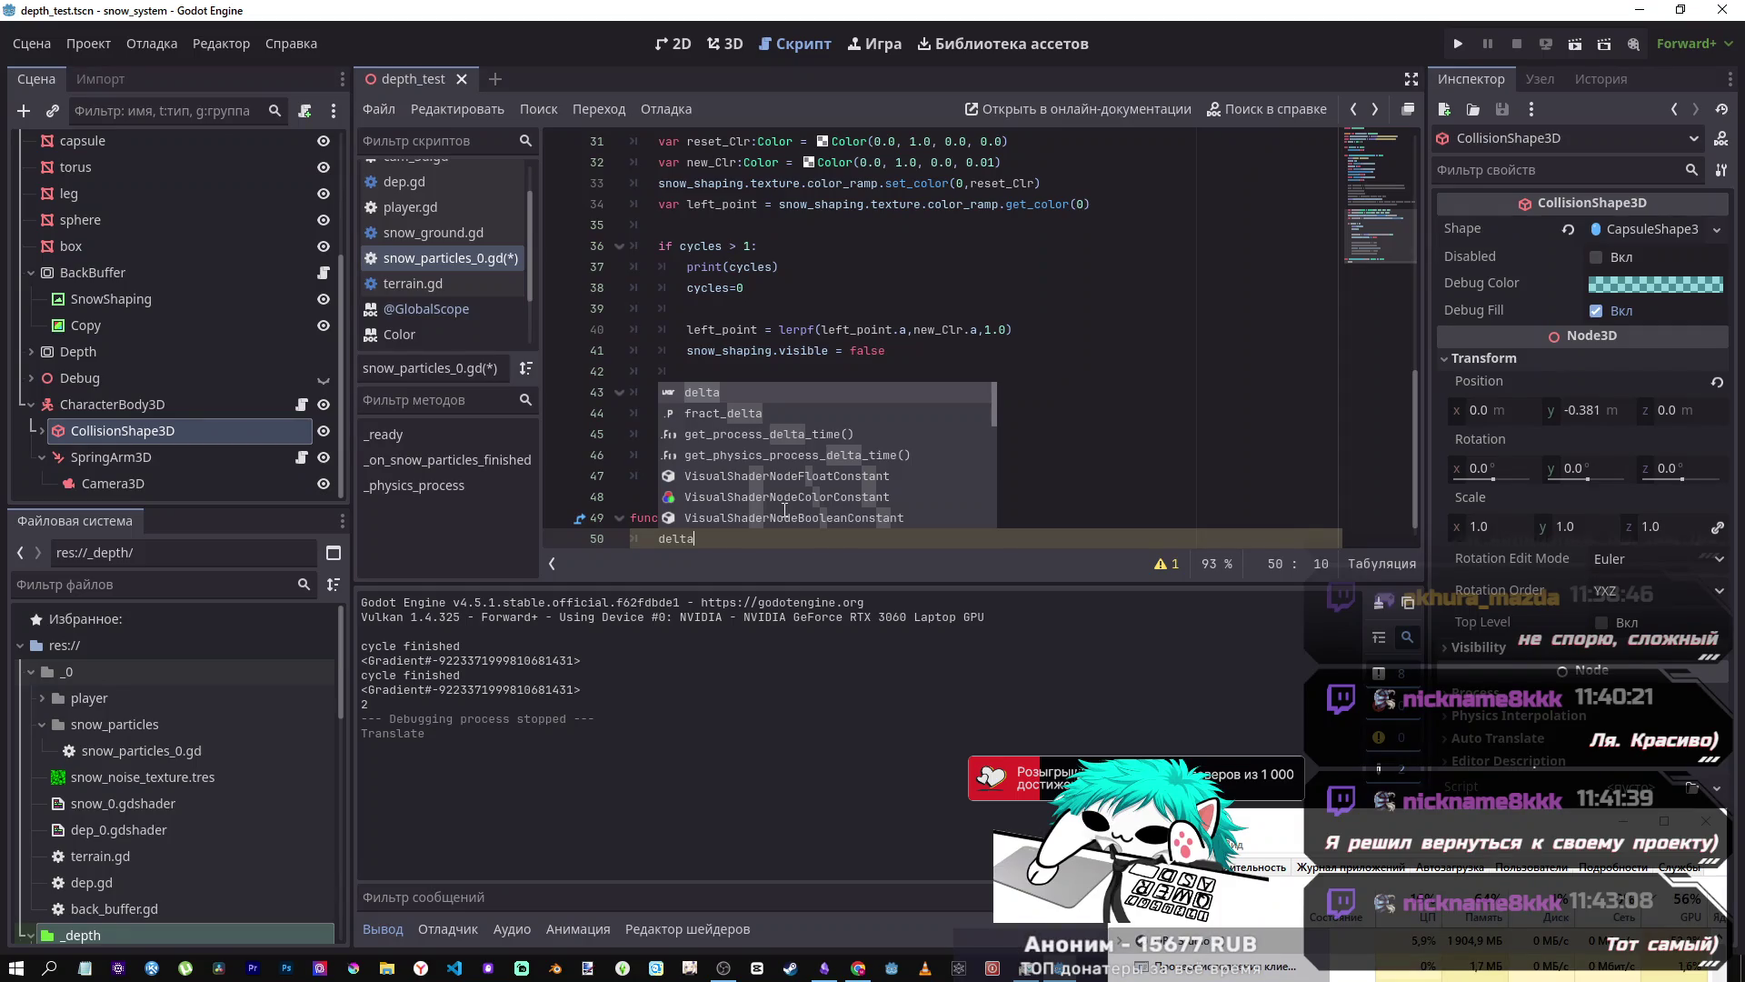
{"action": "key", "text": "Home"}
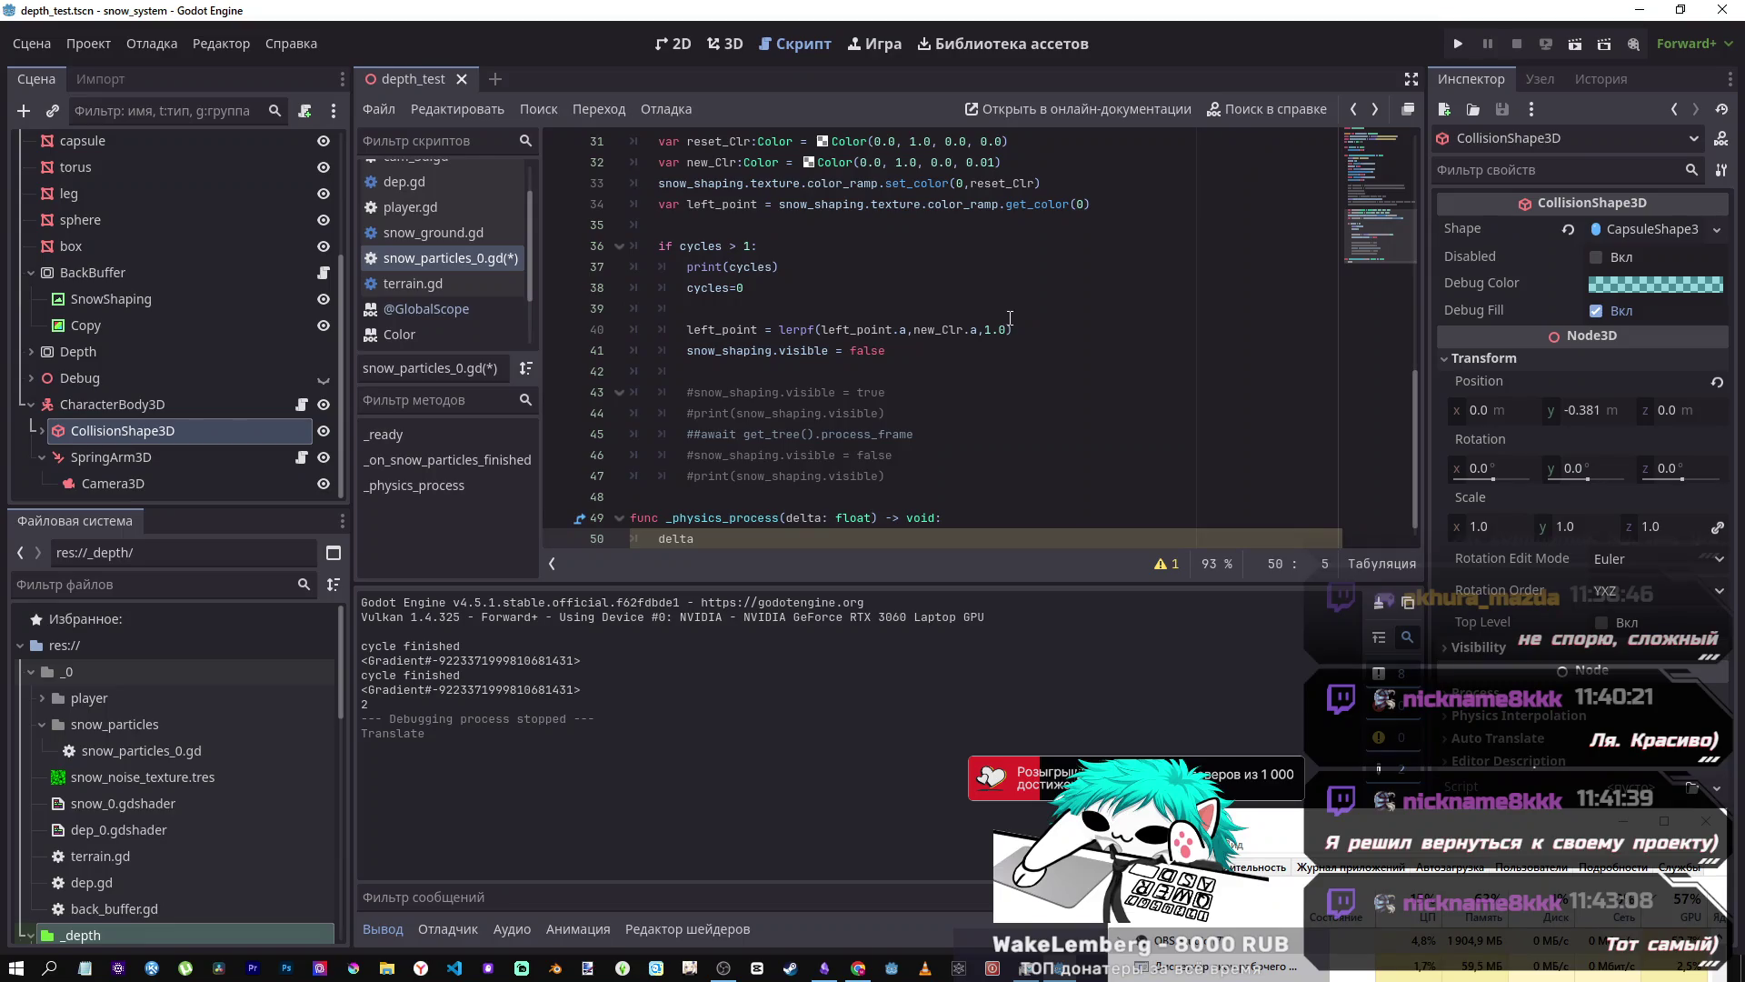
- Write var x += delta as the body of _physics_process
{"action": "left_click", "coordinate": [1001, 329]}
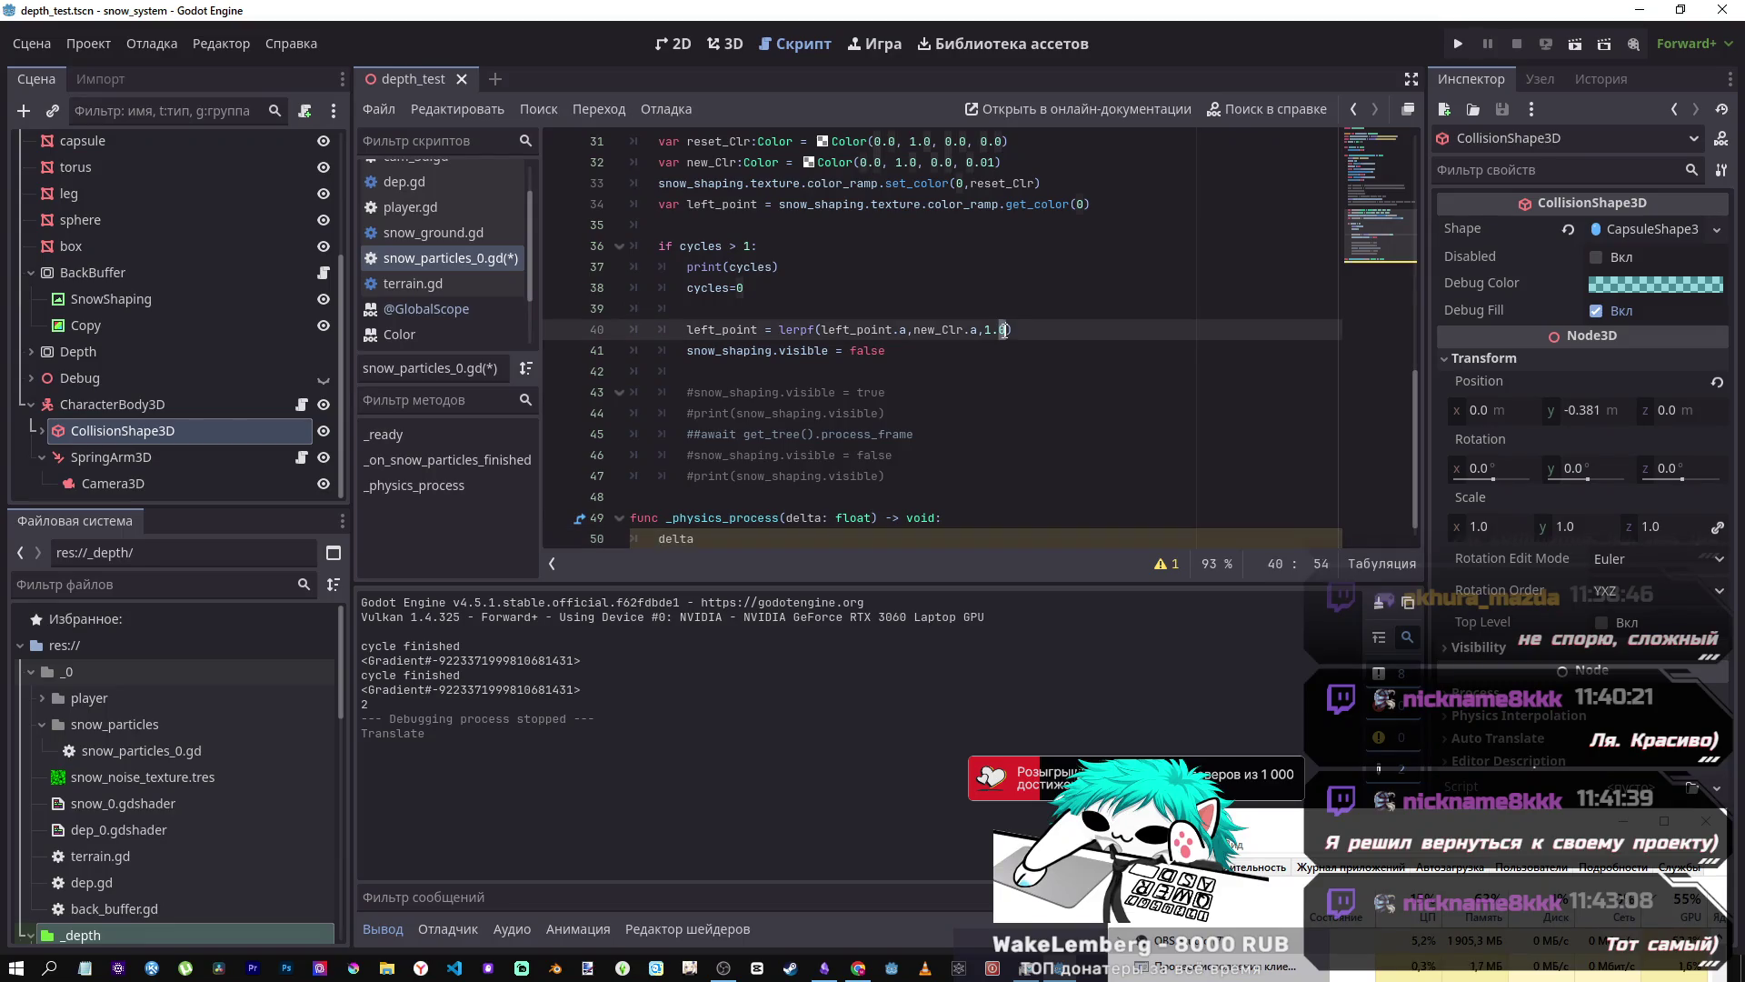
{"action": "left_click", "coordinate": [659, 539]}
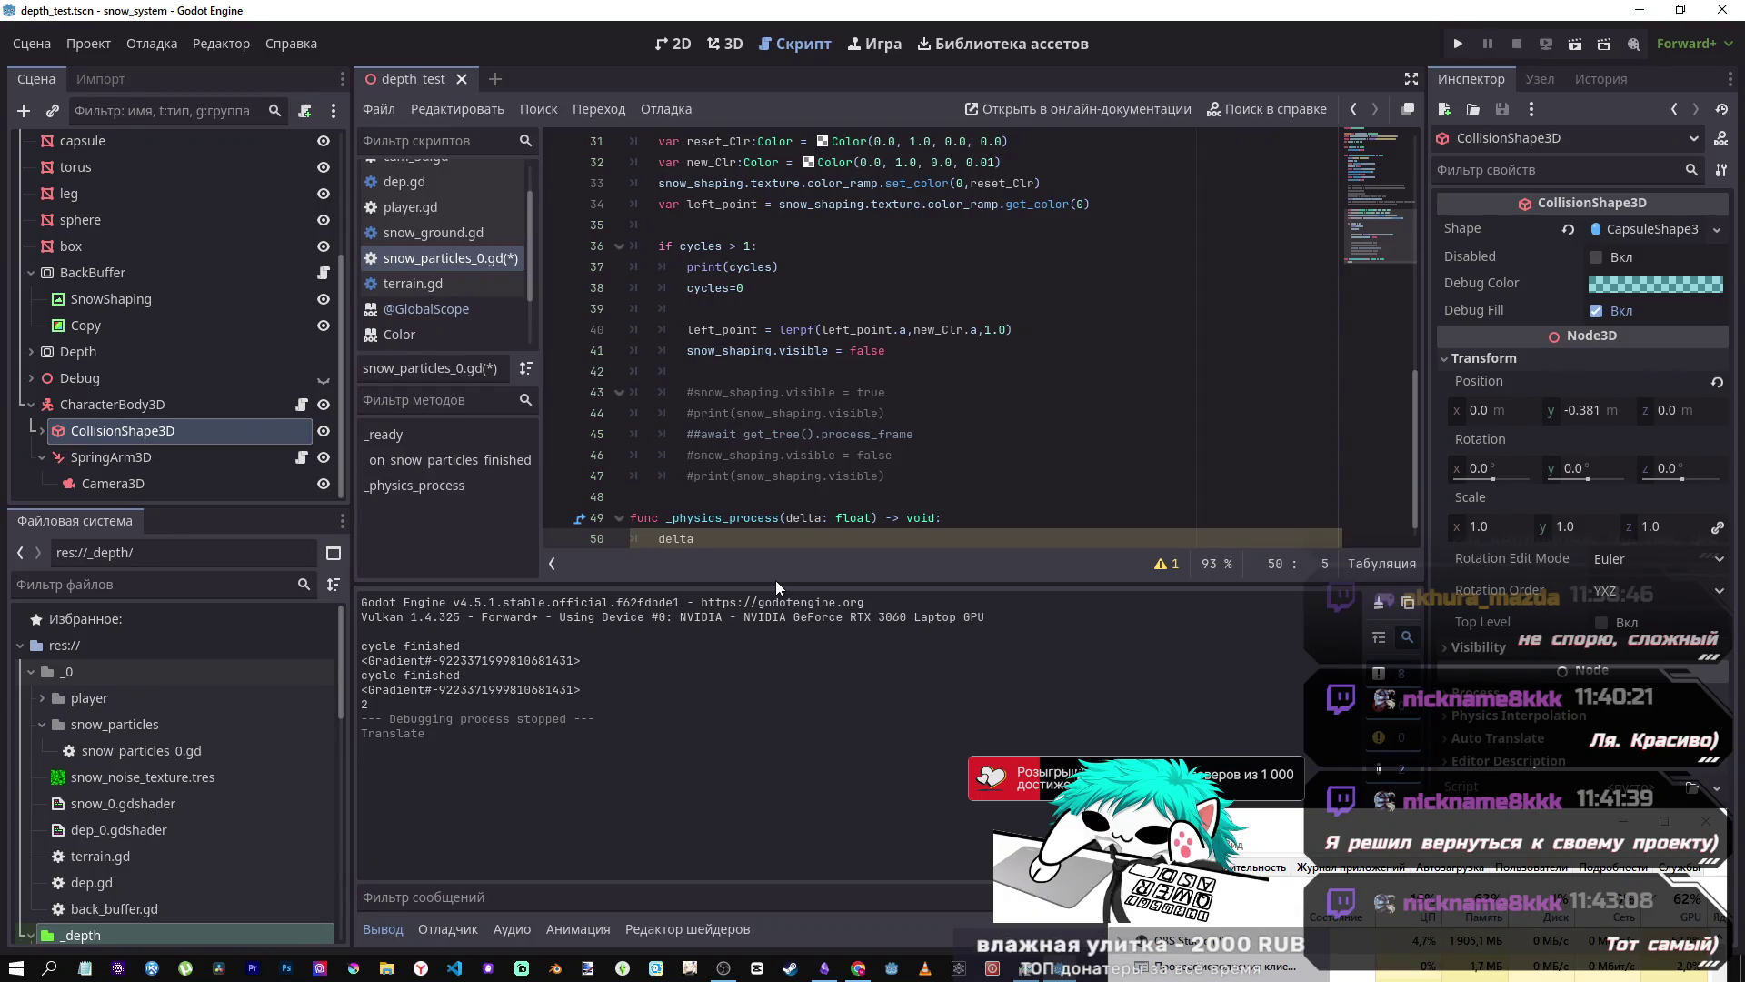
{"action": "key", "text": "ctrl+space"}
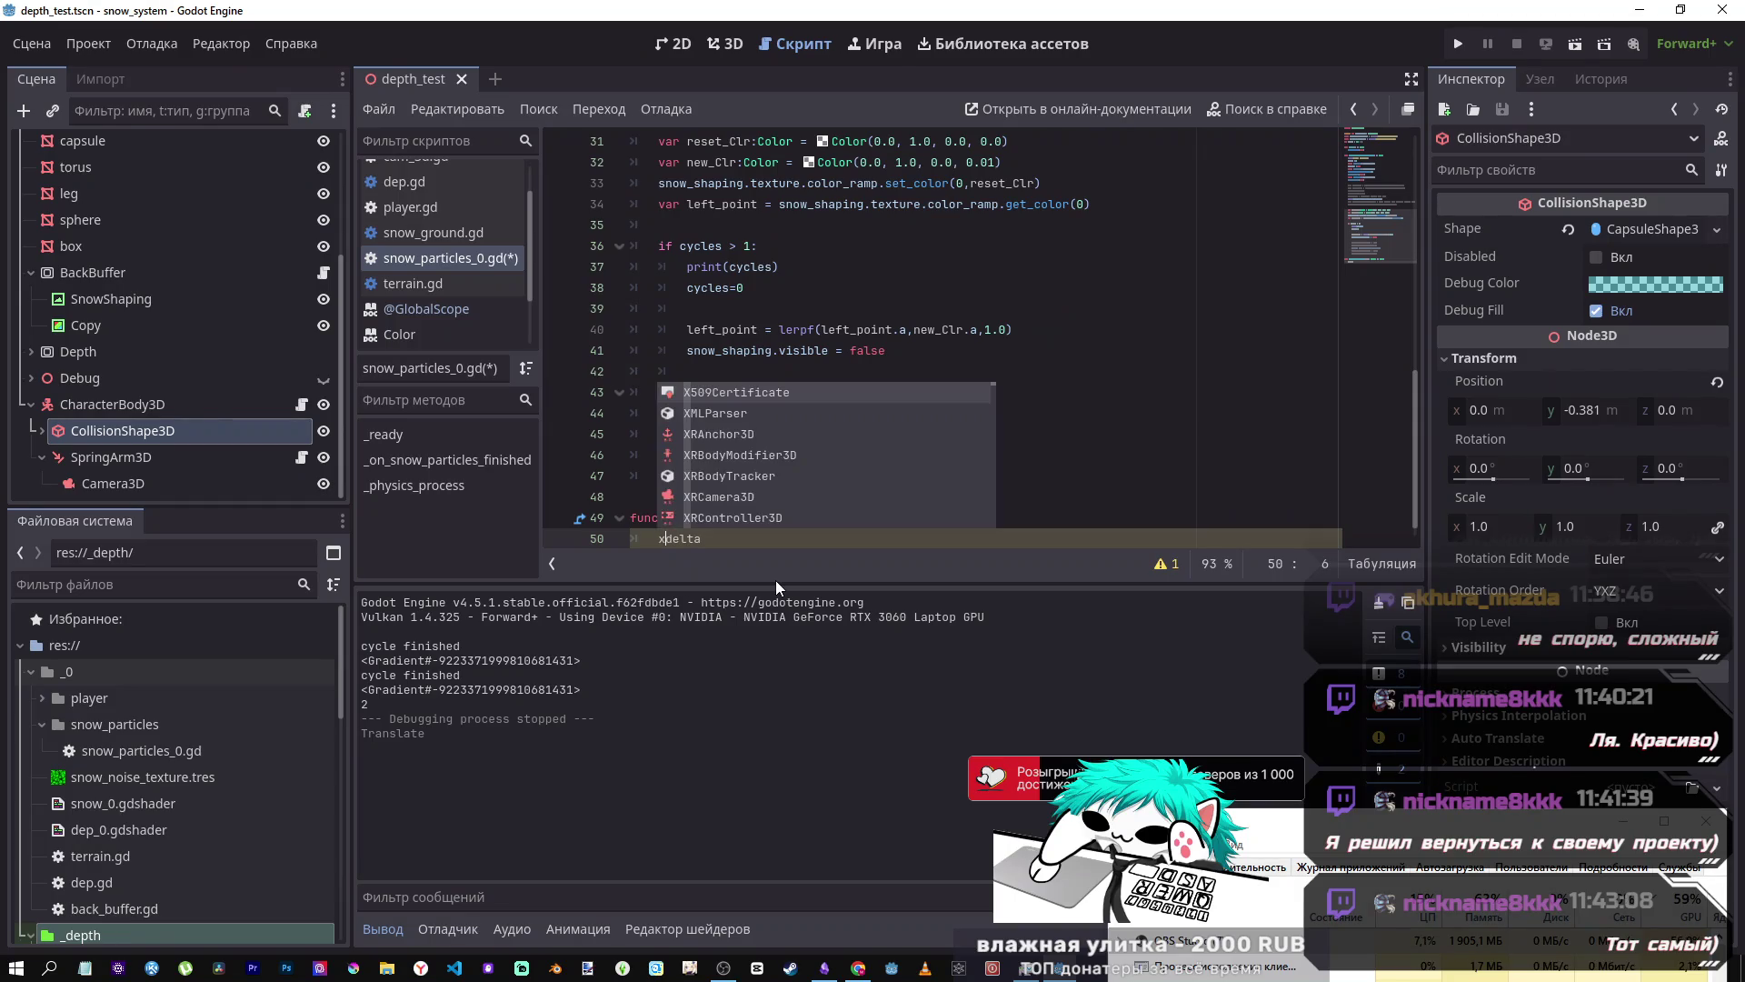
{"action": "key", "text": "Escape"}
{"action": "type", "text": "var x ="}
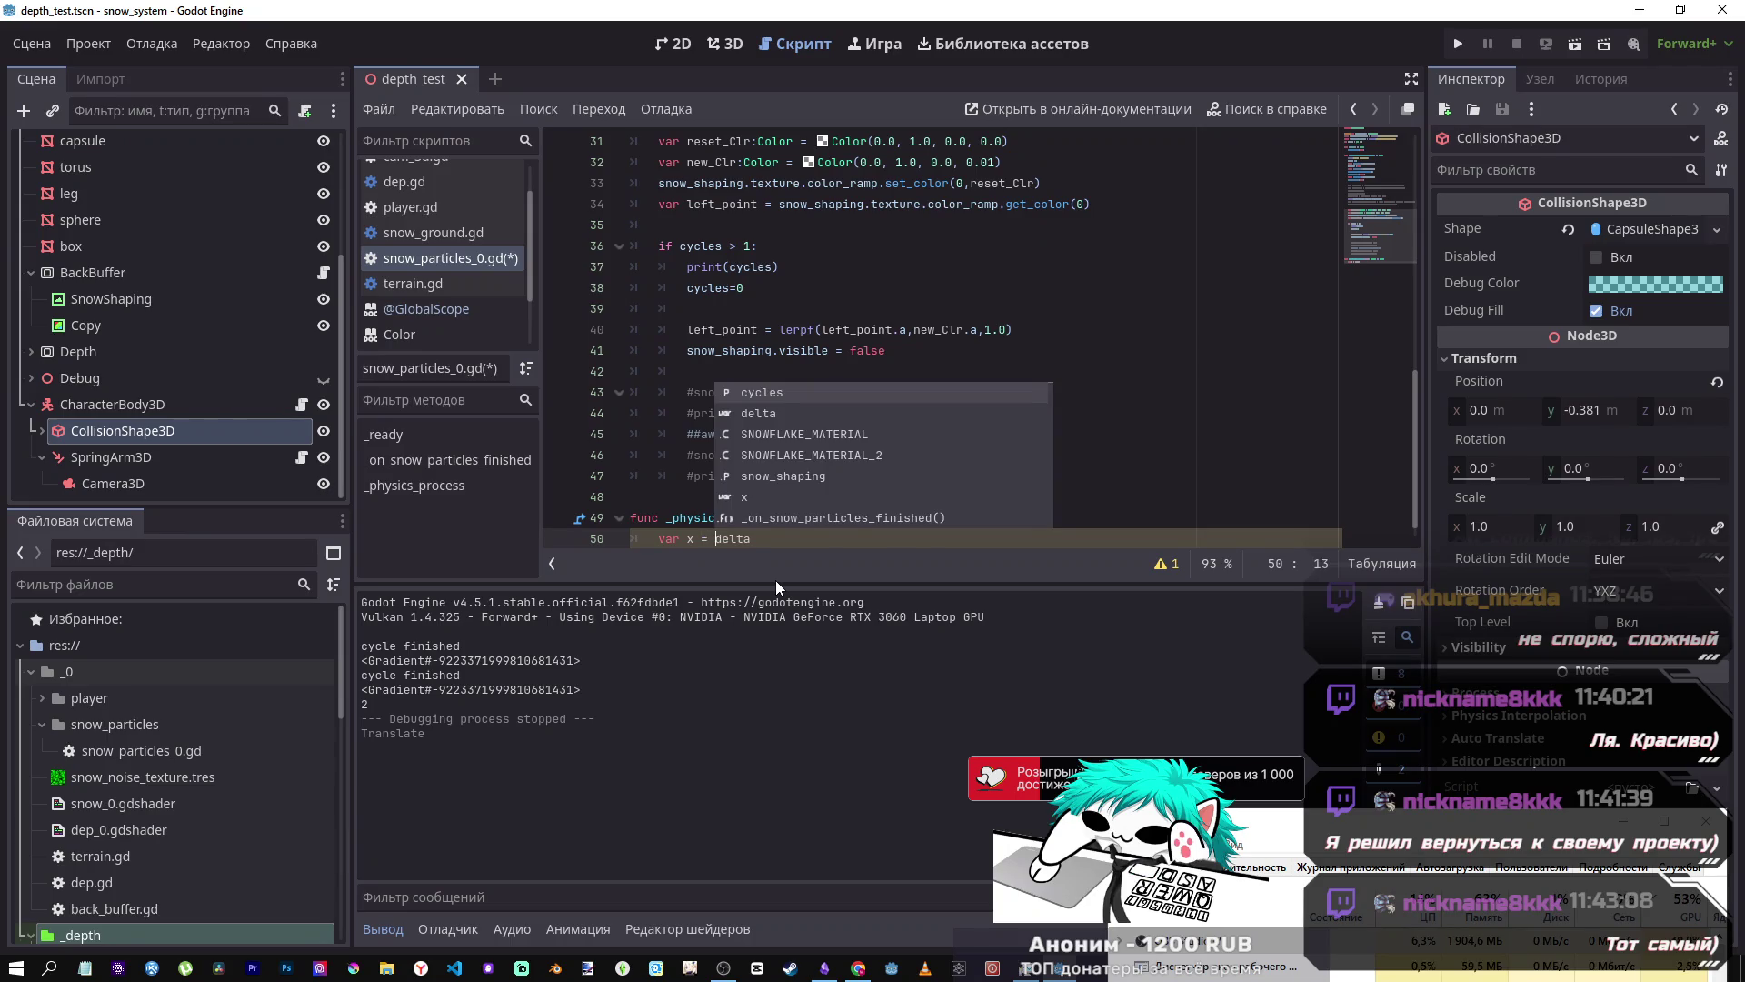
{"action": "key", "text": "BackSpace"}
{"action": "type", "text": "+"}
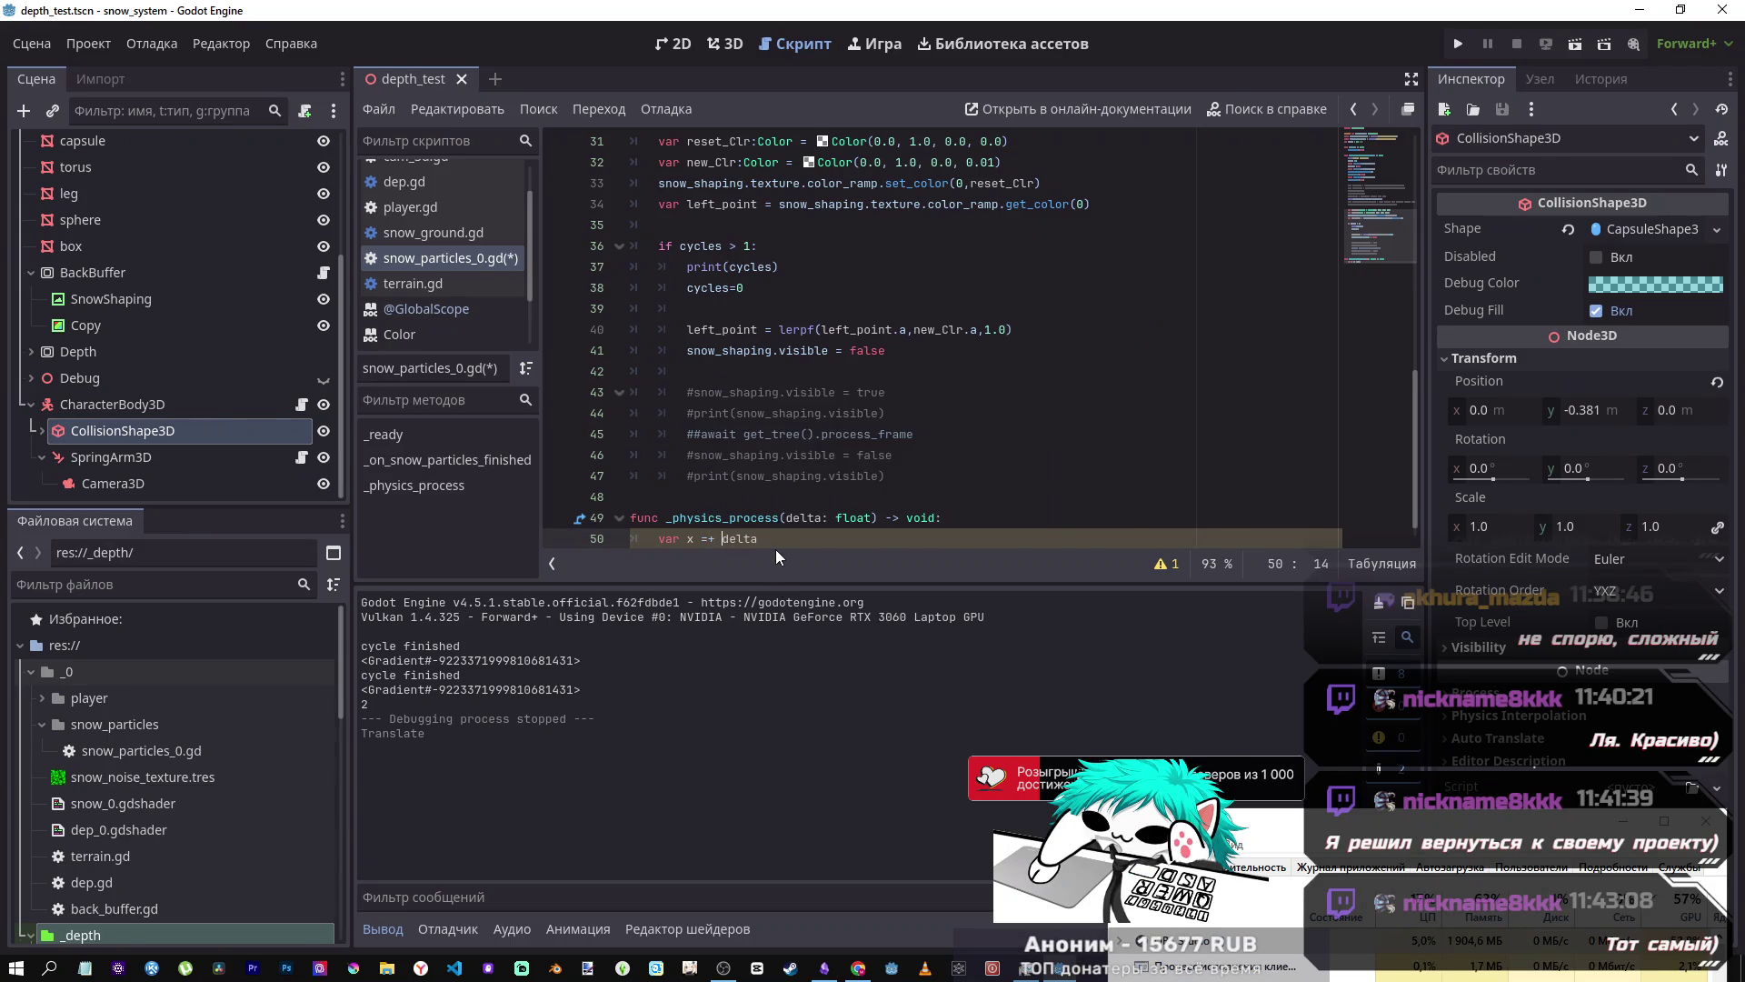
{"action": "key", "text": "BackSpace"}
{"action": "key", "text": "BackSpace"}
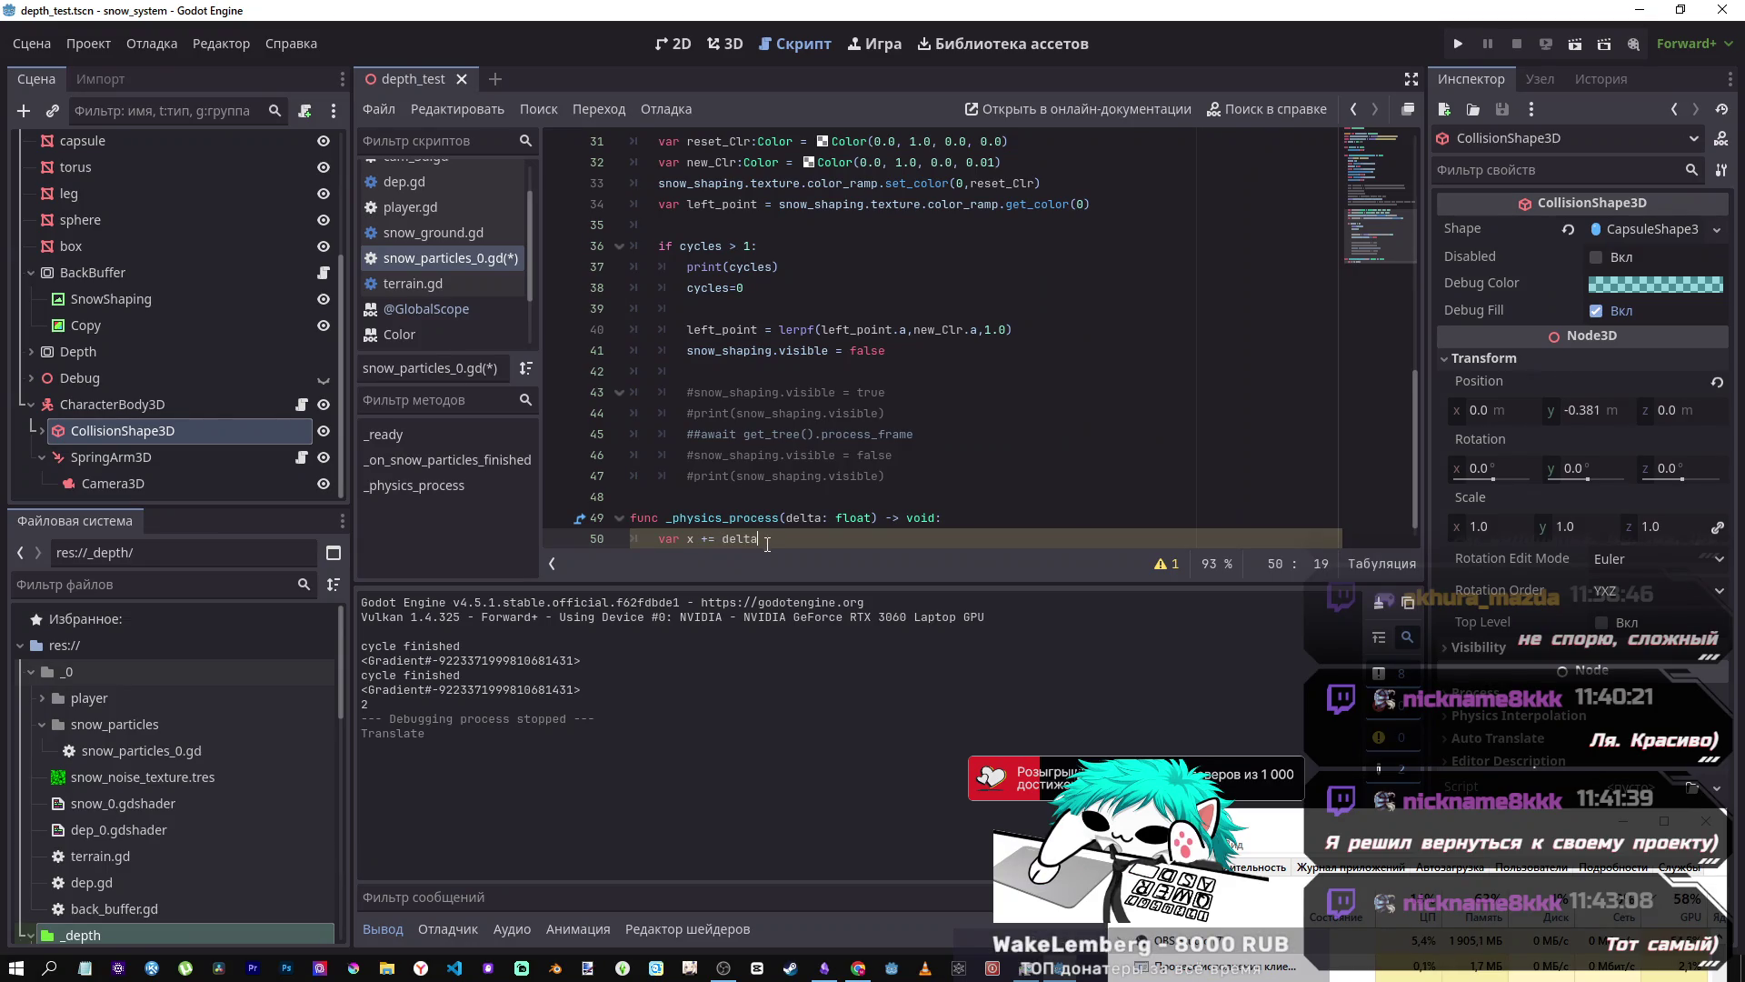
{"action": "left_click", "coordinate": [824, 514]}
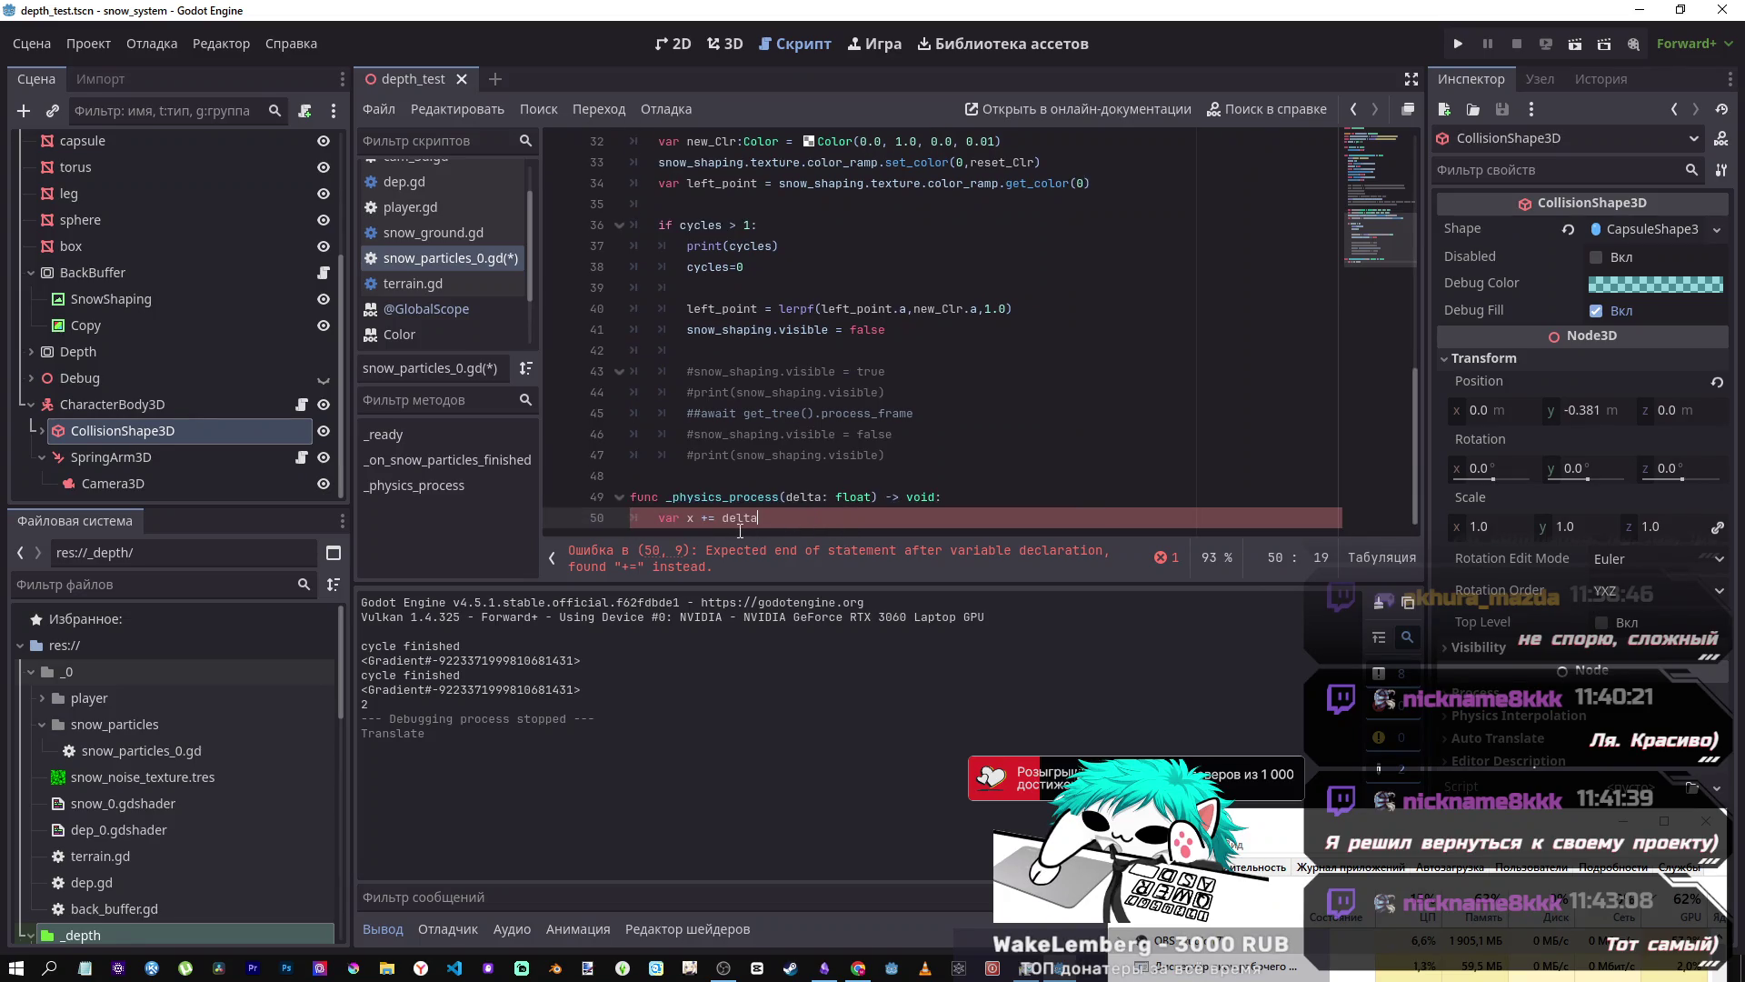
- Turn the line into var x = 0 followed by x += delta, and save the script
{"action": "key", "text": "ctrl+BackSpace"}
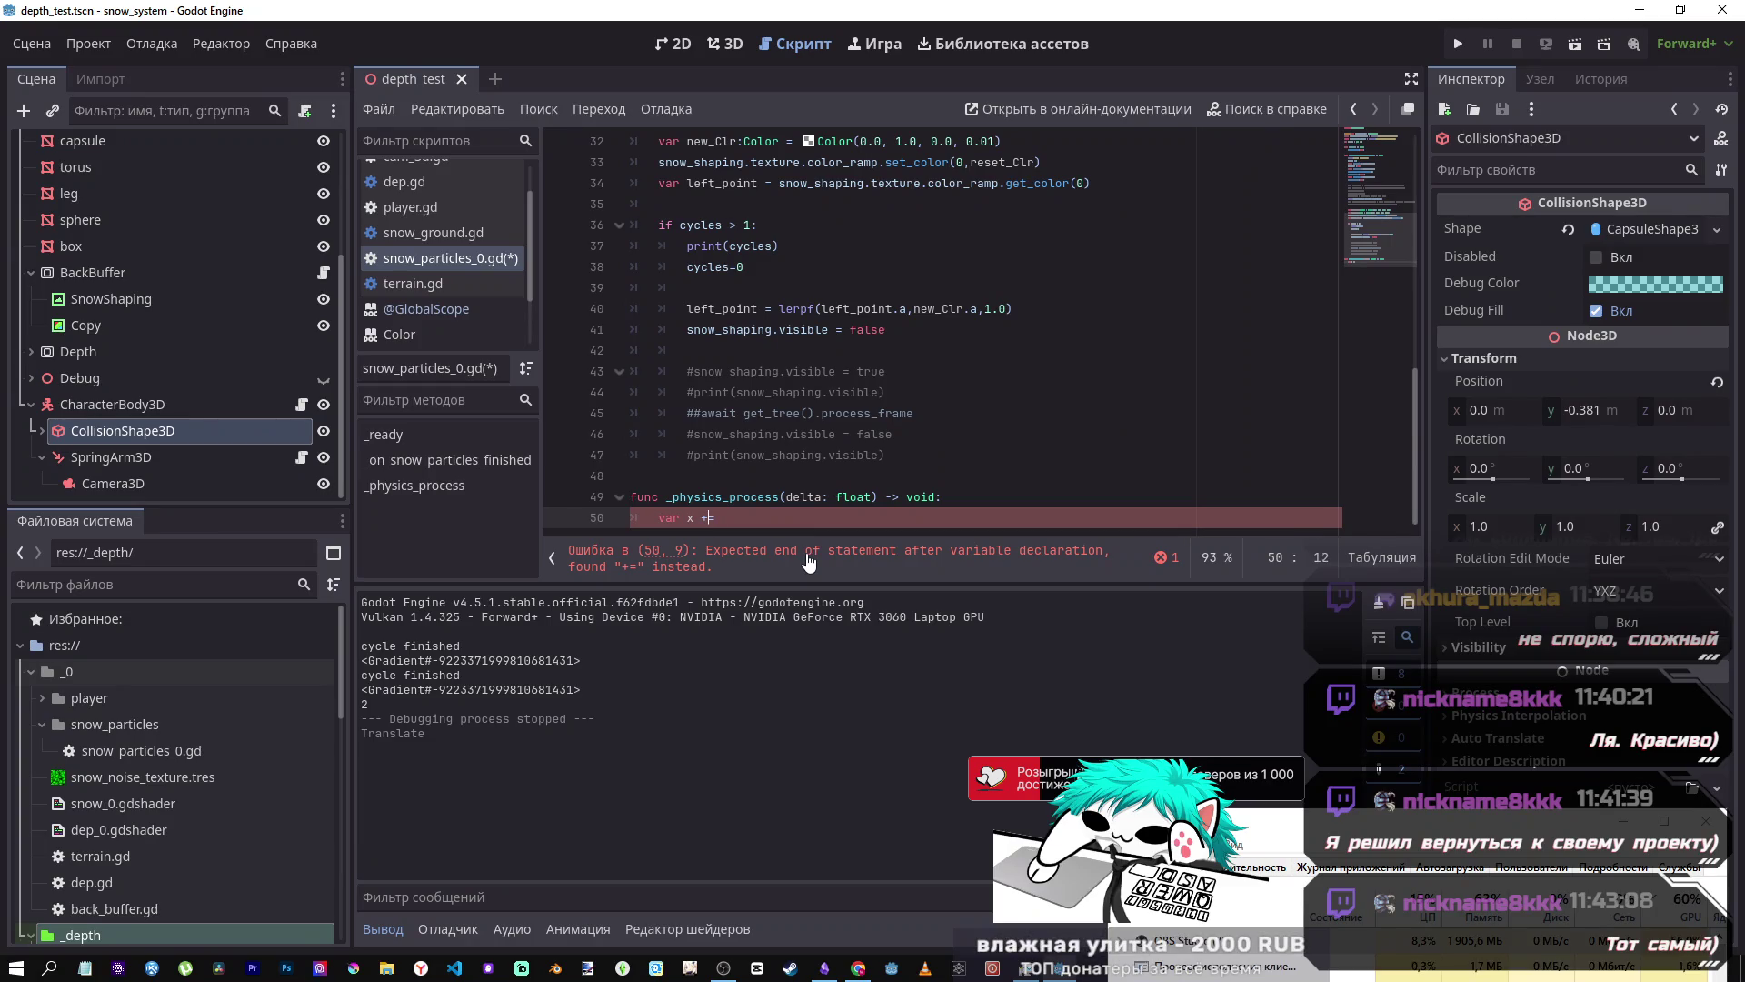
{"action": "type", "text": "= 0"}
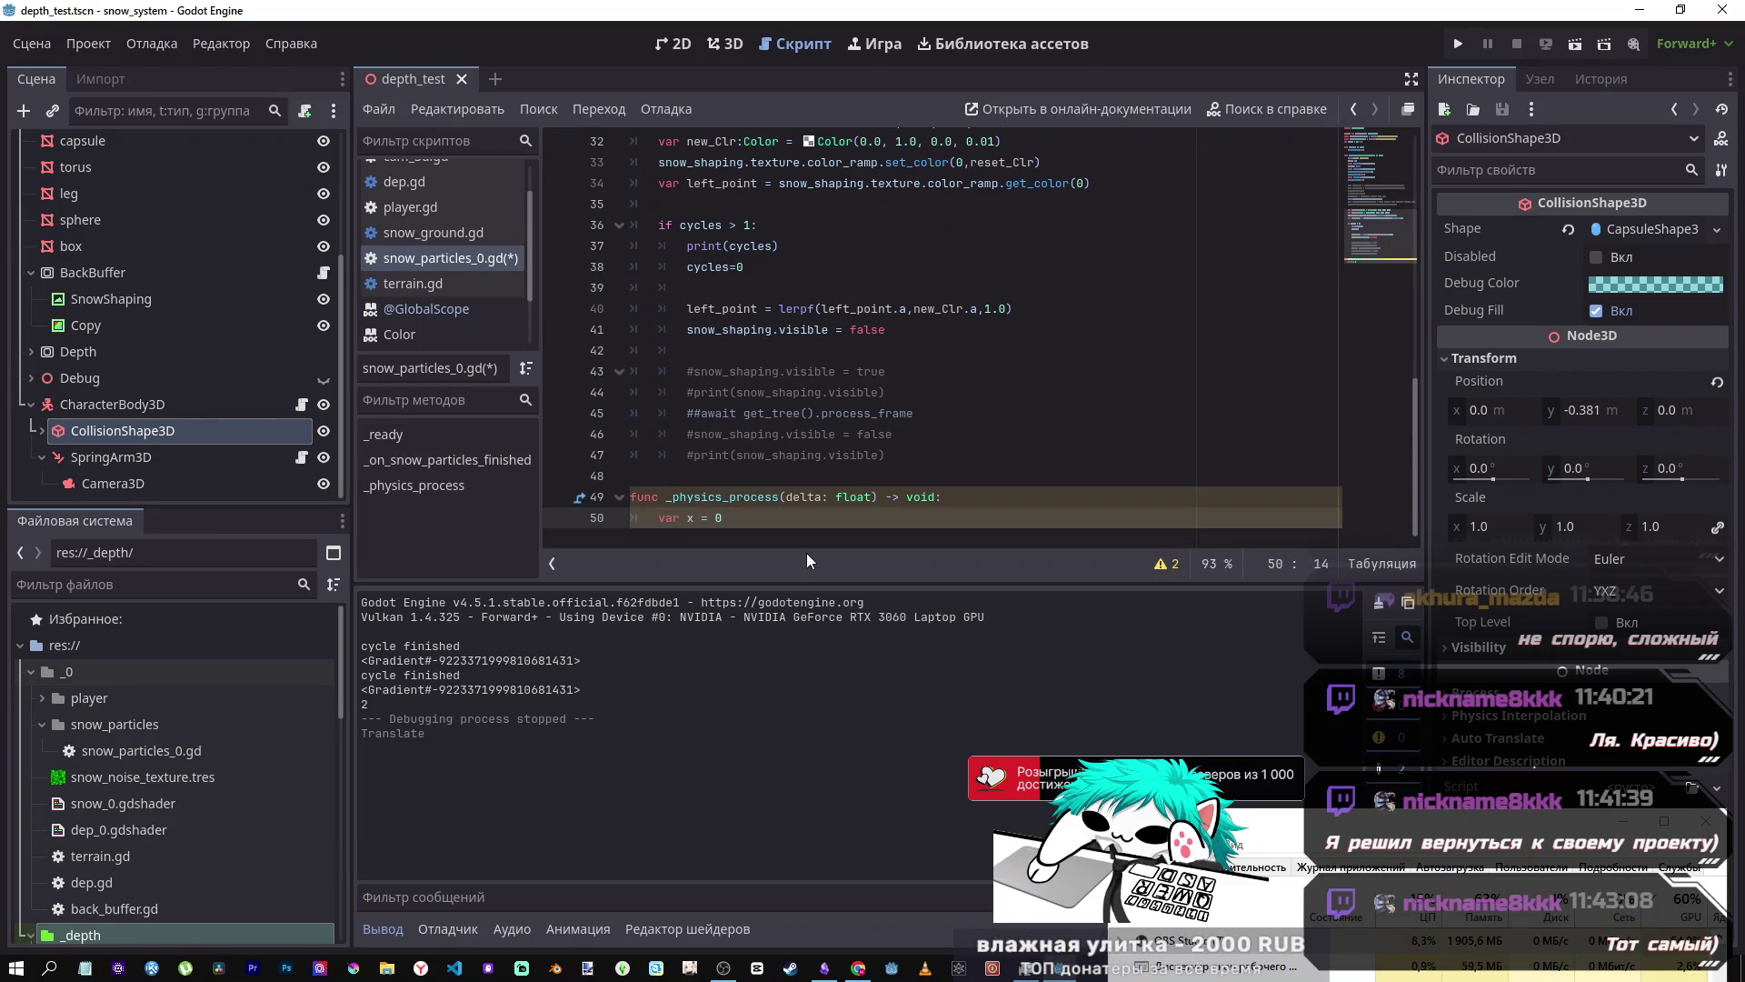
{"action": "key", "text": "Return"}
{"action": "type", "text": "delta"}
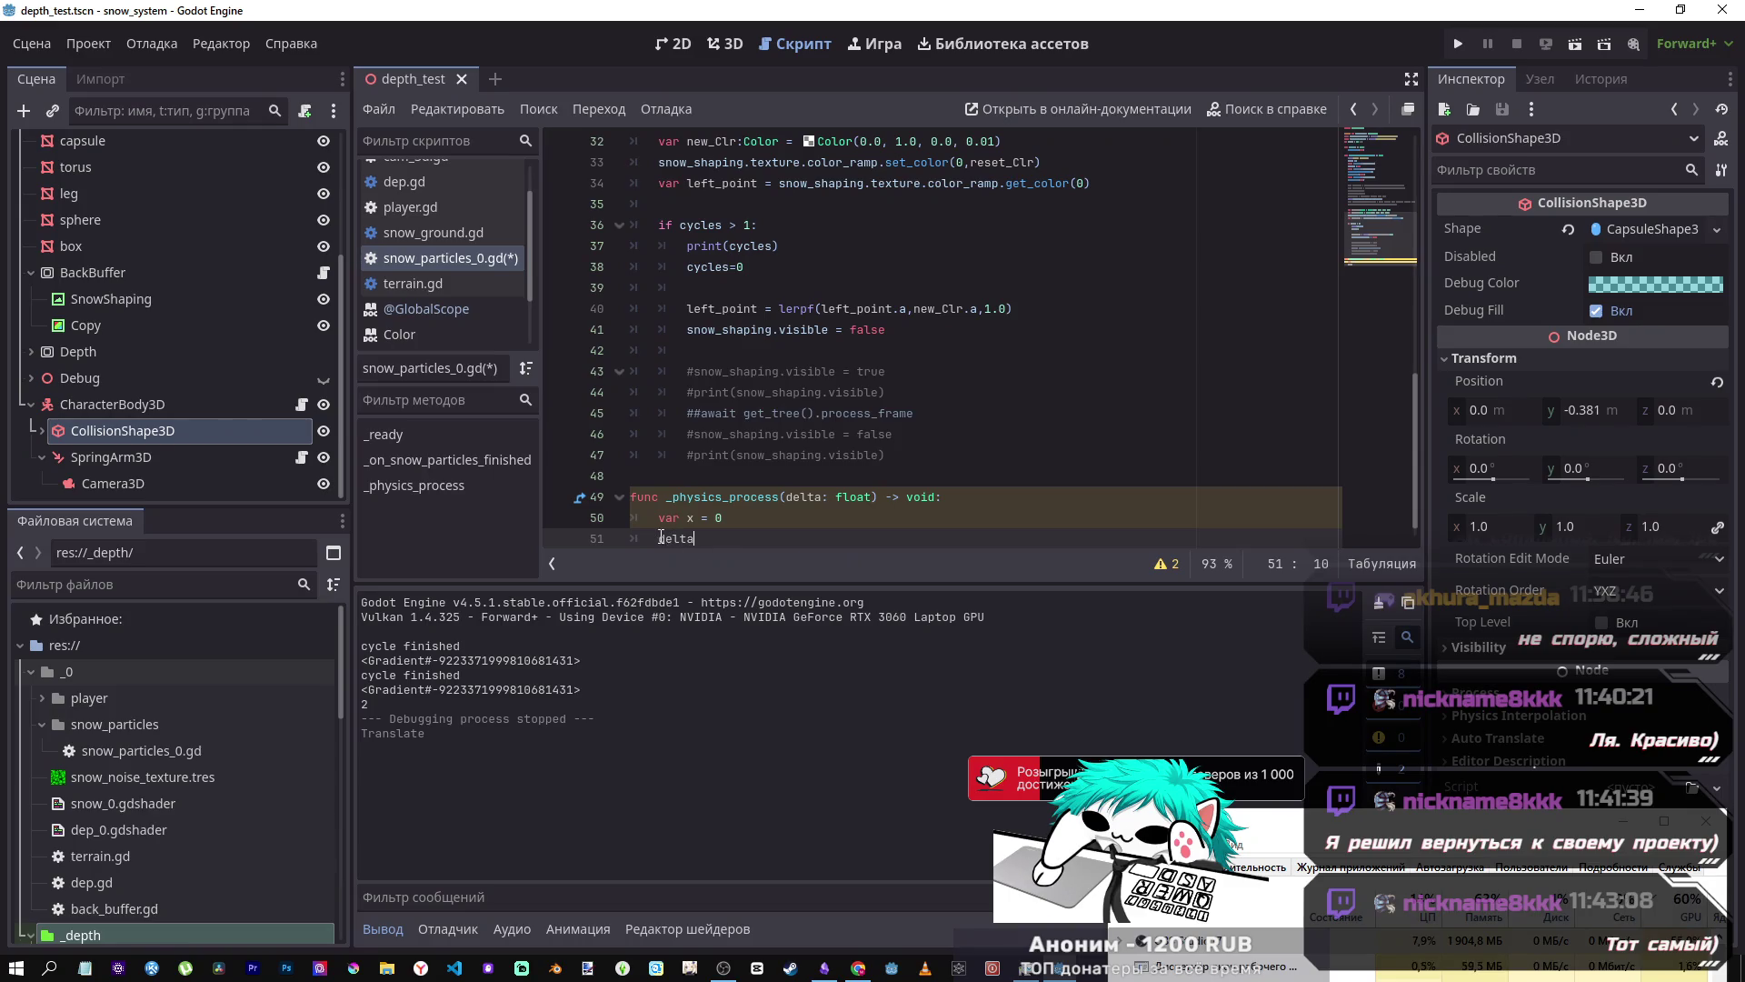
{"action": "type", "text": "x+ ="}
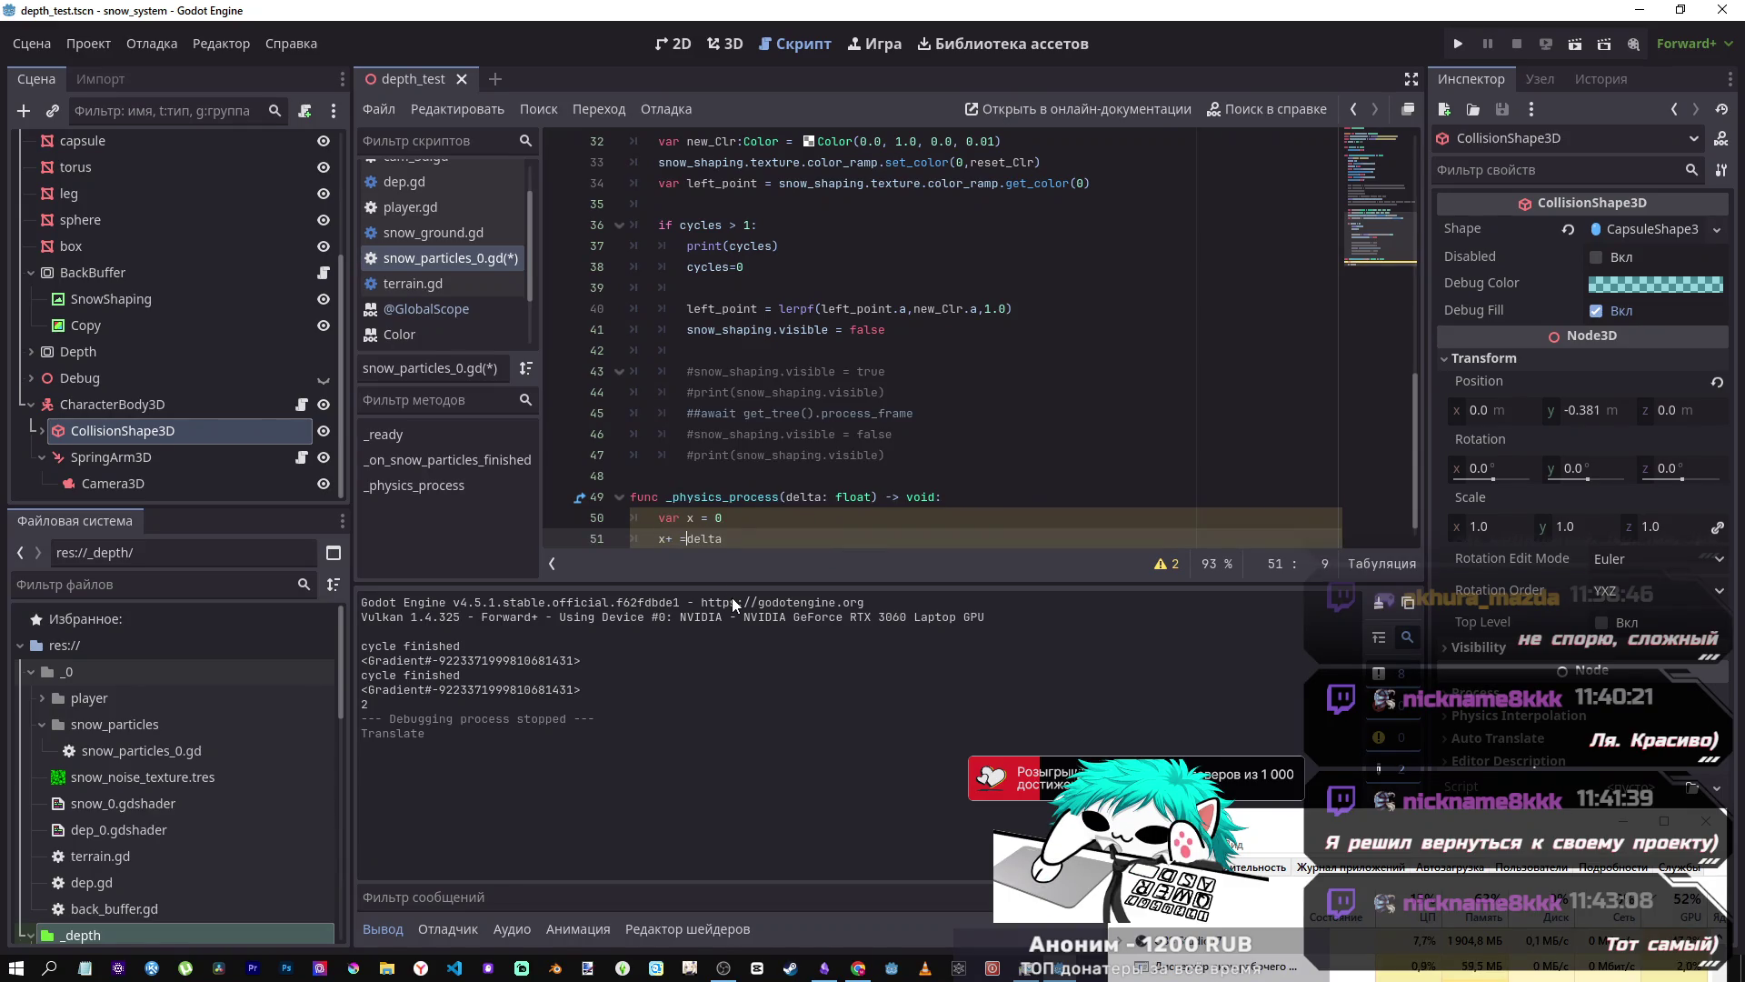
{"action": "key", "text": "BackSpace"}
{"action": "key", "text": "BackSpace"}
{"action": "key", "text": "BackSpace"}
{"action": "type", "text": "+="}
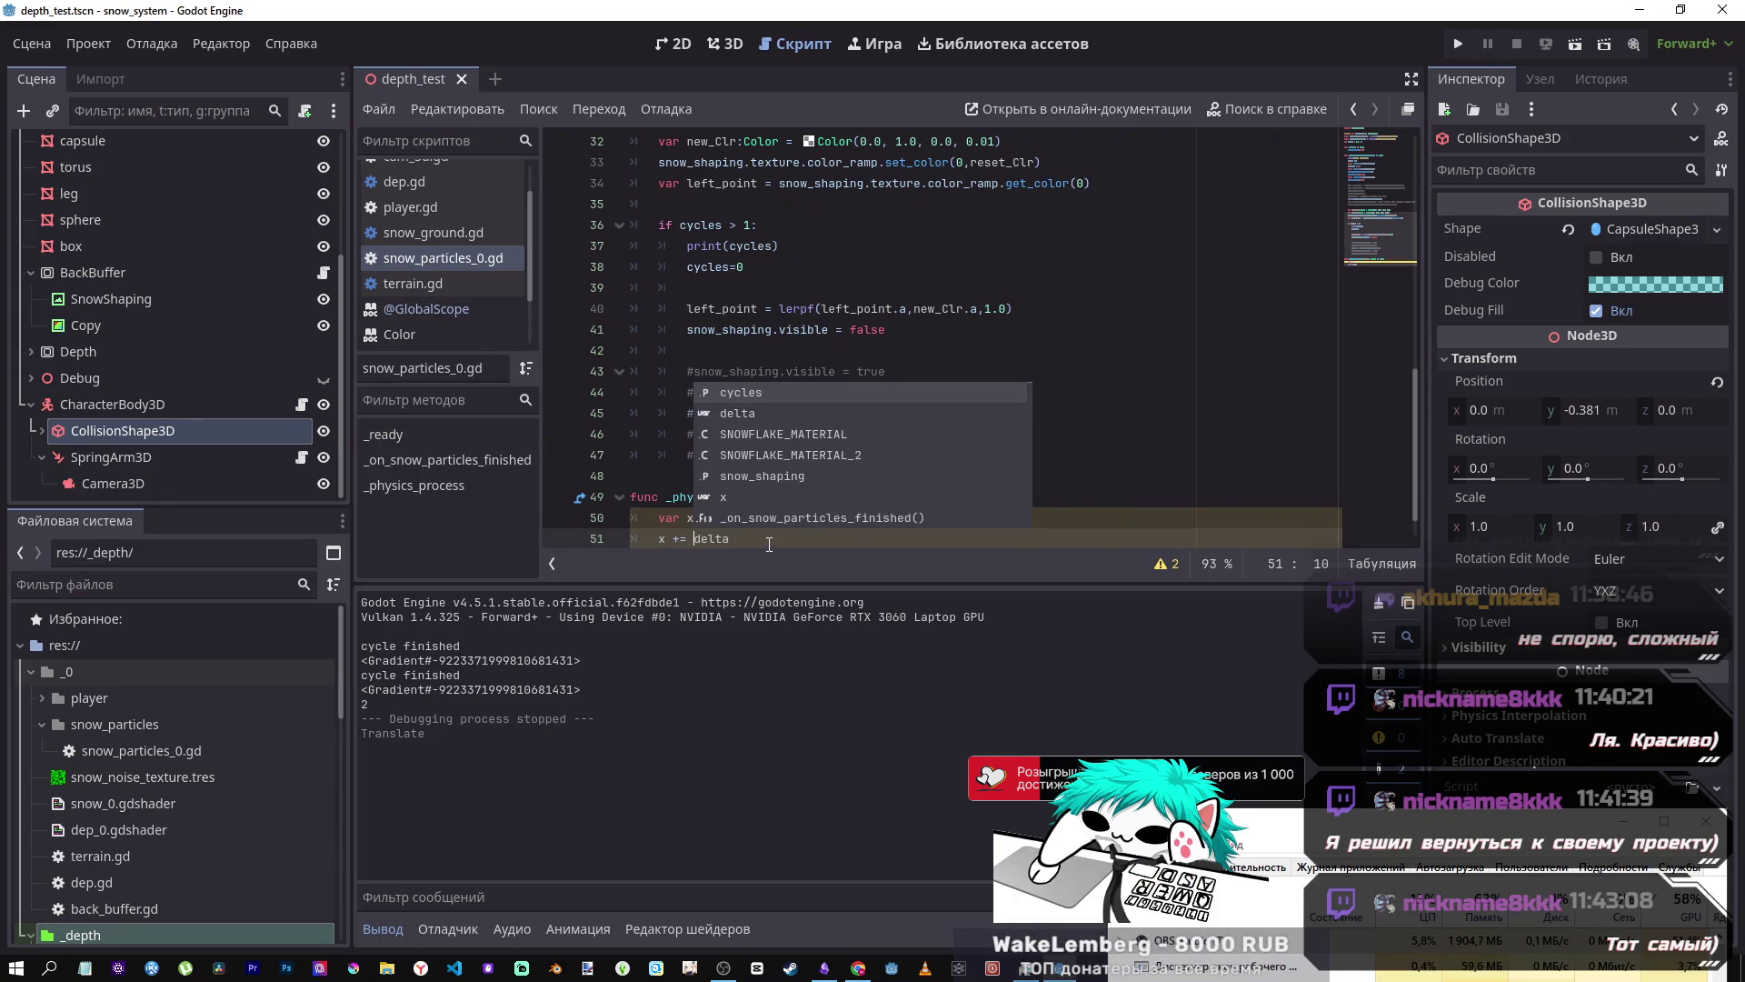
{"action": "key", "text": "ctrl+s"}
{"action": "scroll", "coordinate": [756, 537], "scroll_direction": "down", "scroll_amount": 1}
{"action": "left_click", "coordinate": [749, 498]}
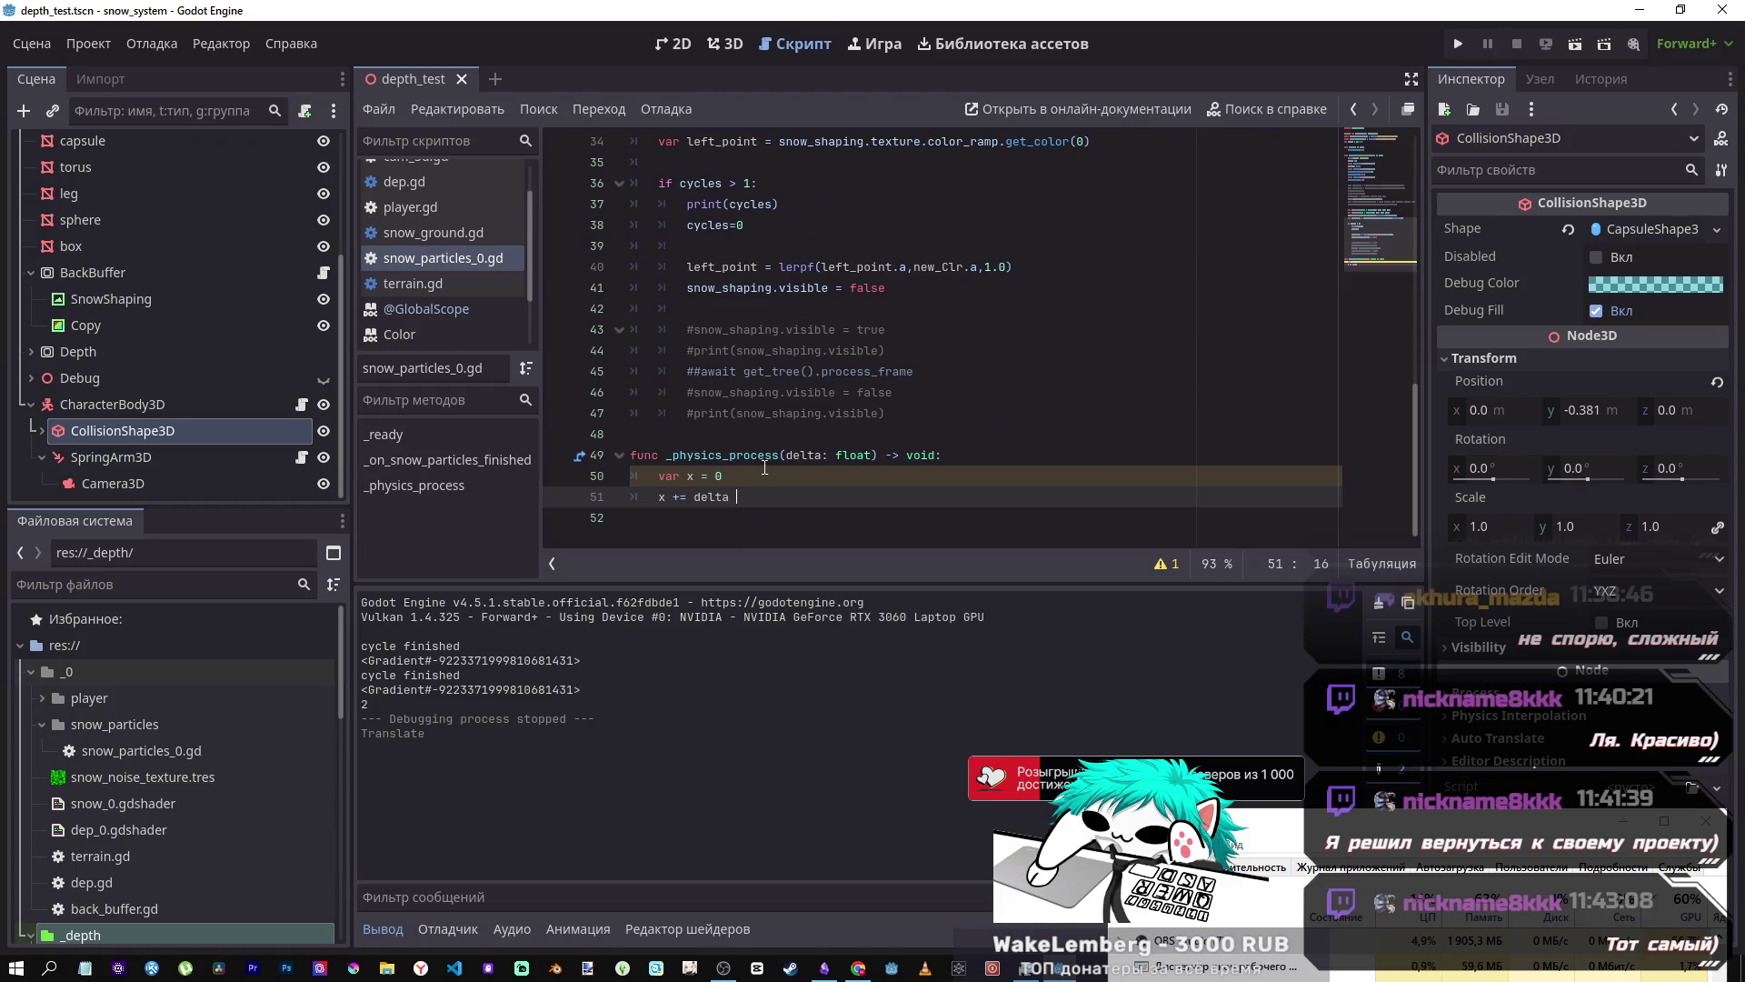
- Add an if cycles > 1: check at the top of _physics_process and indent the x lines under it
{"action": "mouse_move", "coordinate": [767, 461]}
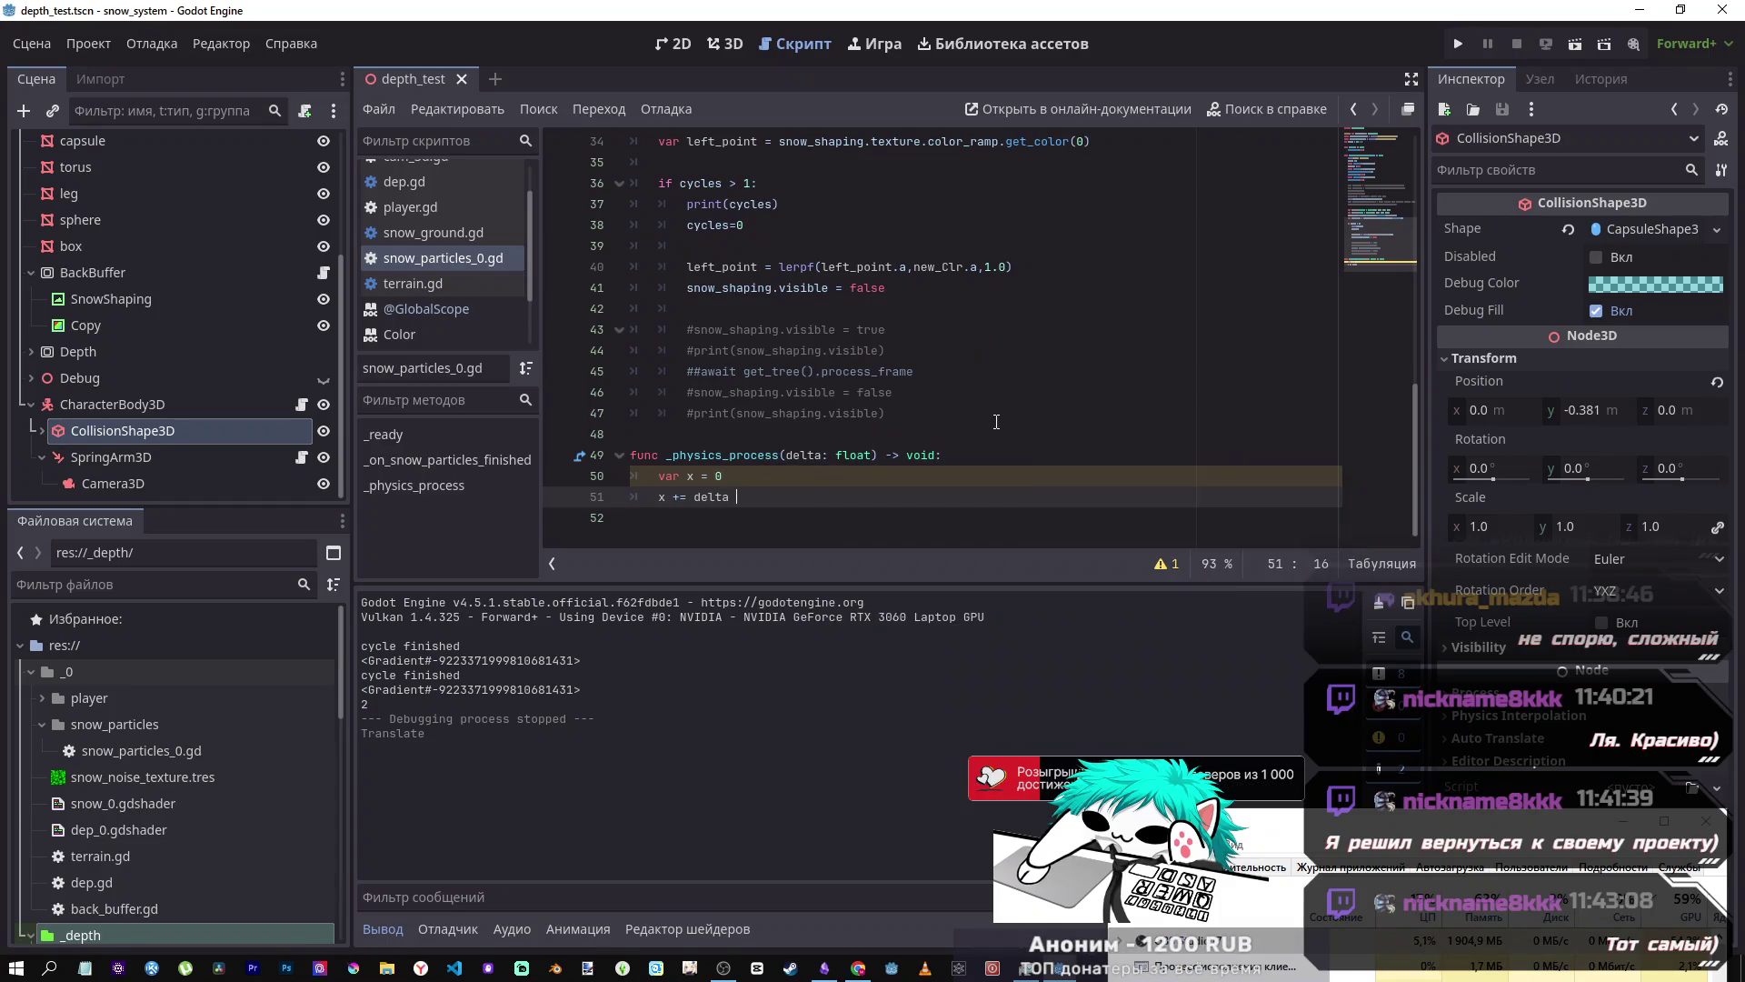
{"action": "left_click", "coordinate": [987, 454]}
{"action": "key", "text": "Return"}
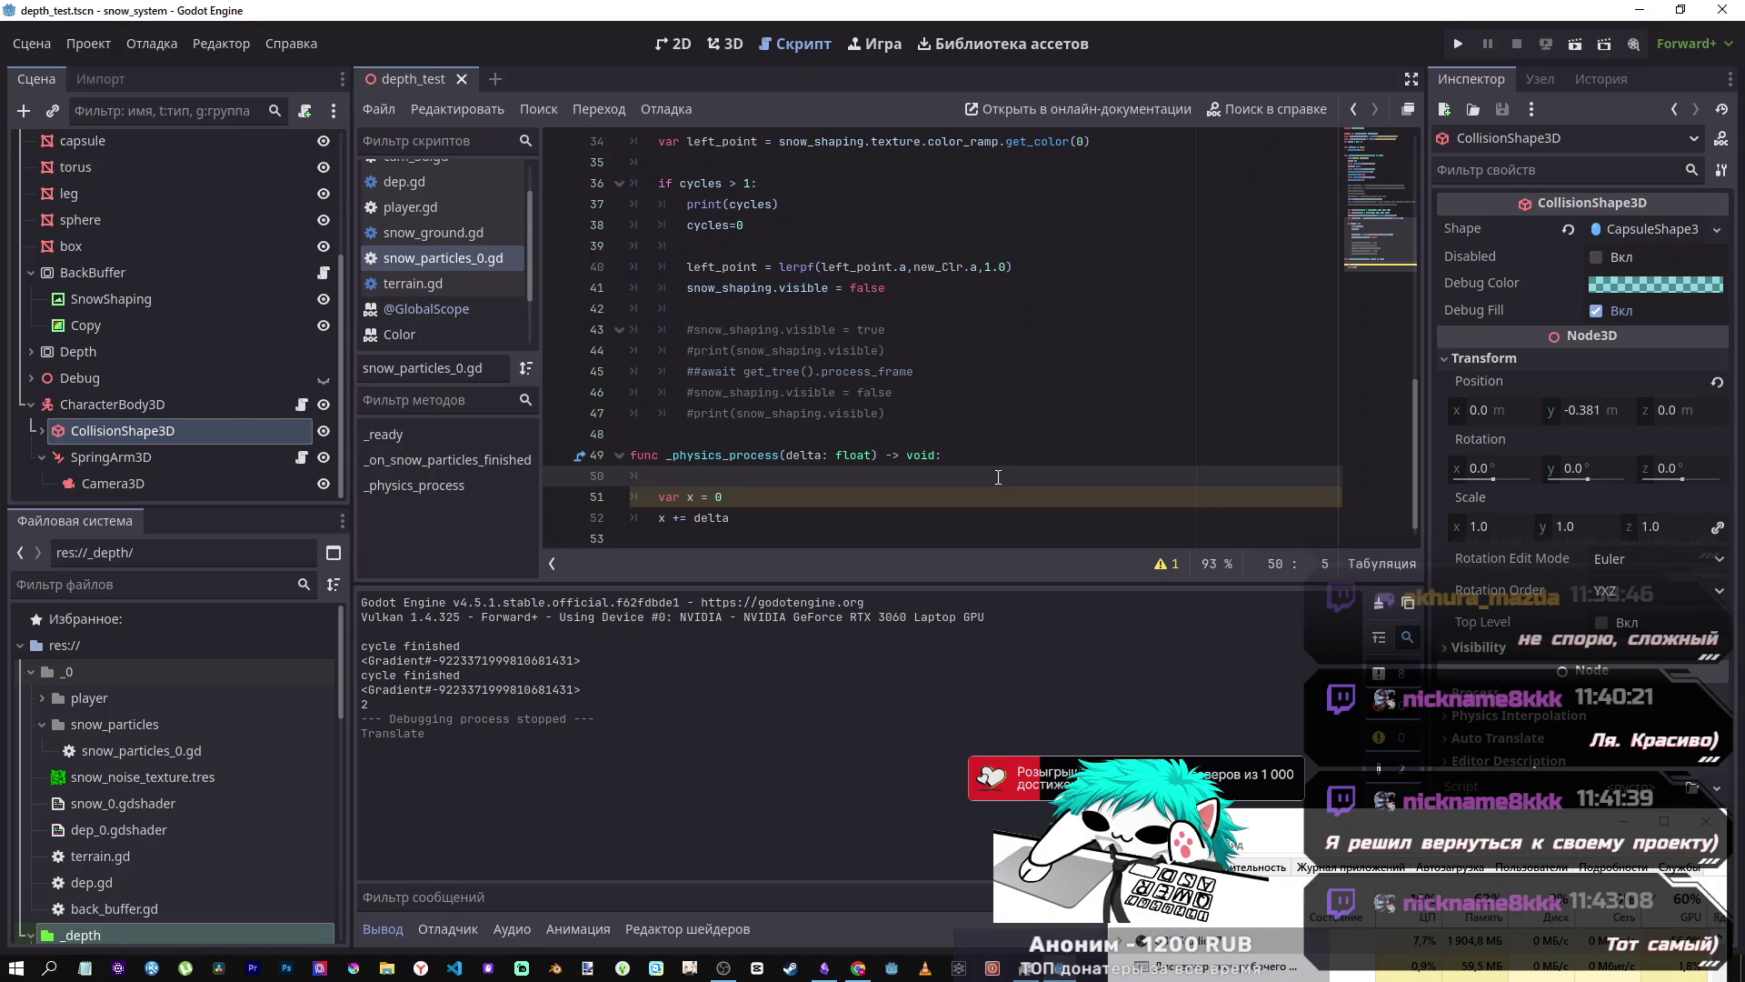
{"action": "type", "text": "if"}
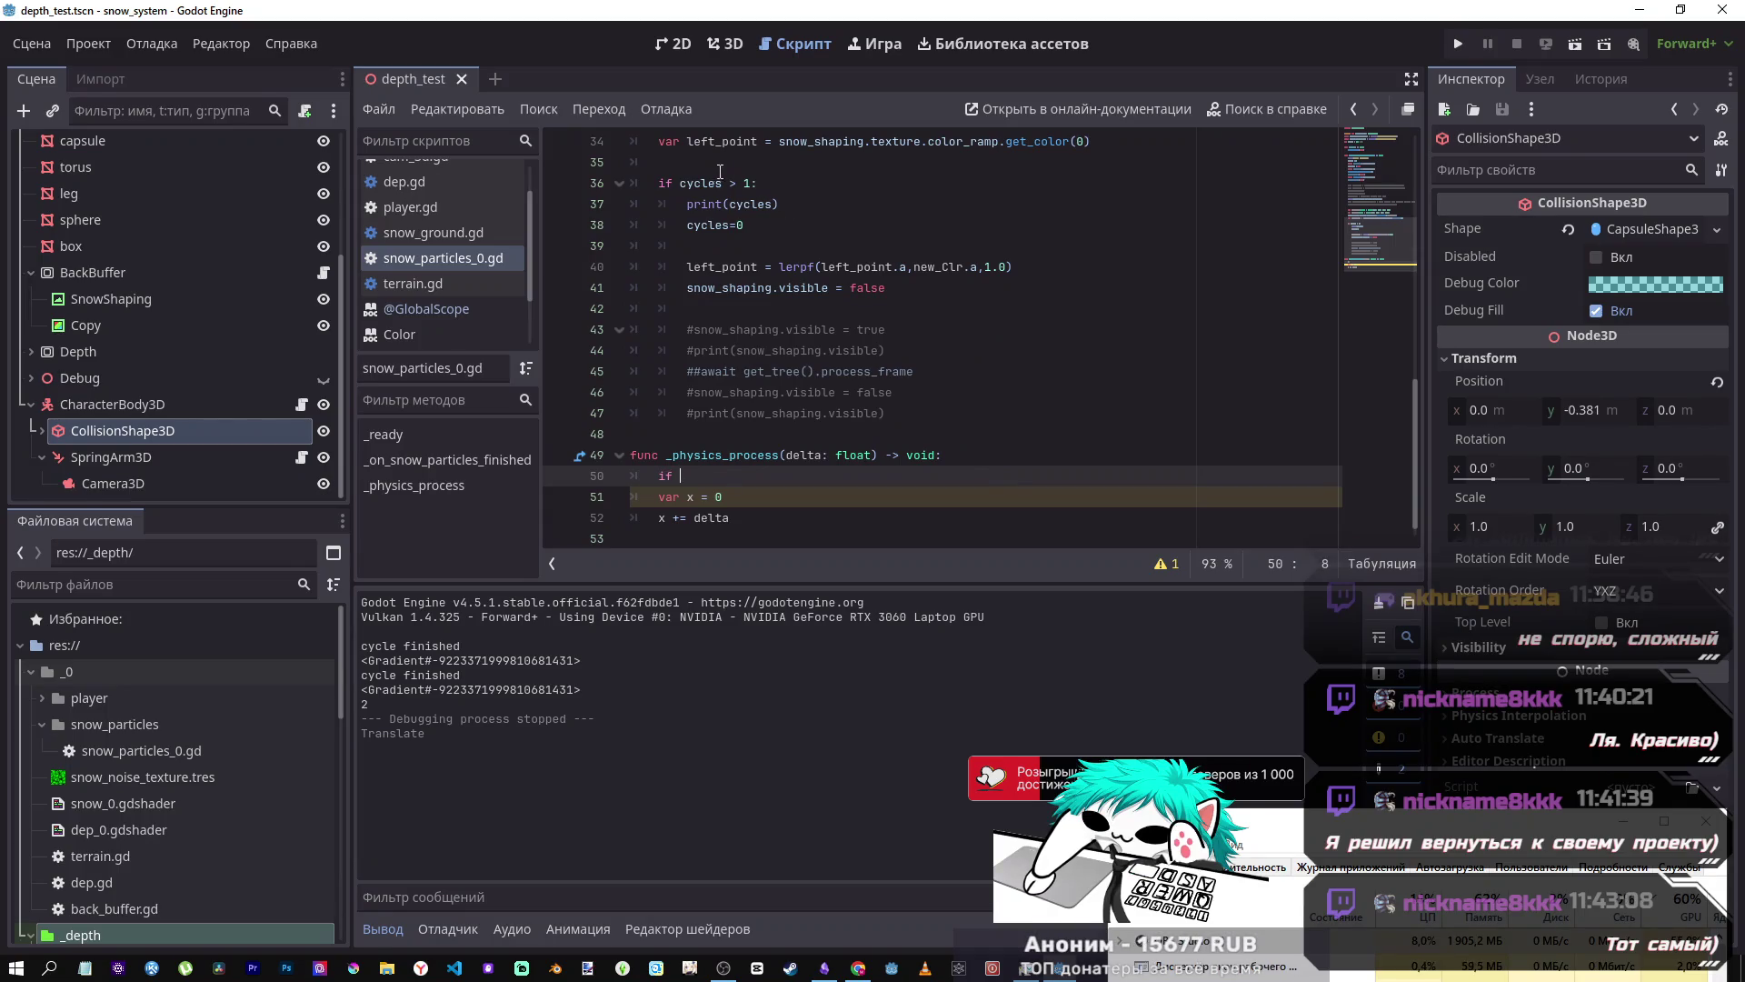
{"action": "left_click", "coordinate": [719, 172]}
{"action": "left_click_drag", "start_coordinate": [763, 187], "coordinate": [684, 184]}
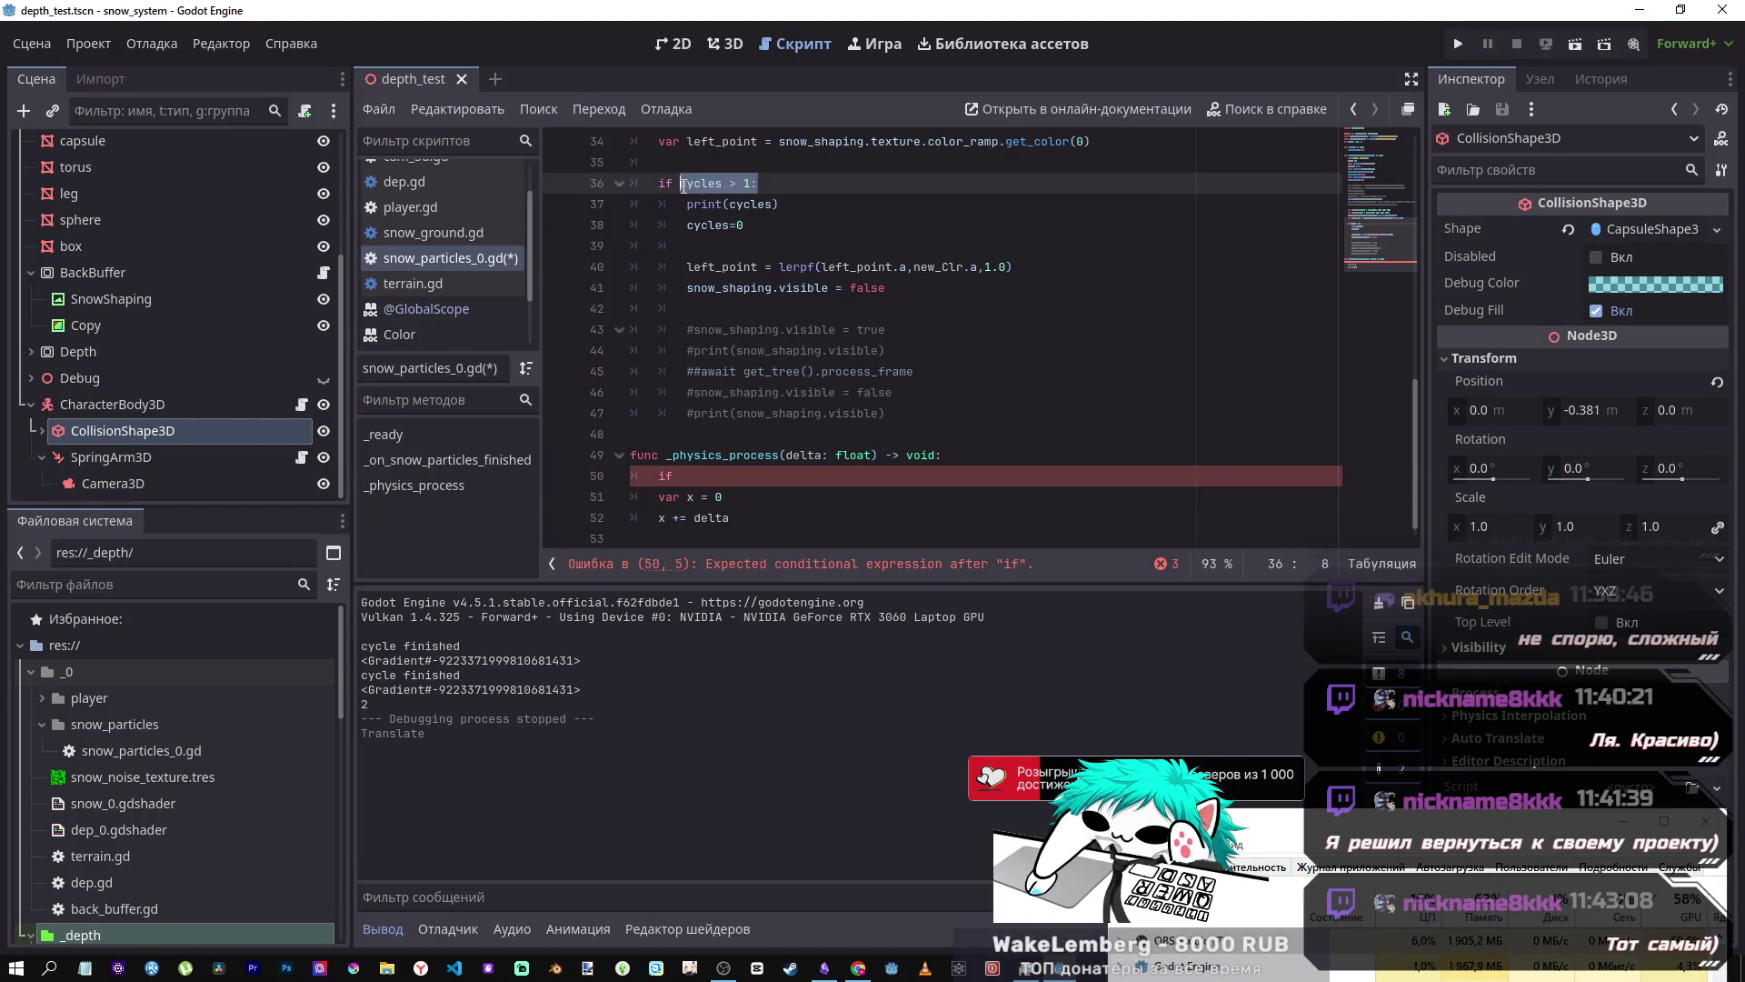
{"action": "left_click", "coordinate": [718, 479]}
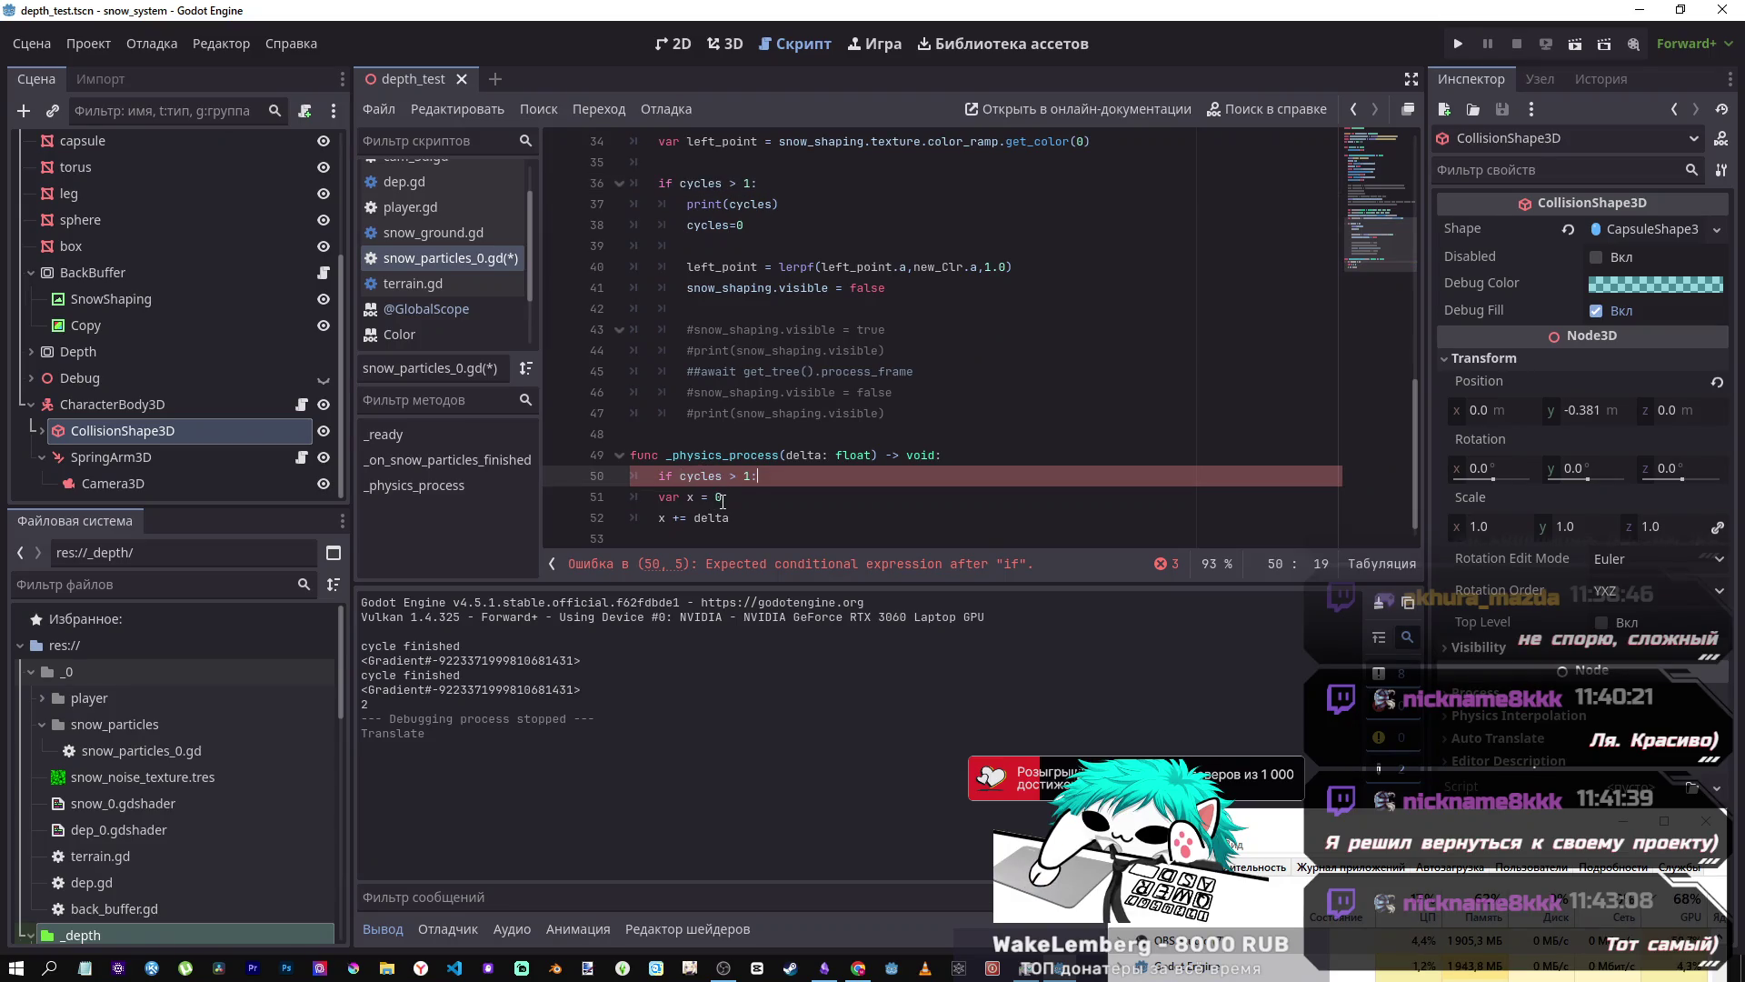
{"action": "left_click", "coordinate": [722, 501]}
{"action": "key", "text": "shift+Down"}
{"action": "key", "text": "Tab"}
{"action": "key", "text": "Up"}
{"action": "left_click", "coordinate": [802, 514]}
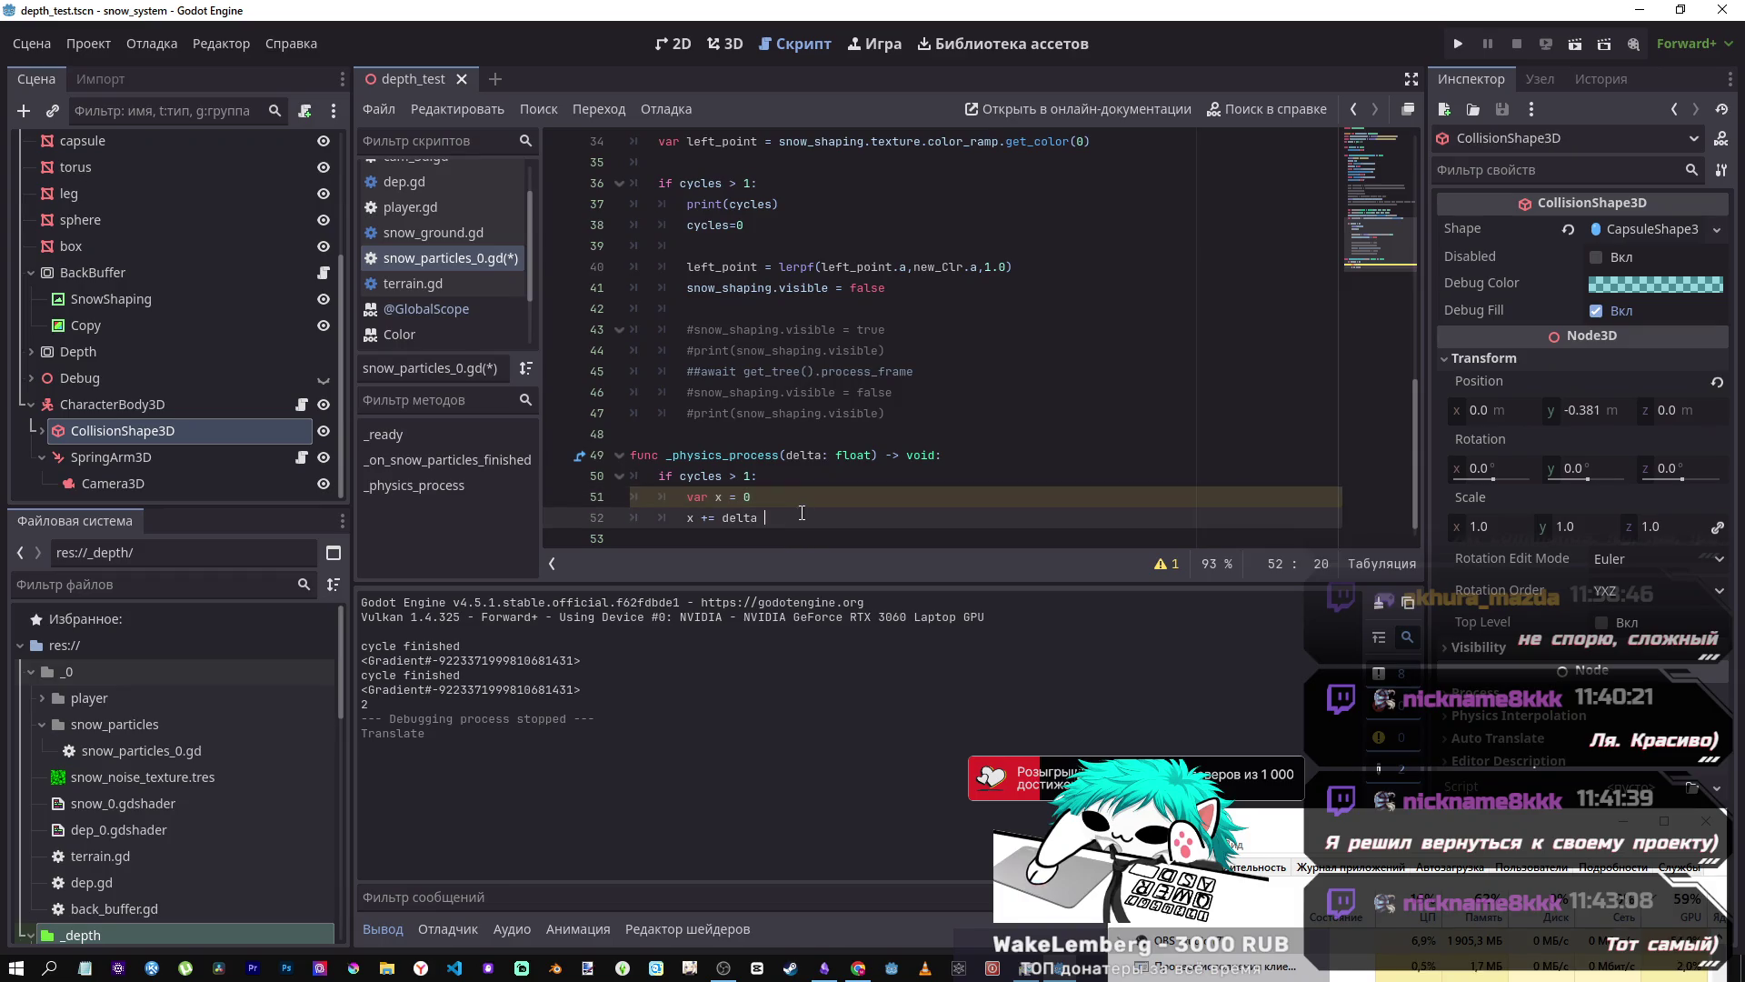
{"action": "left_click", "coordinate": [688, 497]}
- Declare var x = 0 among the script variables and remove the blank line above x += delta
{"action": "scroll", "coordinate": [881, 494], "scroll_direction": "up", "scroll_amount": 4}
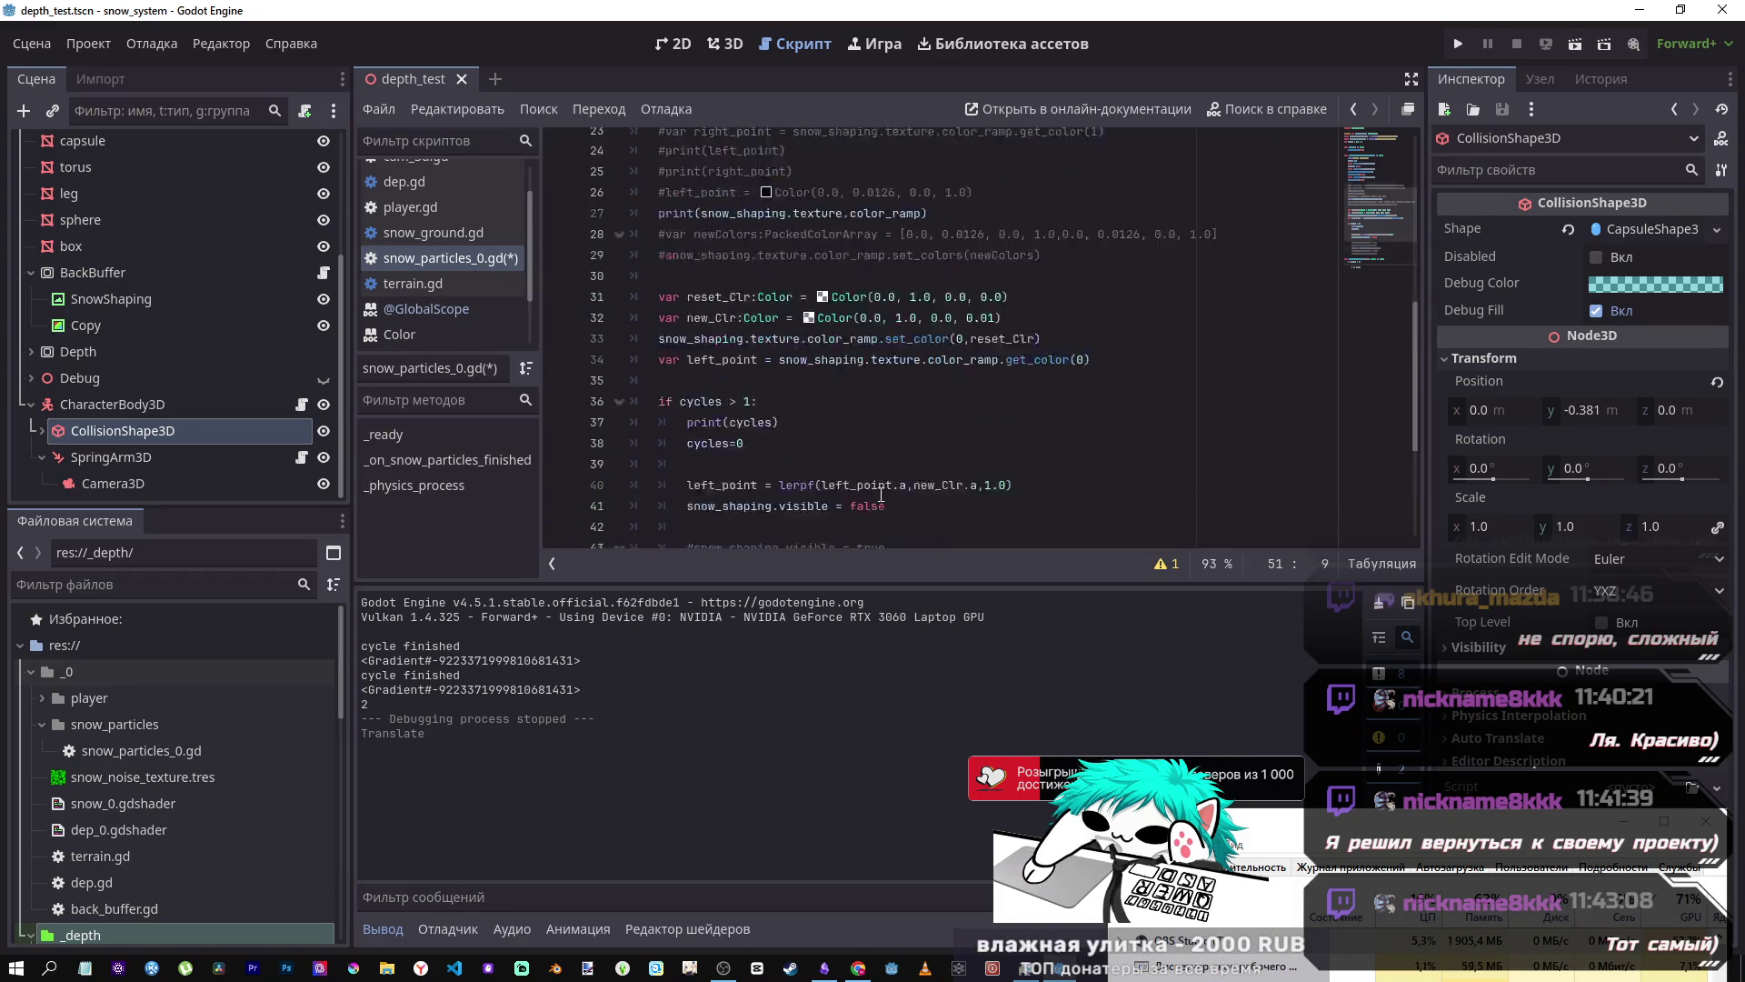
{"action": "scroll", "coordinate": [881, 494], "scroll_direction": "up", "scroll_amount": 8}
{"action": "left_click", "coordinate": [791, 247]}
{"action": "key", "text": "Return"}
{"action": "type", "text": "var x = 0"}
{"action": "scroll", "coordinate": [798, 380], "scroll_direction": "down", "scroll_amount": 3}
{"action": "scroll", "coordinate": [798, 380], "scroll_direction": "down", "scroll_amount": 9}
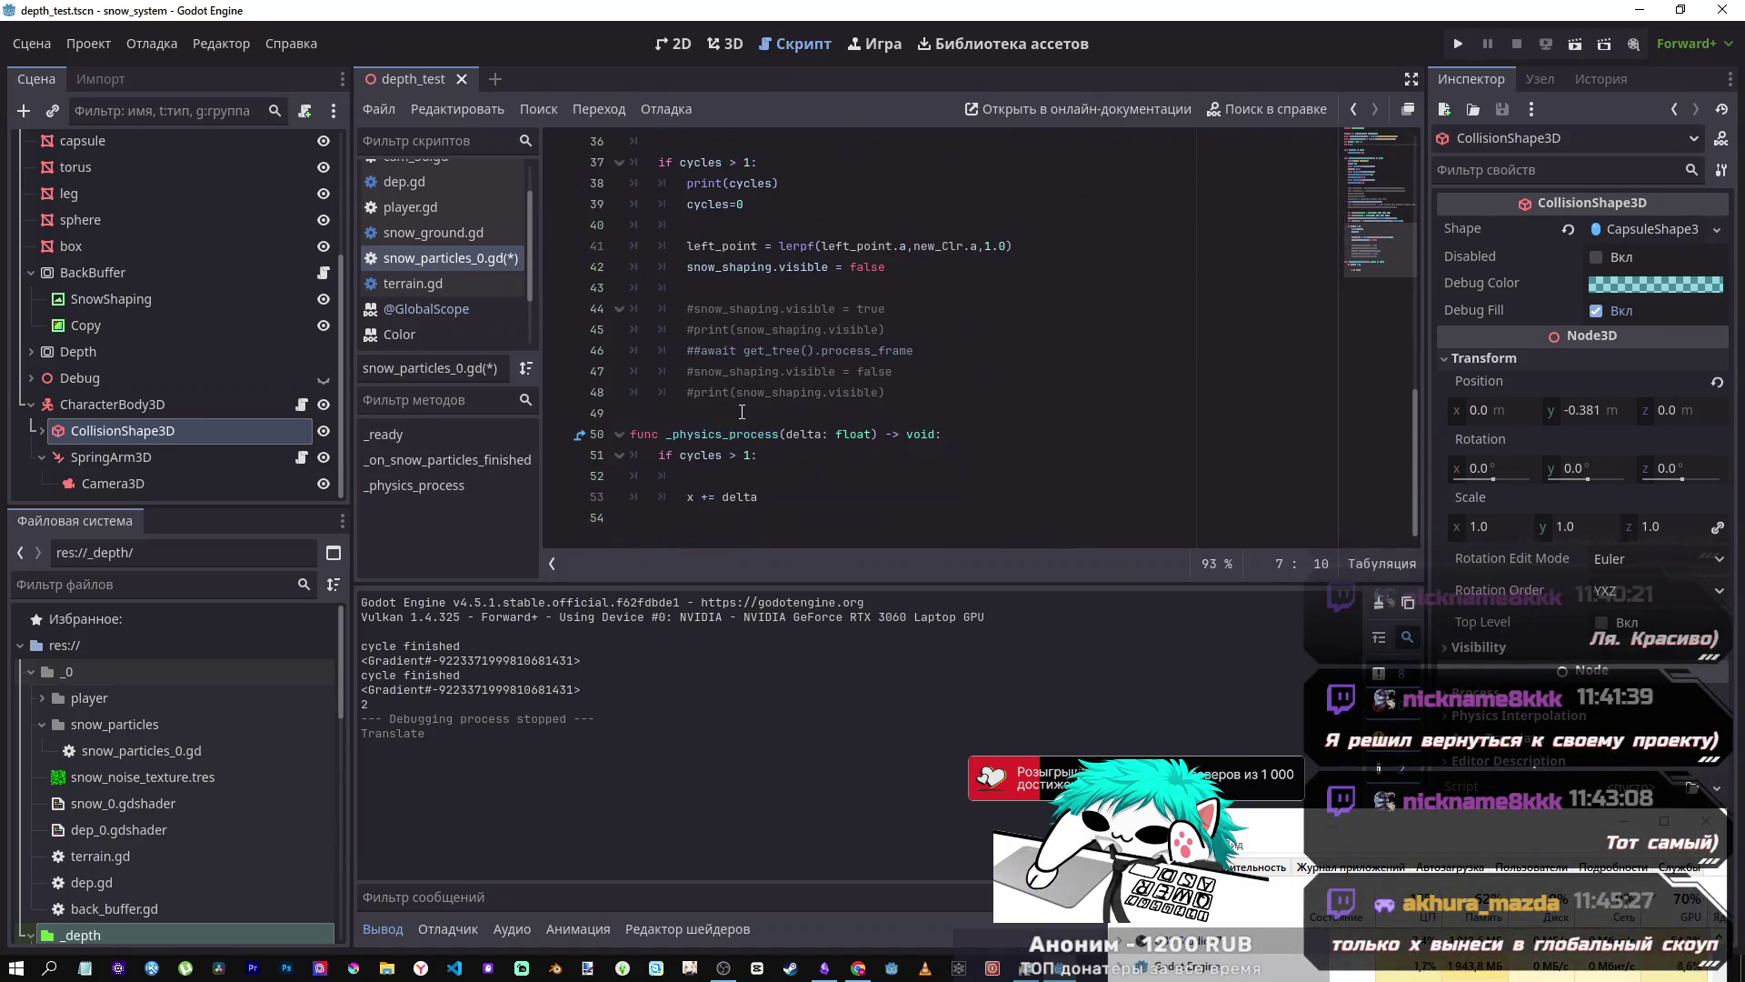
{"action": "left_click", "coordinate": [694, 481]}
{"action": "key", "text": "BackSpace"}
{"action": "key", "text": "BackSpace"}
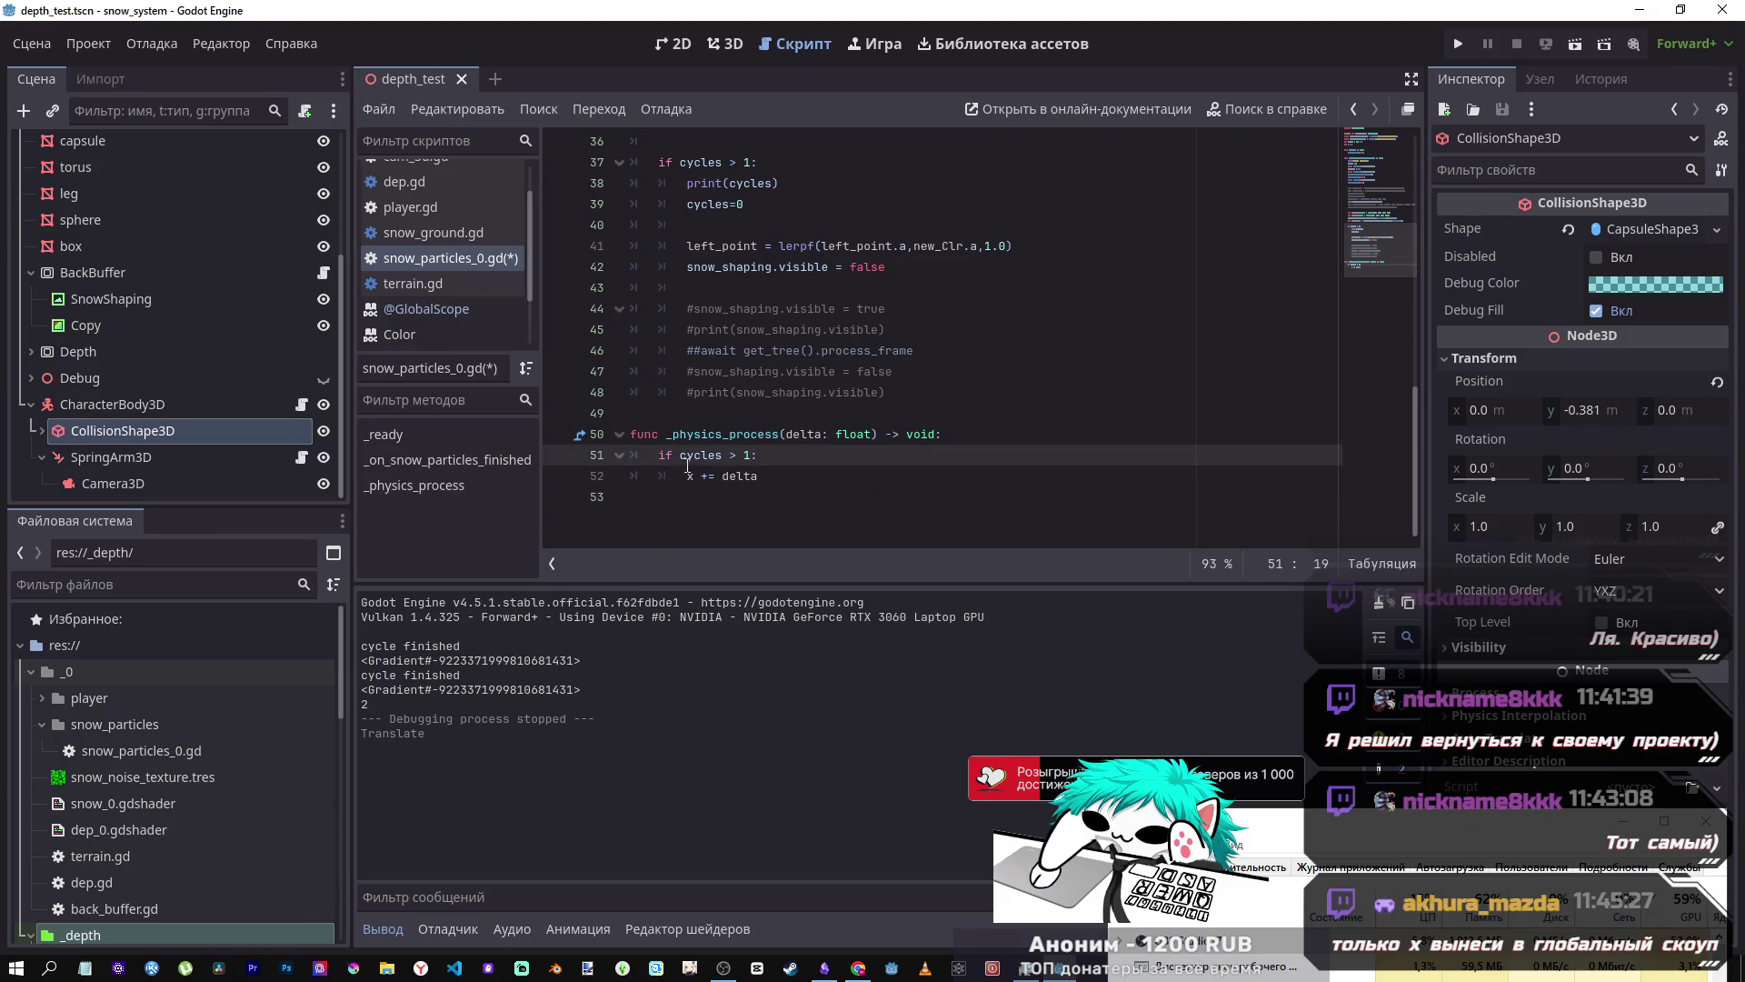
{"action": "left_click", "coordinate": [690, 475]}
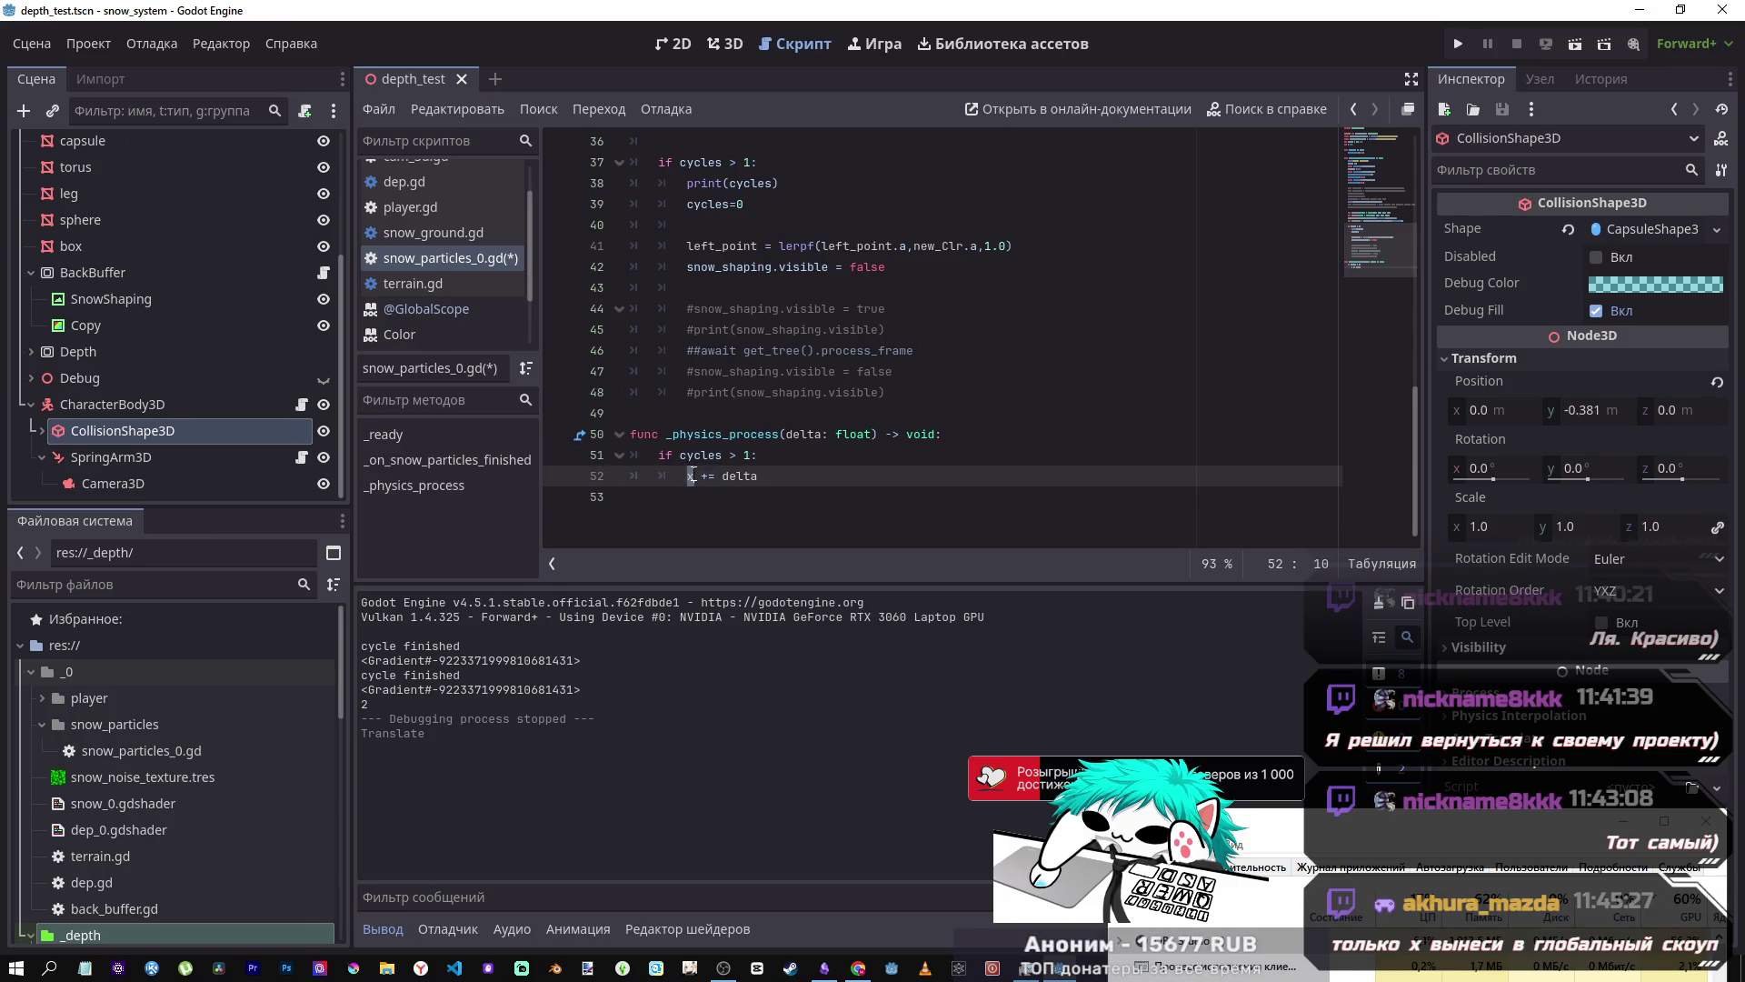
- Replace the 1.0 weight in the first lerpf with x
{"action": "left_click", "coordinate": [1010, 242]}
{"action": "key", "text": "BackSpace"}
{"action": "key", "text": "BackSpace"}
{"action": "key", "text": "BackSpace"}
{"action": "type", "text": "x"}
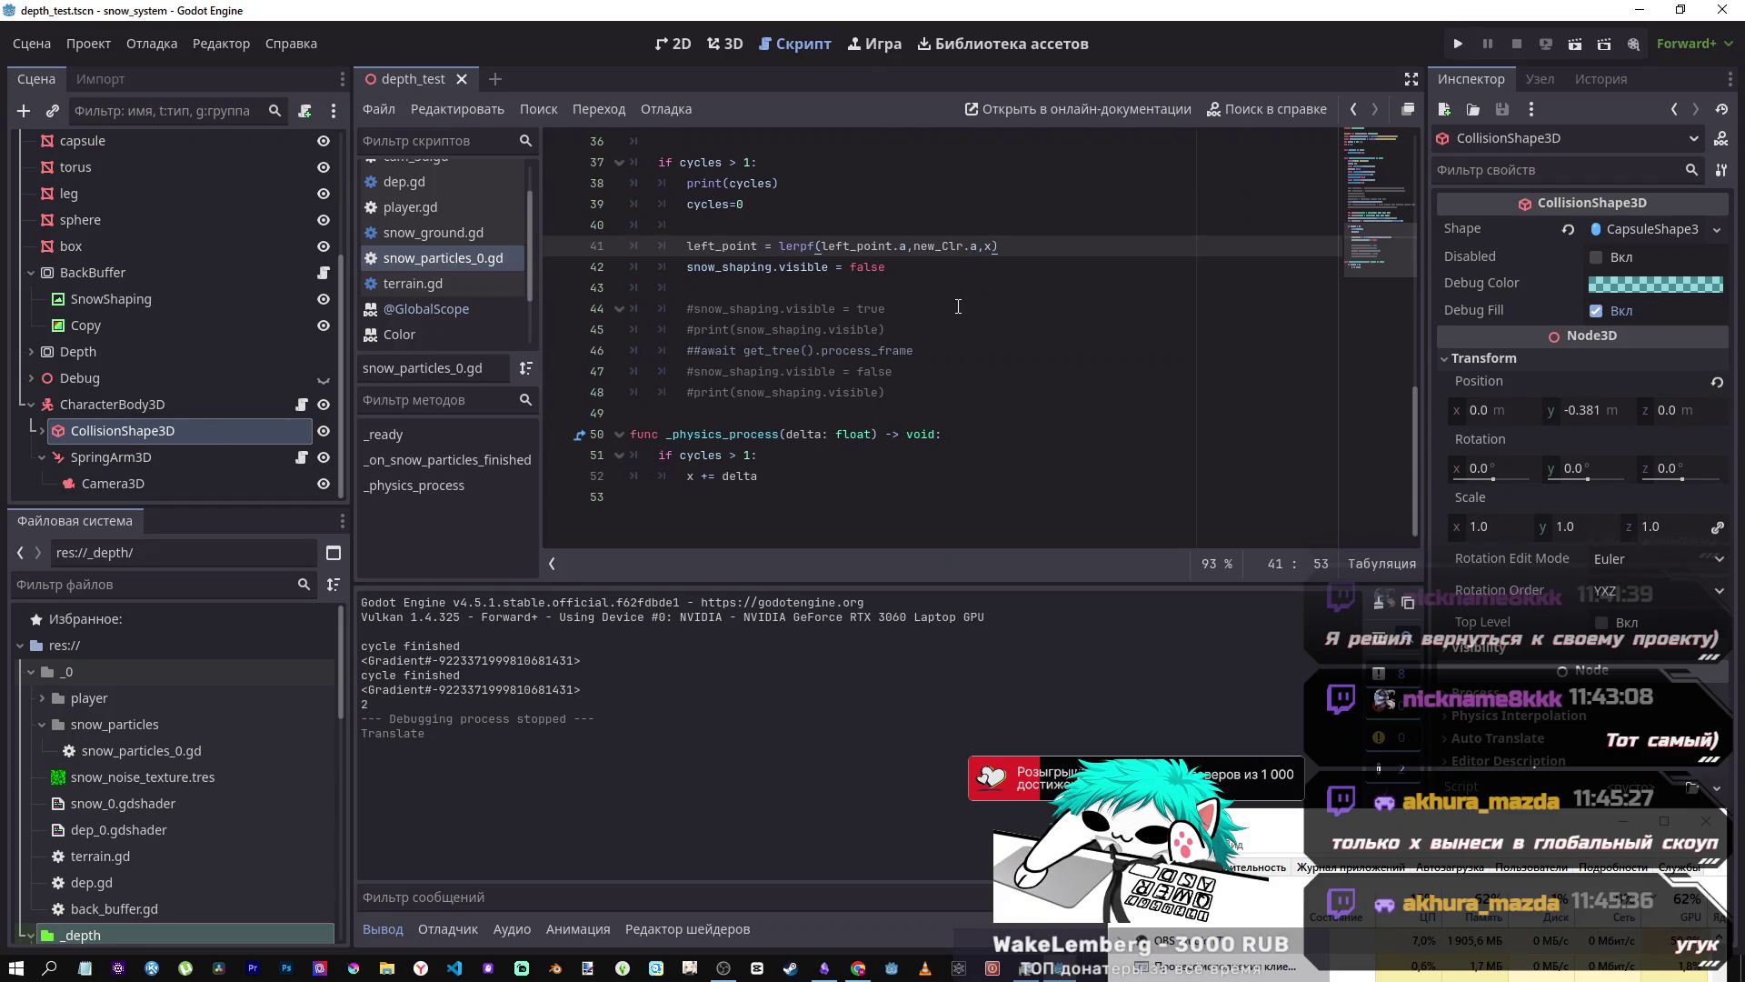
{"action": "left_click_drag", "start_coordinate": [744, 455], "coordinate": [751, 453]}
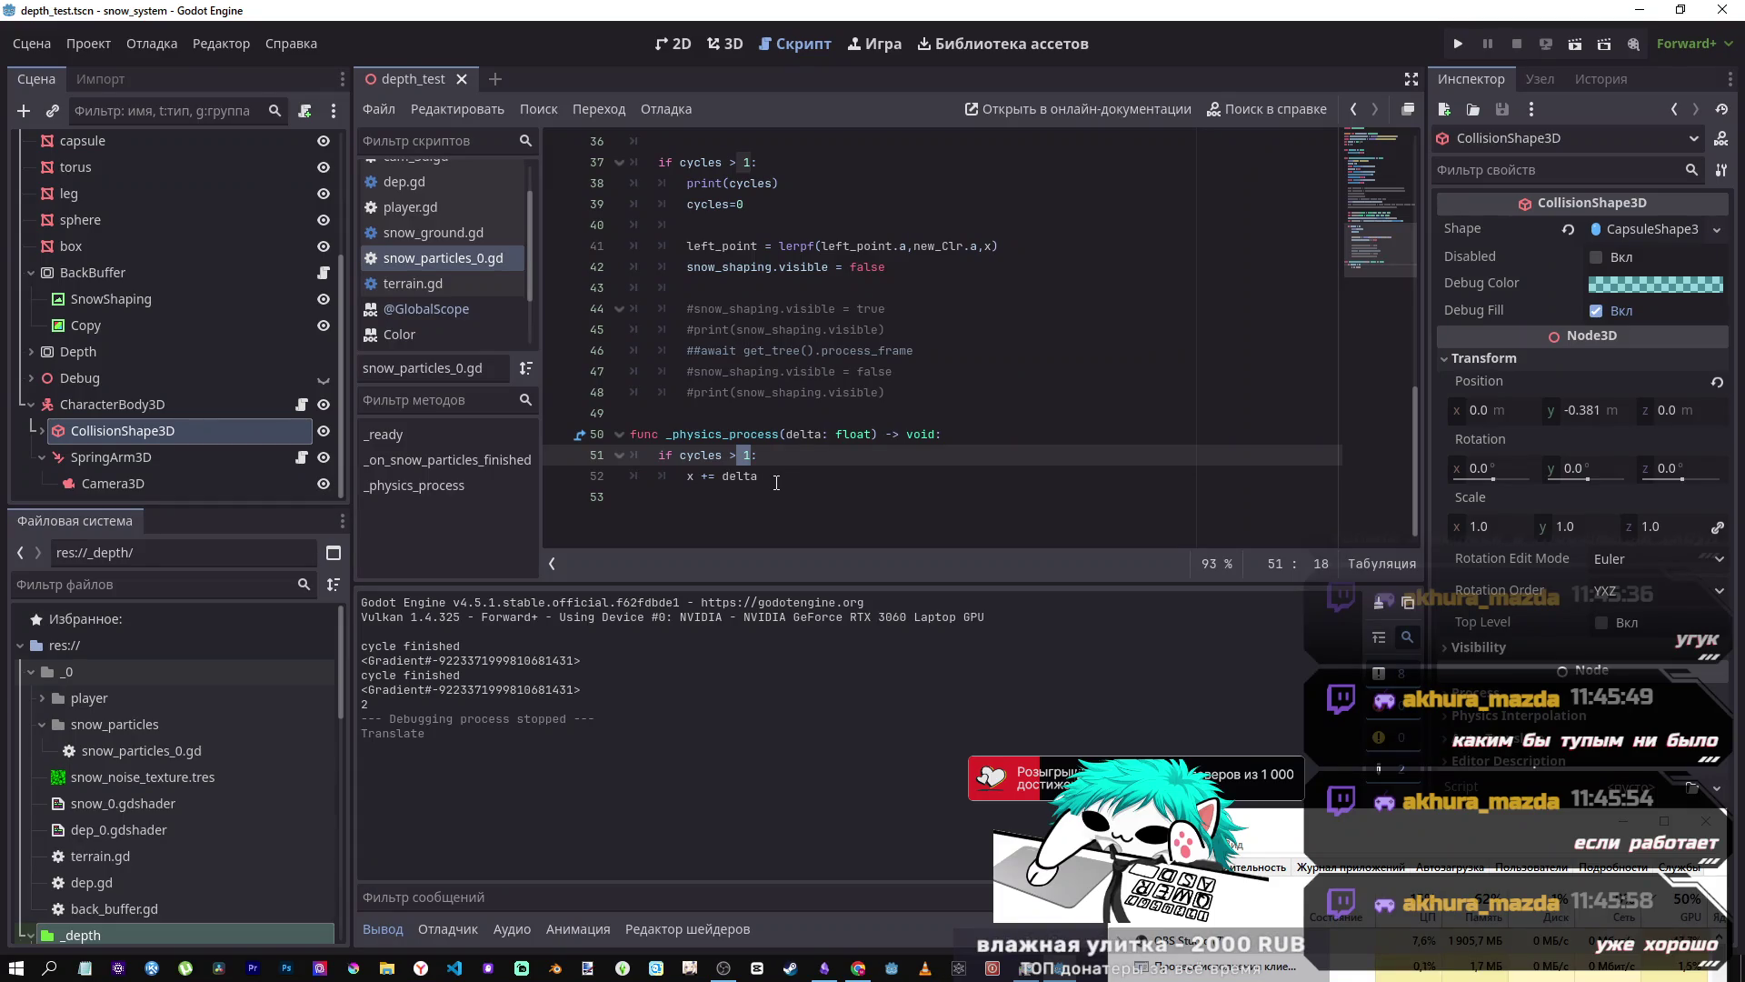
{"action": "left_click", "coordinate": [765, 391]}
- Save, then comment out the snow_shaping visibility line with Ctrl+K
{"action": "key", "text": "ctrl+s"}
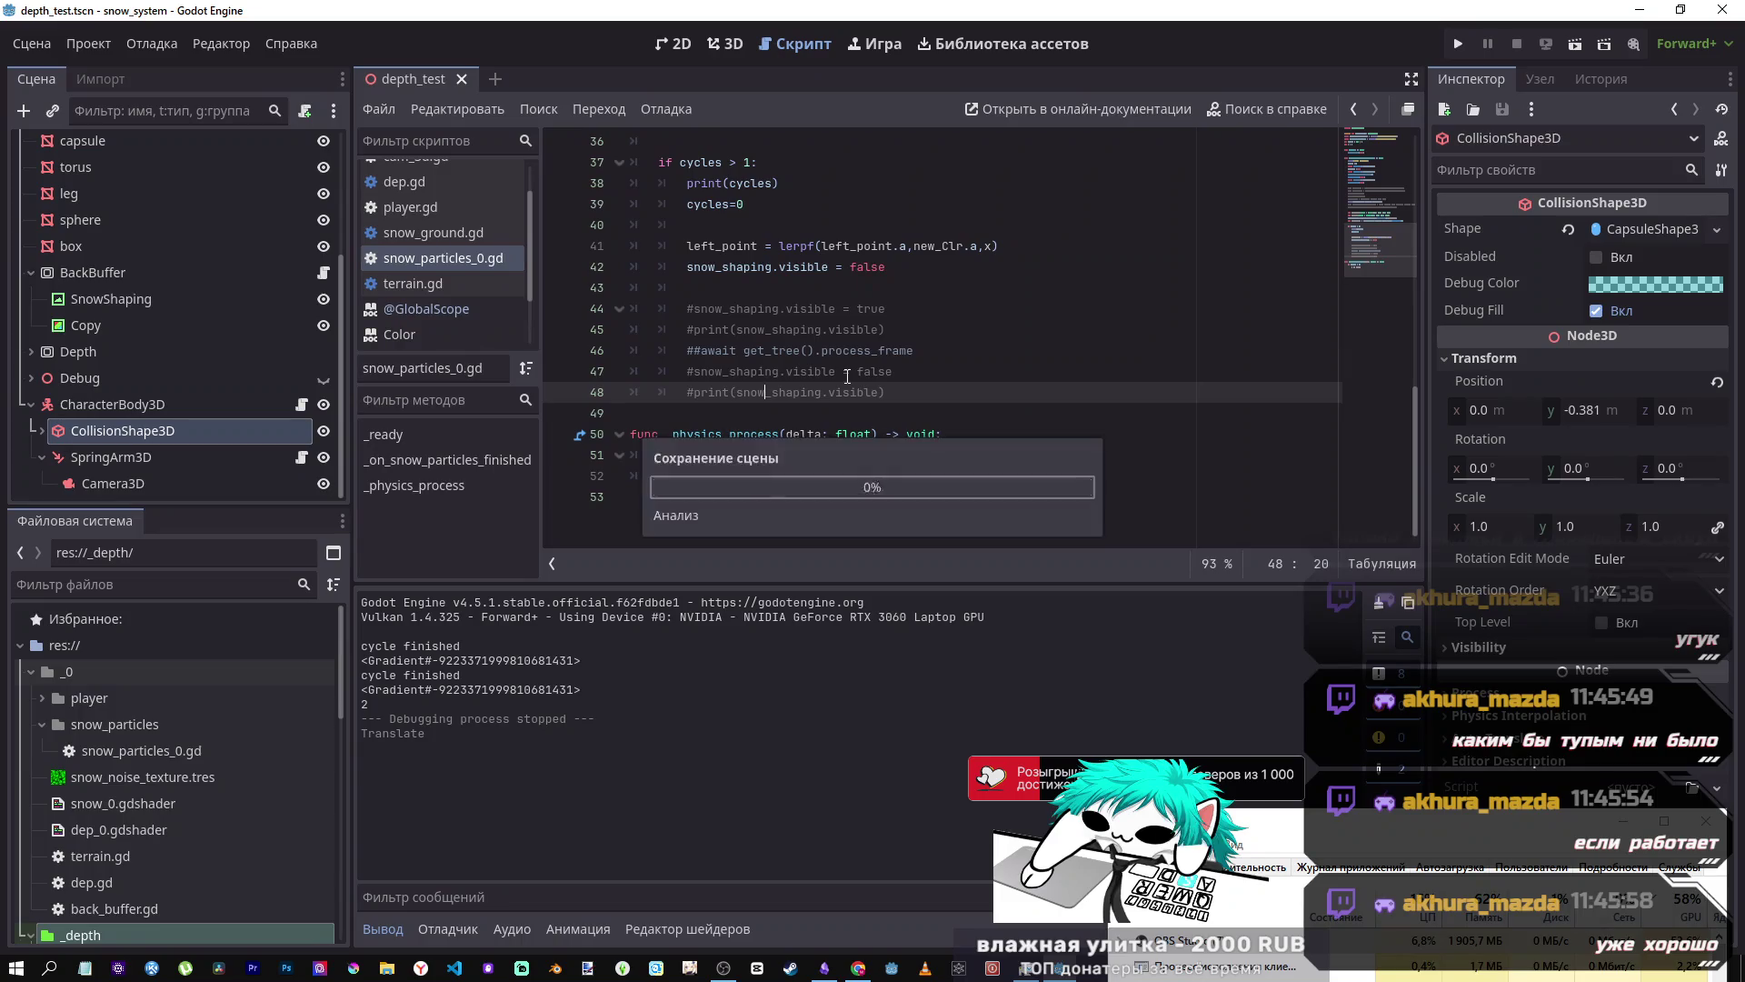
{"action": "left_click", "coordinate": [896, 280]}
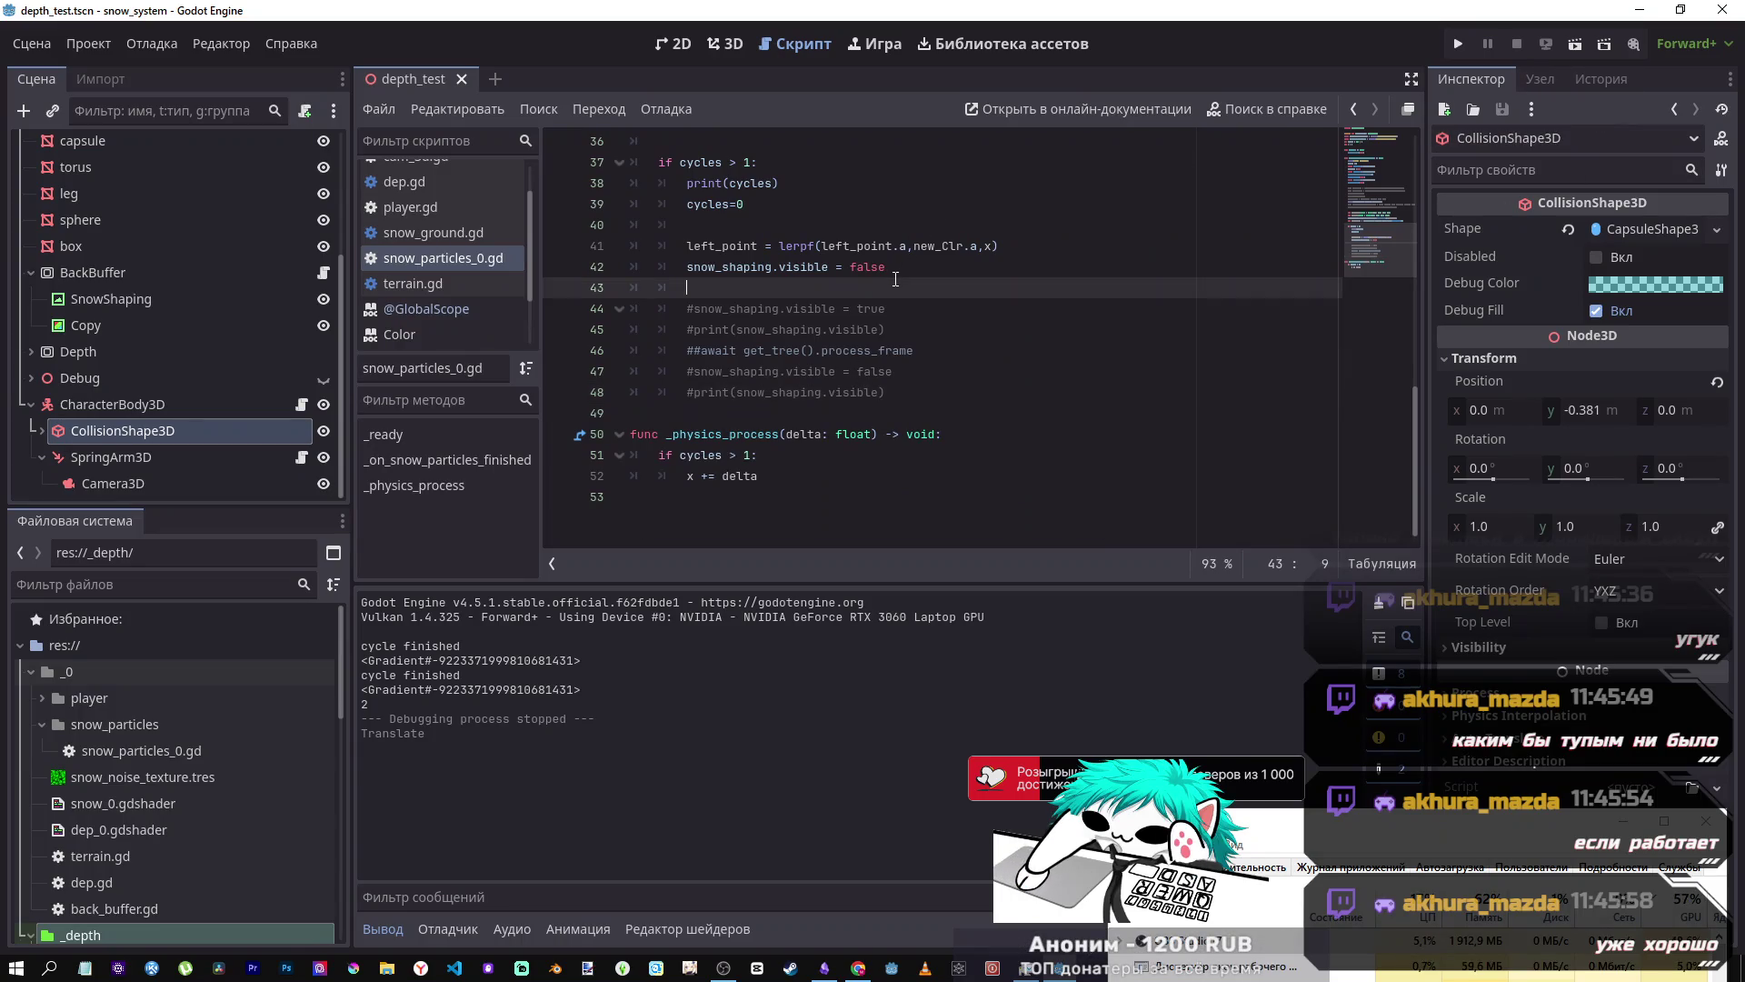
{"action": "key", "text": "Up"}
{"action": "key", "text": "End"}
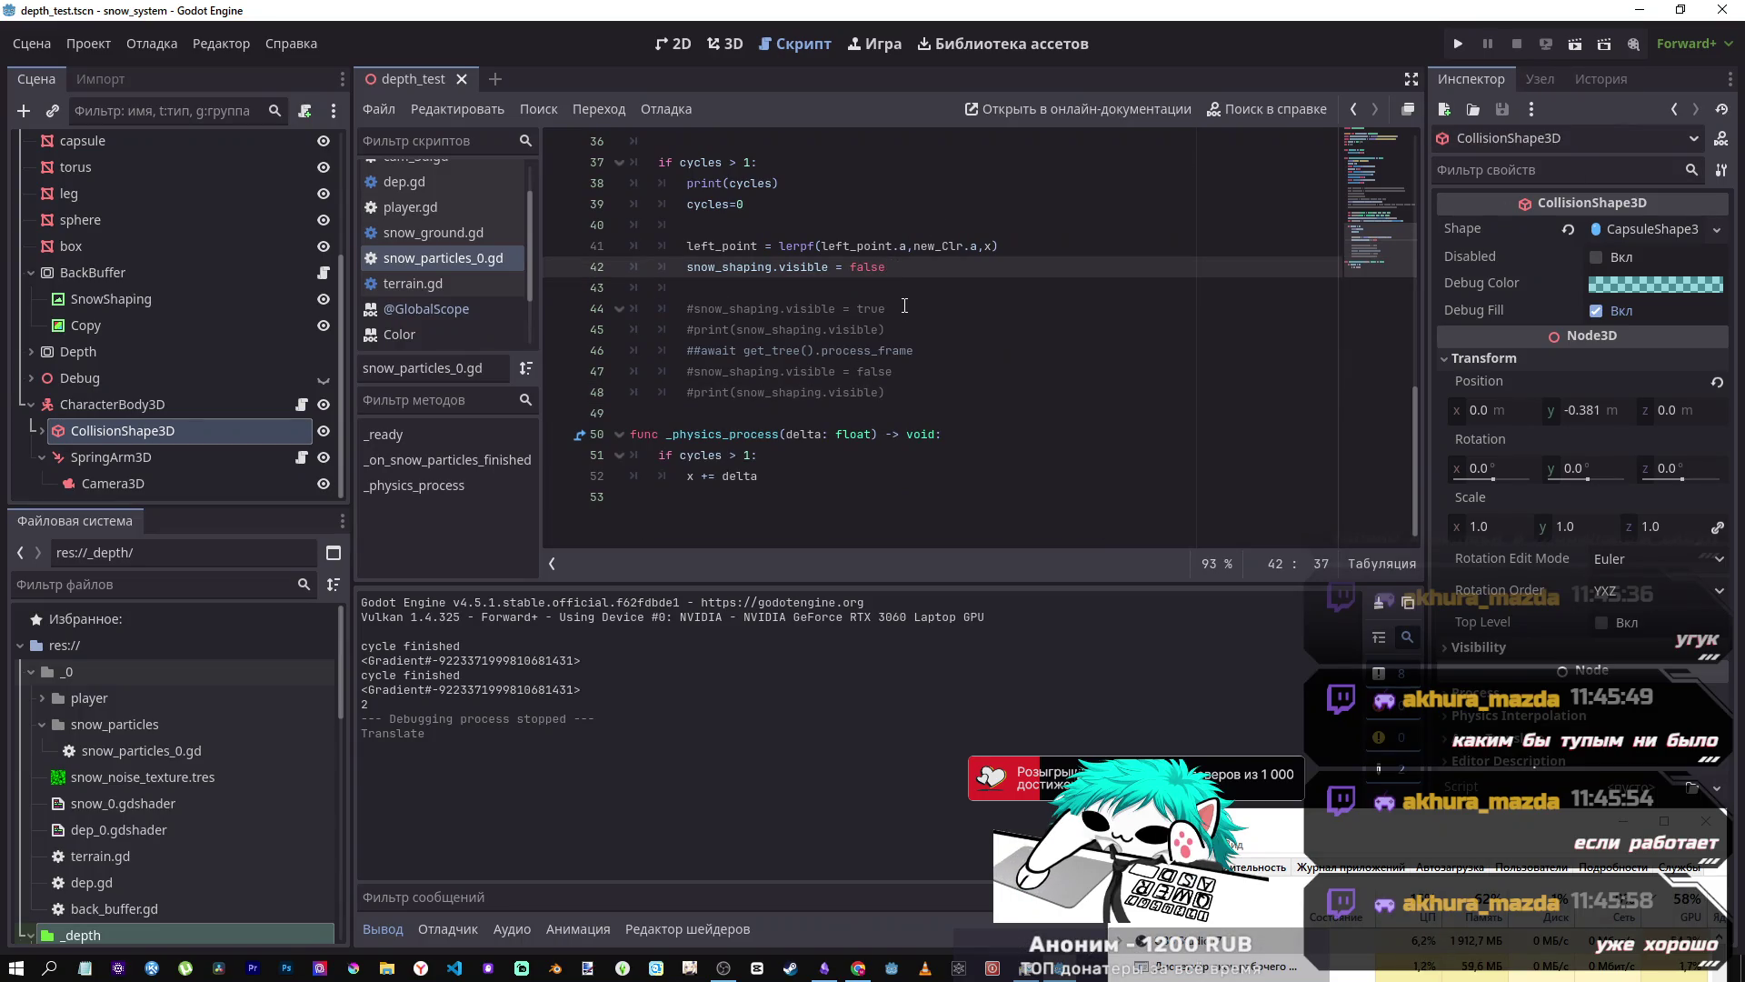
{"action": "key", "text": "ctrl+k"}
{"action": "key", "text": "ctrl+k"}
{"action": "key", "text": "ctrl+k"}
- Duplicate the first lerpf line directly below itself
{"action": "left_click_drag", "start_coordinate": [1002, 247], "coordinate": [688, 247]}
{"action": "key", "text": "ctrl+c"}
{"action": "key", "text": "End"}
{"action": "key", "text": "Return"}
{"action": "key", "text": "ctrl+v"}
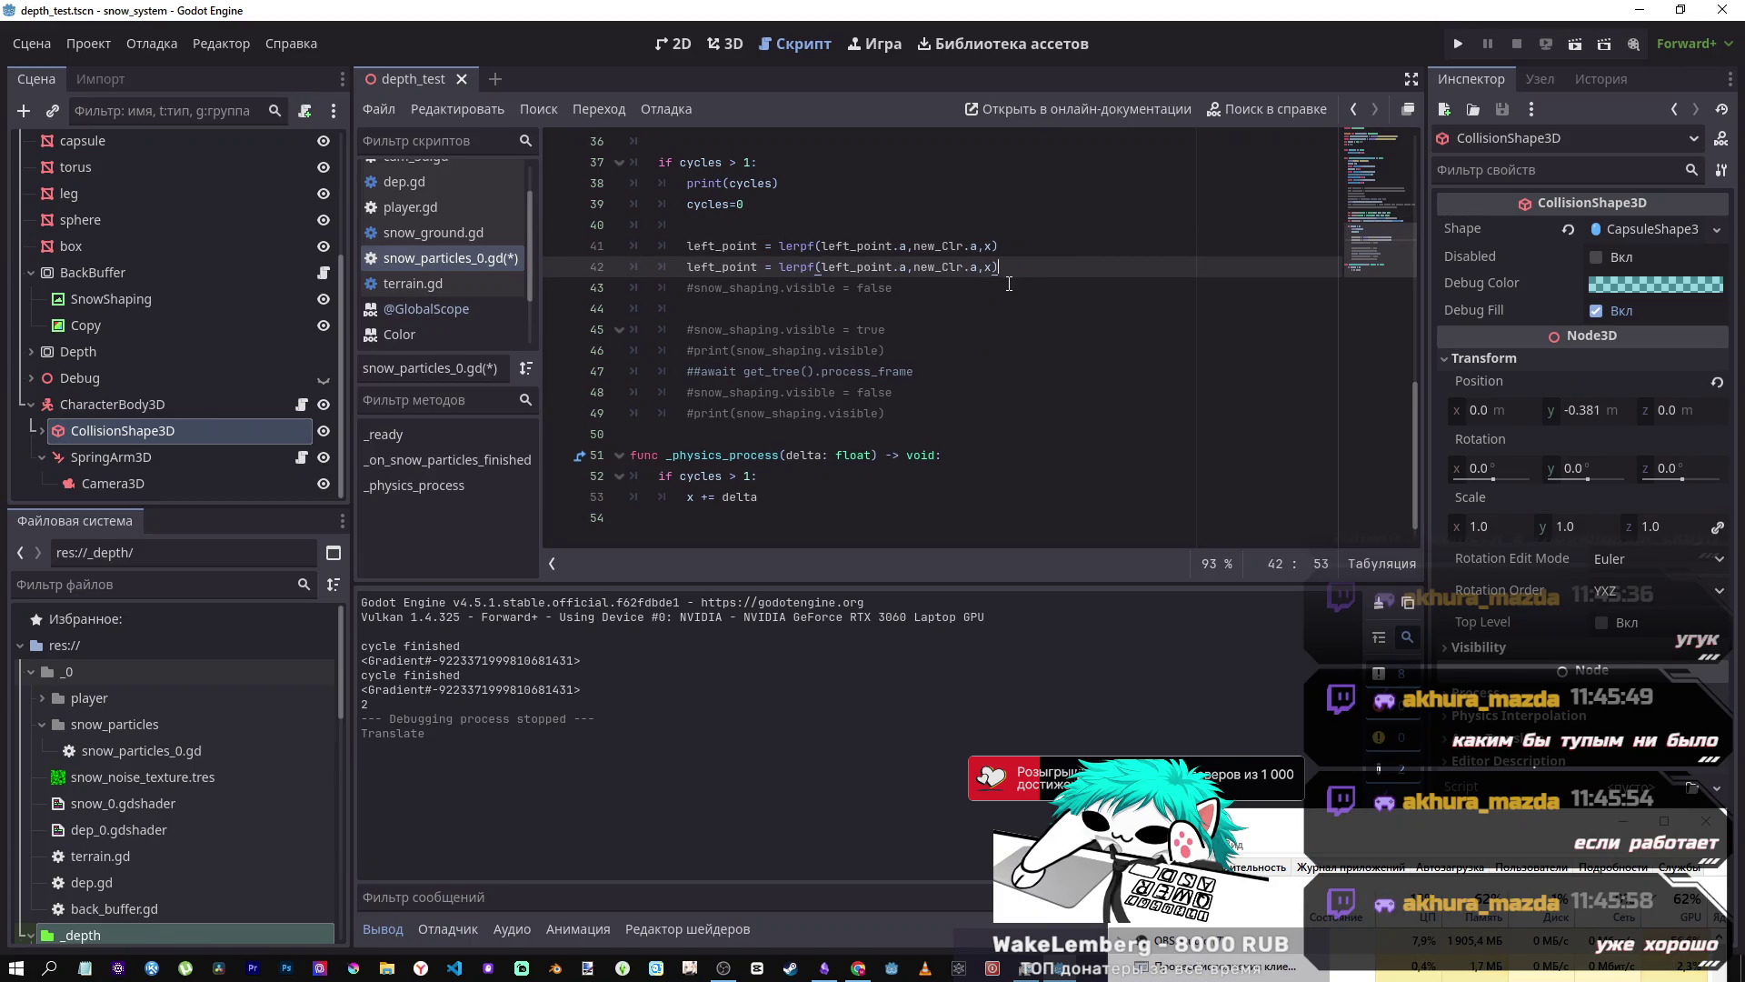
- Declare var opposite_x = 0 below the x variable
{"action": "scroll", "coordinate": [1009, 284], "scroll_direction": "up", "scroll_amount": 12}
{"action": "left_click", "coordinate": [699, 266]}
{"action": "key", "text": "Return"}
{"action": "type", "text": "var"}
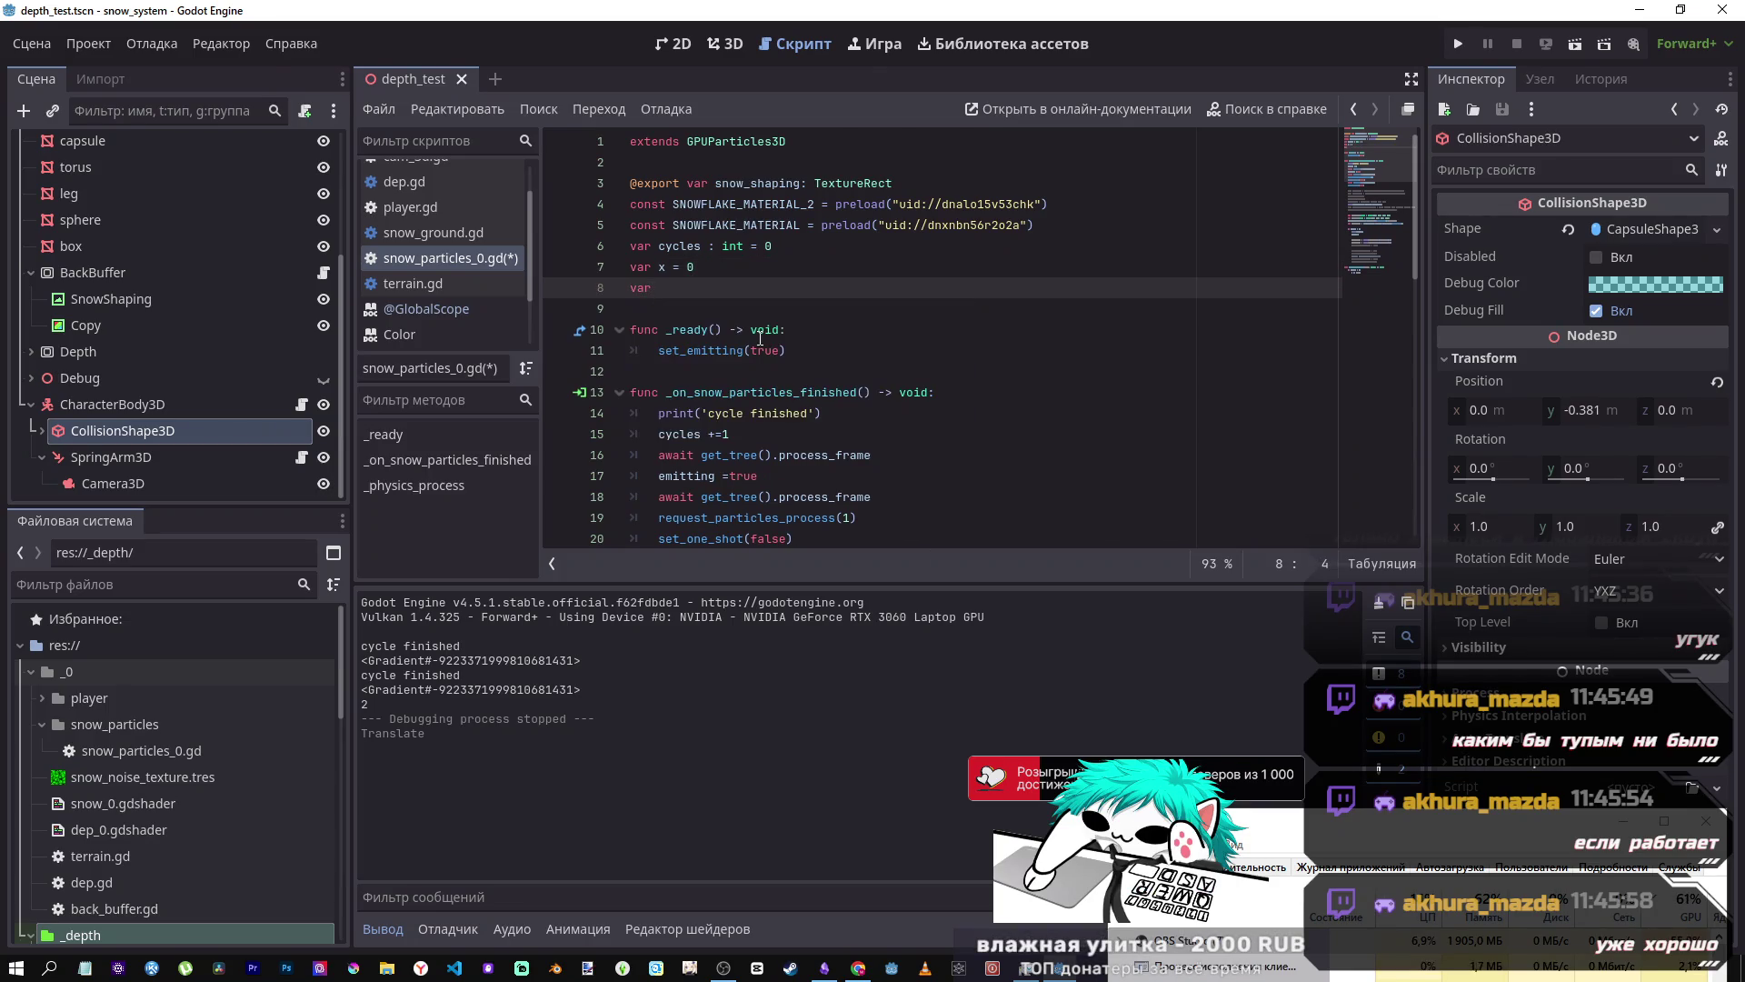
{"action": "type", "text": " te_"}
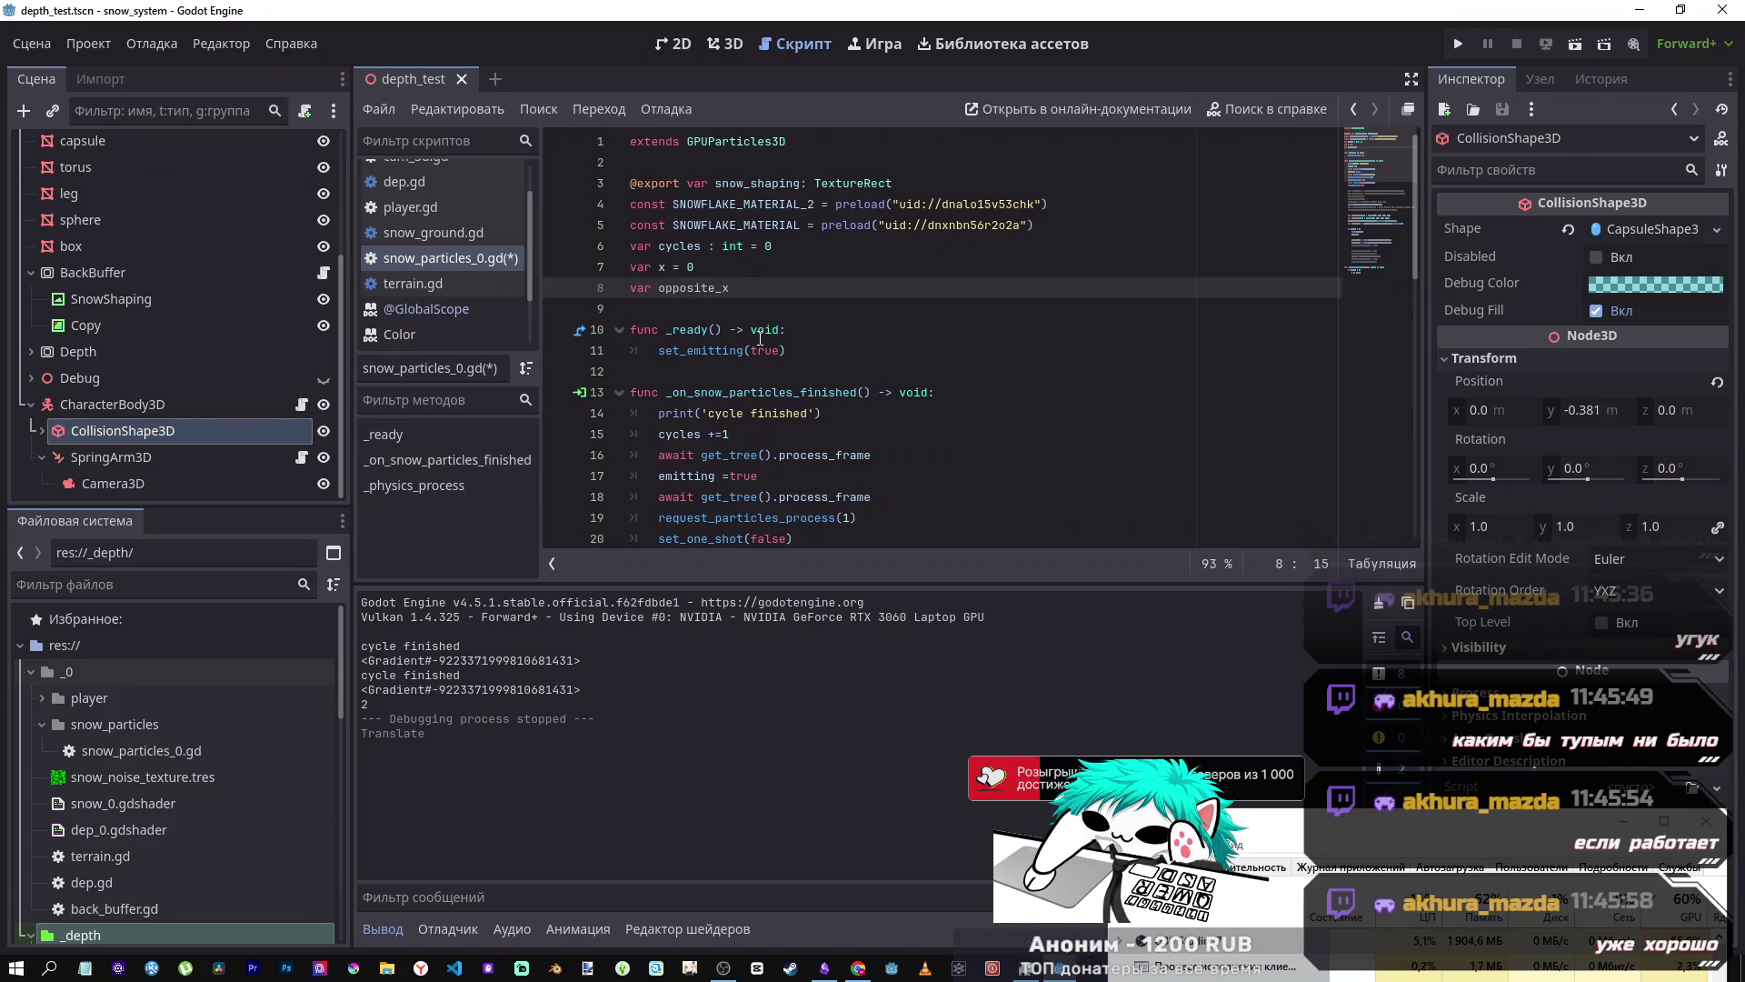
{"action": "type", "text": "= 0"}
- Replace the x weight in the duplicated lerpf line on line 43 with opposite_x
{"action": "scroll", "coordinate": [773, 338], "scroll_direction": "down", "scroll_amount": 8}
{"action": "scroll", "coordinate": [789, 337], "scroll_direction": "down", "scroll_amount": 2}
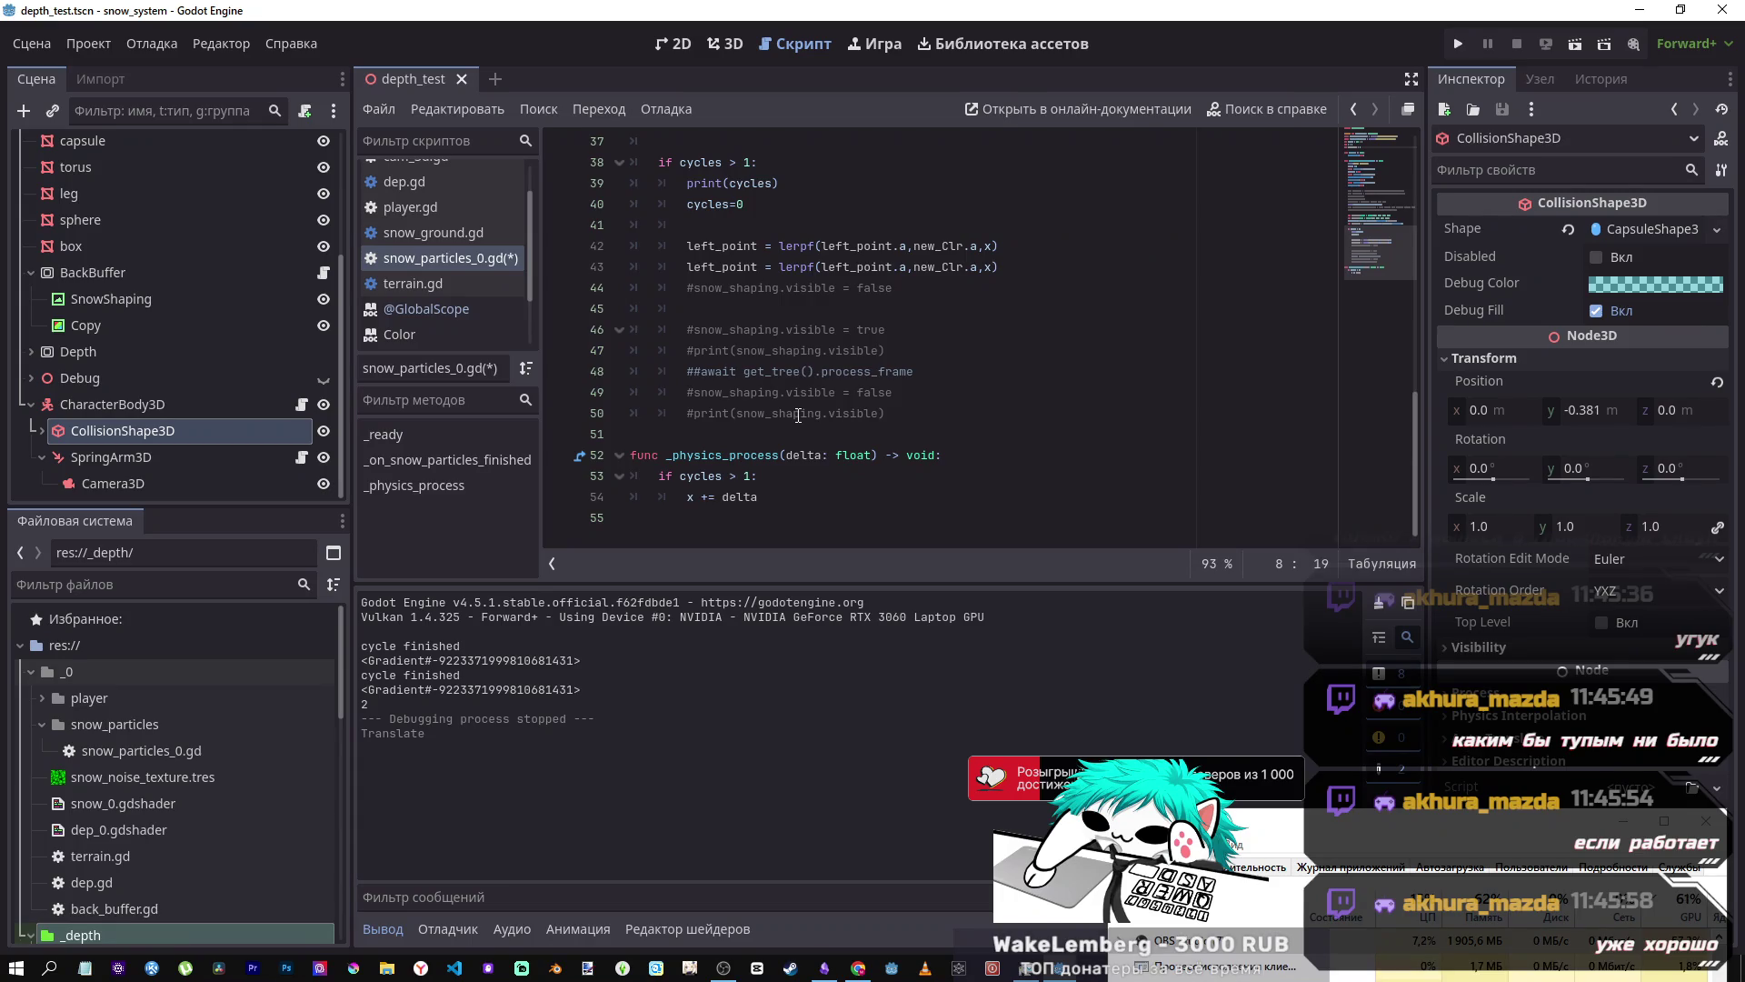
{"action": "scroll", "coordinate": [792, 412], "scroll_direction": "up", "scroll_amount": 10}
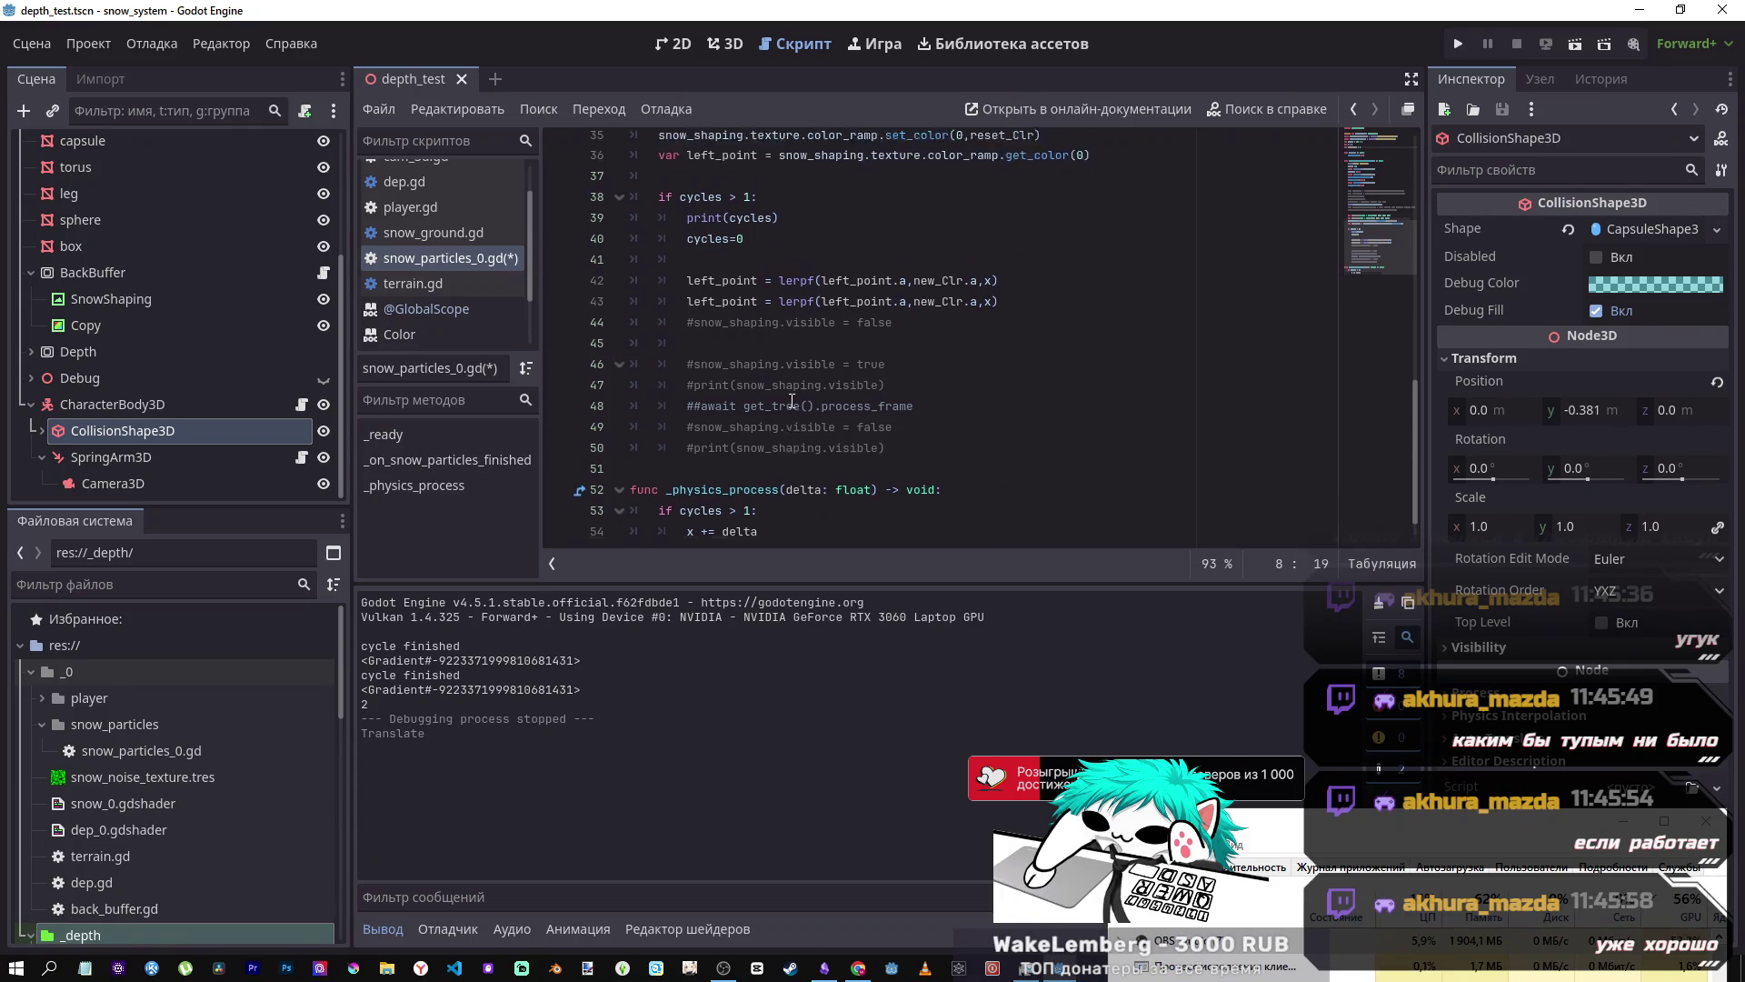
{"action": "left_click", "coordinate": [707, 288]}
{"action": "double_click", "coordinate": [707, 287]}
{"action": "key", "text": "ctrl+c"}
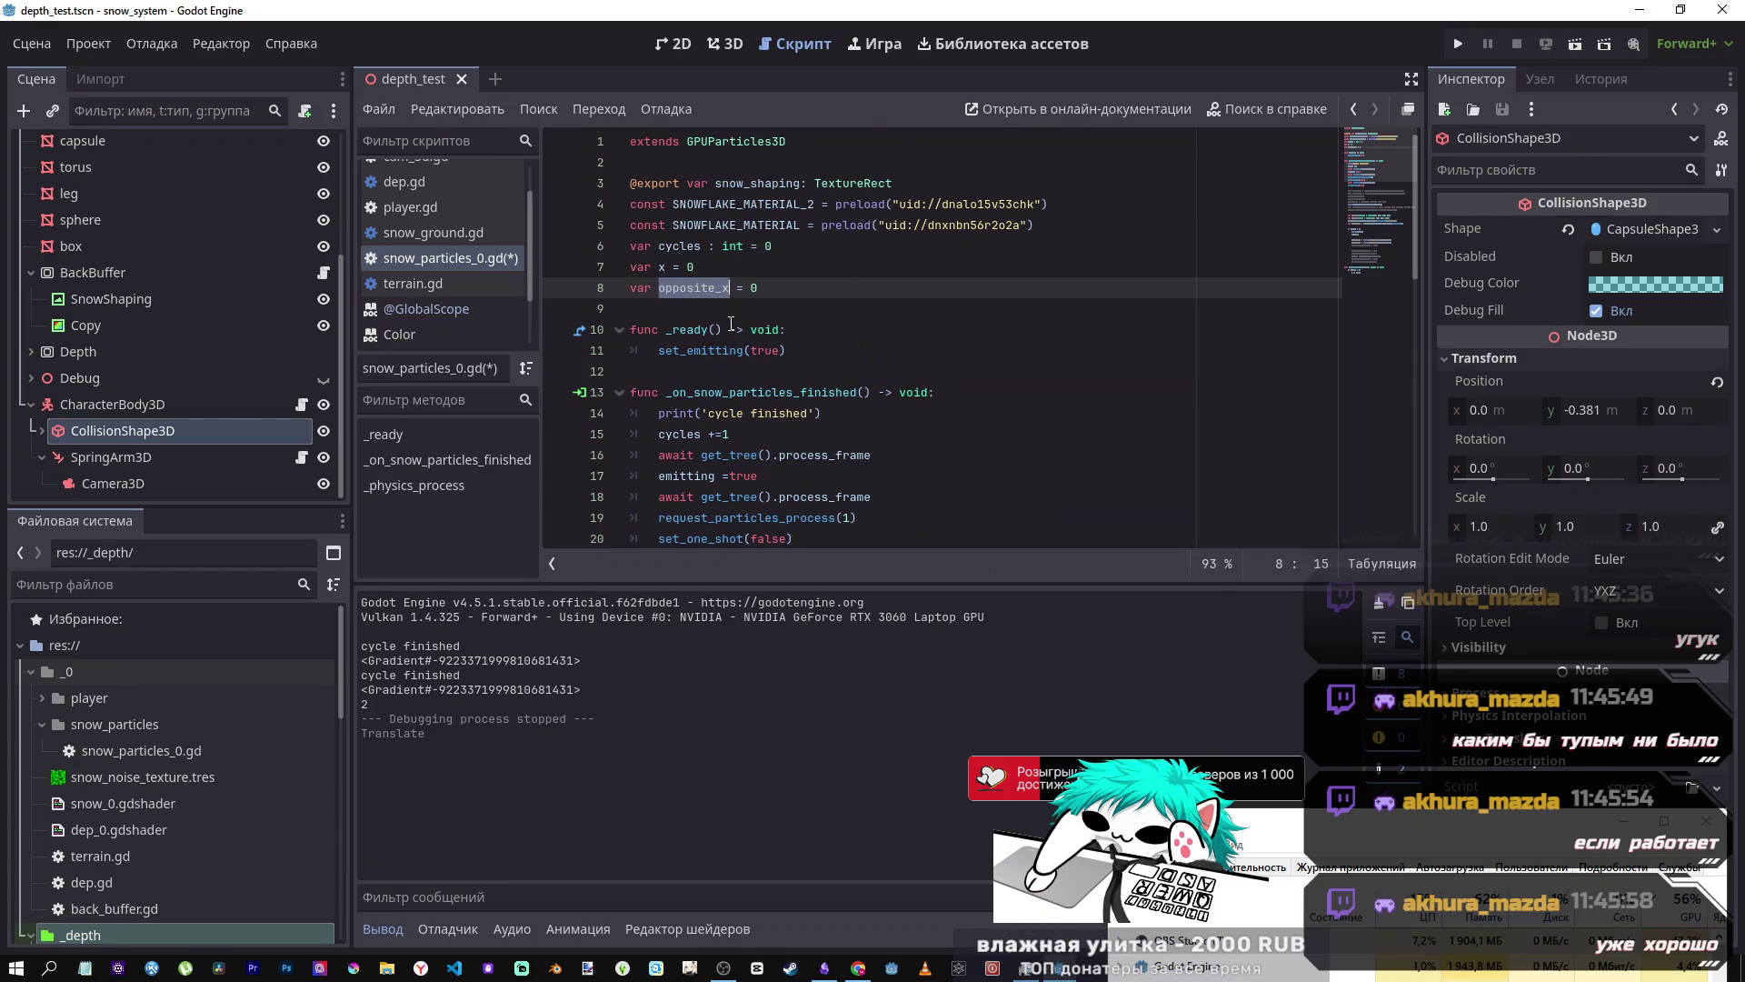
{"action": "scroll", "coordinate": [732, 500], "scroll_direction": "down", "scroll_amount": 12}
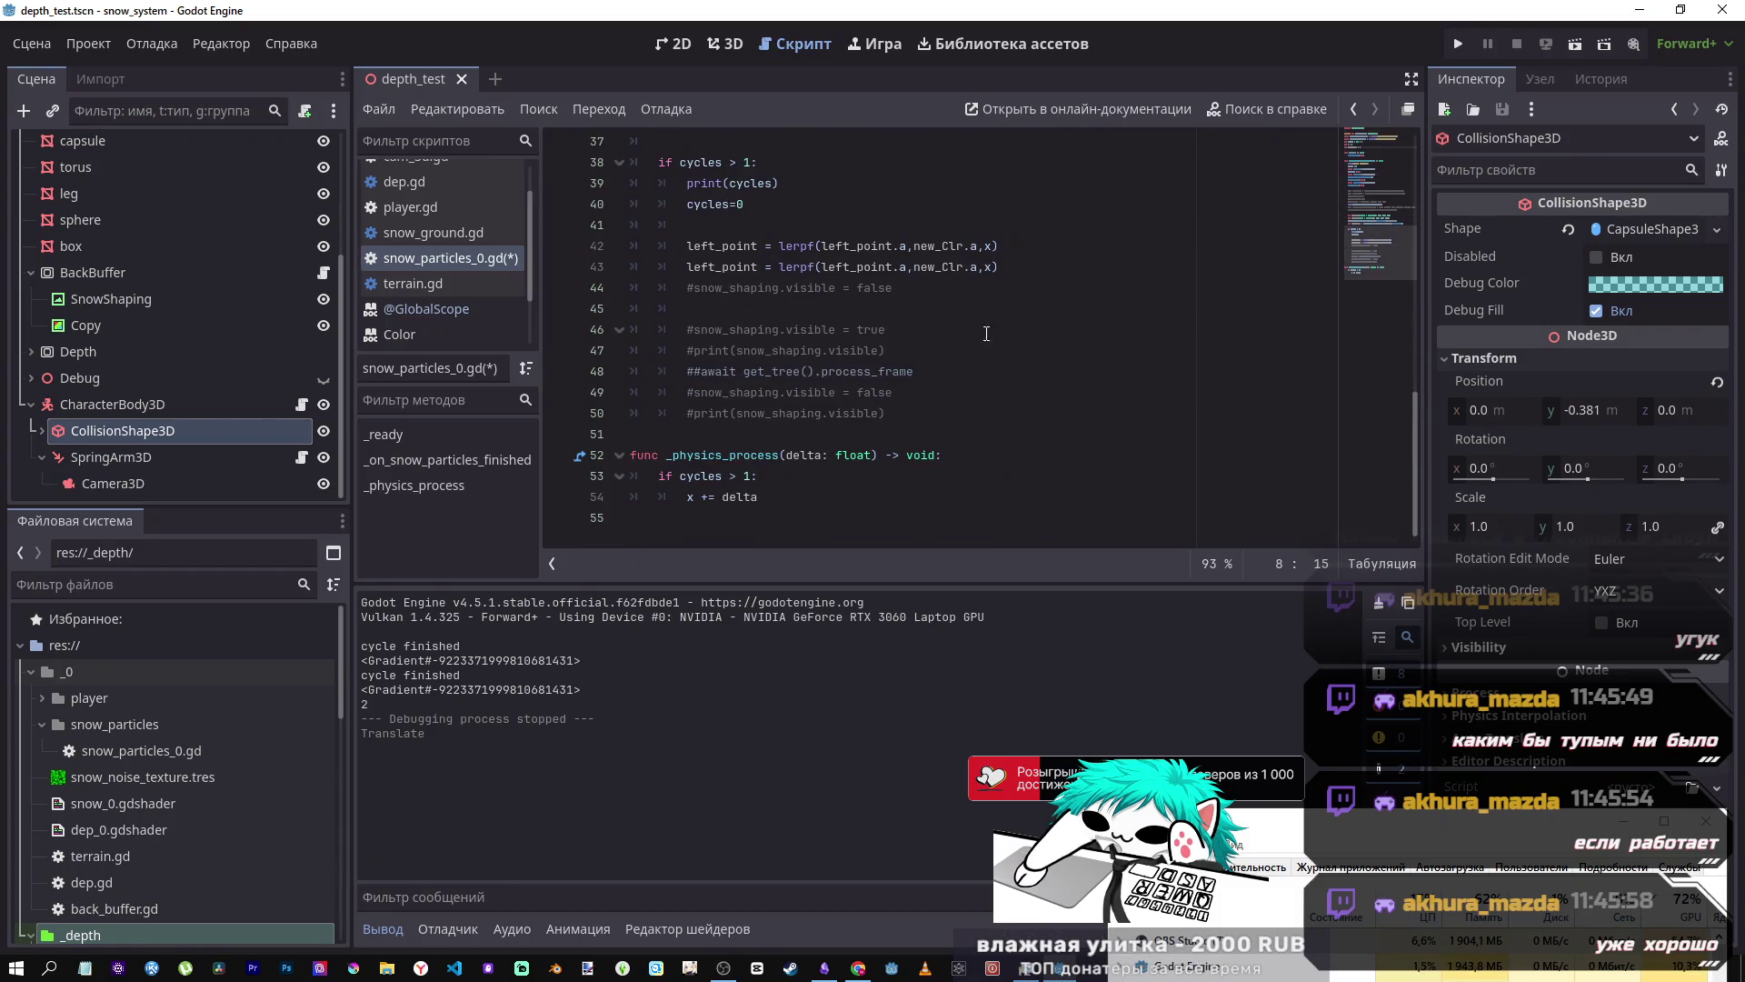
{"action": "double_click", "coordinate": [988, 266]}
{"action": "key", "text": "ctrl+v"}
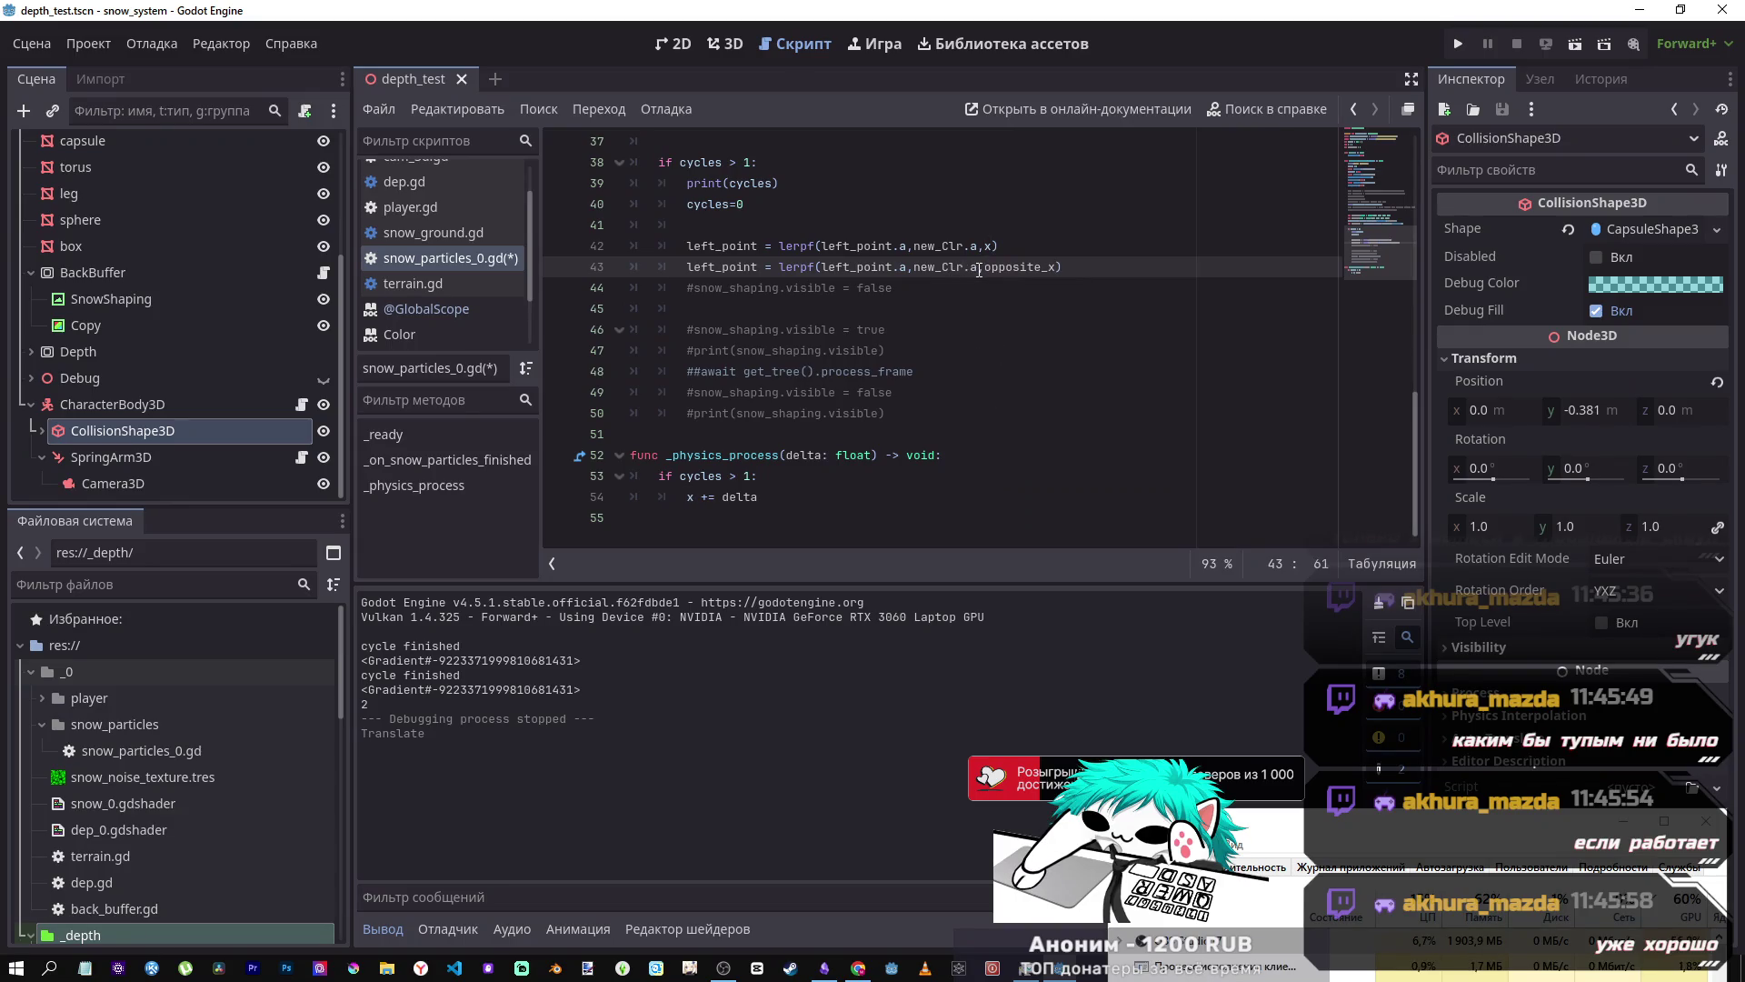
- Remove the stray comma from the second lerpf line's arguments
{"action": "left_click_drag", "start_coordinate": [978, 267], "coordinate": [915, 266]}
{"action": "type", "text": ","}
{"action": "left_click_drag", "start_coordinate": [909, 268], "coordinate": [815, 268]}
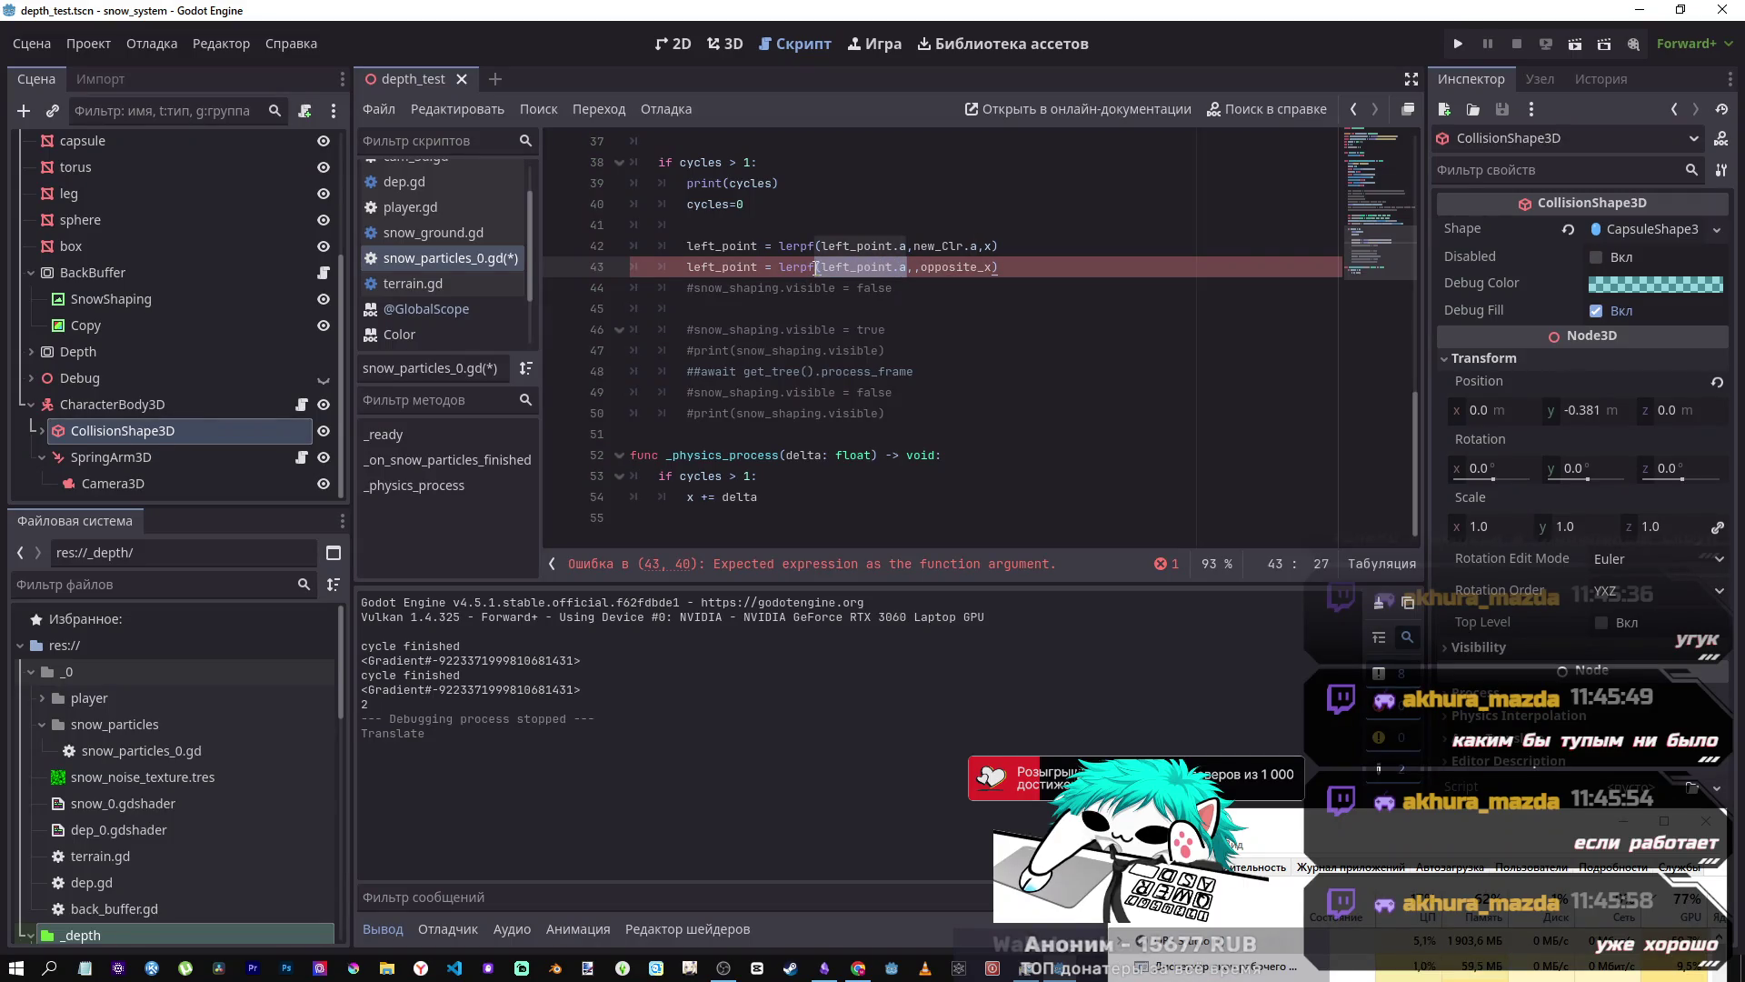
{"action": "left_click", "coordinate": [916, 267]}
{"action": "key", "text": "BackSpace"}
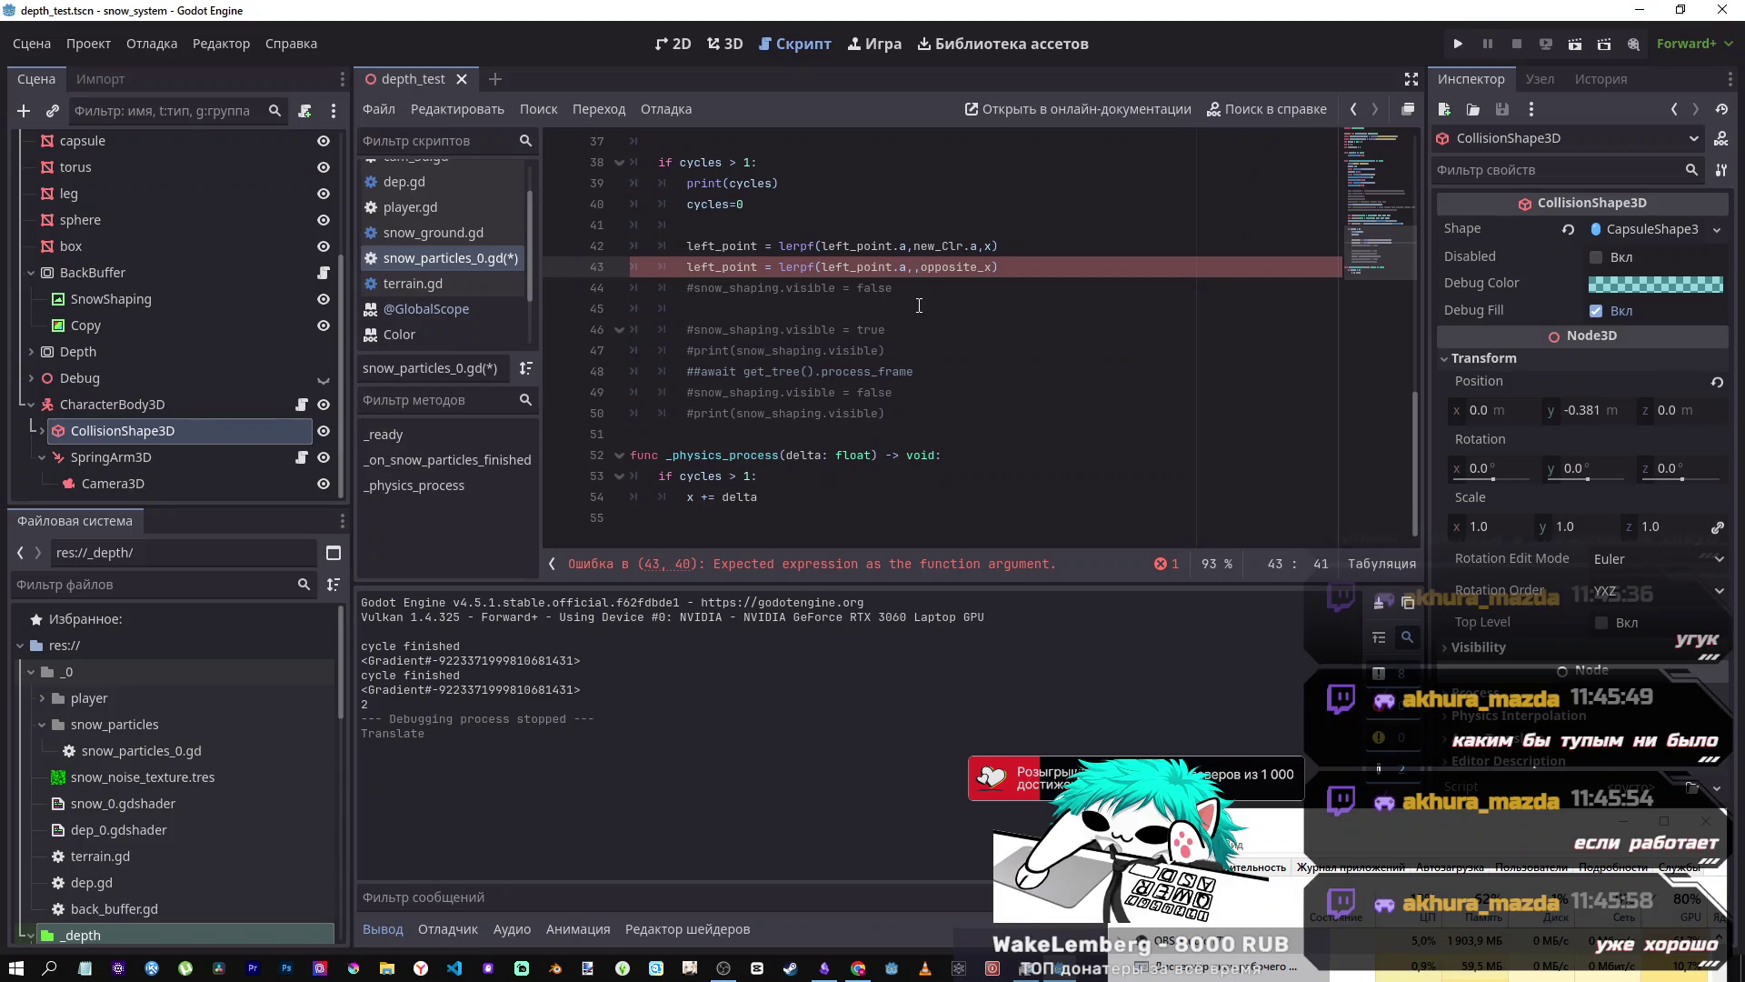
- Paste reset_Clr as line 43's second lerpf argument and delete the opposite_x argument
{"action": "scroll", "coordinate": [919, 306], "scroll_direction": "up", "scroll_amount": 4}
{"action": "double_click", "coordinate": [722, 309]}
{"action": "key", "text": "ctrl+c"}
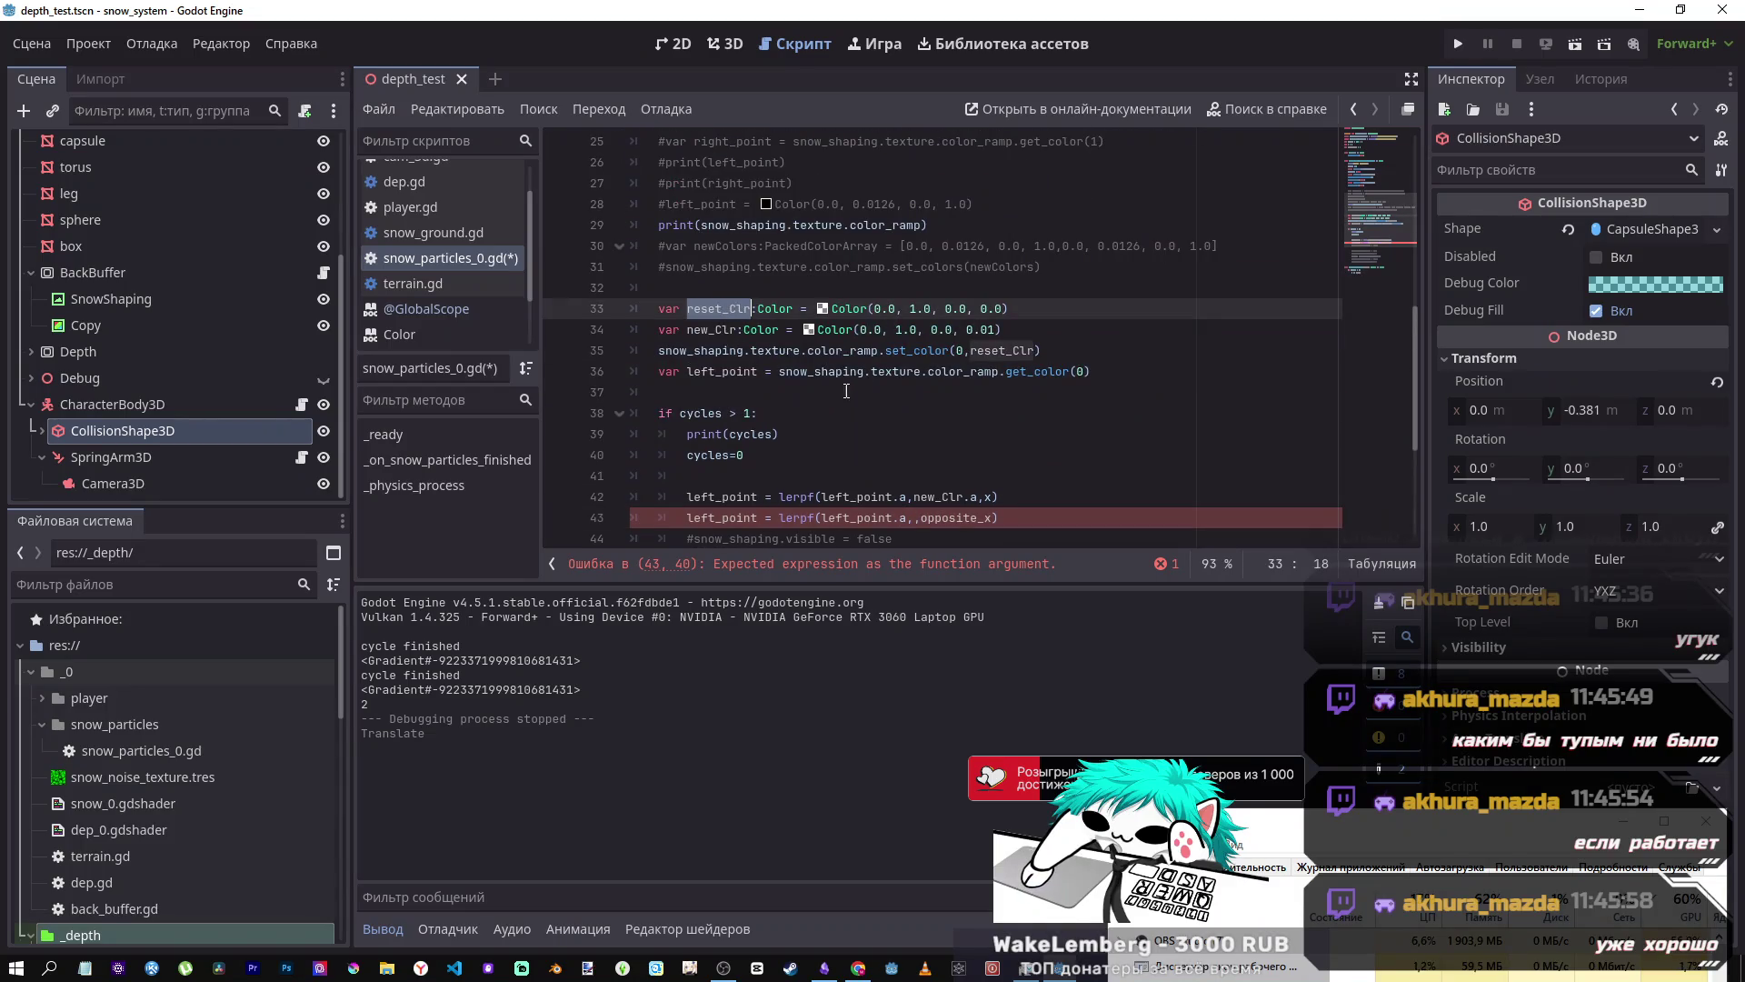
{"action": "scroll", "coordinate": [915, 416], "scroll_direction": "down", "scroll_amount": 2}
{"action": "left_click", "coordinate": [915, 392]}
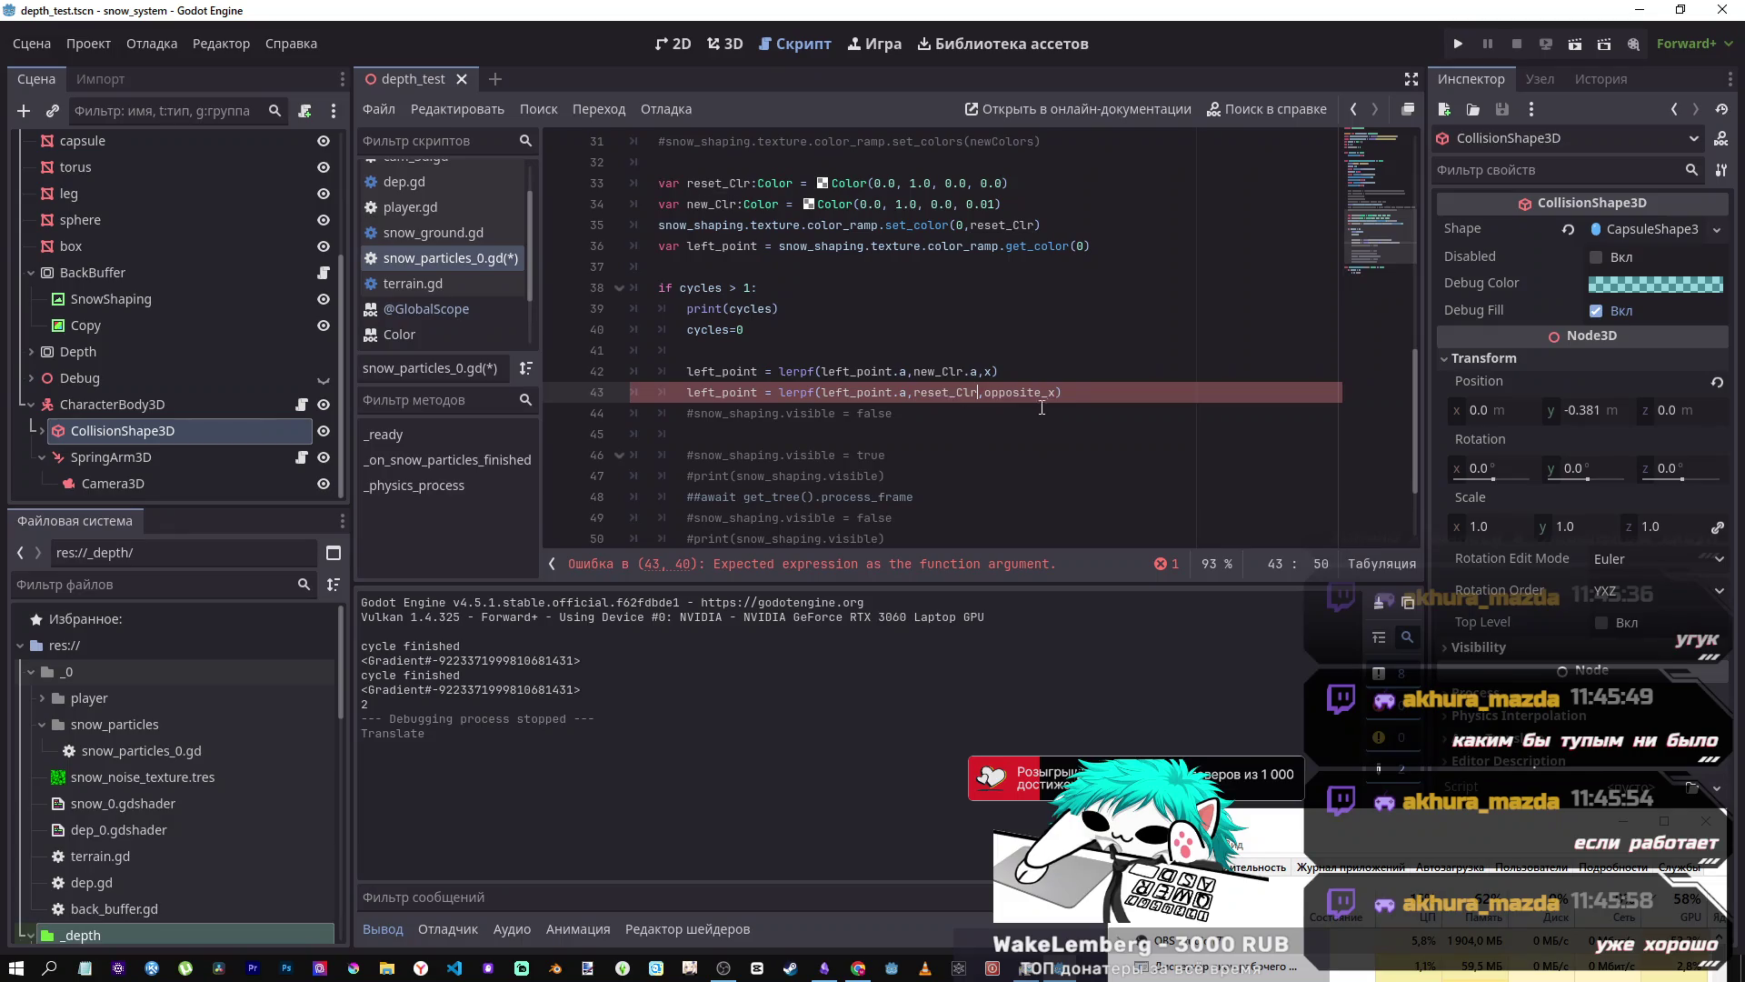
{"action": "key", "text": "ctrl+v"}
{"action": "left_click_drag", "start_coordinate": [1057, 394], "coordinate": [992, 393]}
{"action": "key", "text": "BackSpace"}
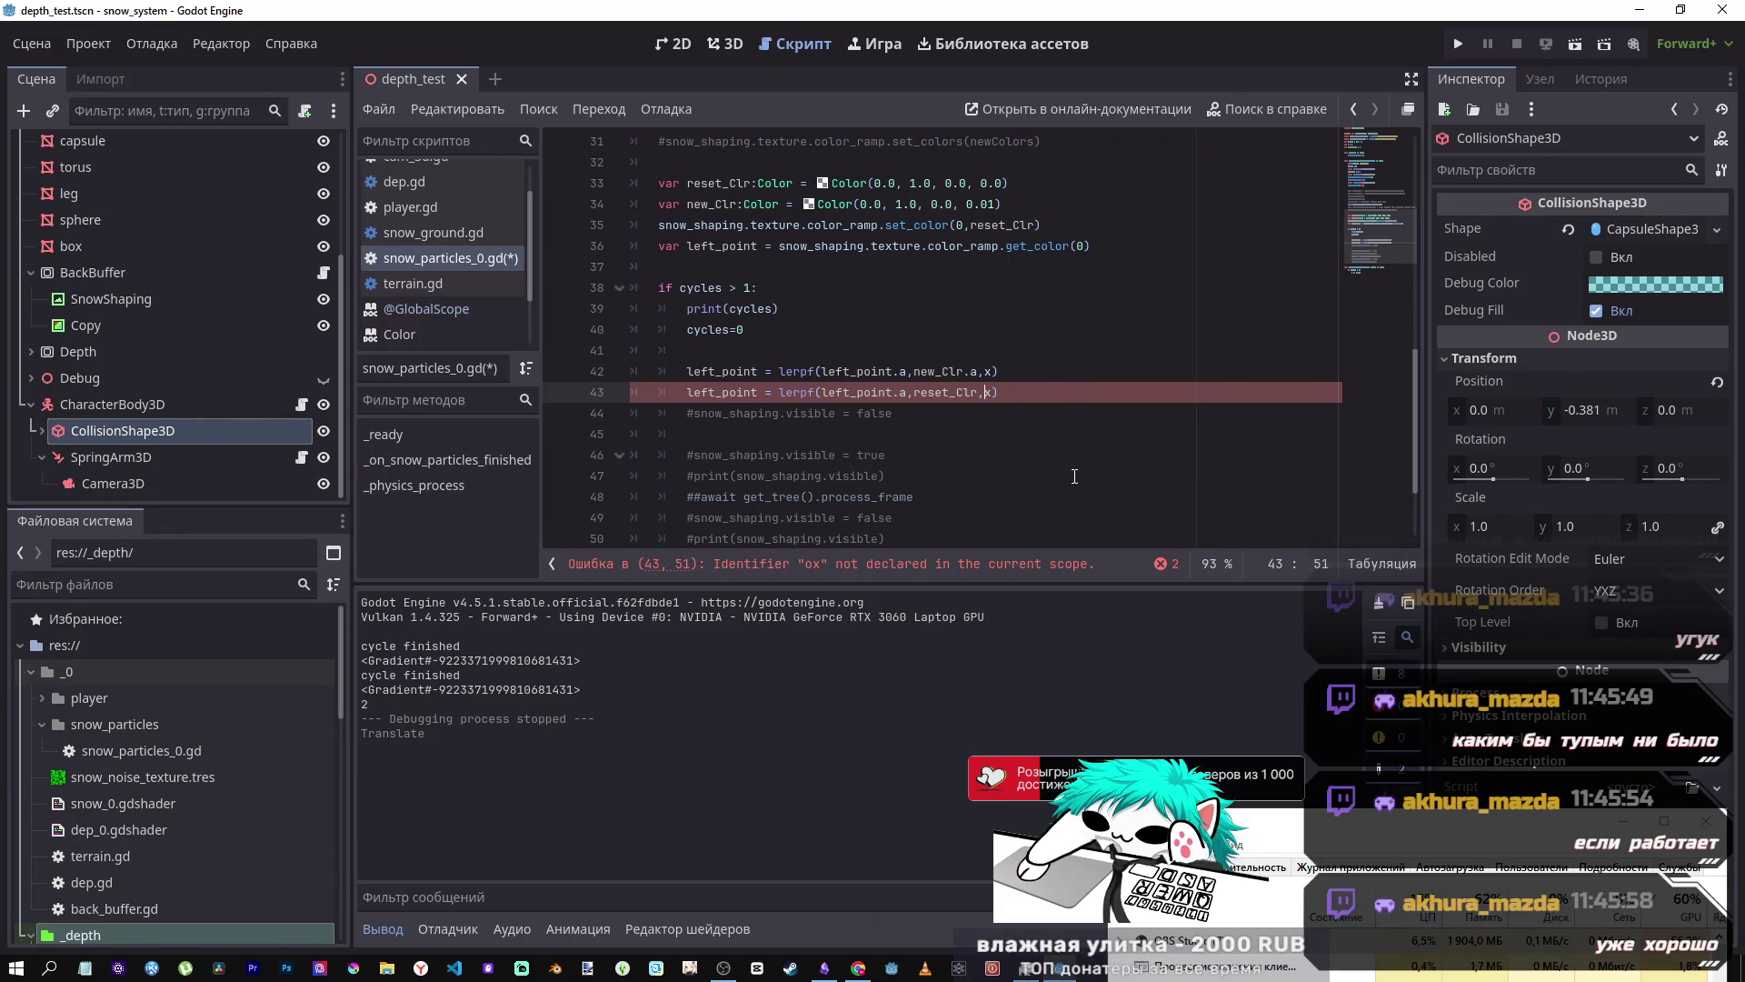
- Add .a so line 43 reads lerpf(left_point.a,reset_Clr.a,x), and save the script
{"action": "scroll", "coordinate": [764, 496], "scroll_direction": "down", "scroll_amount": 2}
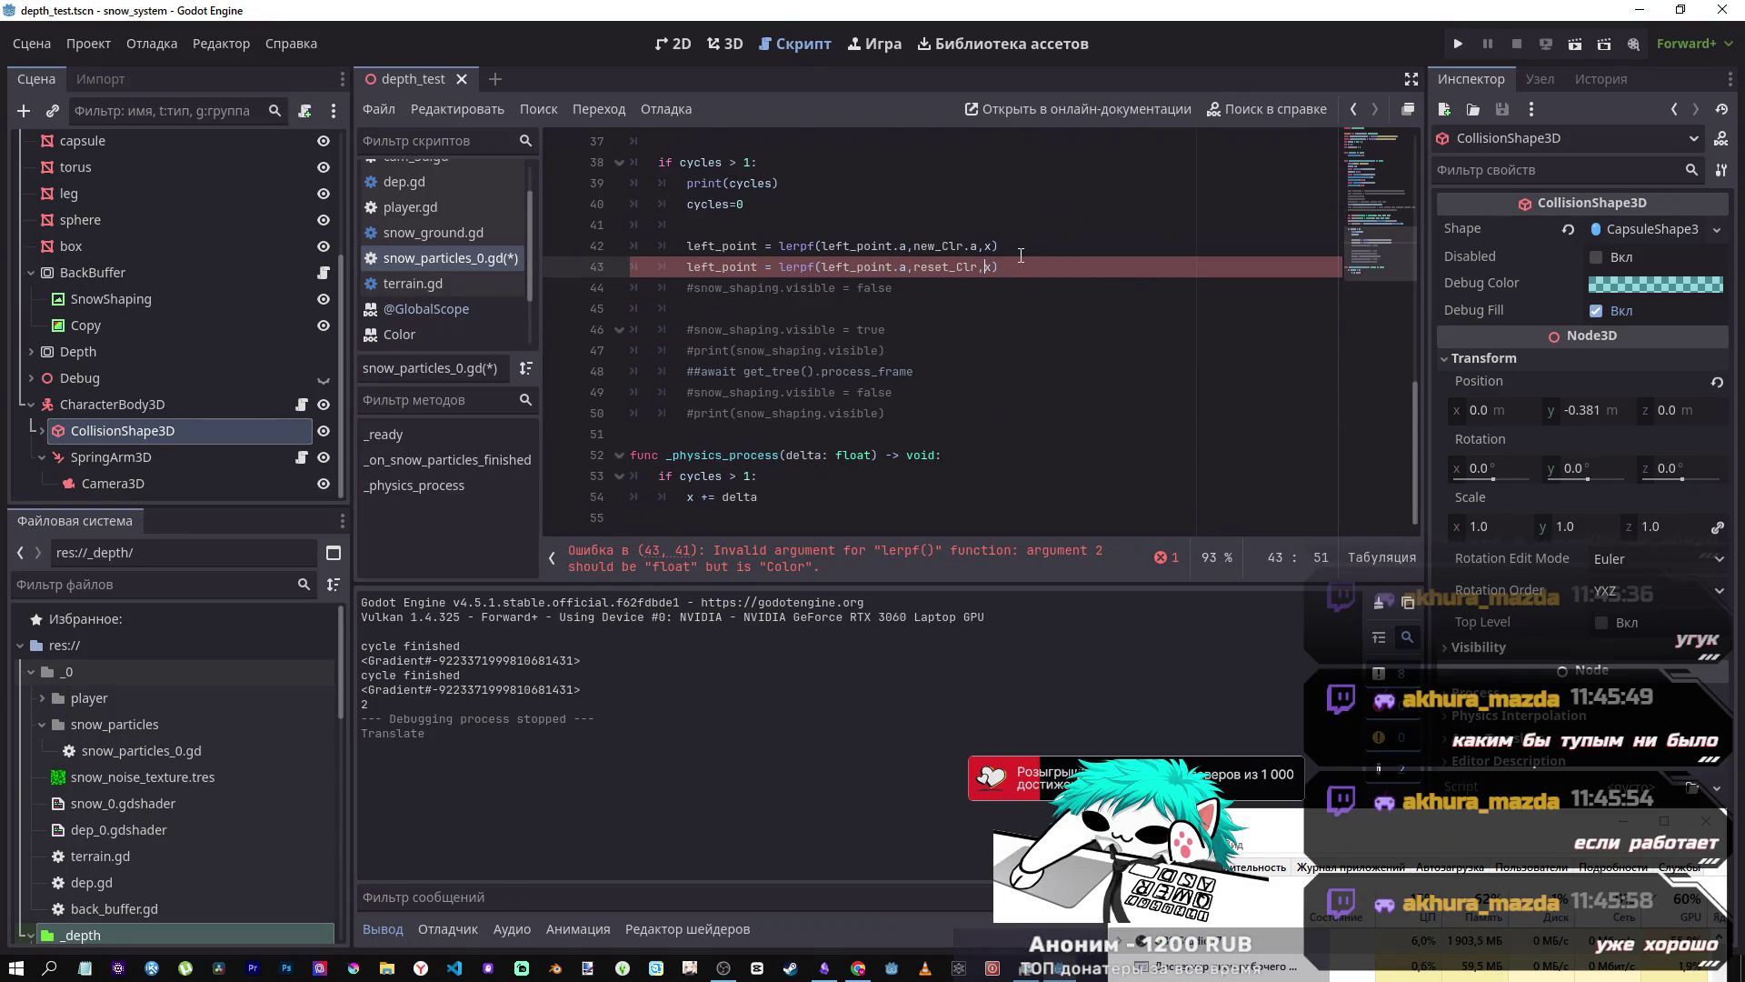
{"action": "left_click", "coordinate": [963, 246]}
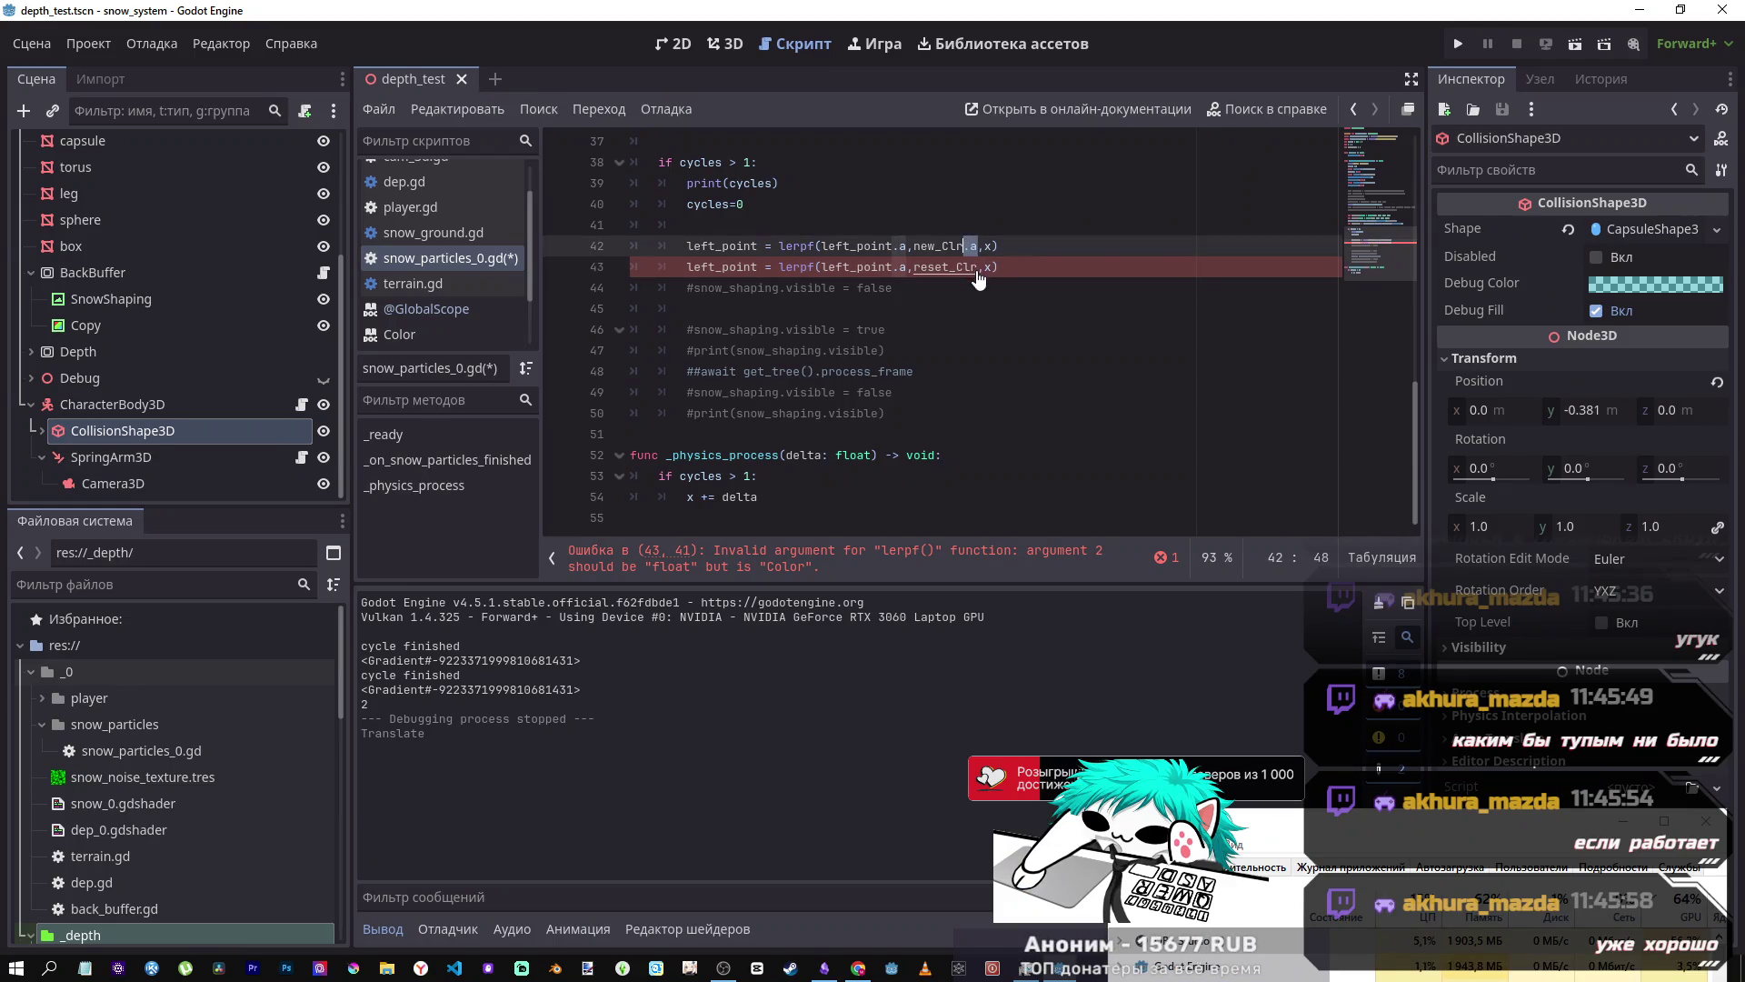
{"action": "left_click", "coordinate": [977, 270]}
{"action": "type", "text": ".a"}
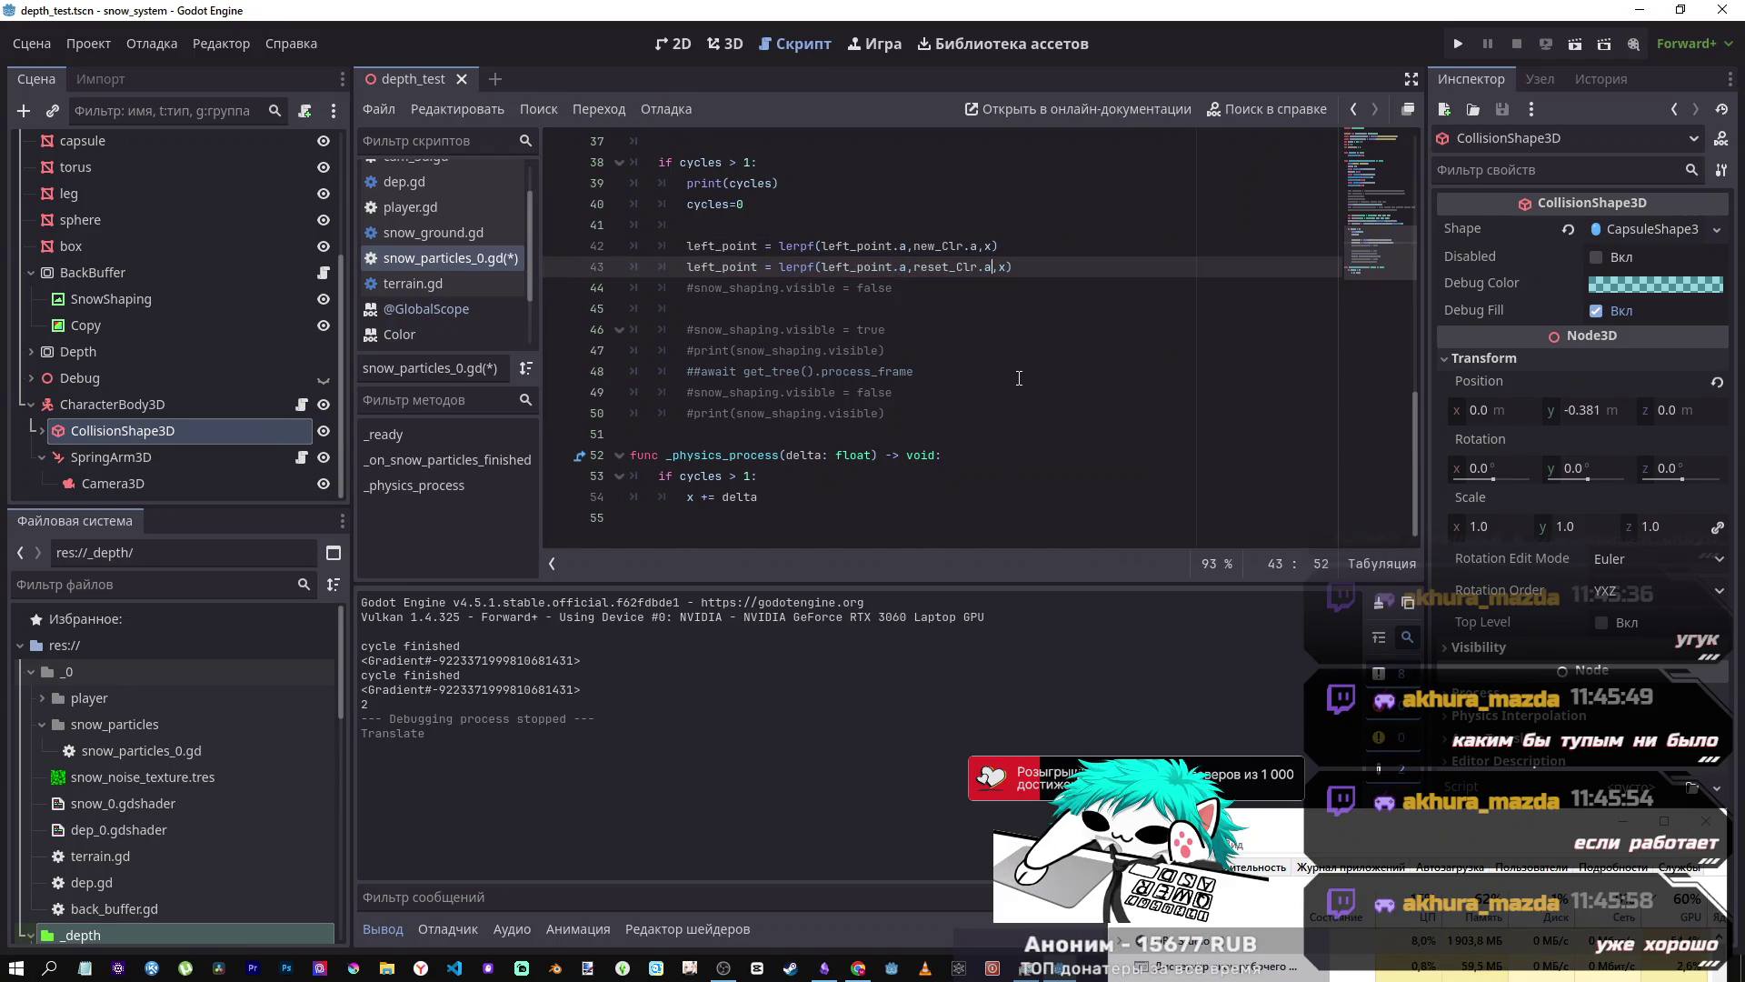
{"action": "key", "text": "ctrl+s"}
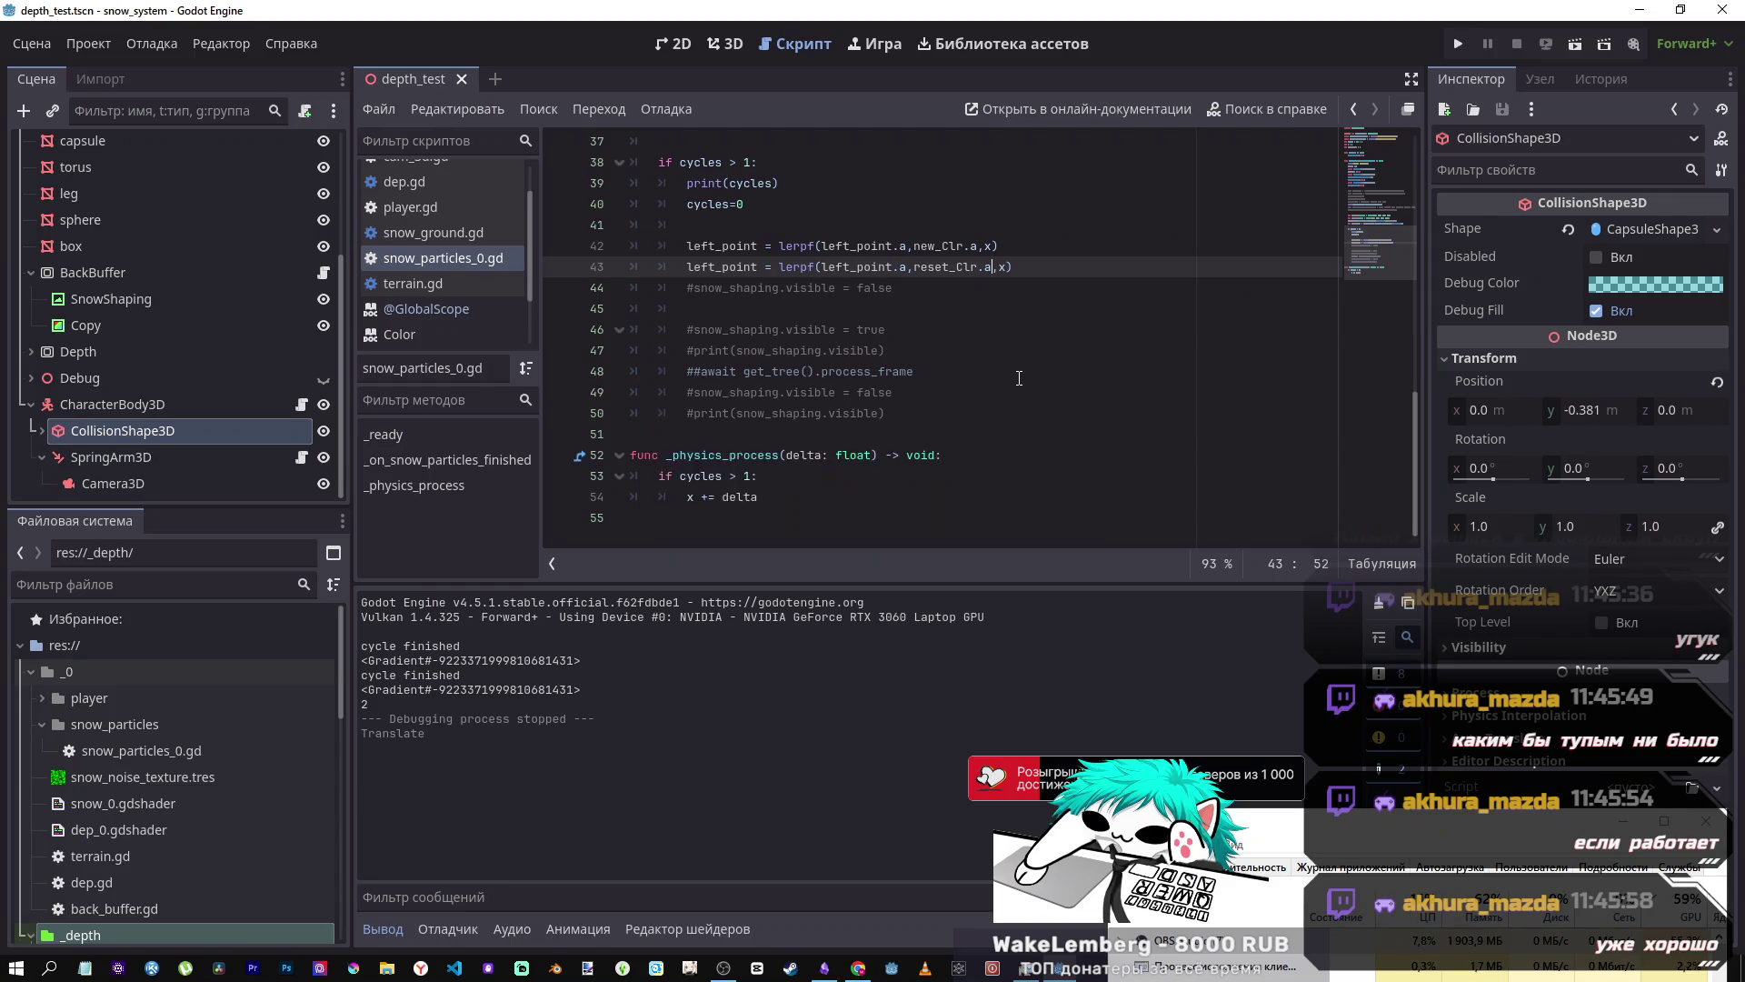
{"action": "scroll", "coordinate": [1008, 378], "scroll_direction": "up", "scroll_amount": 7}
{"action": "scroll", "coordinate": [992, 379], "scroll_direction": "down", "scroll_amount": 3}
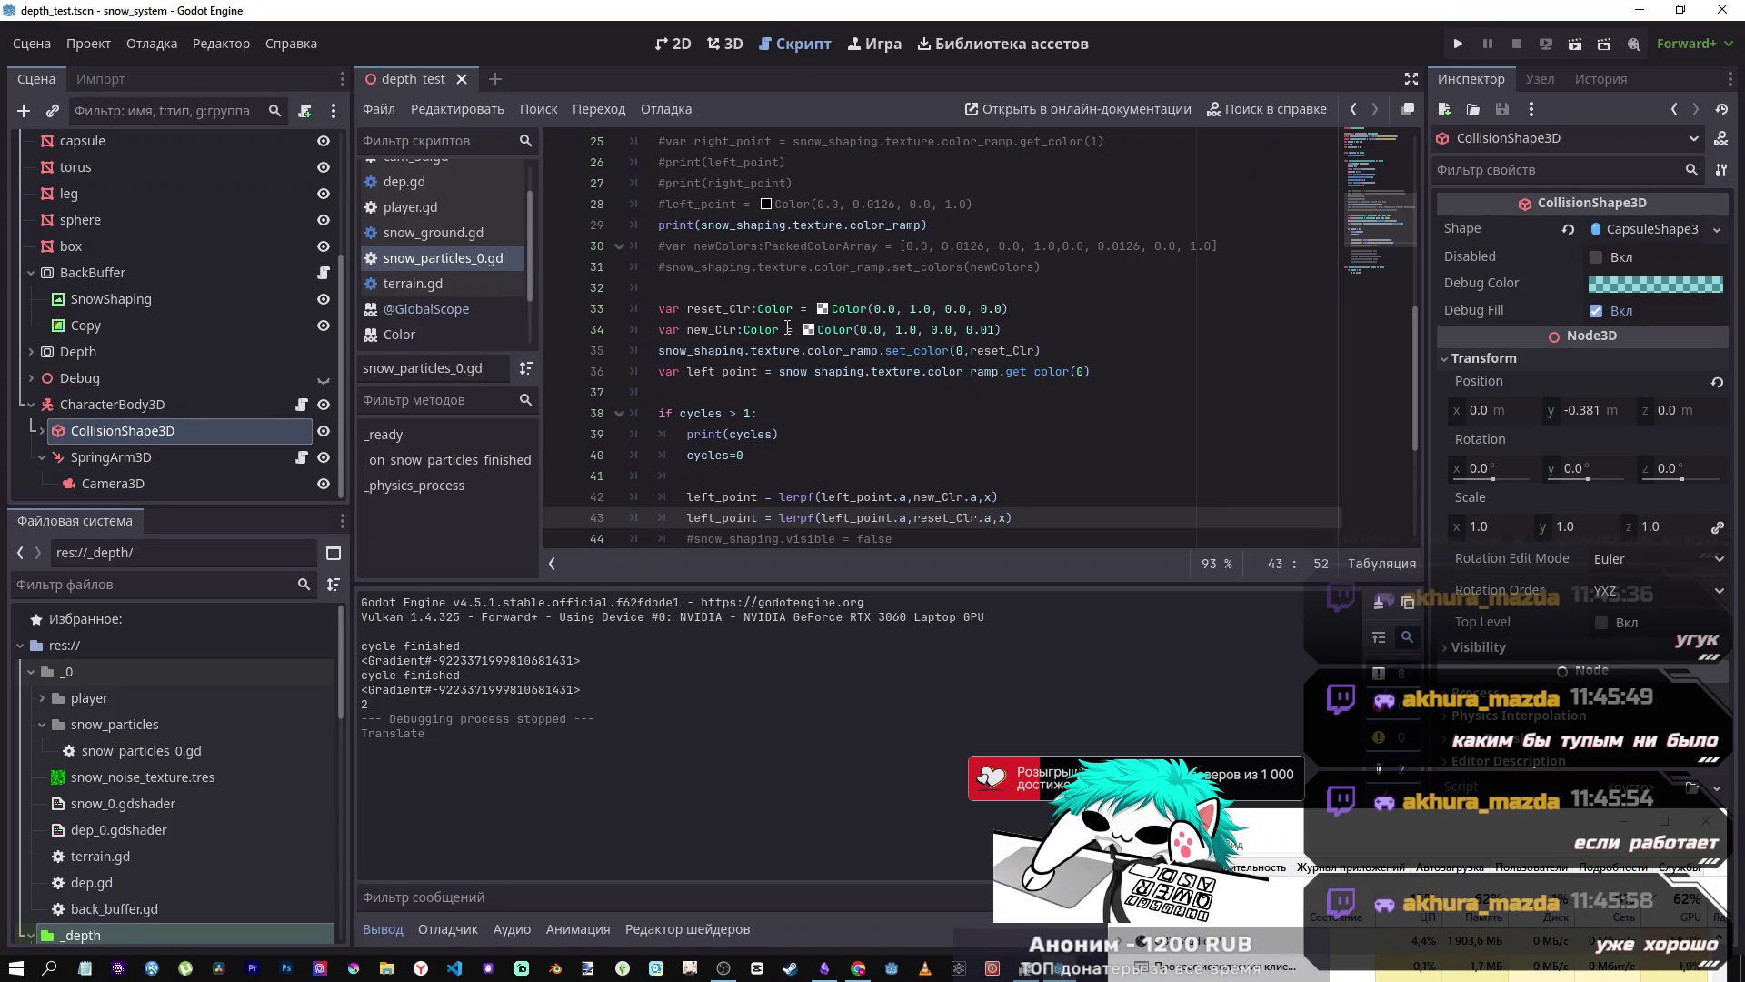
- Insert a blank line after set_color and paste the print(snow_shaping.visible) text onto line 36
{"action": "left_click", "coordinate": [736, 353]}
{"action": "left_click", "coordinate": [1057, 354]}
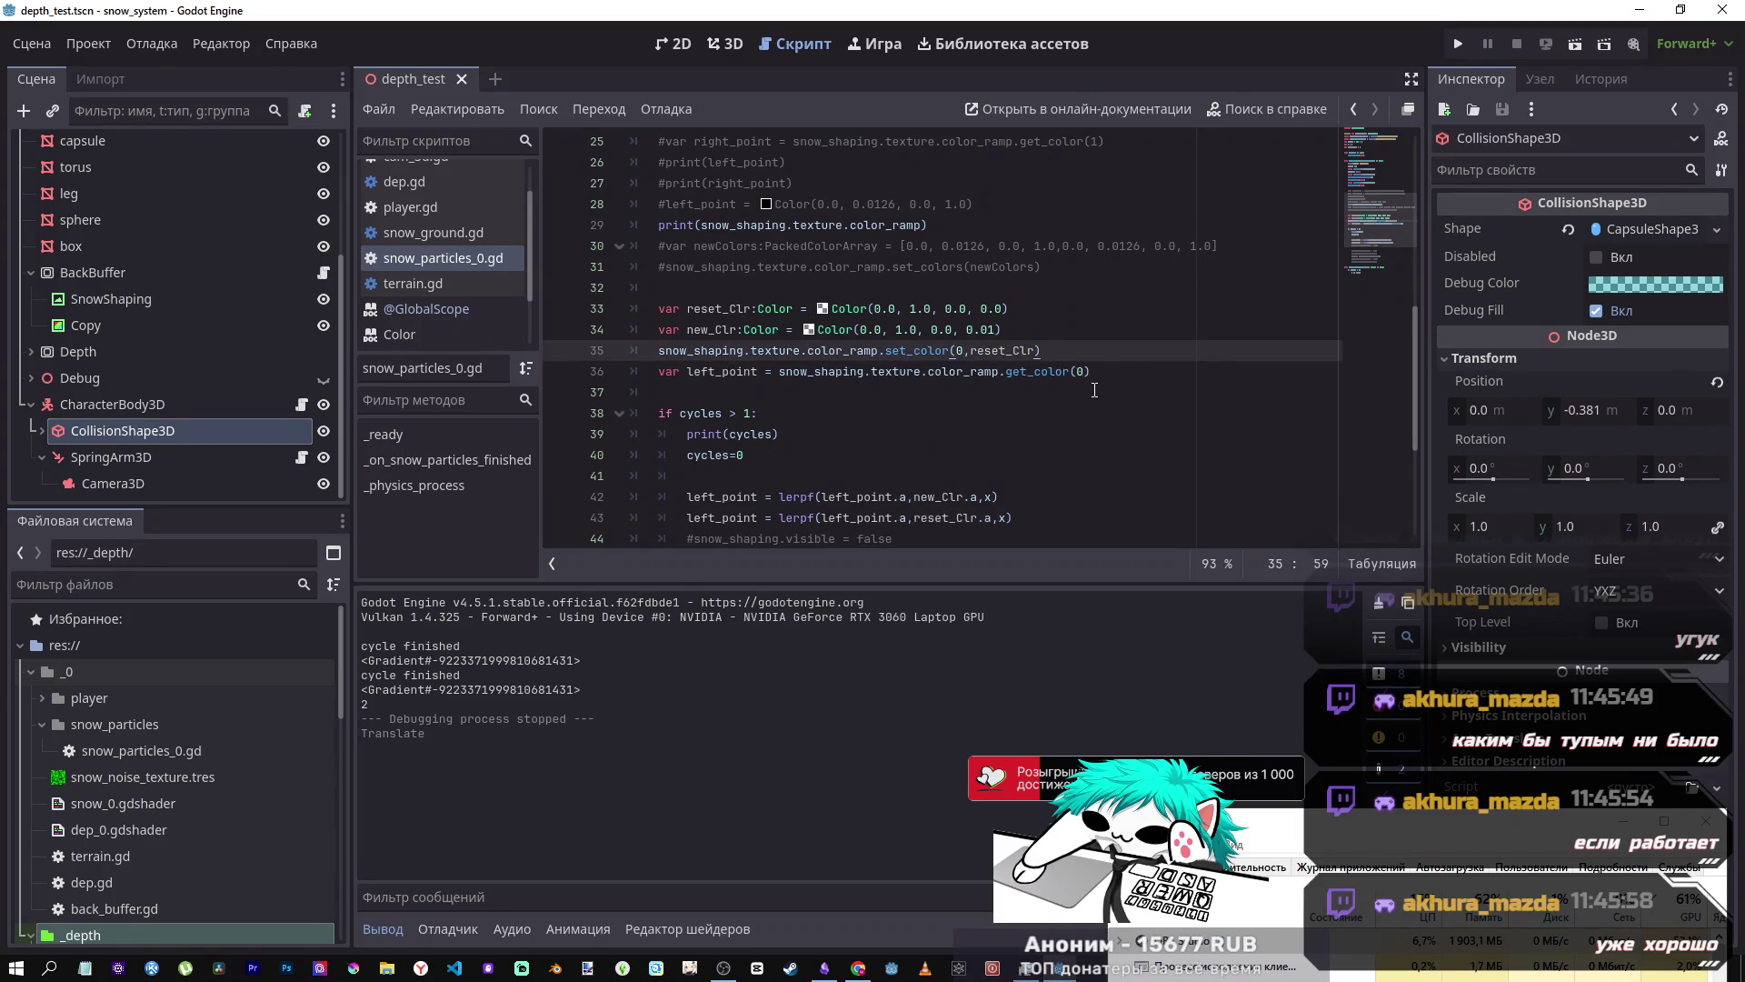
{"action": "key", "text": "Return"}
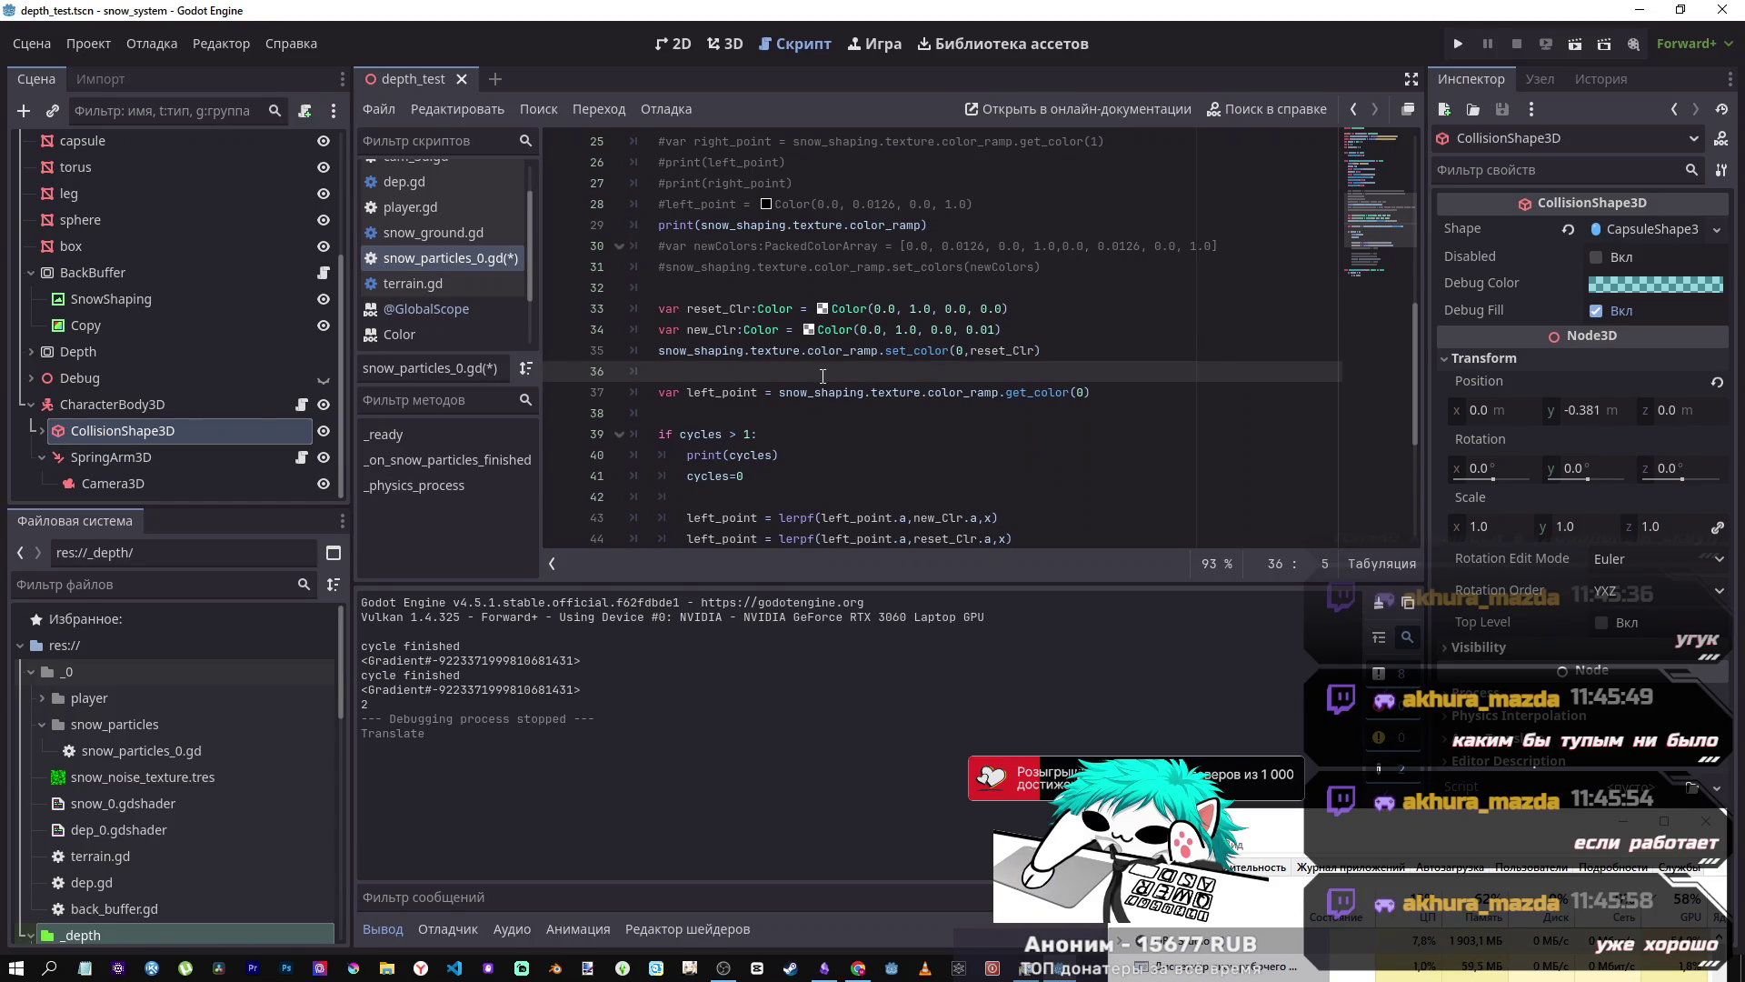
{"action": "scroll", "coordinate": [823, 375], "scroll_direction": "down", "scroll_amount": 4}
{"action": "left_click", "coordinate": [878, 392]}
{"action": "left_click_drag", "start_coordinate": [894, 373], "coordinate": [694, 369]}
{"action": "key", "text": "ctrl+c"}
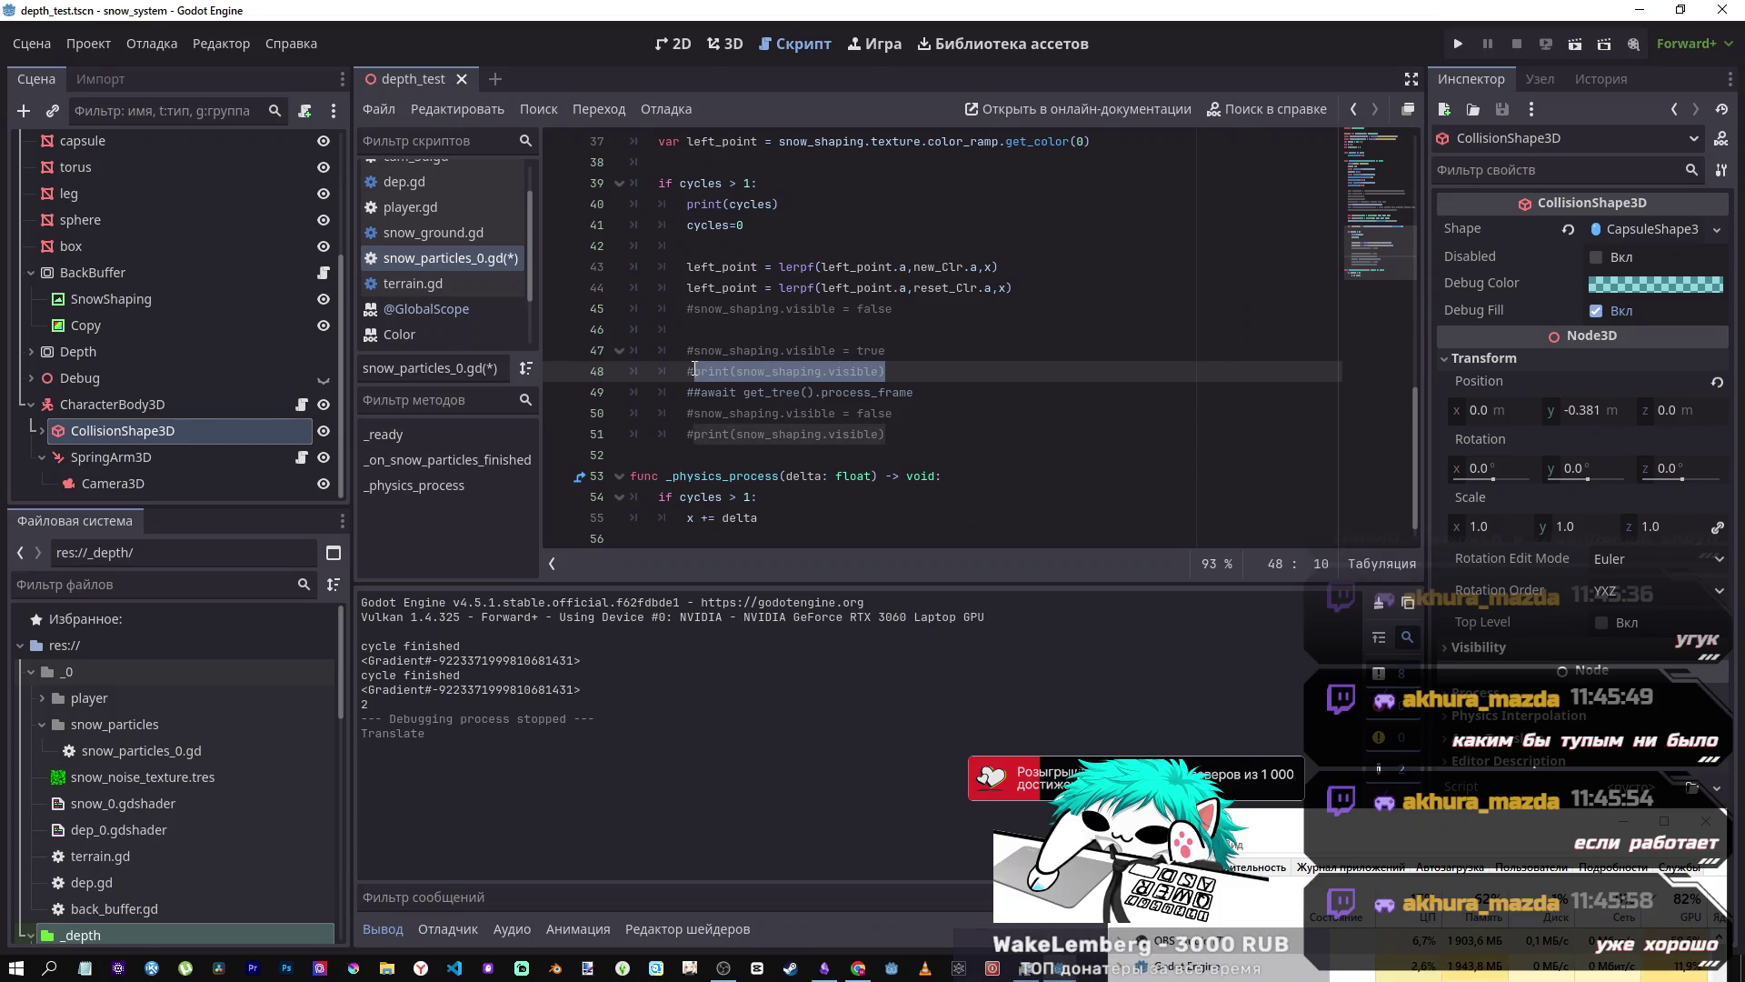
{"action": "scroll", "coordinate": [899, 396], "scroll_direction": "up", "scroll_amount": 5}
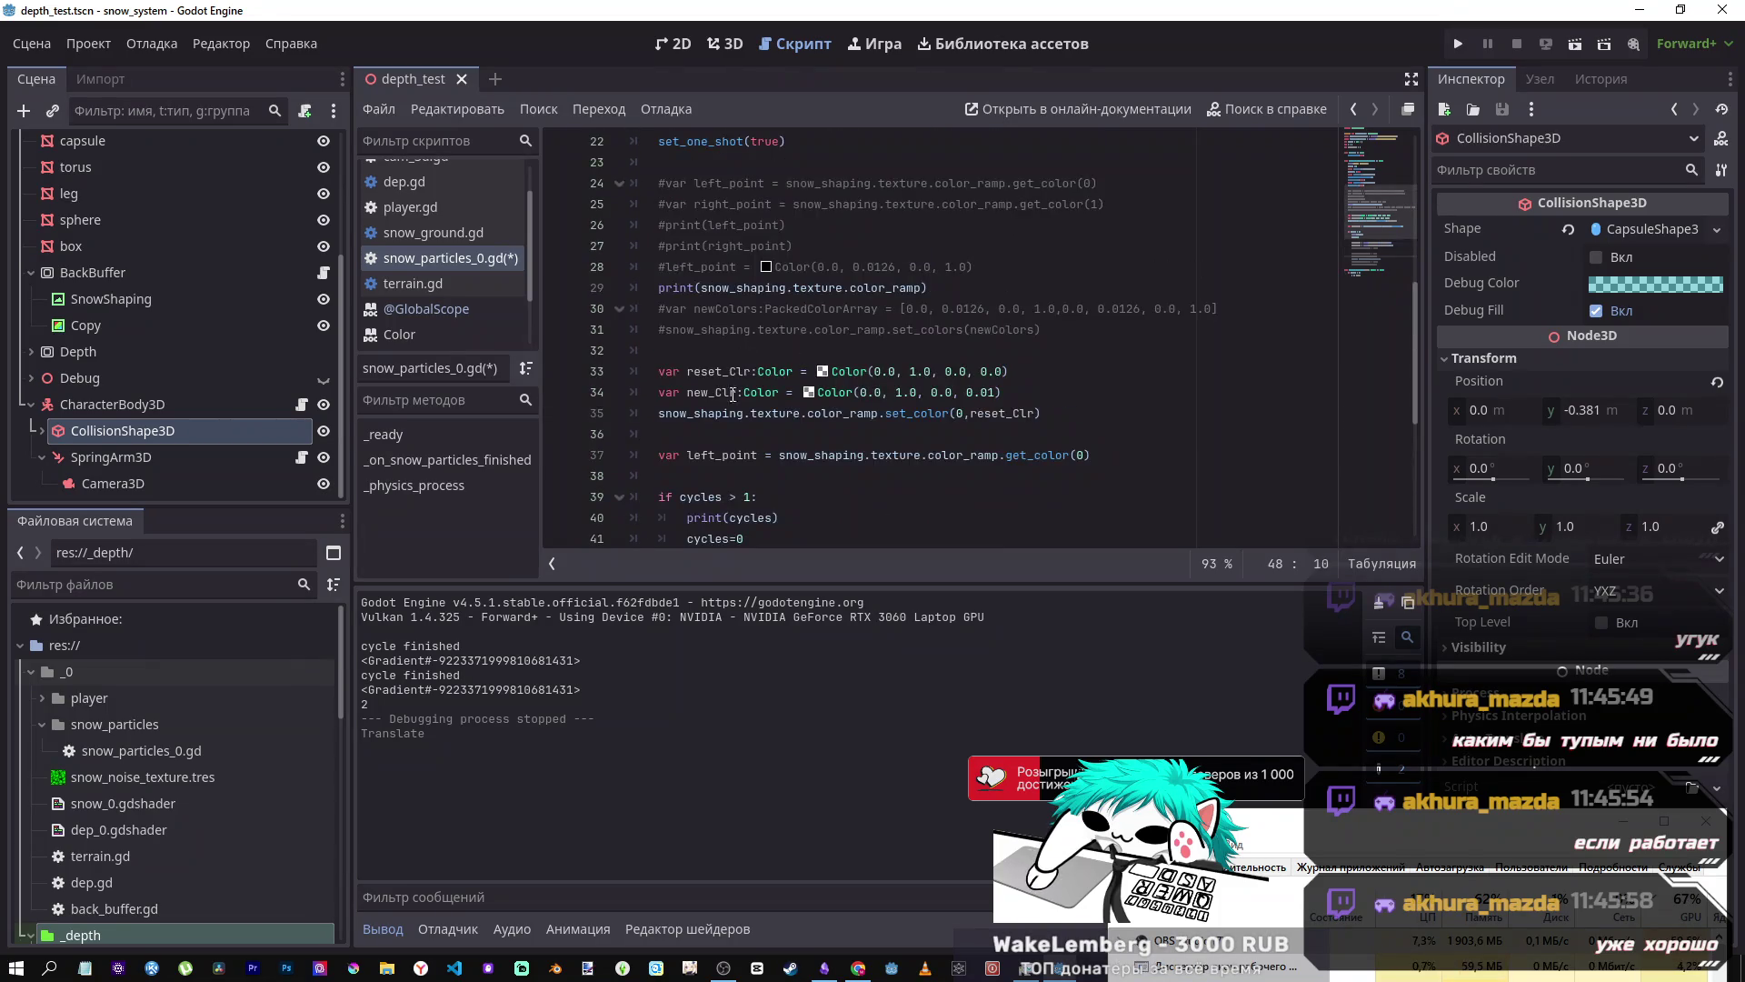
{"action": "left_click", "coordinate": [855, 436]}
{"action": "key", "text": "ctrl+v"}
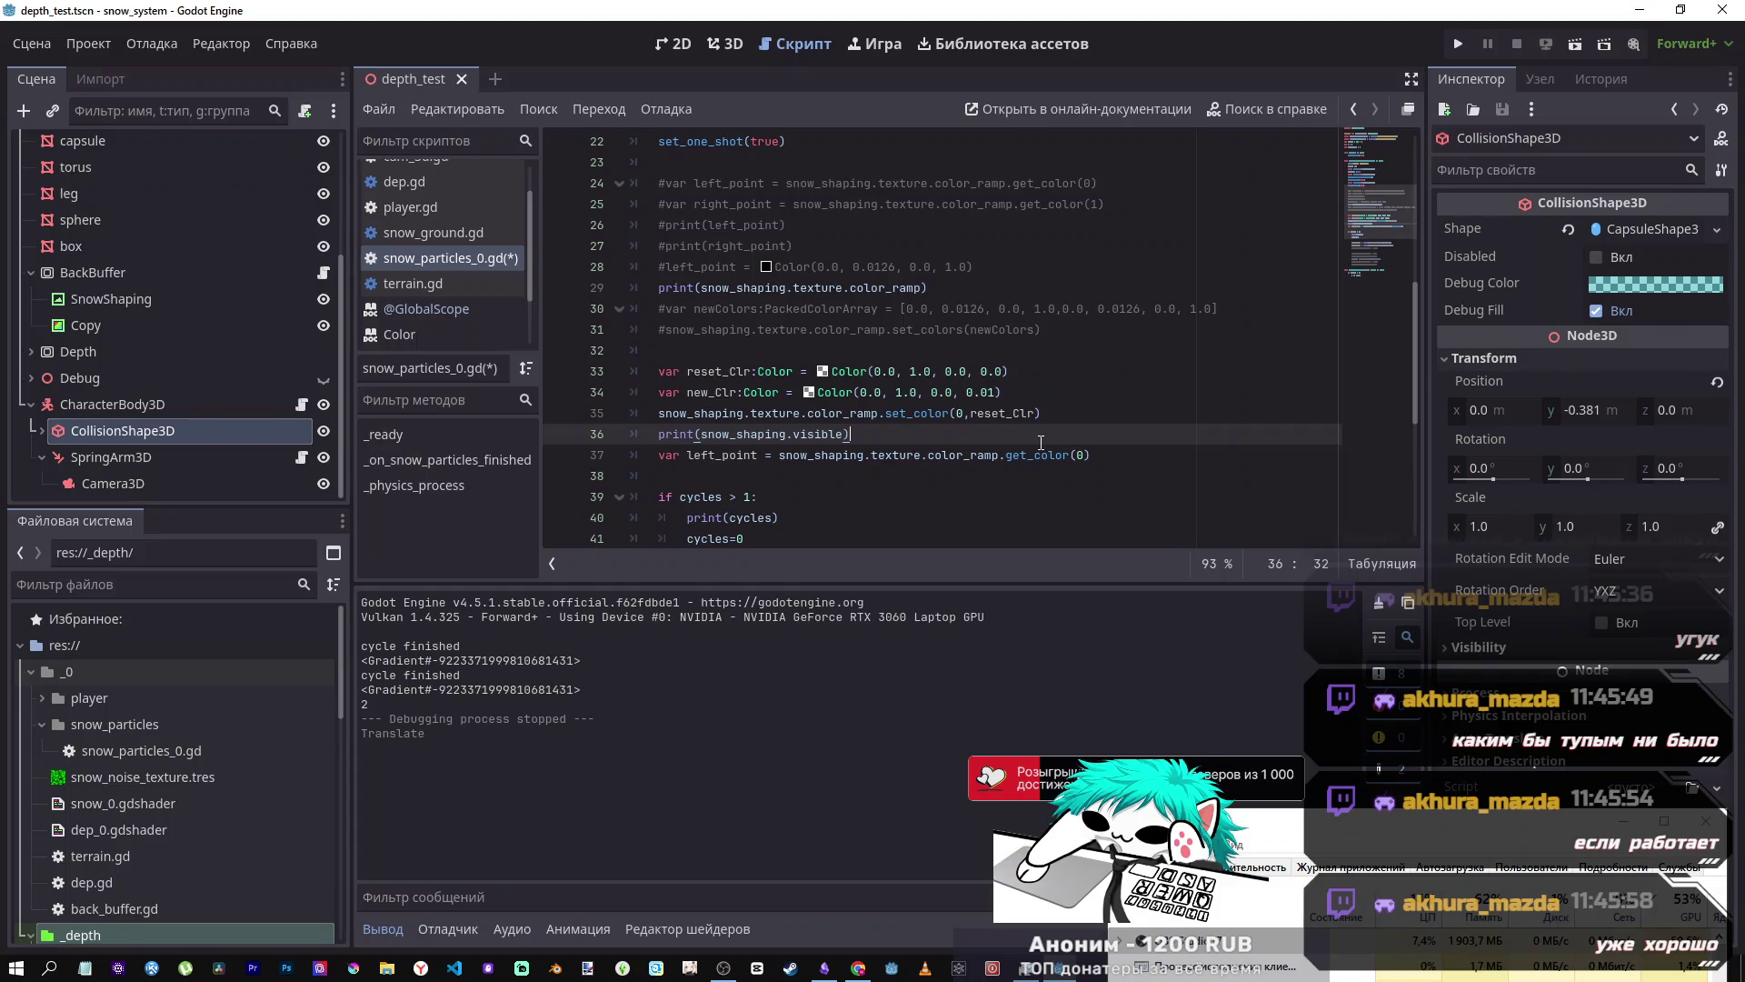
- Make line 36 read snow_shaping.visible = true, copied from line 47, and run the scene
{"action": "key", "text": "Home"}
{"action": "scroll", "coordinate": [825, 402], "scroll_direction": "down", "scroll_amount": 5}
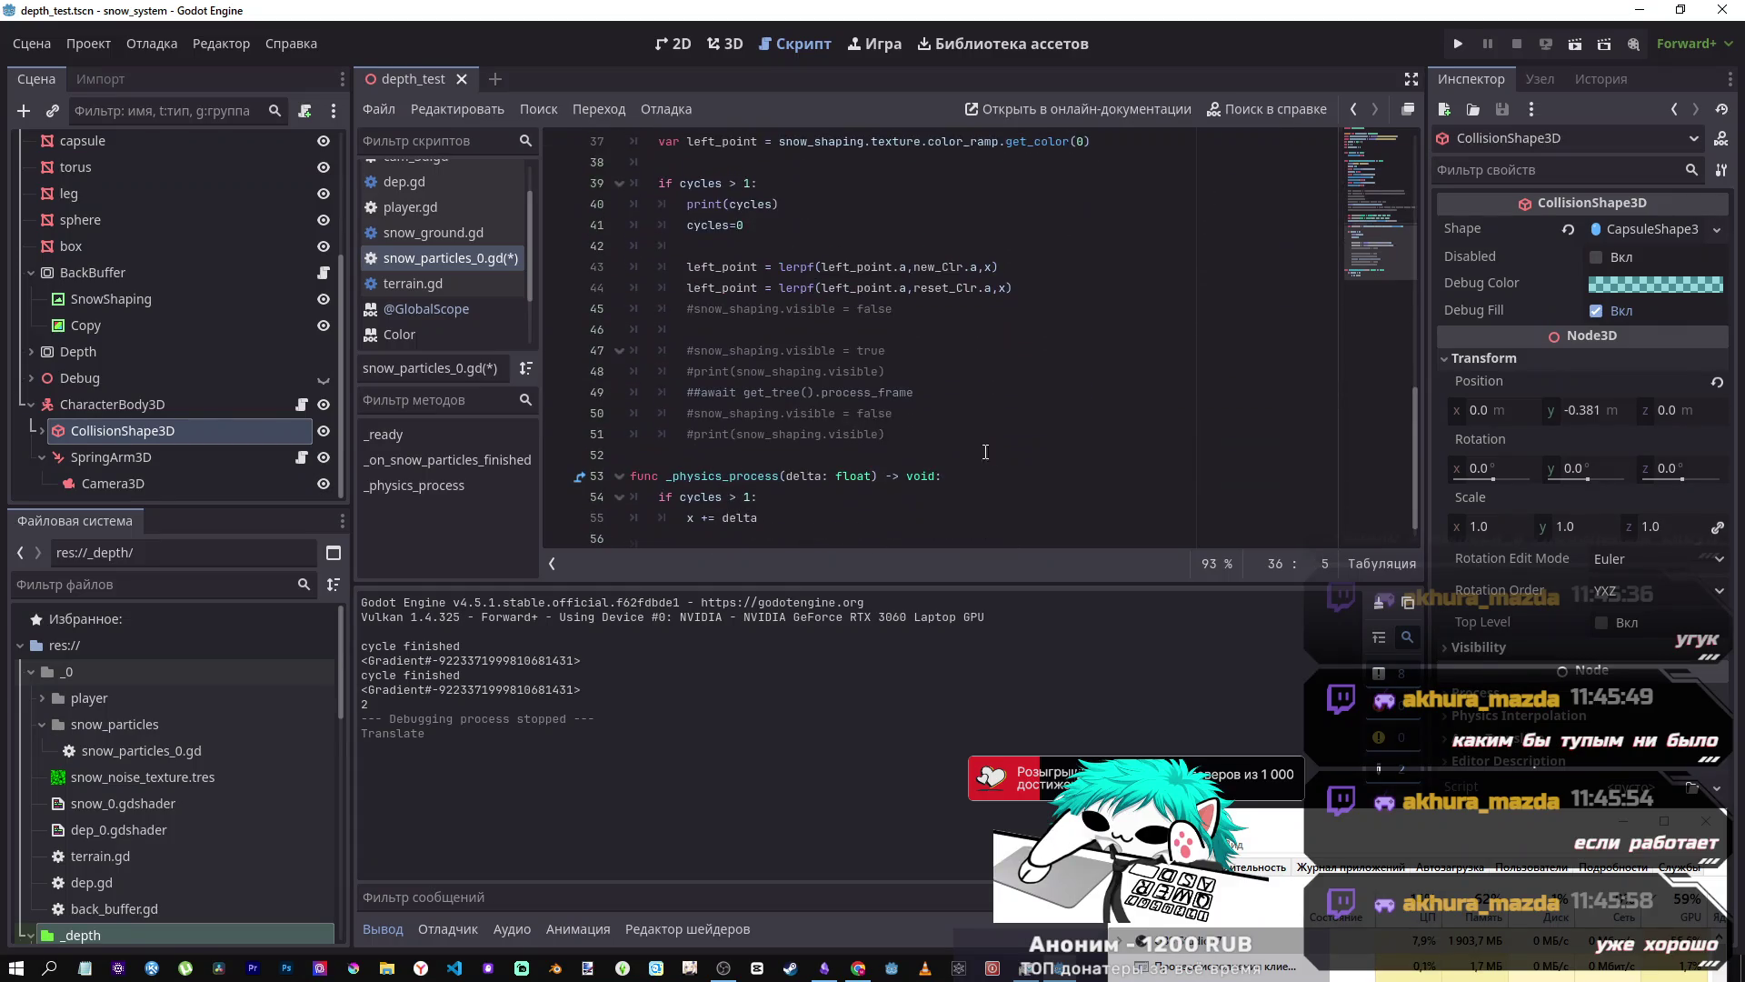
{"action": "left_click", "coordinate": [824, 402]}
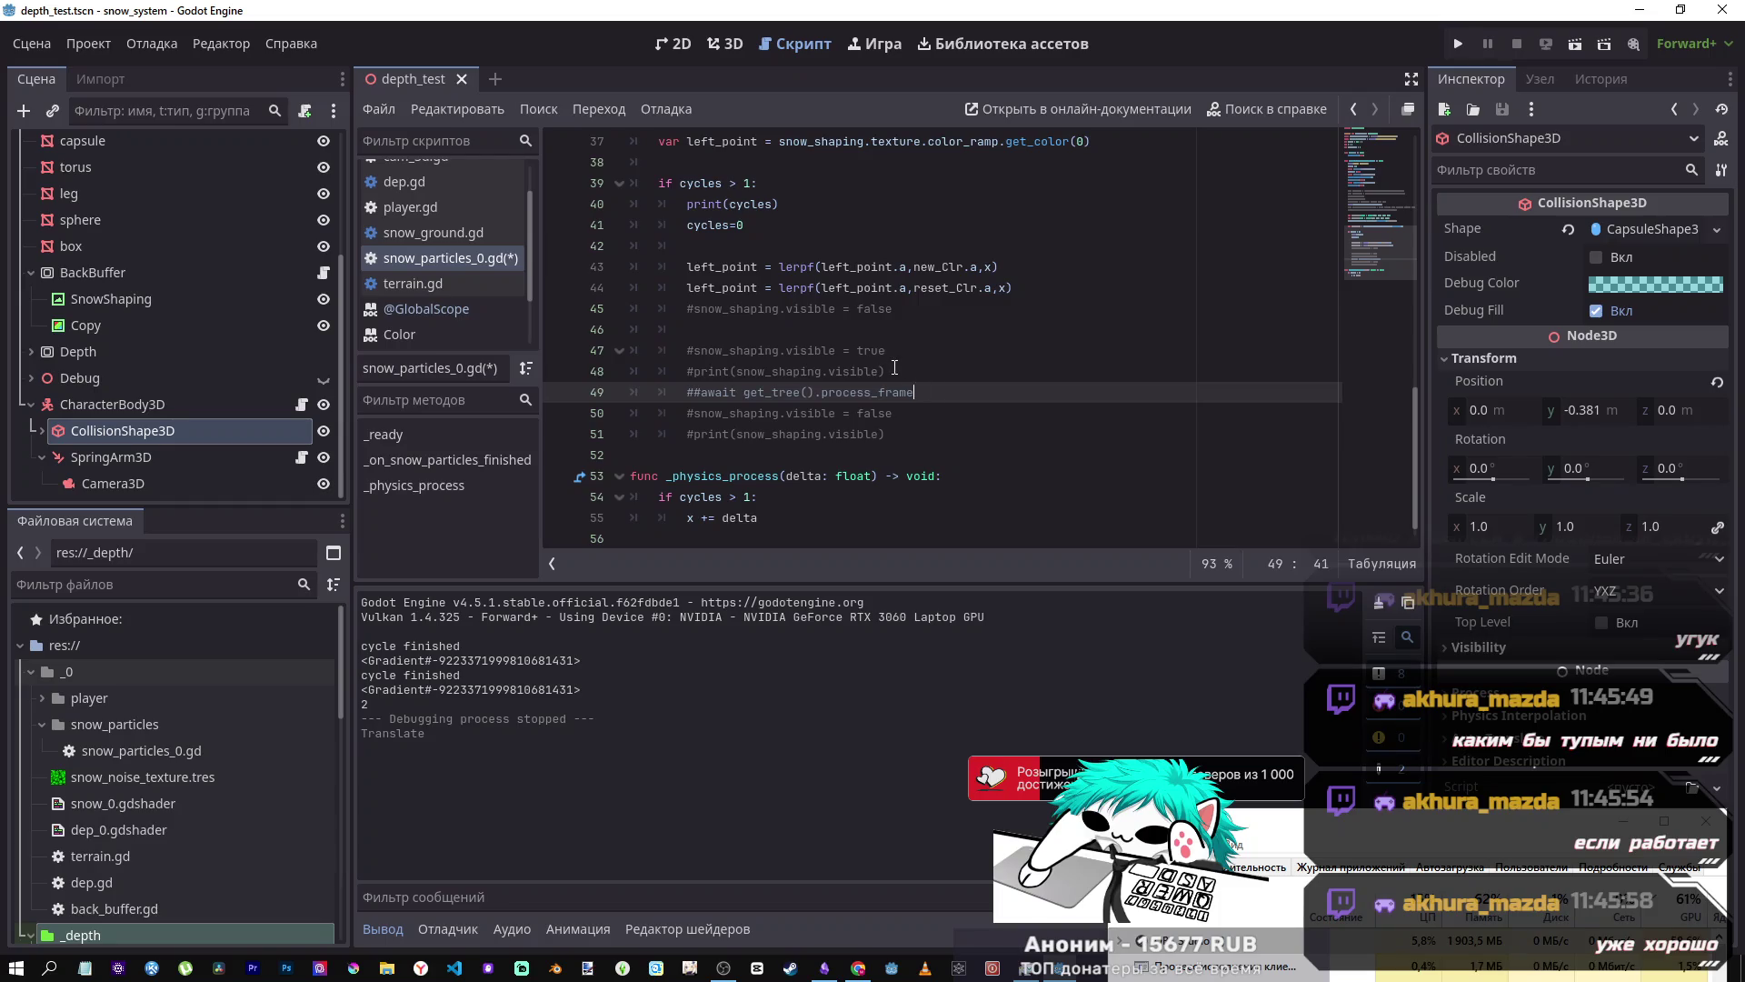
{"action": "left_click_drag", "start_coordinate": [886, 351], "coordinate": [693, 352]}
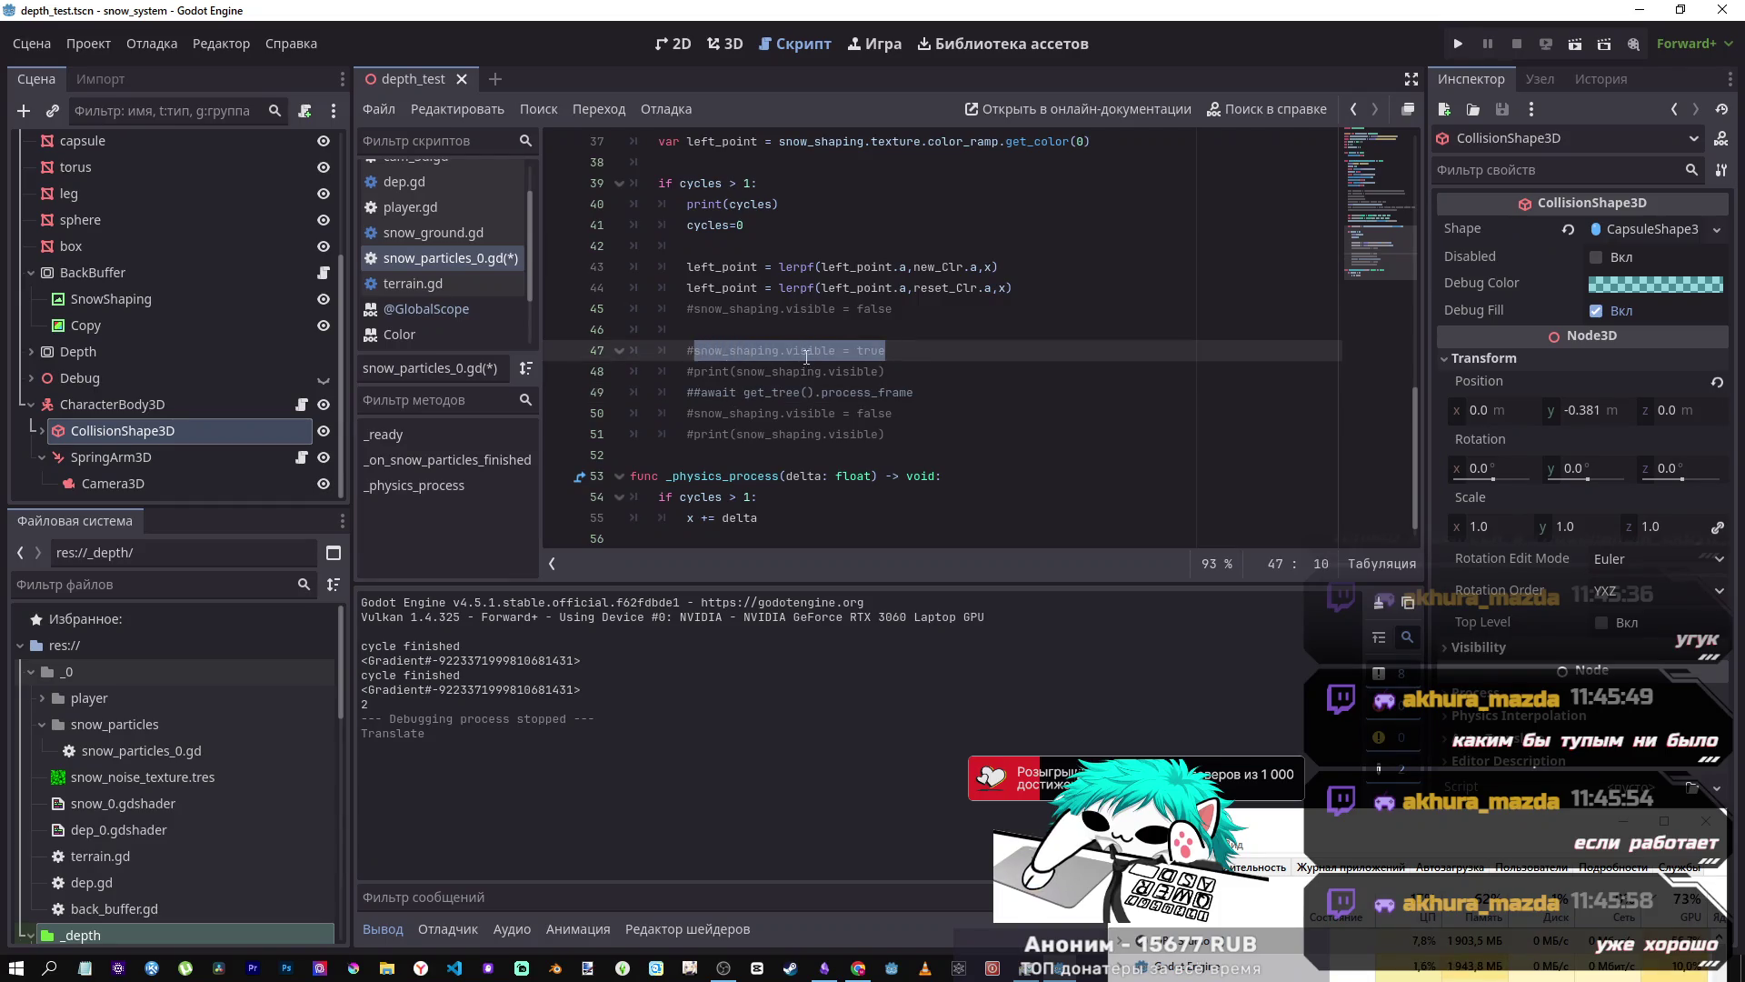
{"action": "scroll", "coordinate": [737, 416], "scroll_direction": "up", "scroll_amount": 5}
{"action": "key", "text": "ctrl+z"}
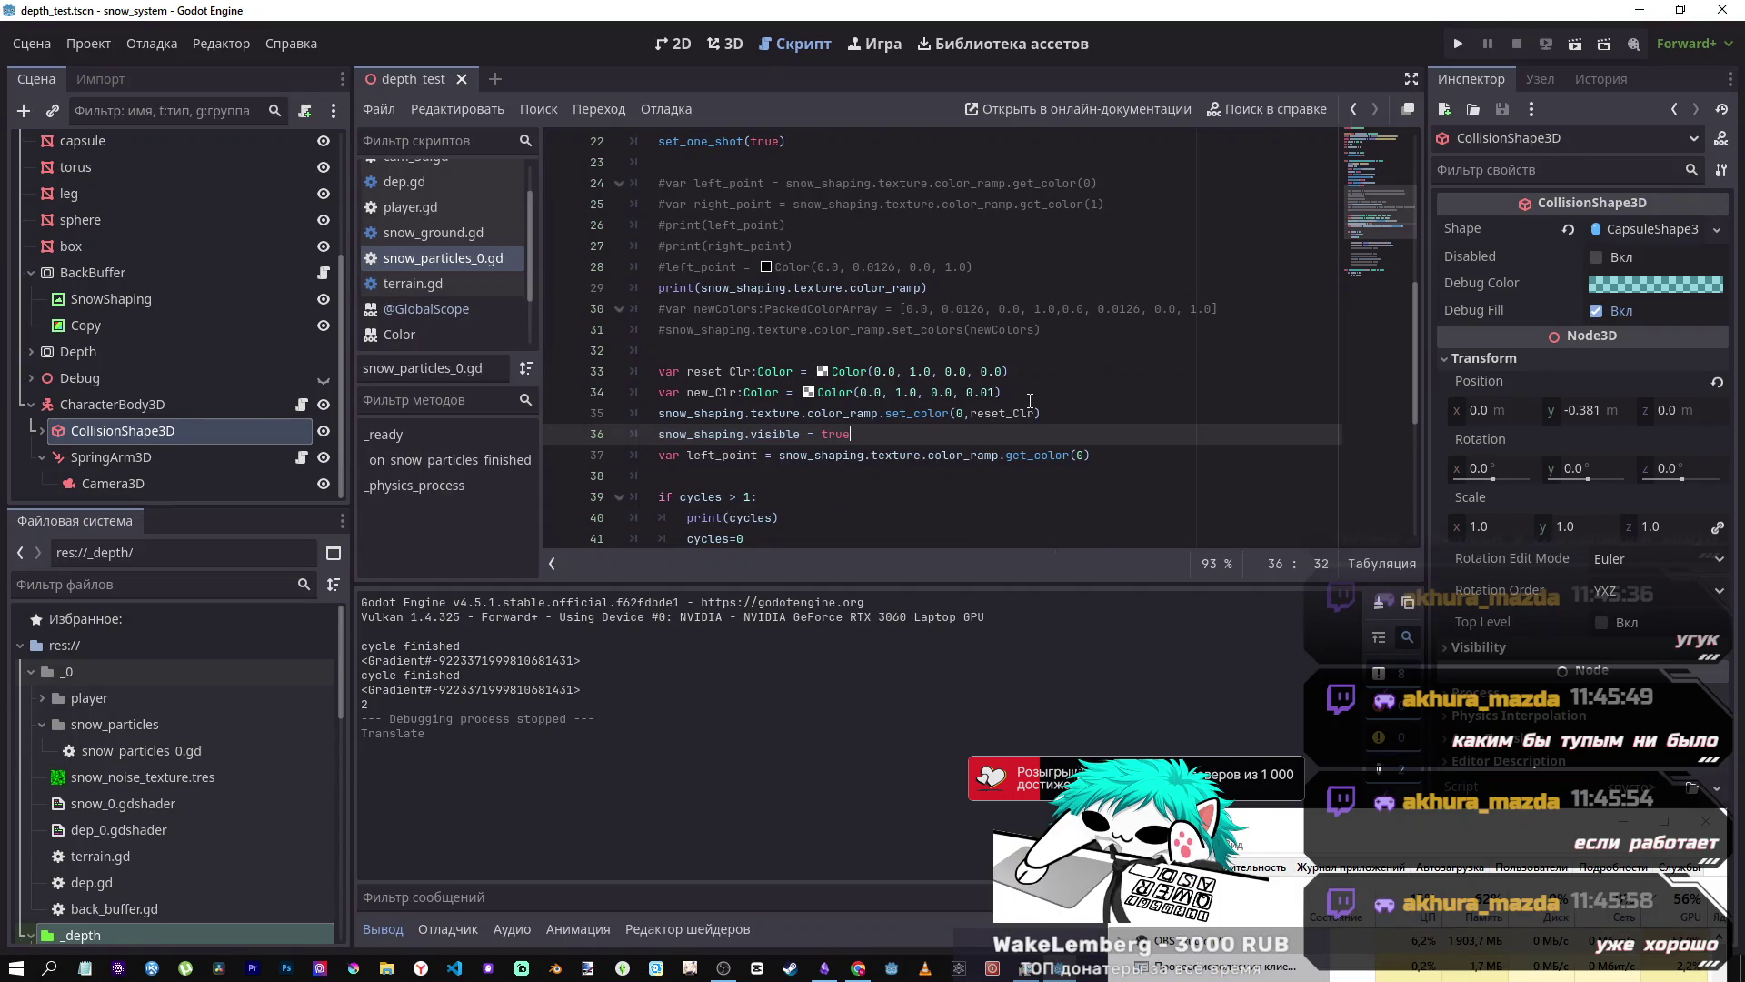
{"action": "left_click", "coordinate": [1577, 50]}
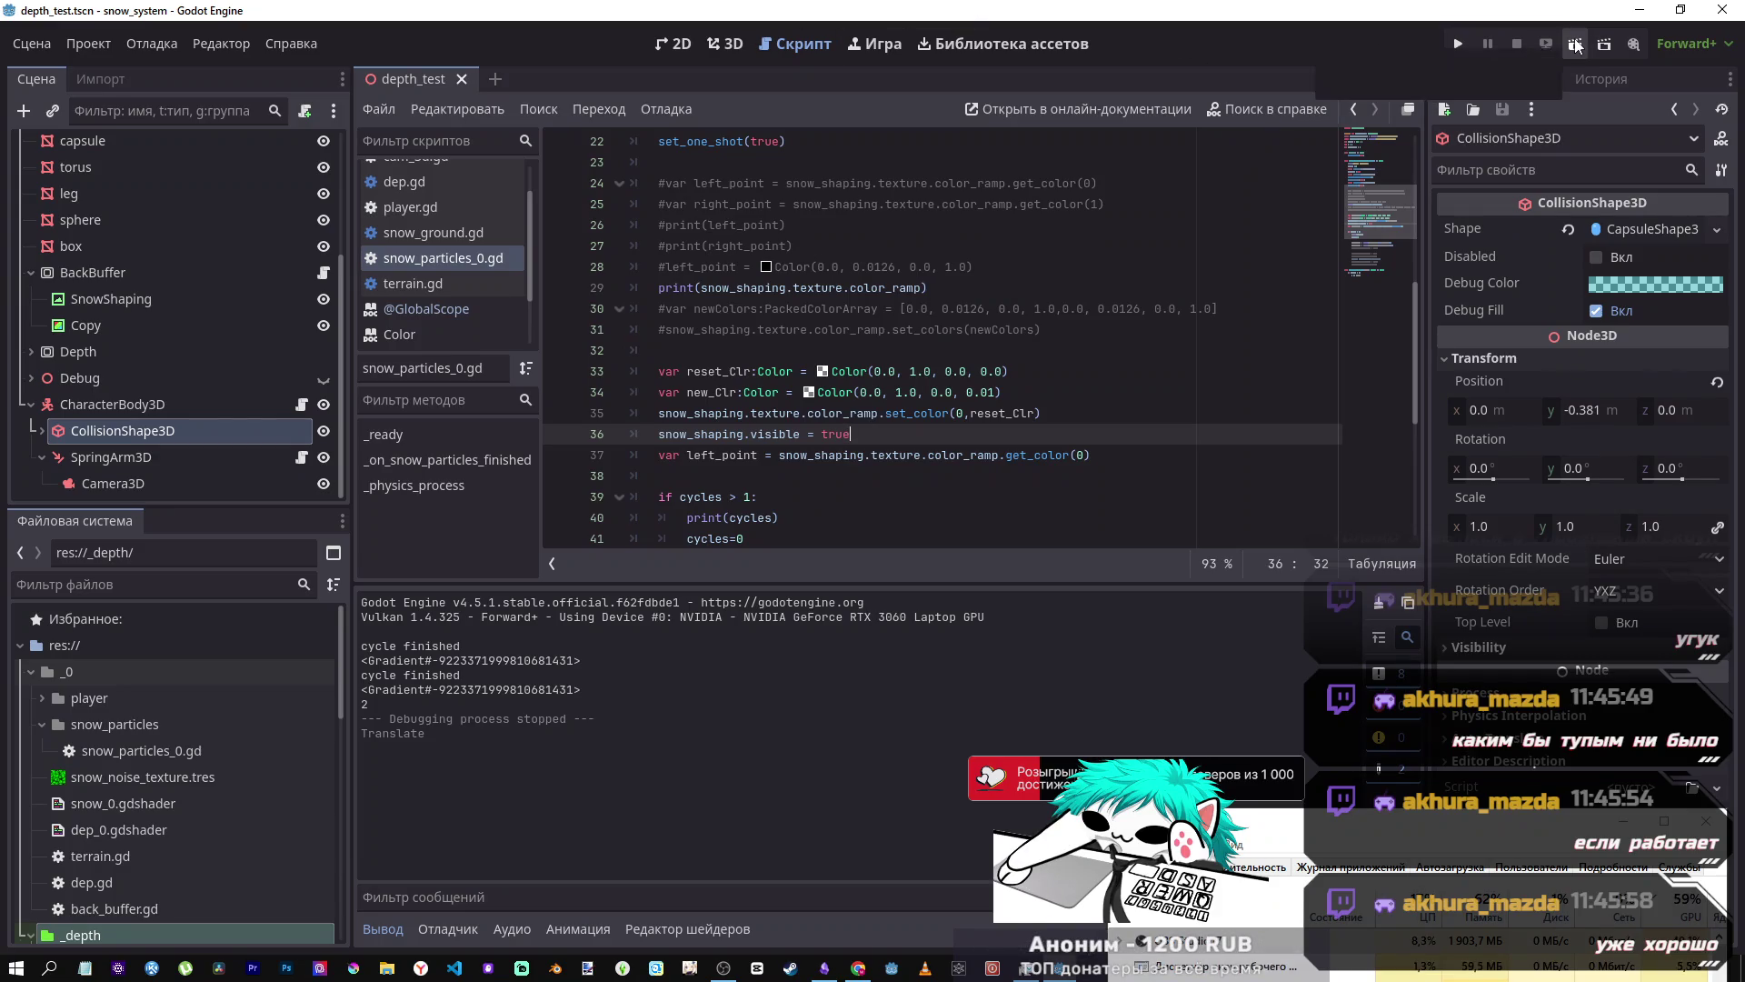
- Inspect new_Clr's 0.01 alpha and rerun the scene until it breaks at line 44
{"action": "scroll", "coordinate": [877, 314], "scroll_direction": "down", "scroll_amount": 2}
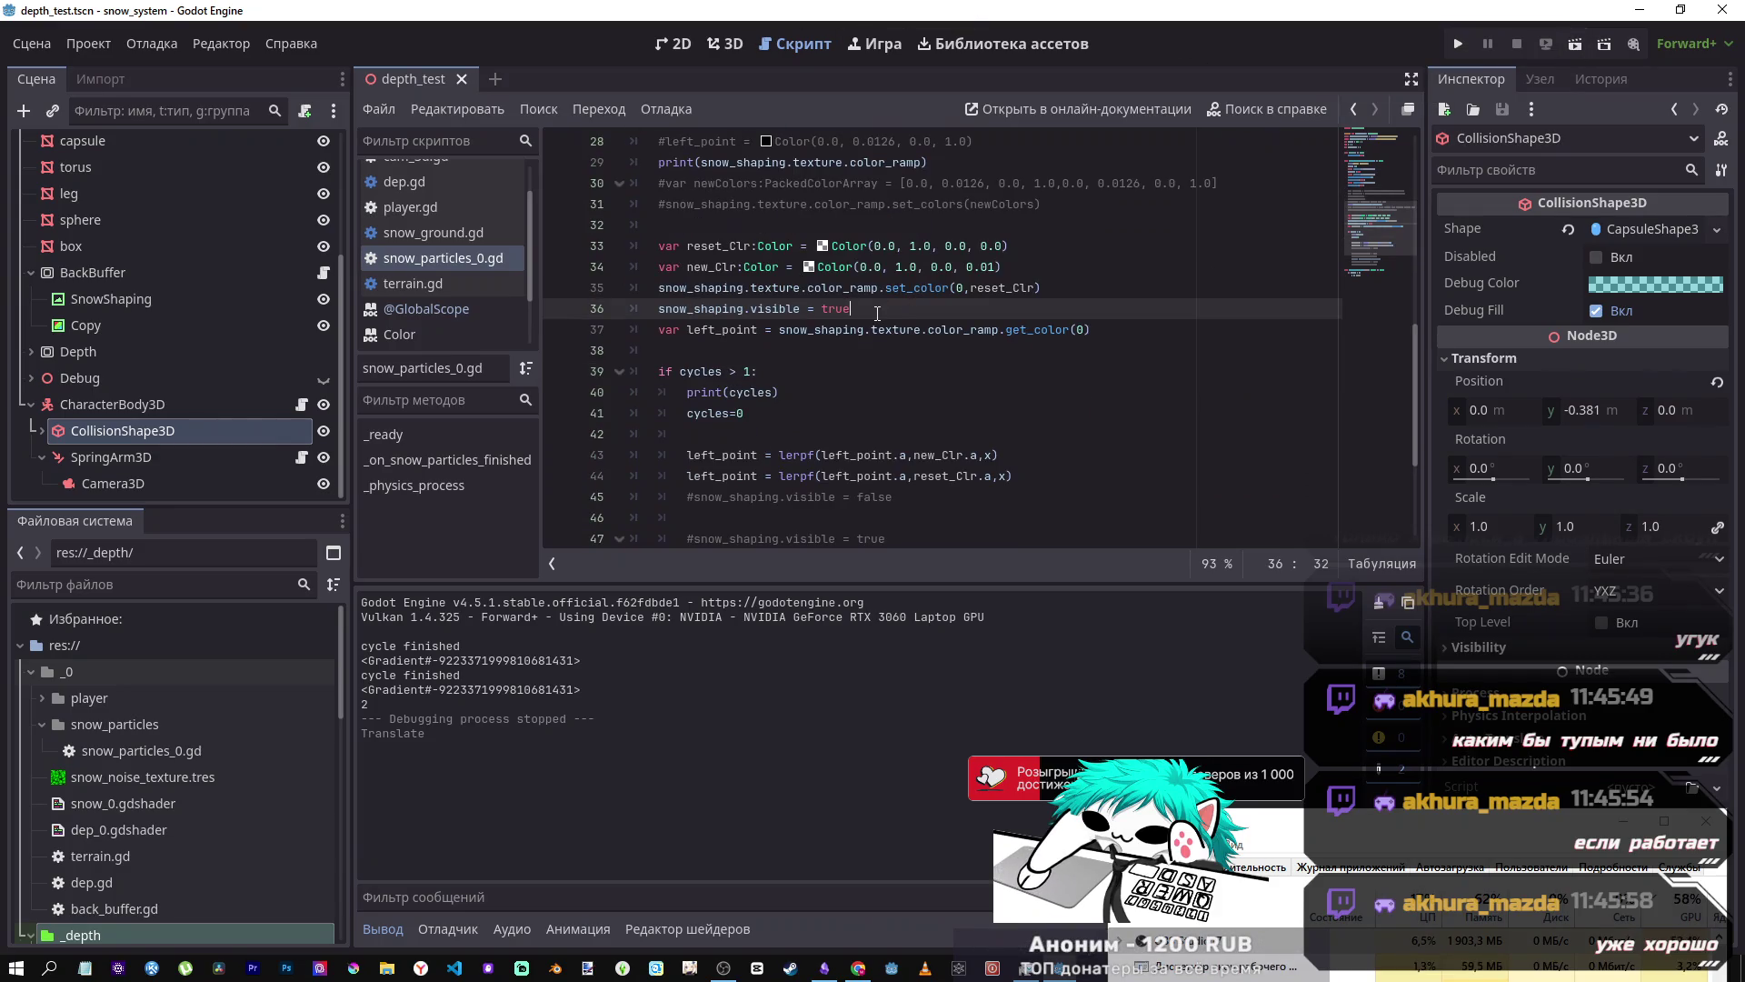
{"action": "scroll", "coordinate": [873, 322], "scroll_direction": "down", "scroll_amount": 2}
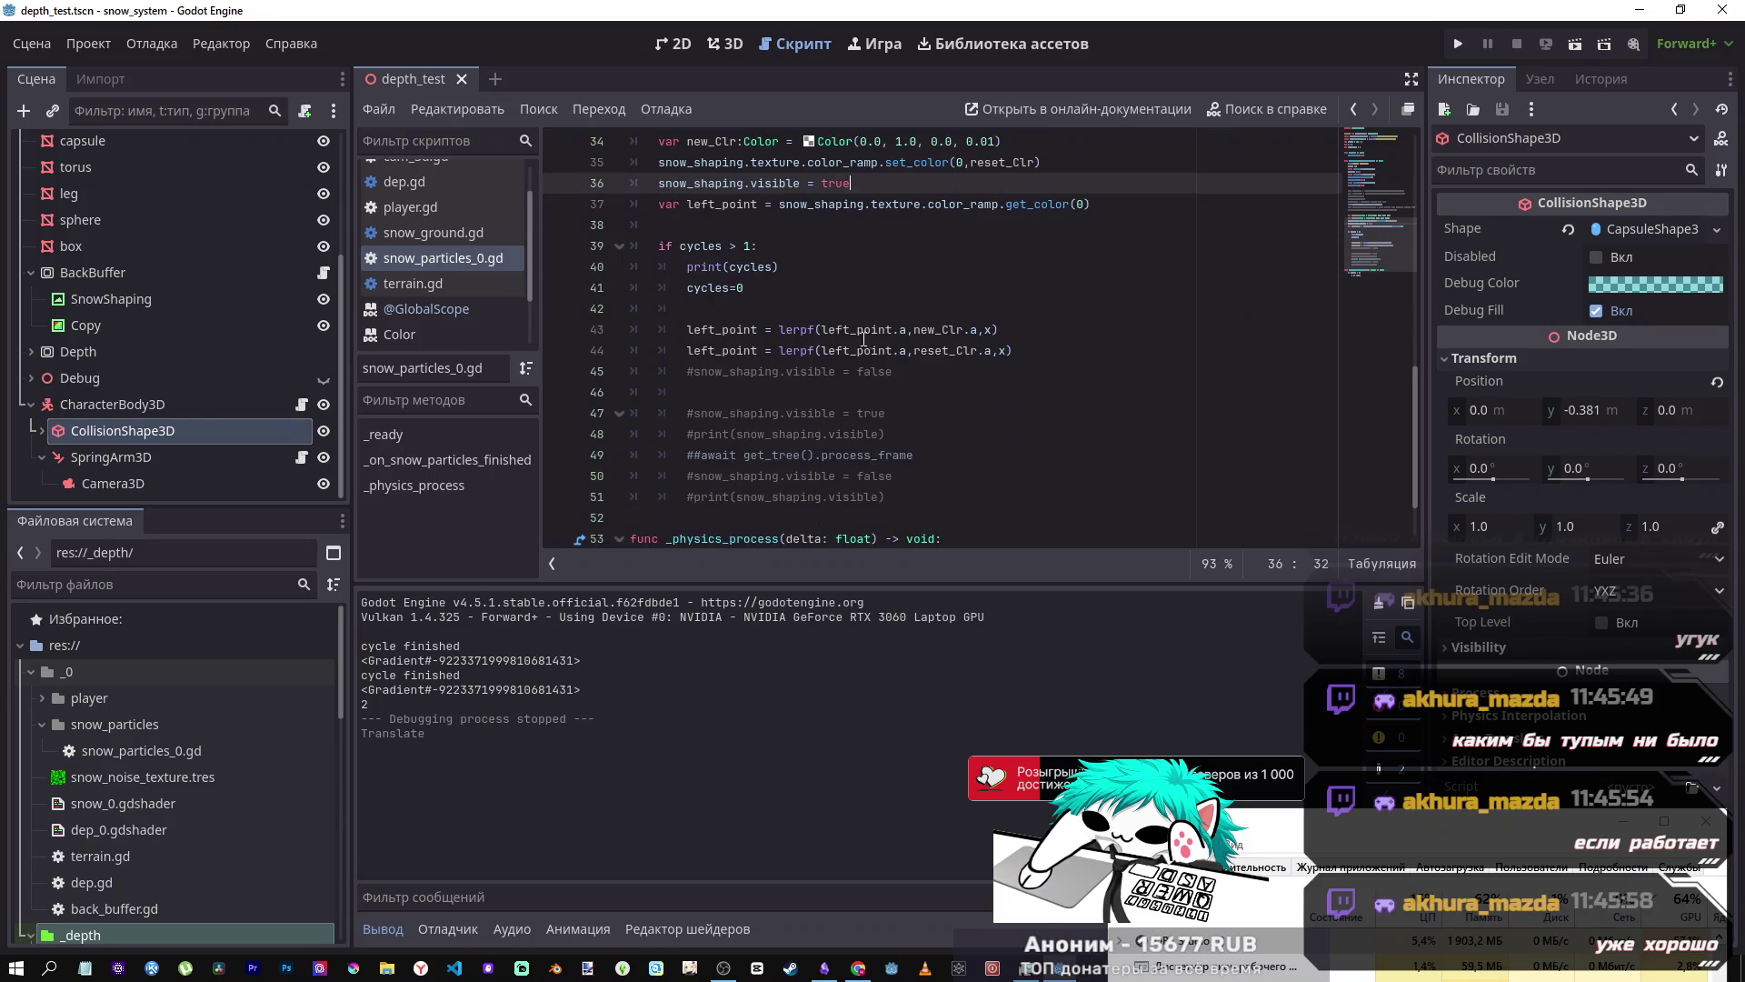
{"action": "scroll", "coordinate": [982, 336], "scroll_direction": "up", "scroll_amount": 2}
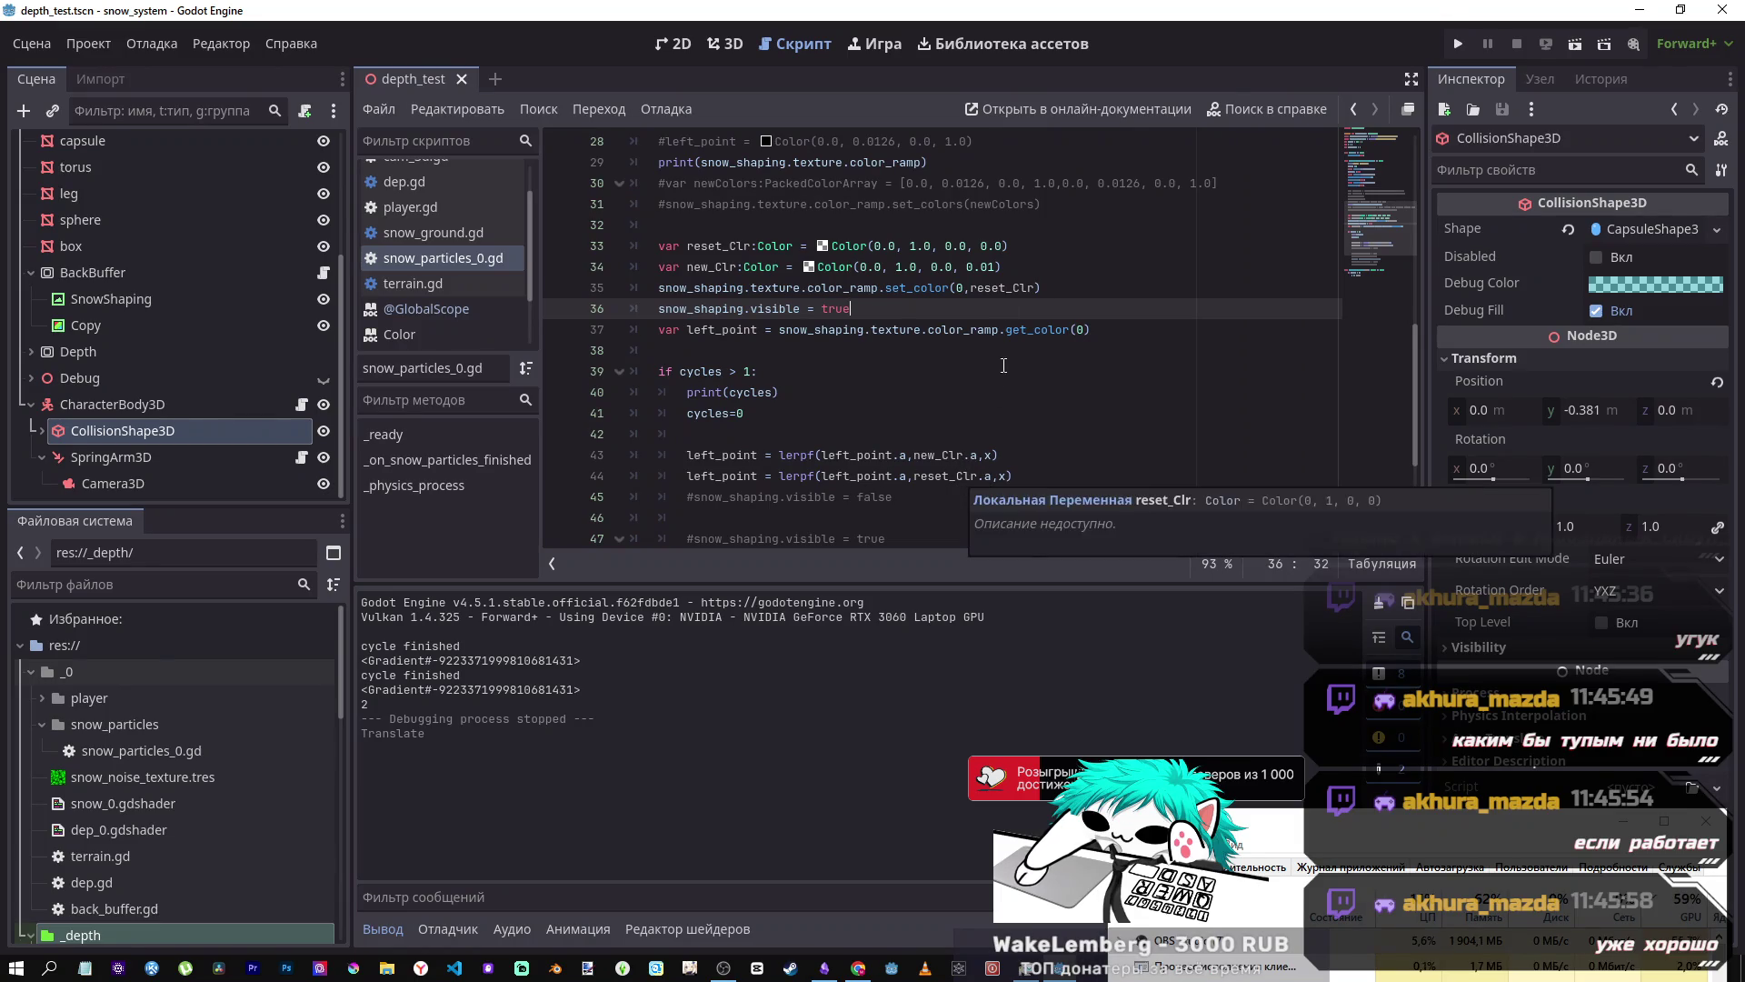
{"action": "left_click", "coordinate": [989, 266]}
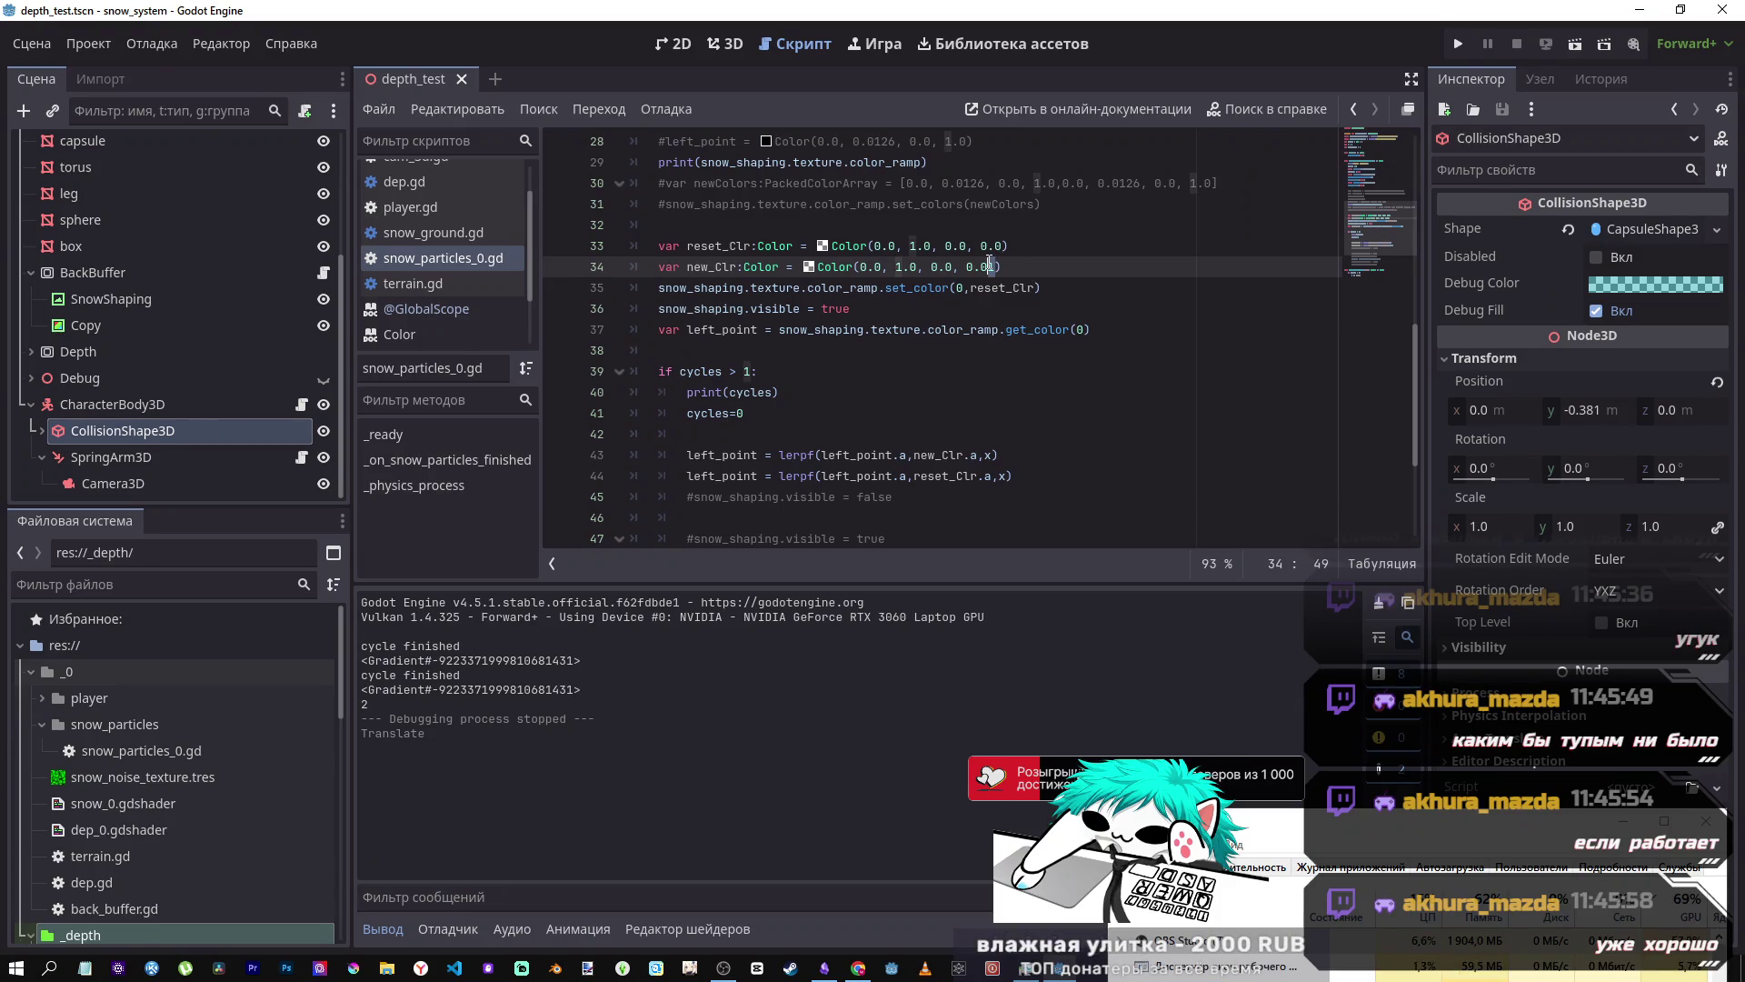
{"action": "mouse_move", "coordinate": [922, 457]}
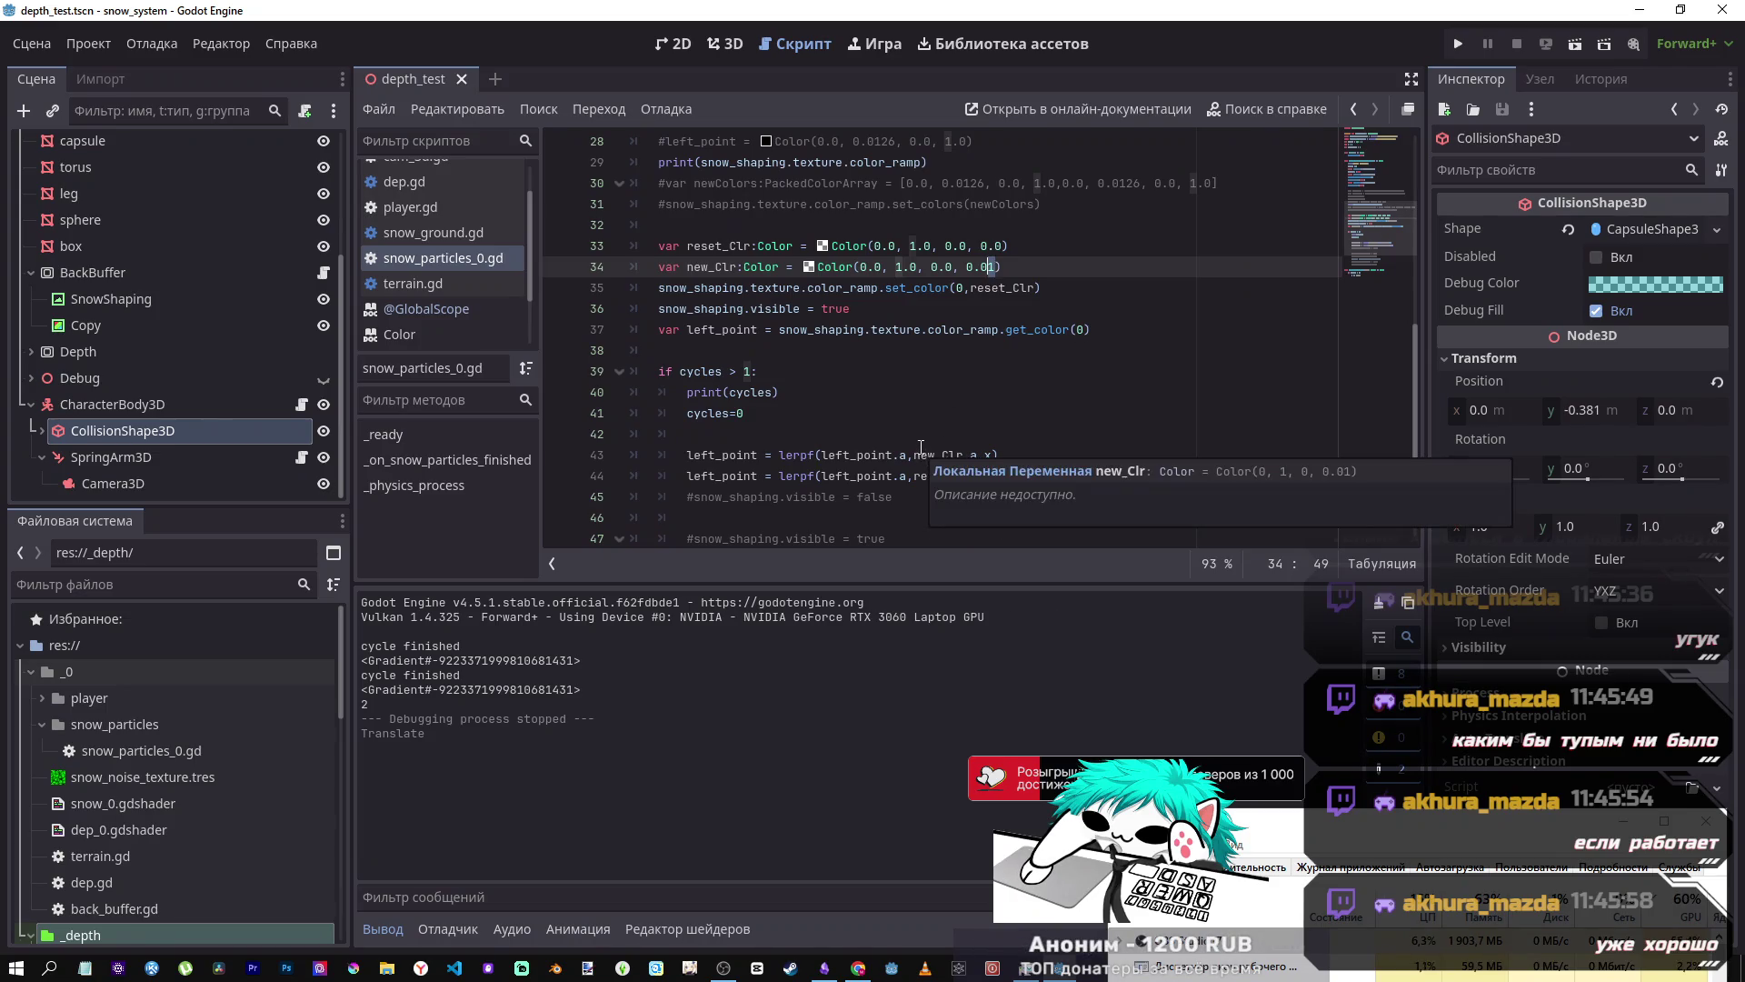
{"action": "left_click", "coordinate": [1575, 44]}
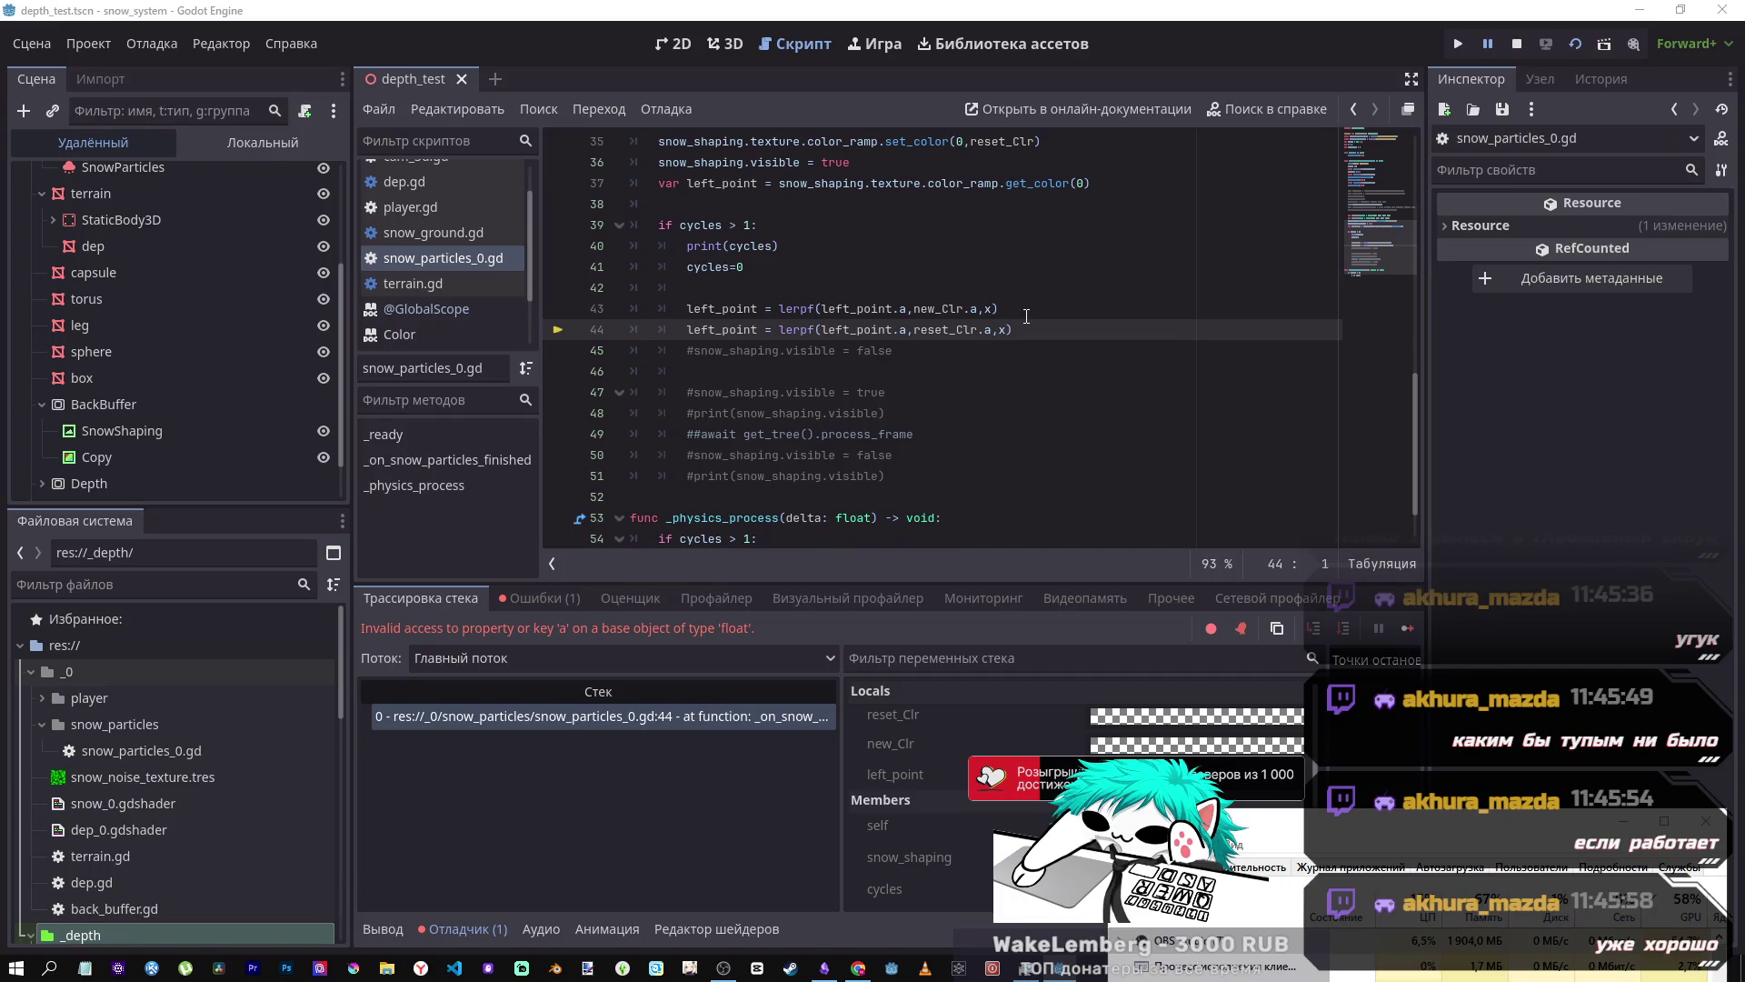
- Add a new indented line after x += delta
{"action": "scroll", "coordinate": [942, 370], "scroll_direction": "down", "scroll_amount": 1}
{"action": "left_click", "coordinate": [764, 508]}
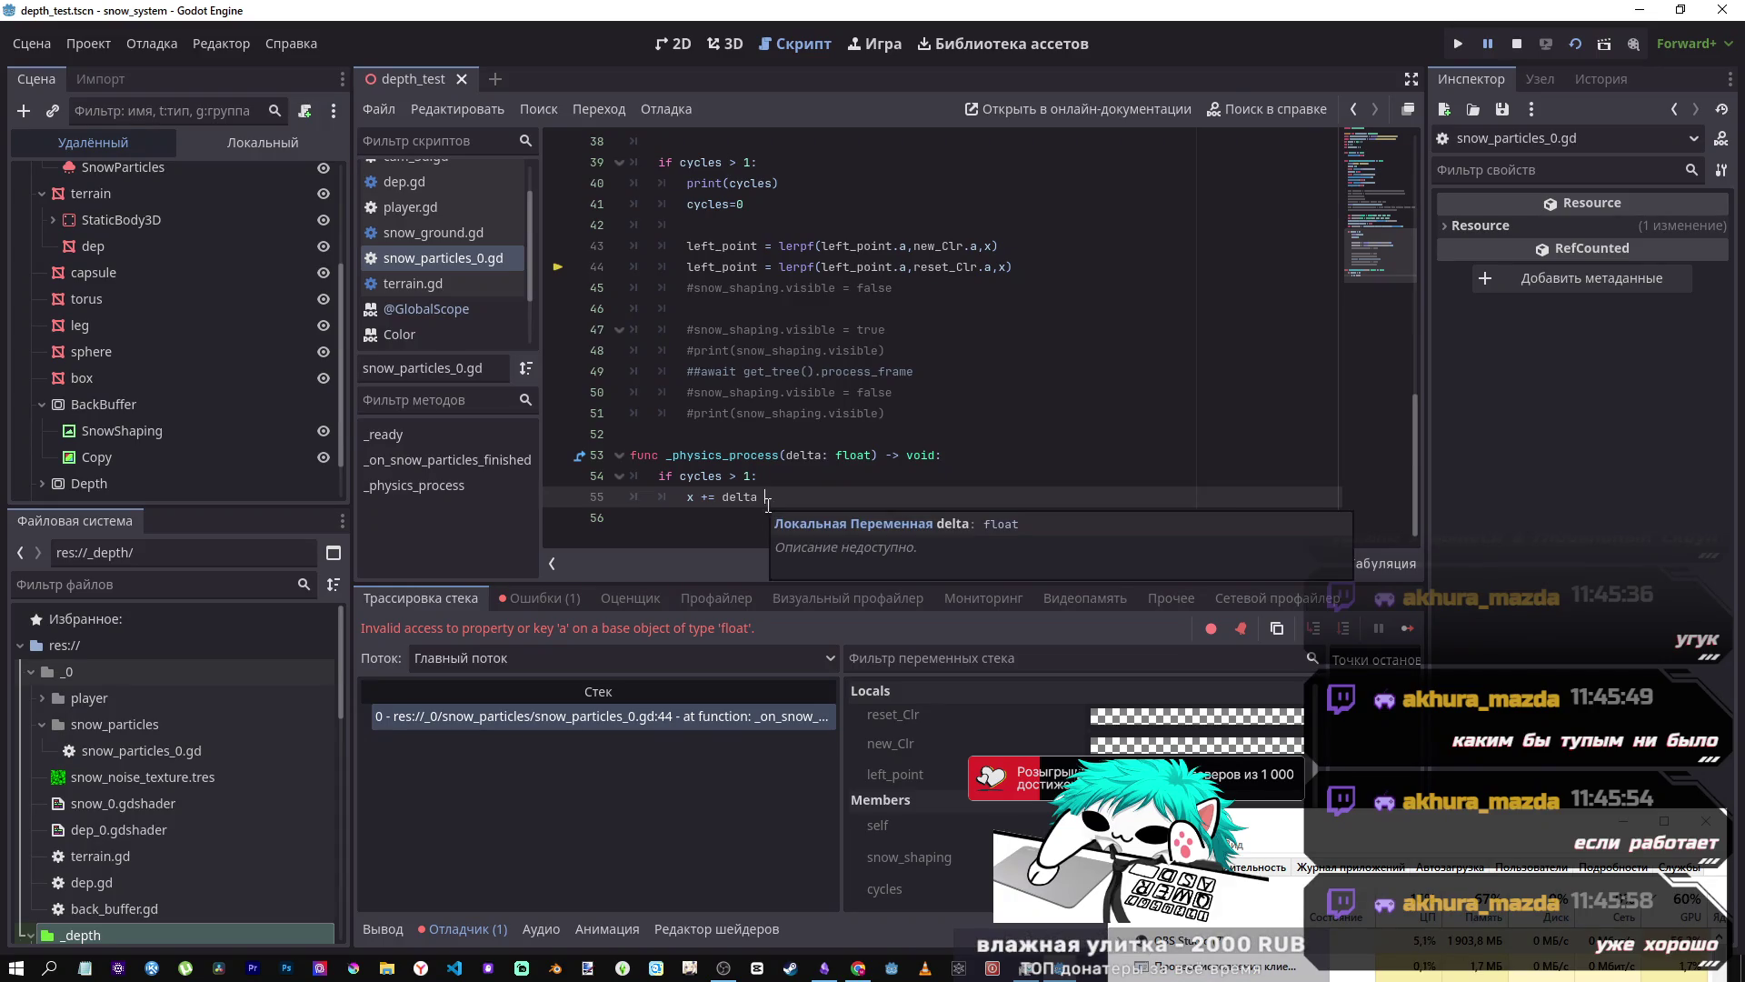
{"action": "key", "text": "Return"}
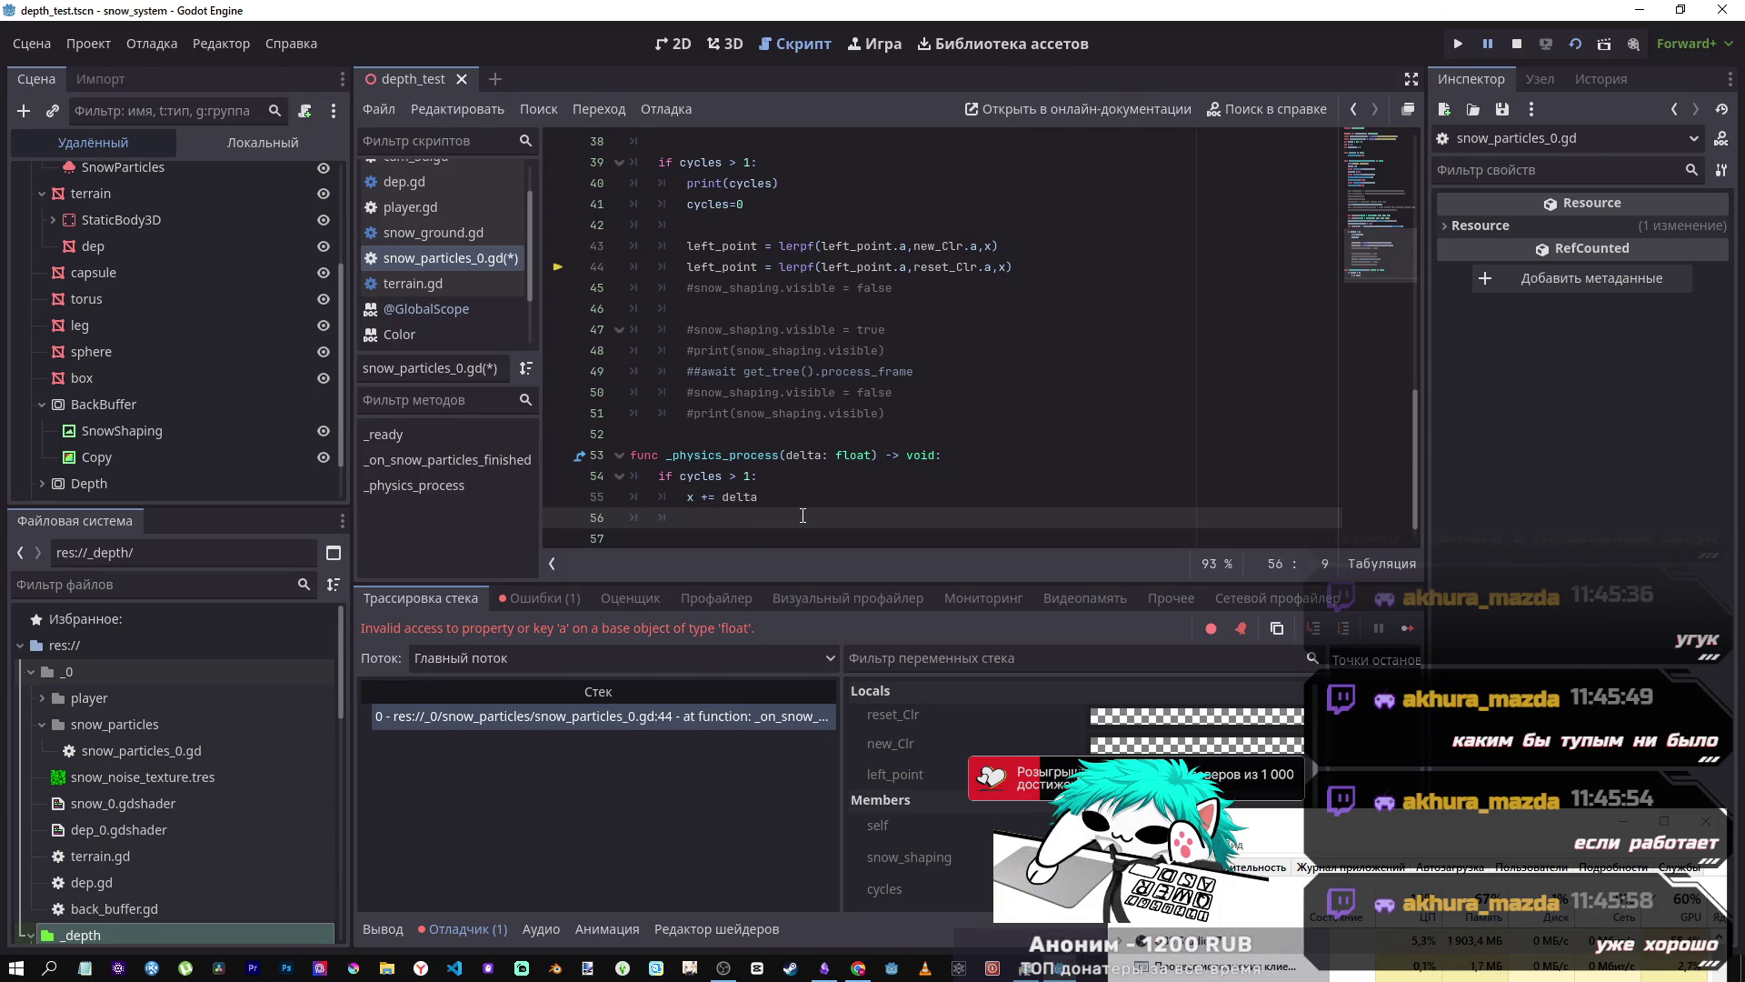
- Delete the whole _physics_process function and its empty lines, then save the script
{"action": "type", "text": "if"}
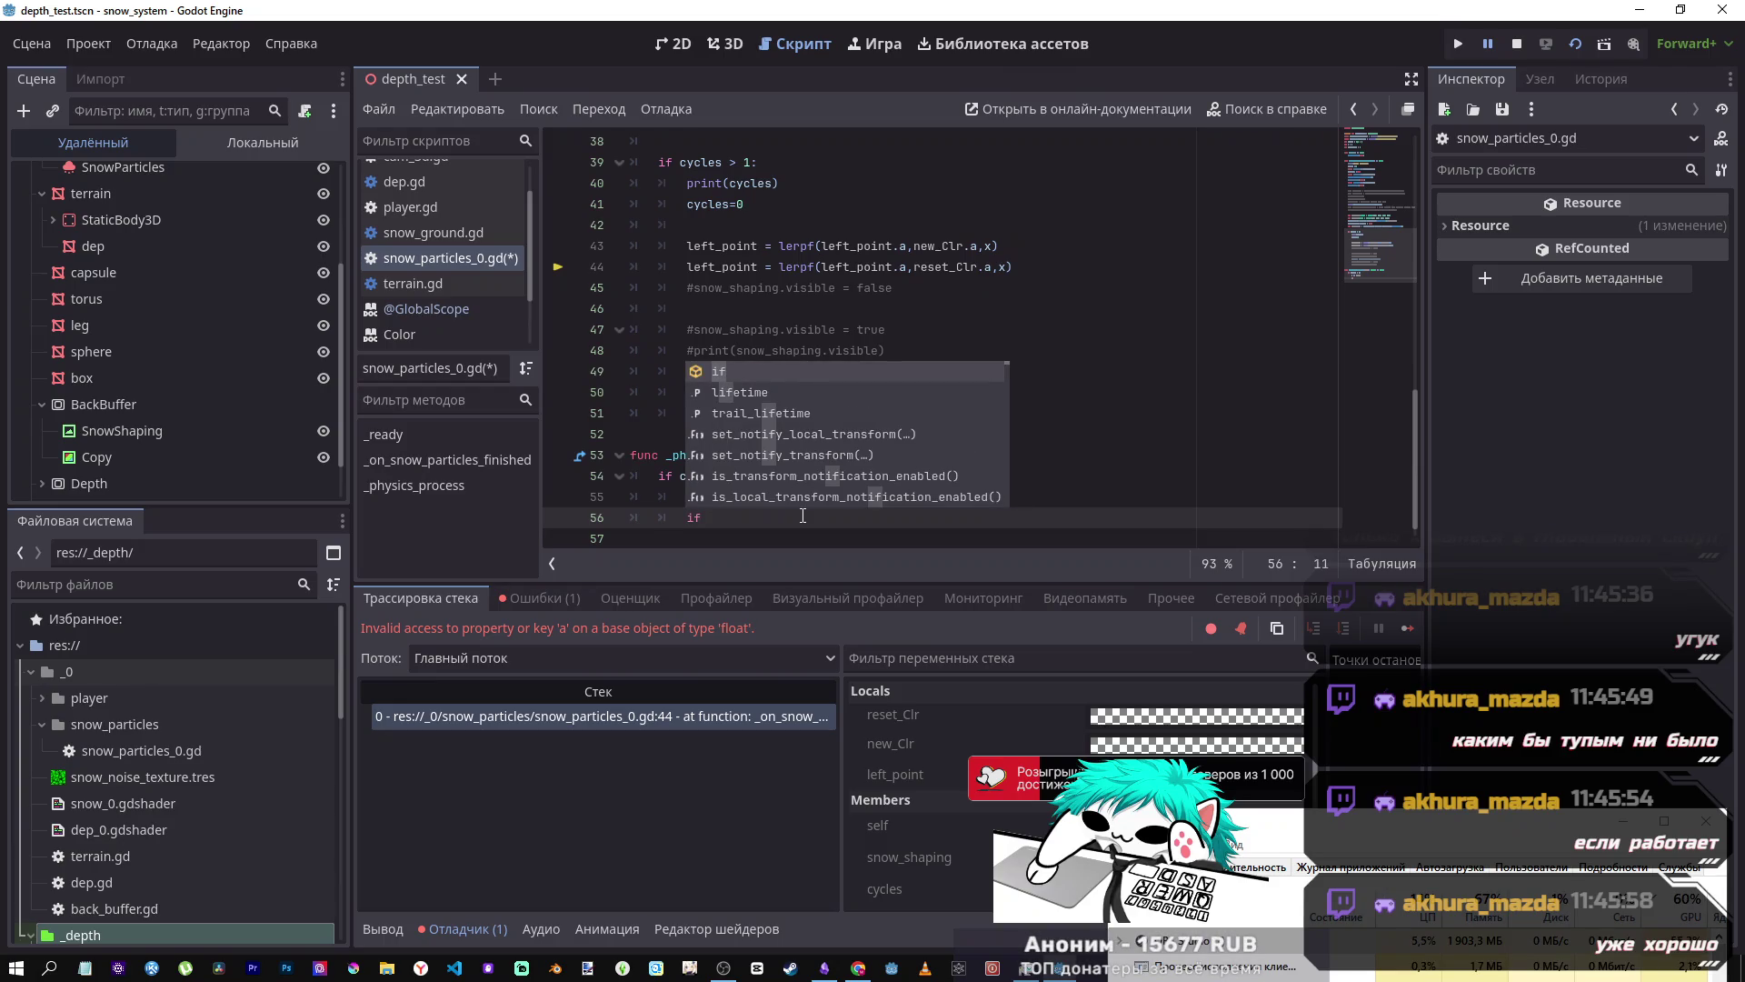
{"action": "key", "text": "BackSpace"}
{"action": "key", "text": "BackSpace"}
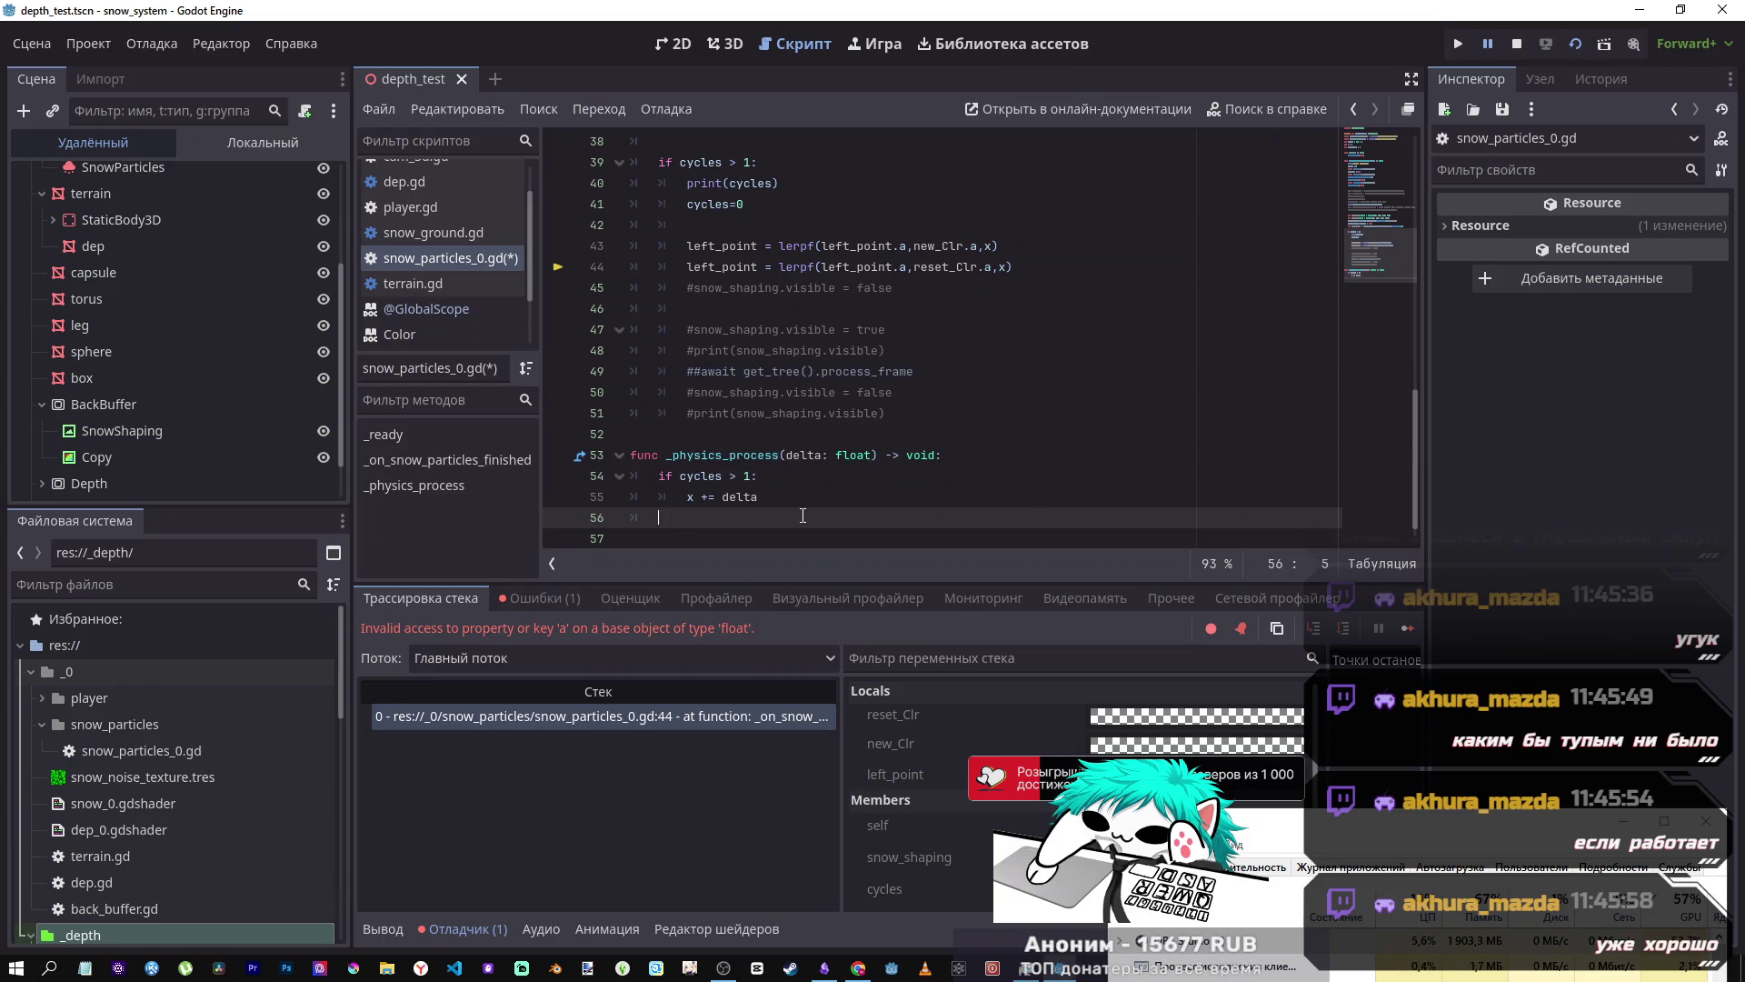
{"action": "key", "text": "BackSpace"}
{"action": "key", "text": "BackSpace"}
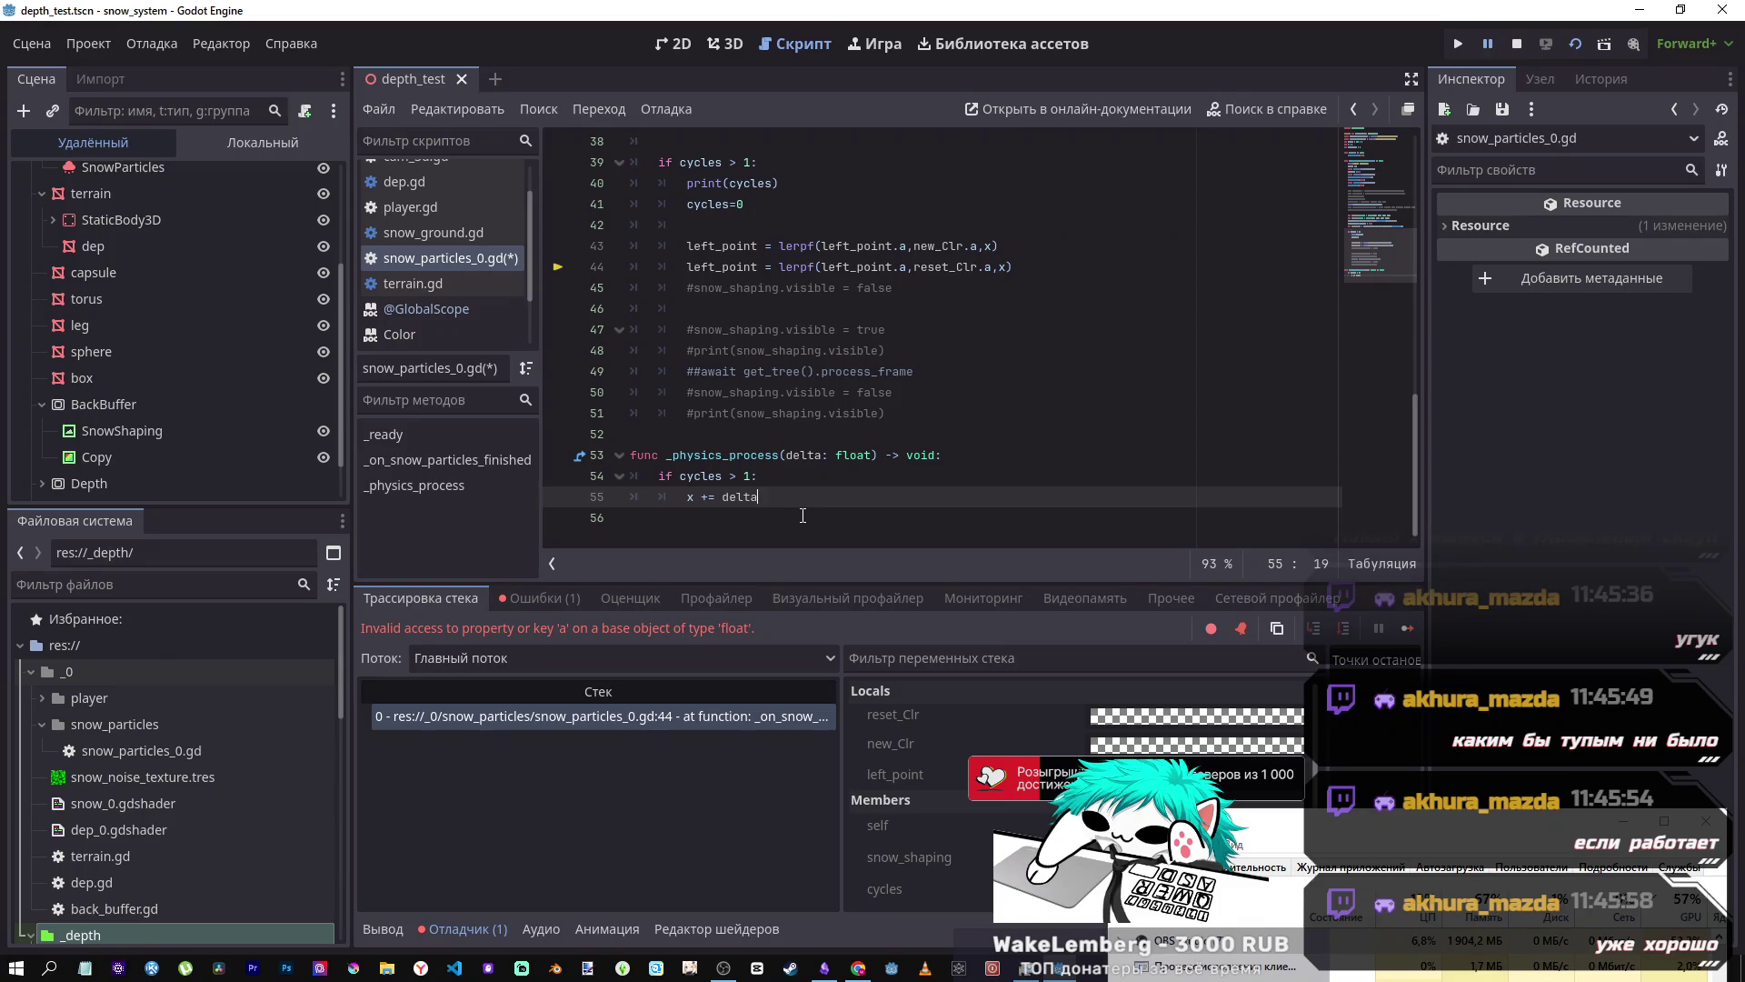
{"action": "left_click_drag", "start_coordinate": [800, 500], "coordinate": [610, 423]}
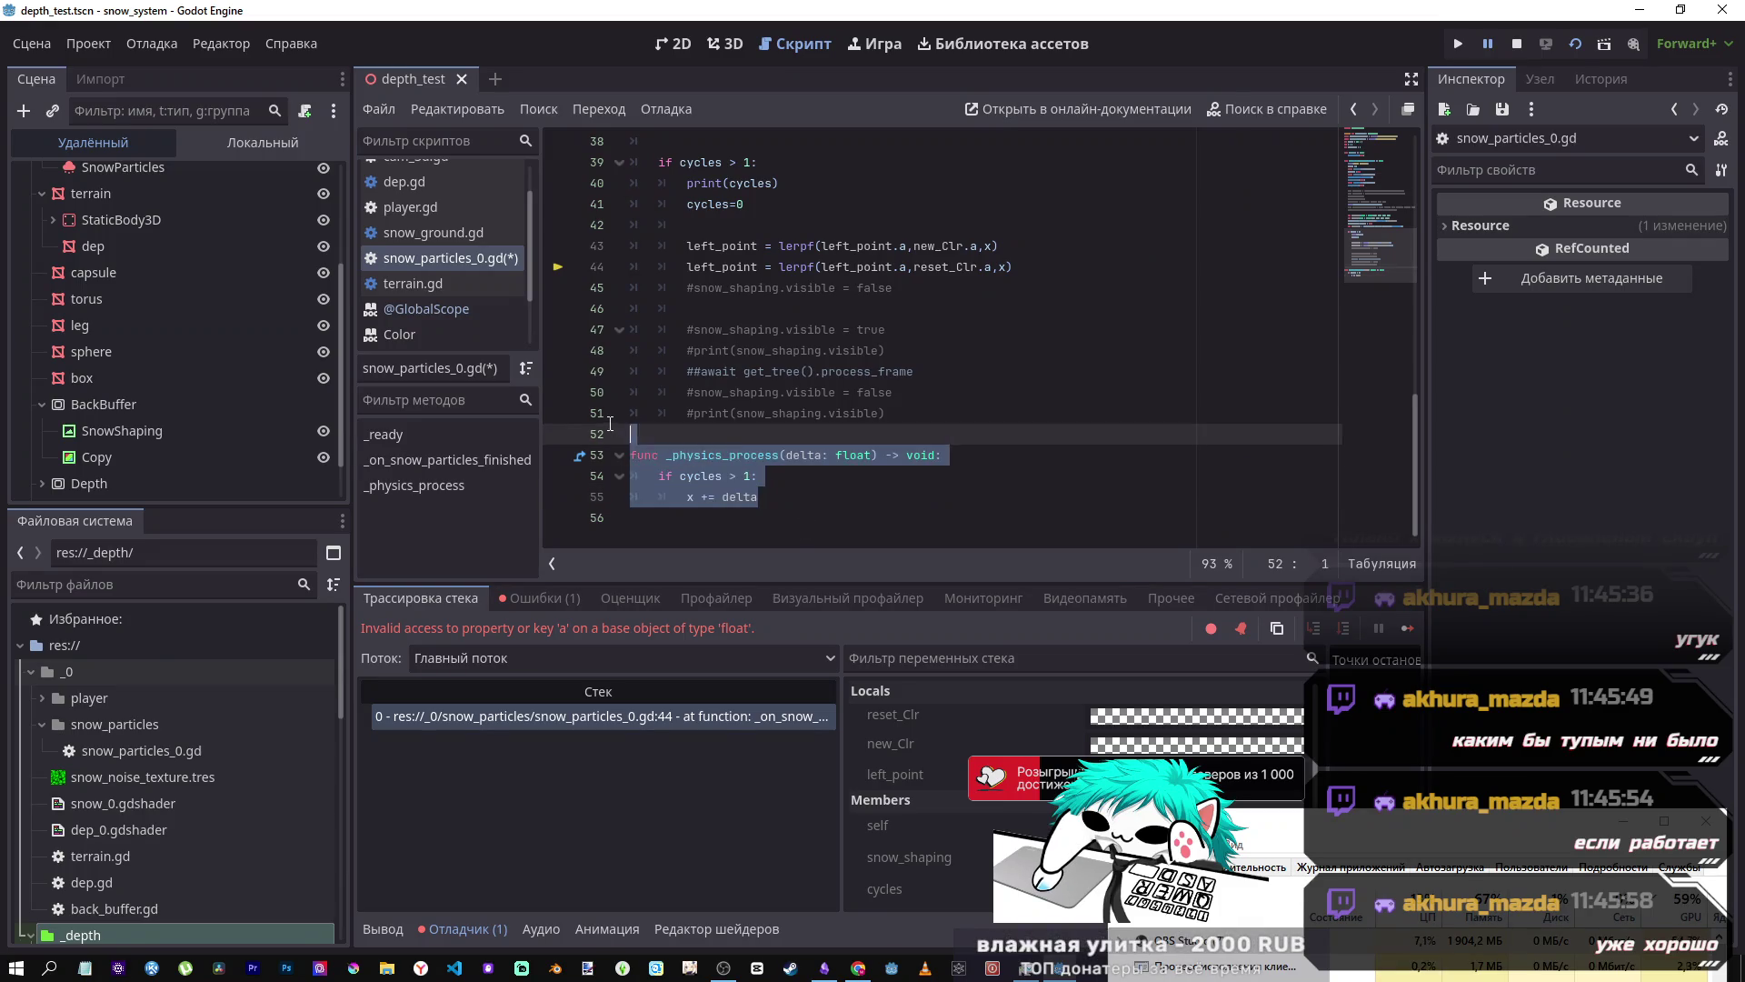
{"action": "key", "text": "Delete"}
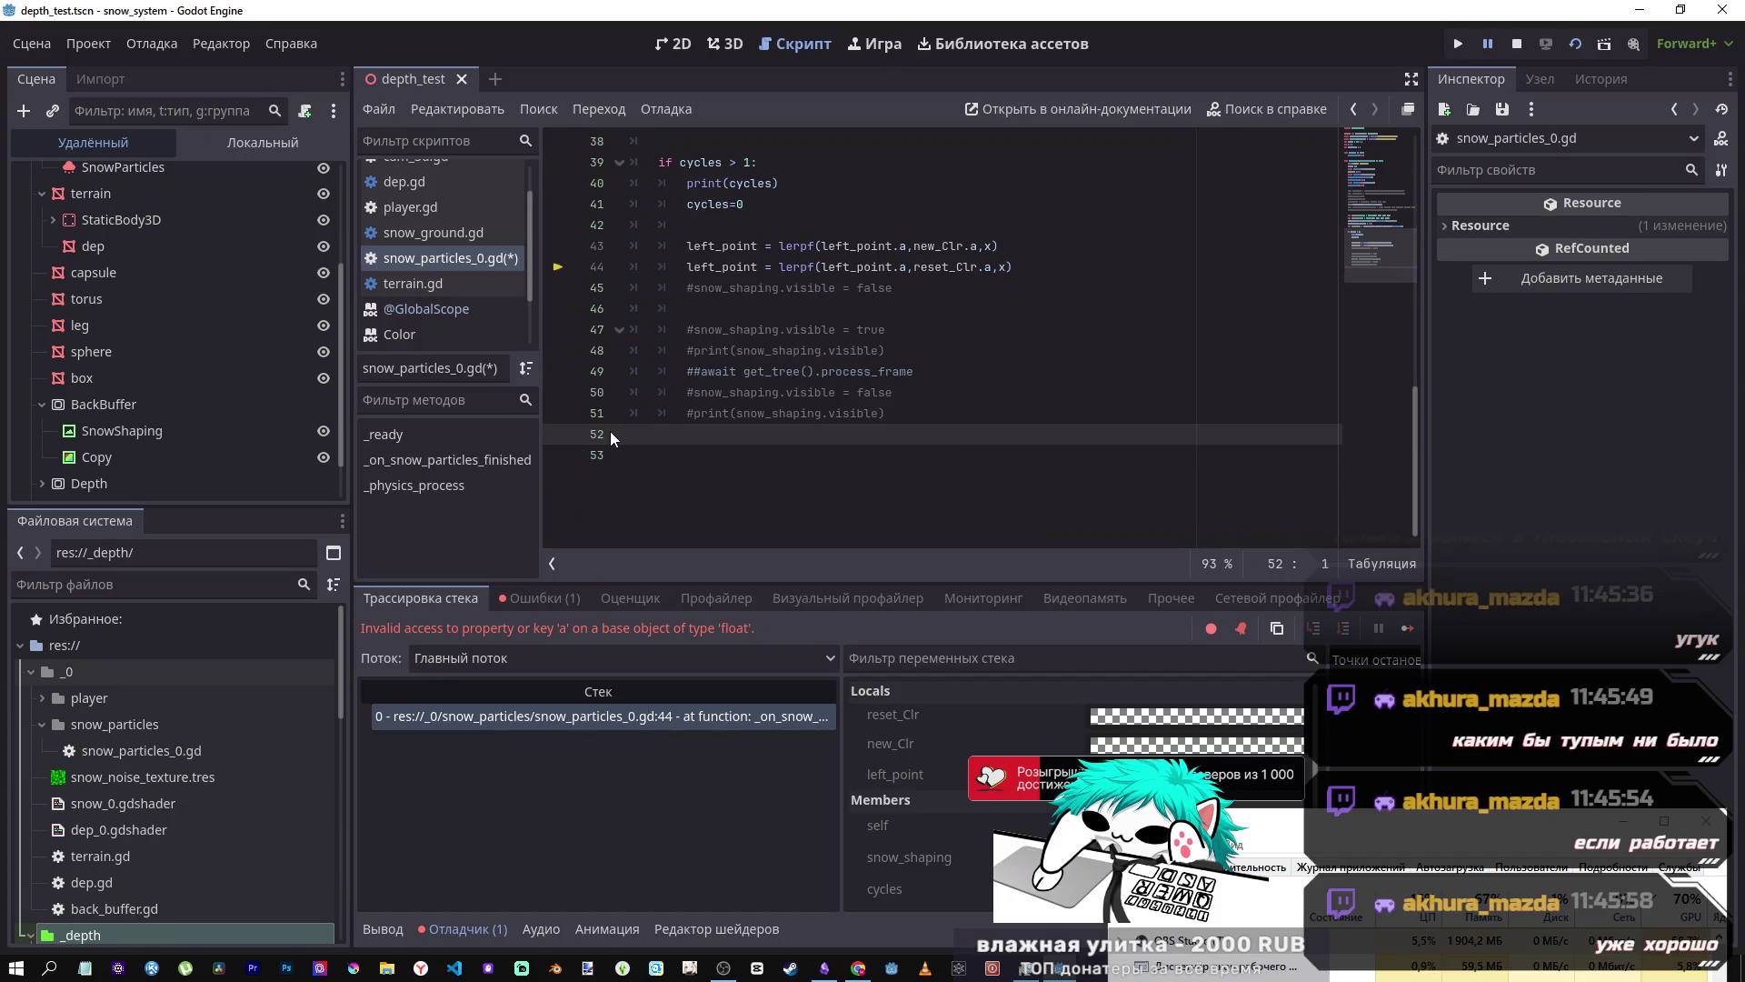
{"action": "key", "text": "BackSpace"}
{"action": "scroll", "coordinate": [1015, 283], "scroll_direction": "up", "scroll_amount": 2}
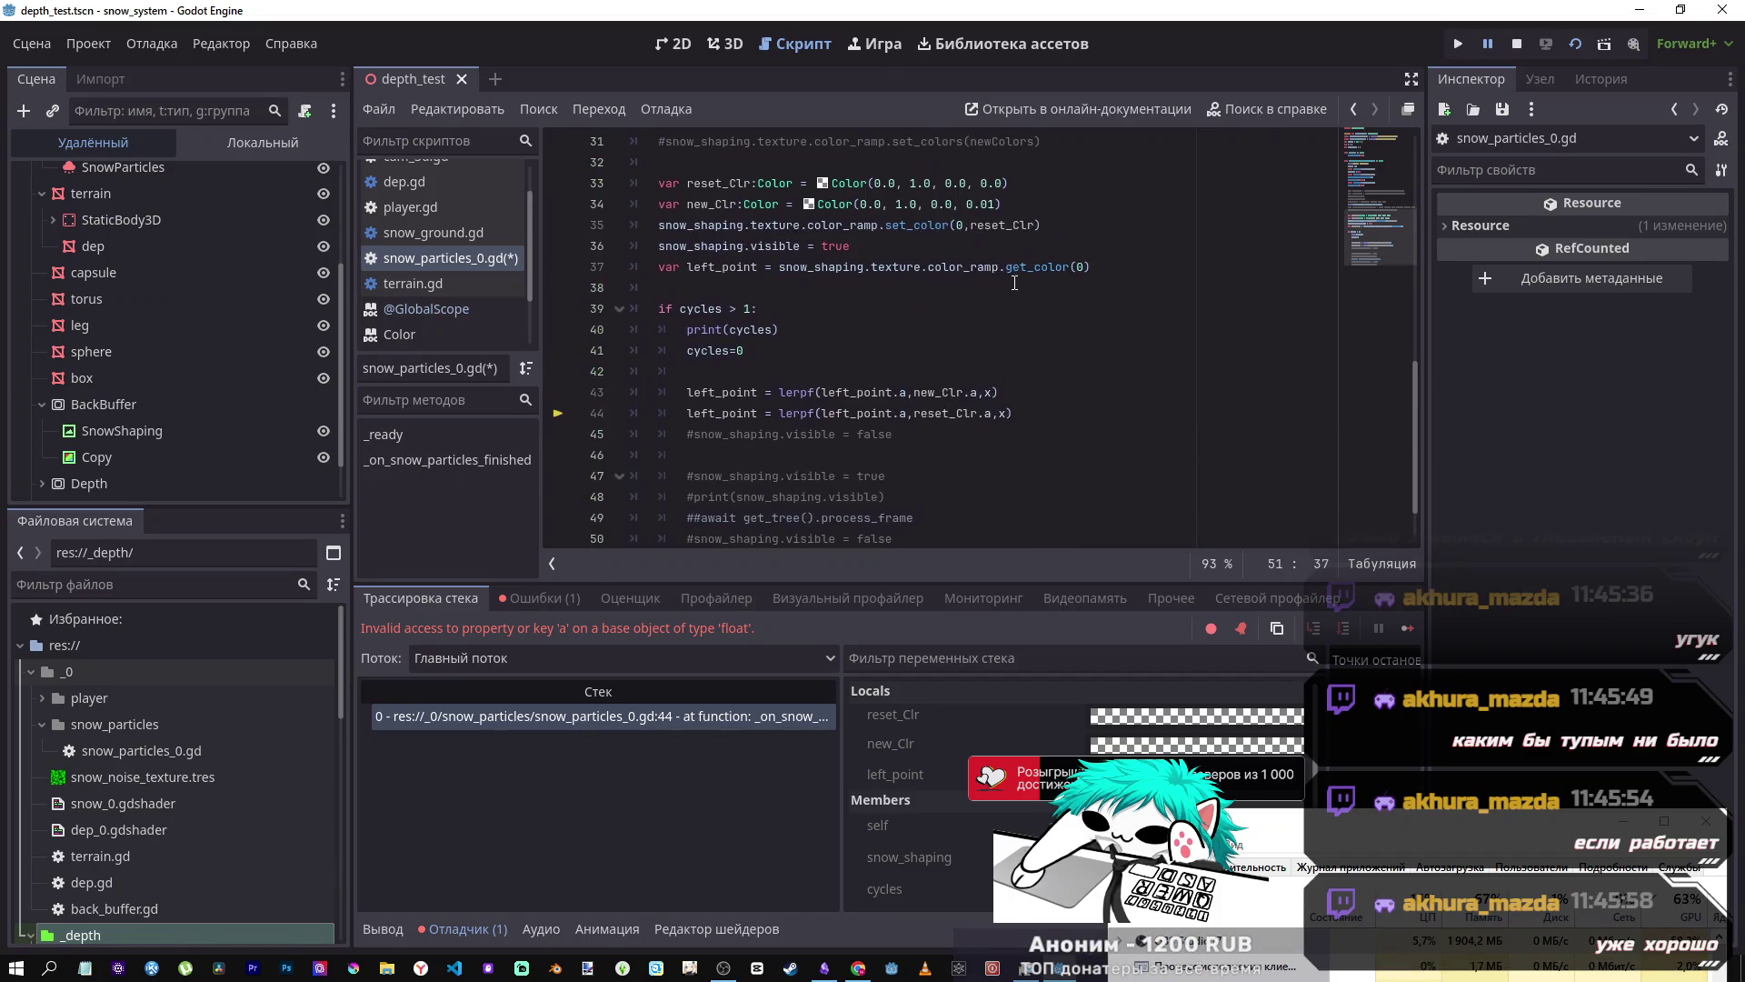
{"action": "left_click", "coordinate": [988, 392]}
{"action": "key", "text": "ctrl+s"}
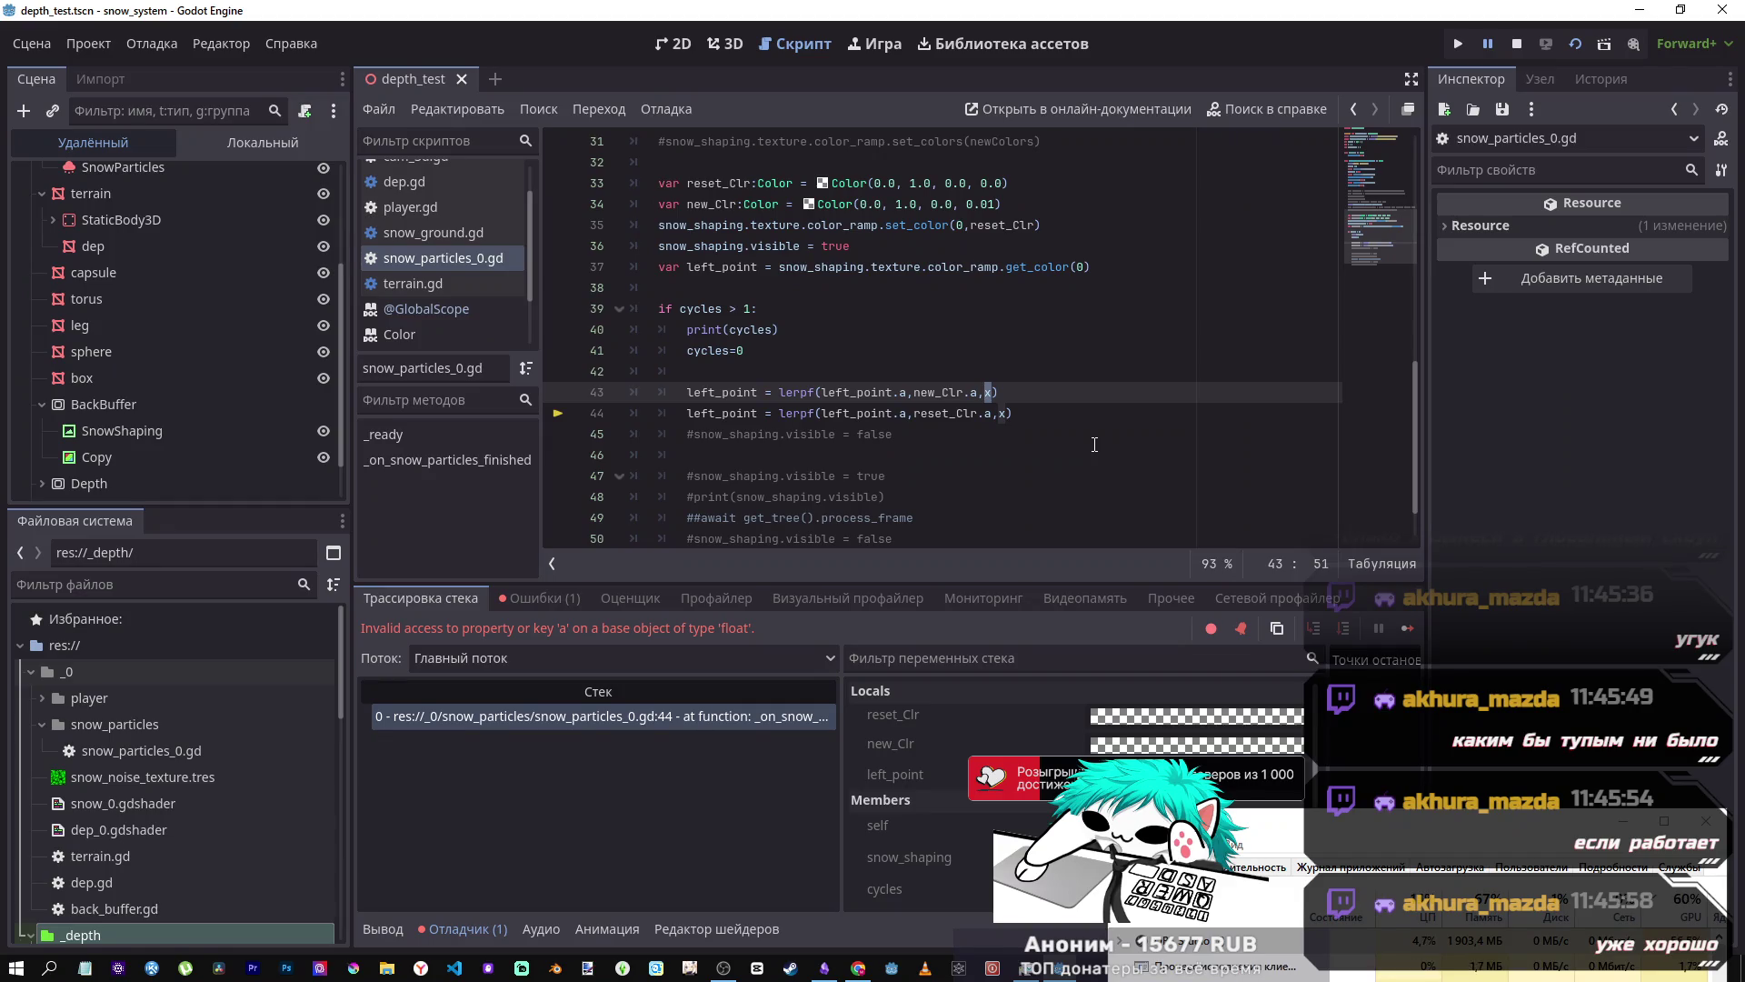
- Stop the run, add a Timer child node to DepthTest, and view its Wait Time docs
{"action": "left_click", "coordinate": [1517, 44]}
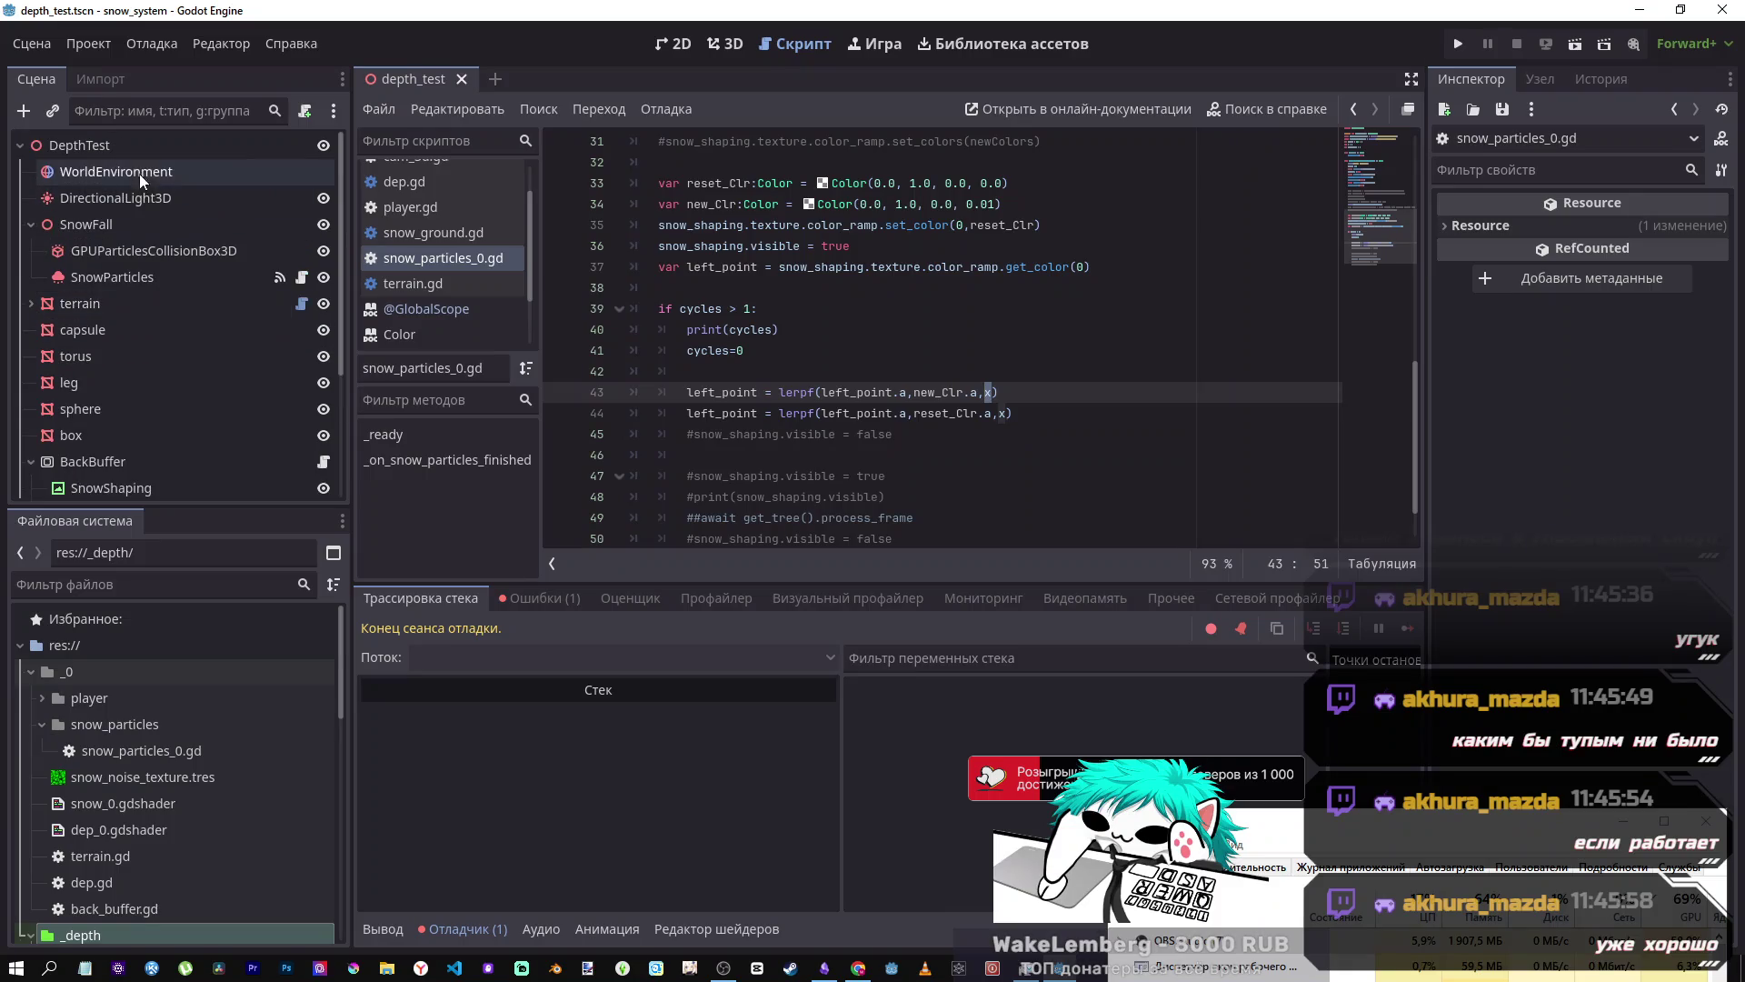
{"action": "right_click", "coordinate": [125, 145]}
{"action": "left_click", "coordinate": [238, 150]}
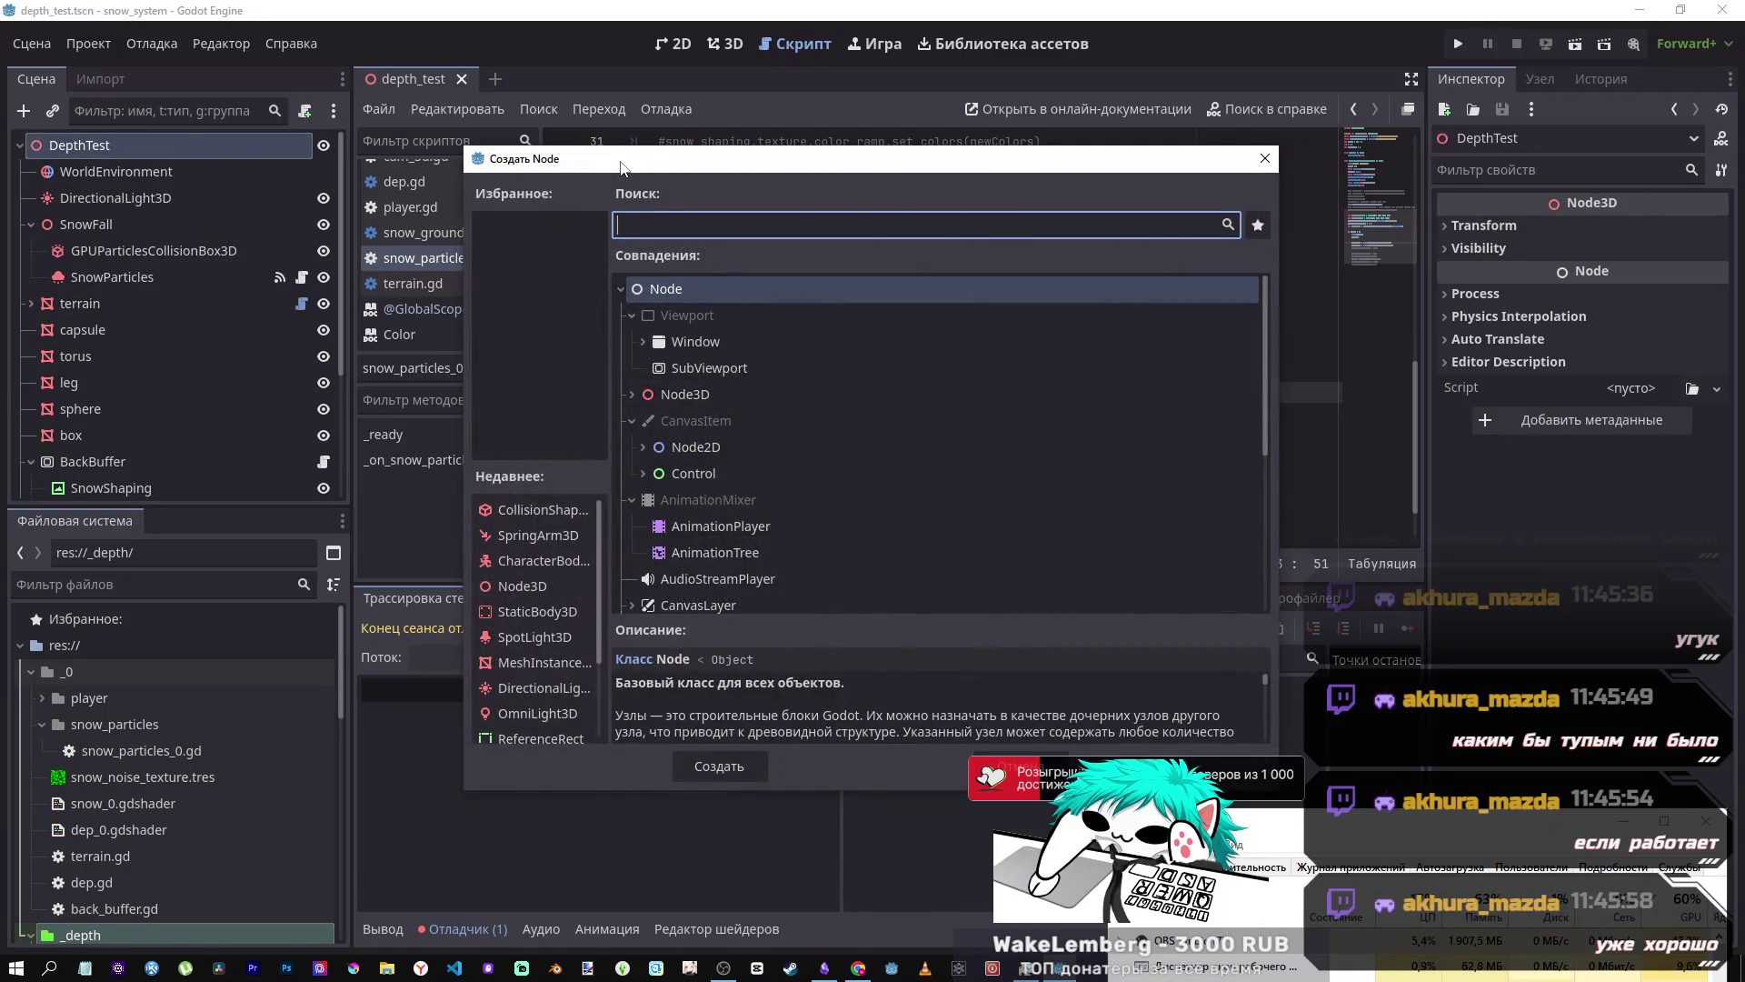
{"action": "type", "text": "timer"}
{"action": "left_click", "coordinate": [734, 766]}
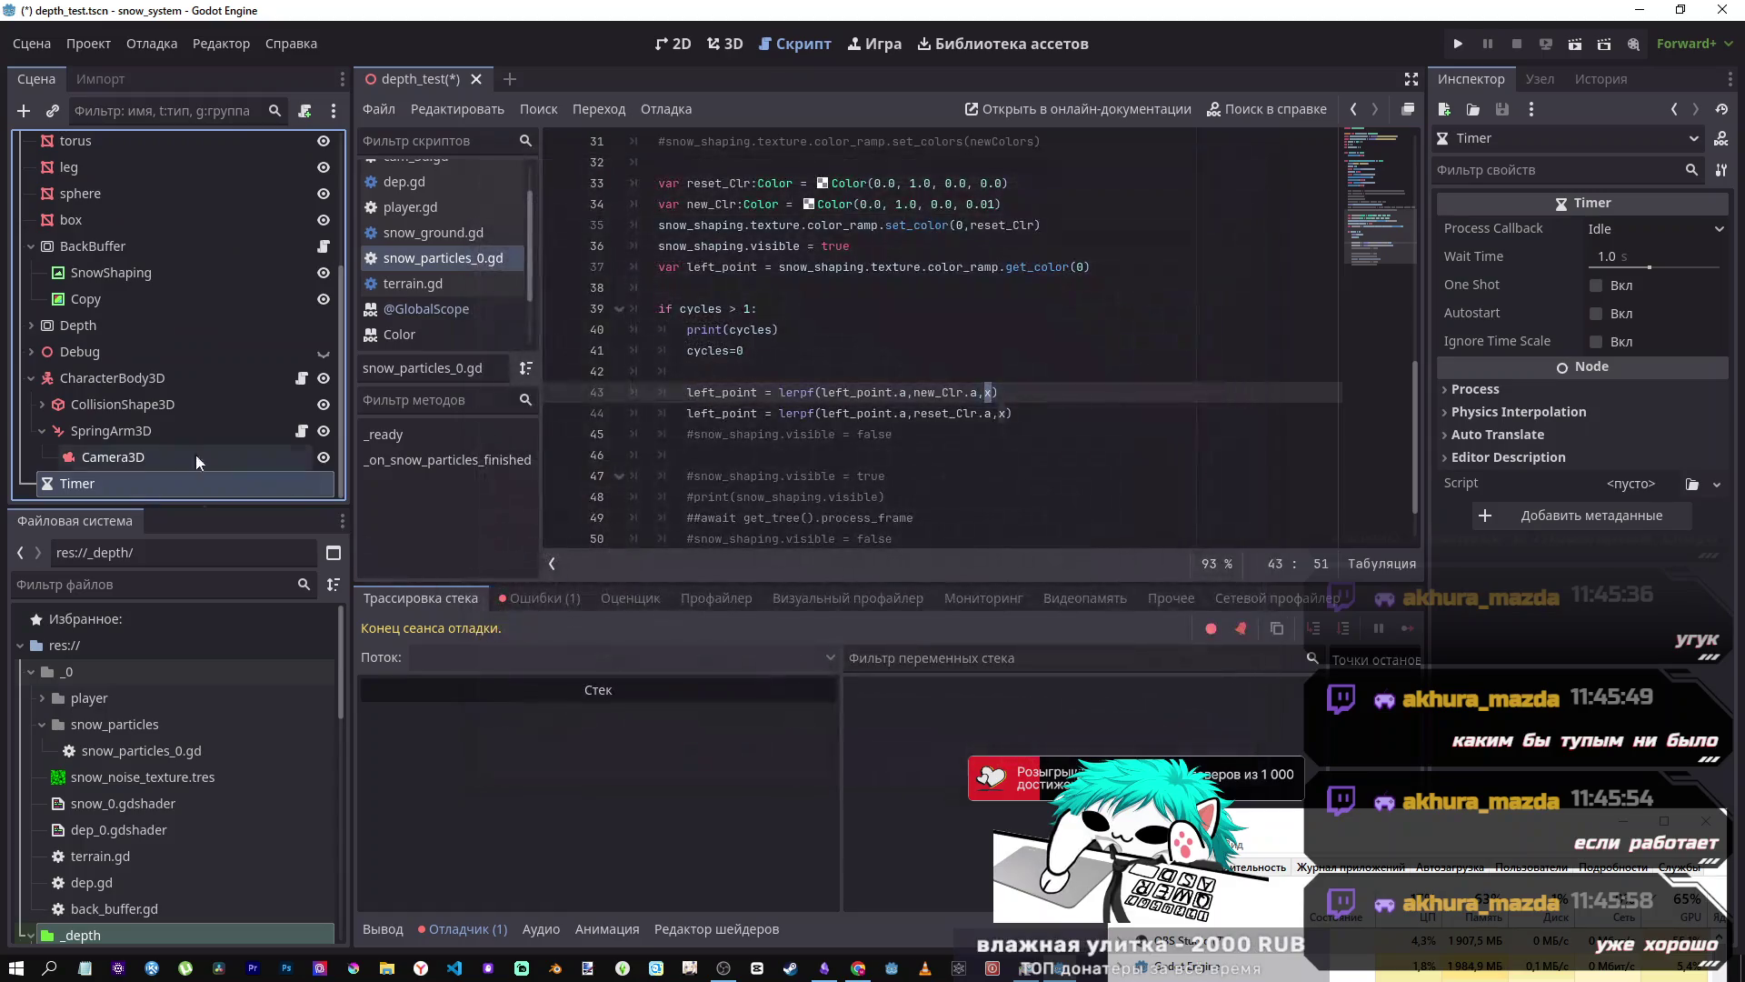
{"action": "right_click", "coordinate": [1488, 253]}
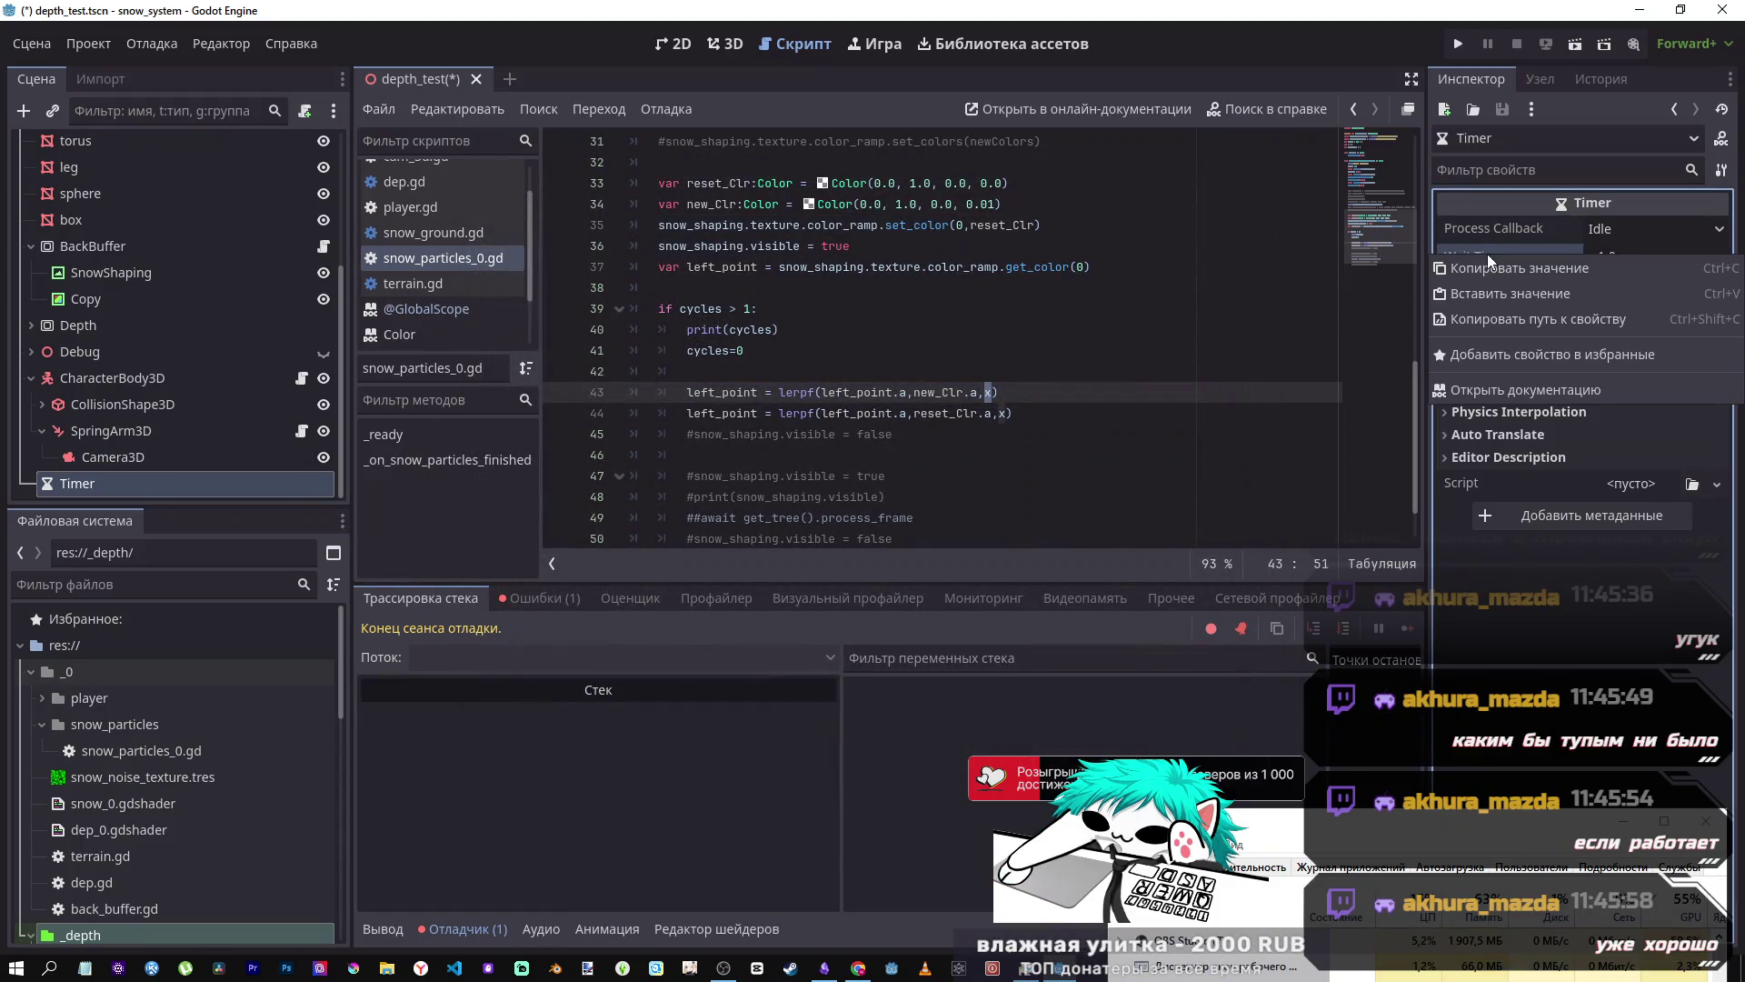
{"action": "left_click", "coordinate": [1486, 381]}
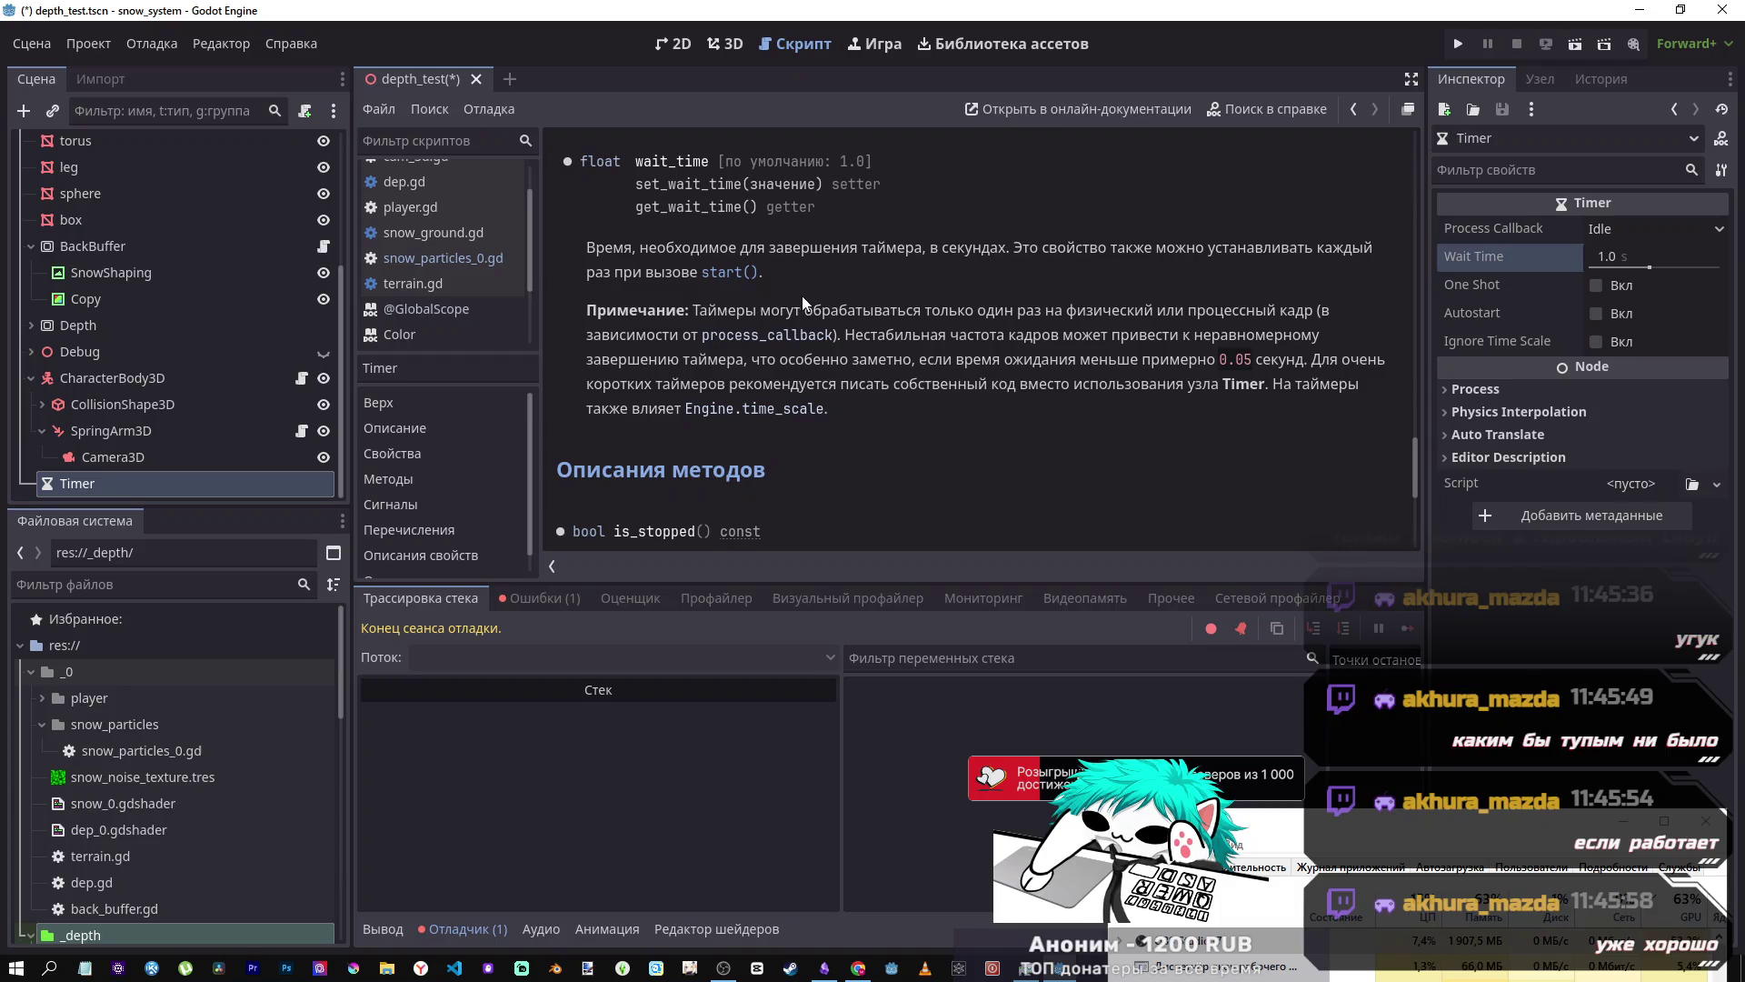
- Read the Timer docs, selecting get_wait_time and the note about uneven frame rates
{"action": "scroll", "coordinate": [685, 220], "scroll_direction": "down", "scroll_amount": 3}
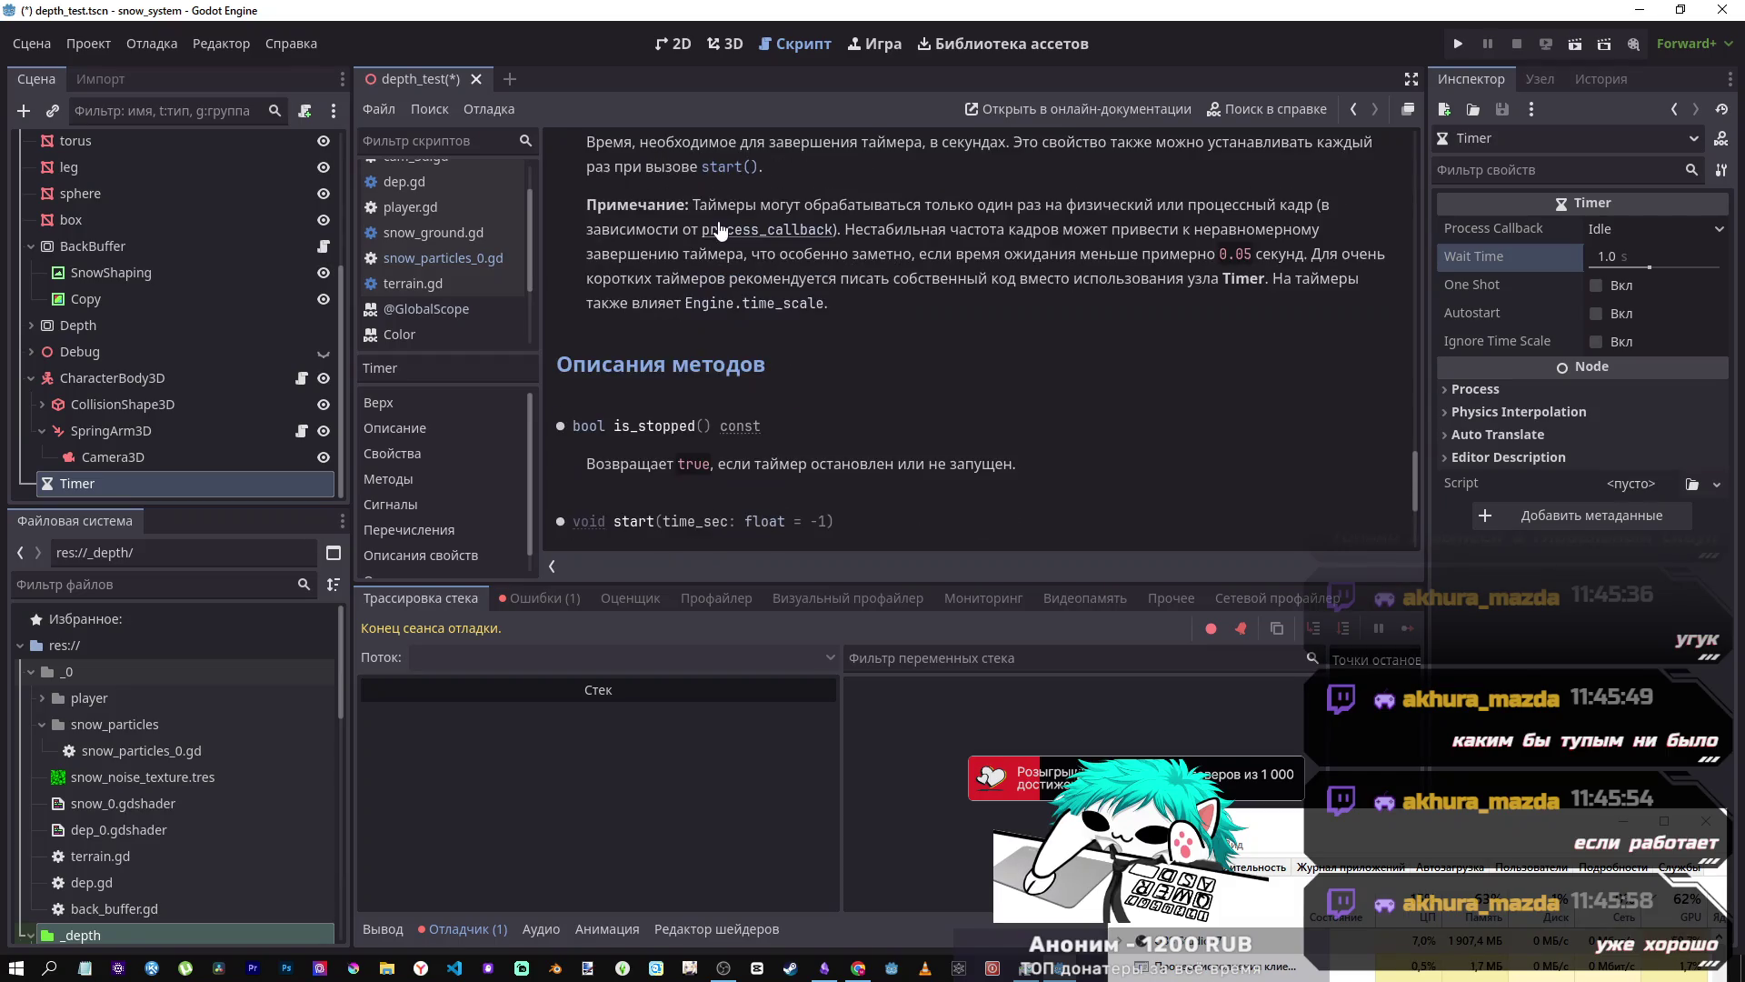
{"action": "scroll", "coordinate": [671, 382], "scroll_direction": "down", "scroll_amount": 3}
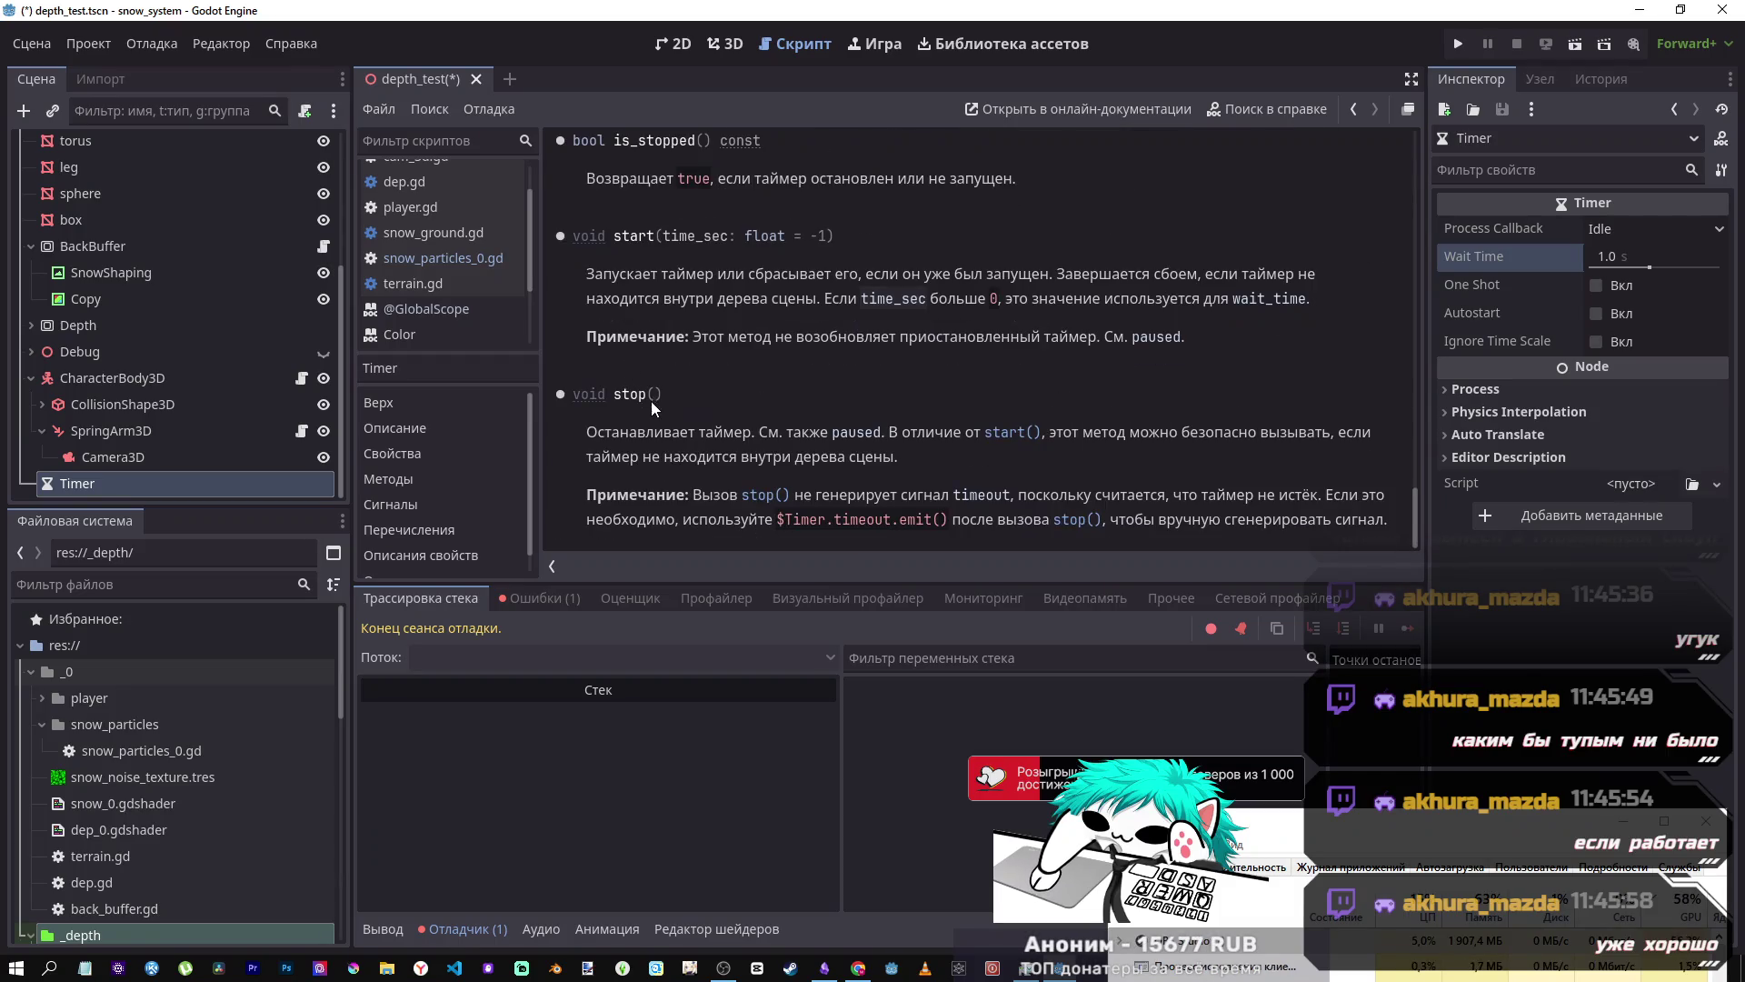
{"action": "scroll", "coordinate": [643, 382], "scroll_direction": "up", "scroll_amount": 3}
{"action": "scroll", "coordinate": [648, 365], "scroll_direction": "up", "scroll_amount": 2}
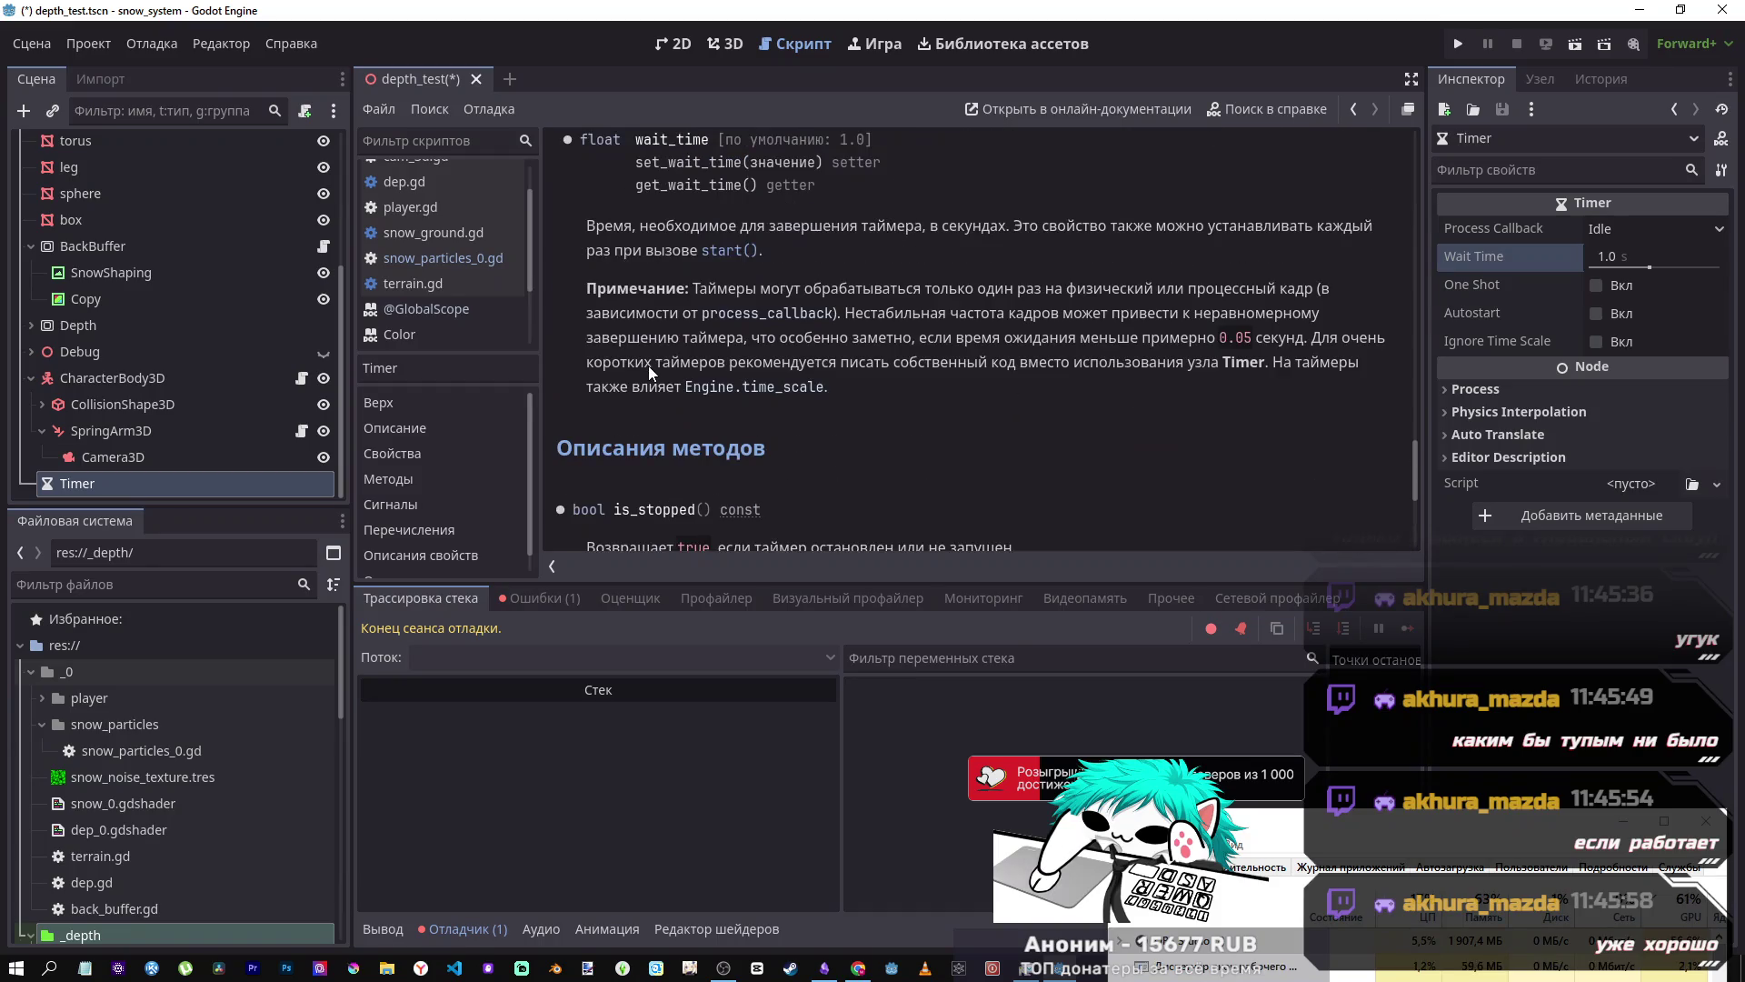
{"action": "scroll", "coordinate": [647, 363], "scroll_direction": "down", "scroll_amount": 2}
{"action": "scroll", "coordinate": [647, 364], "scroll_direction": "up", "scroll_amount": 3}
{"action": "scroll", "coordinate": [648, 311], "scroll_direction": "up", "scroll_amount": 3}
{"action": "scroll", "coordinate": [647, 311], "scroll_direction": "down", "scroll_amount": 3}
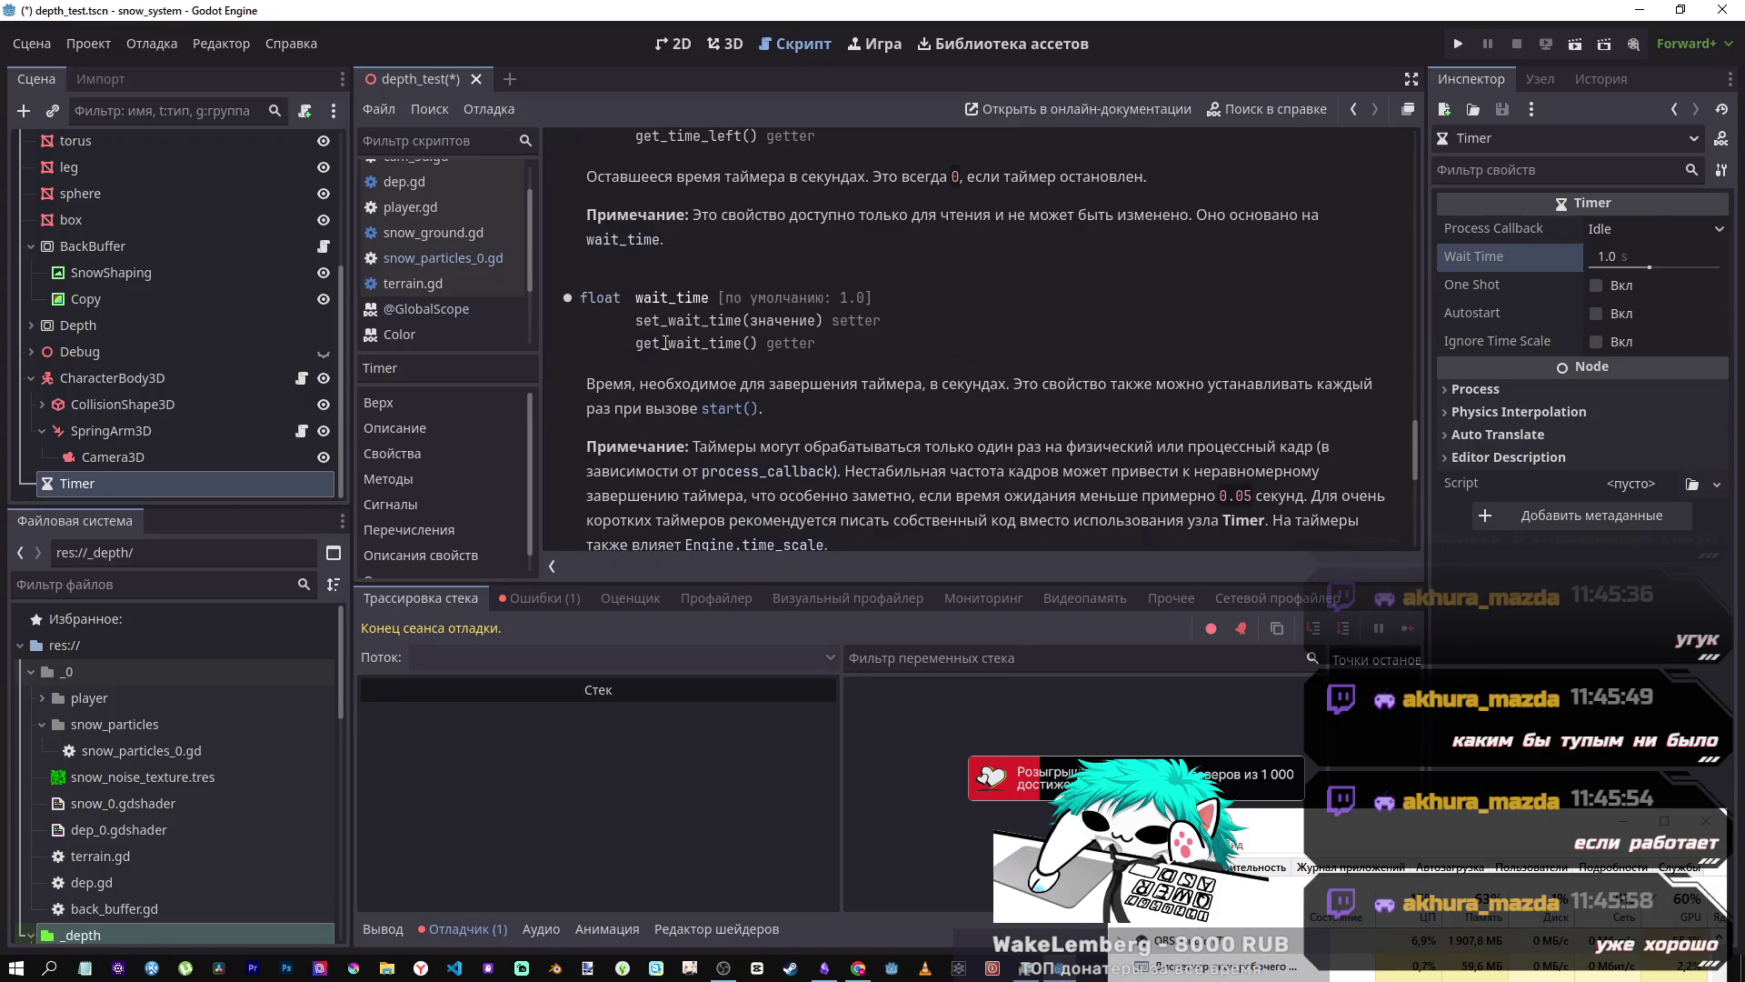
{"action": "left_click_drag", "start_coordinate": [643, 344], "coordinate": [757, 347]}
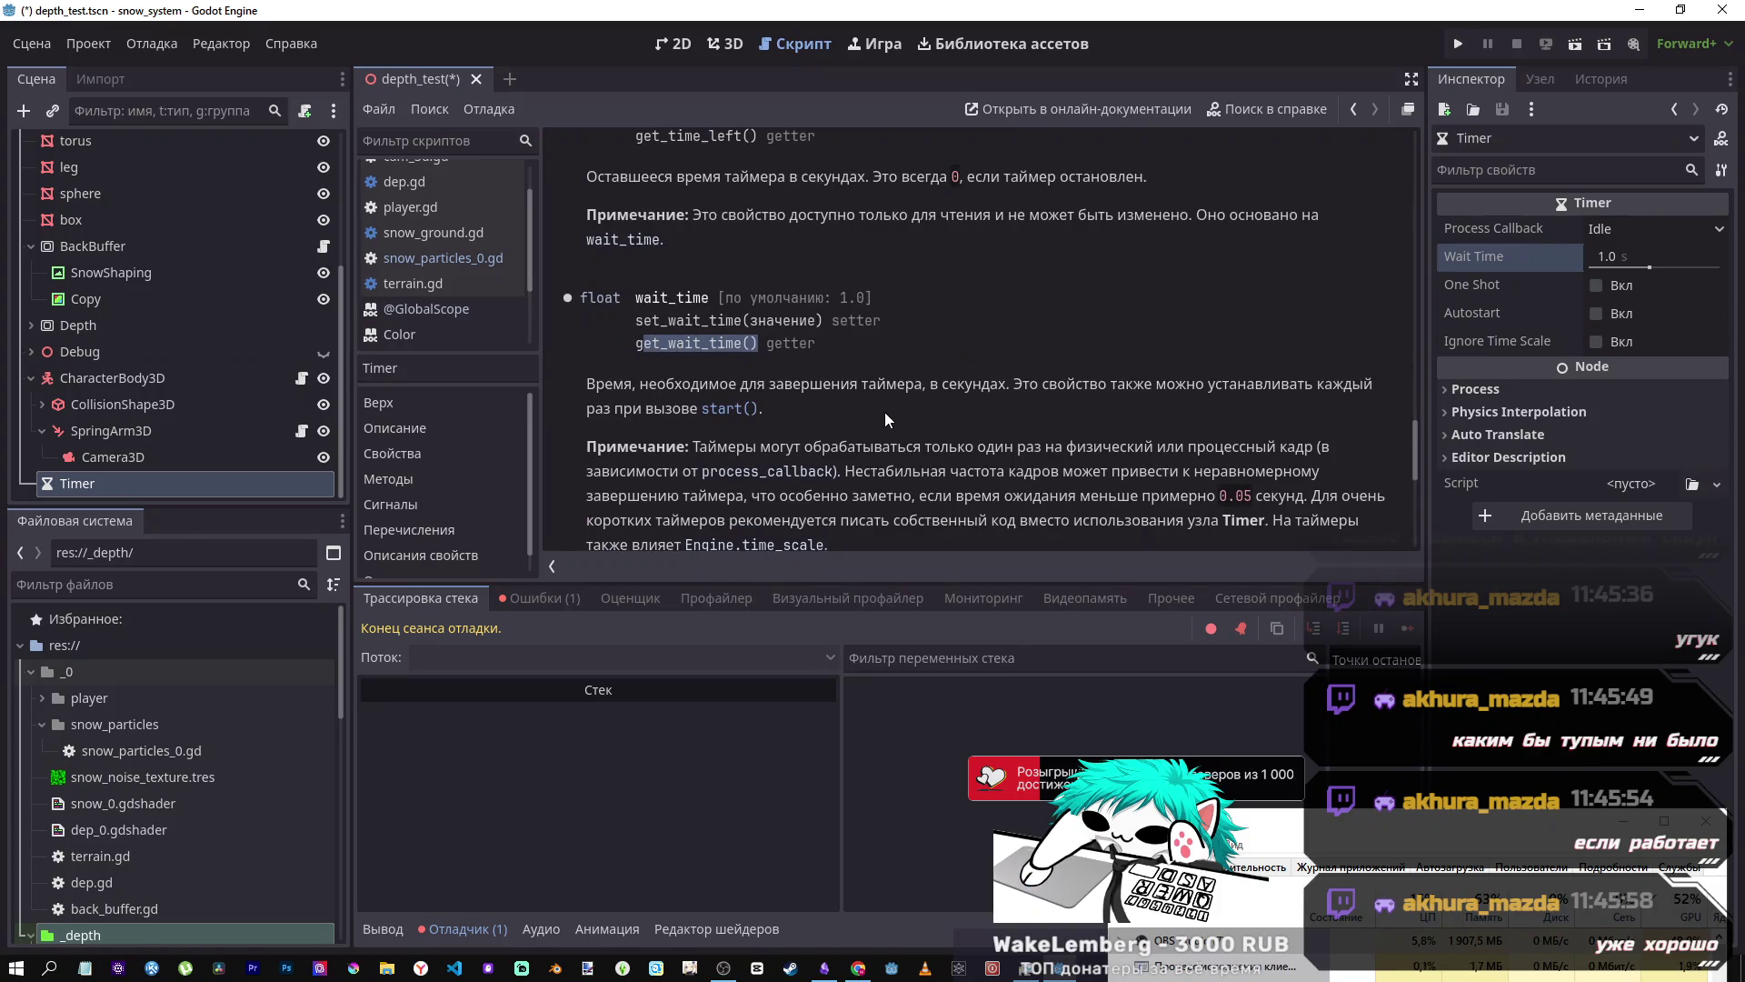
{"action": "scroll", "coordinate": [892, 424], "scroll_direction": "down", "scroll_amount": 1}
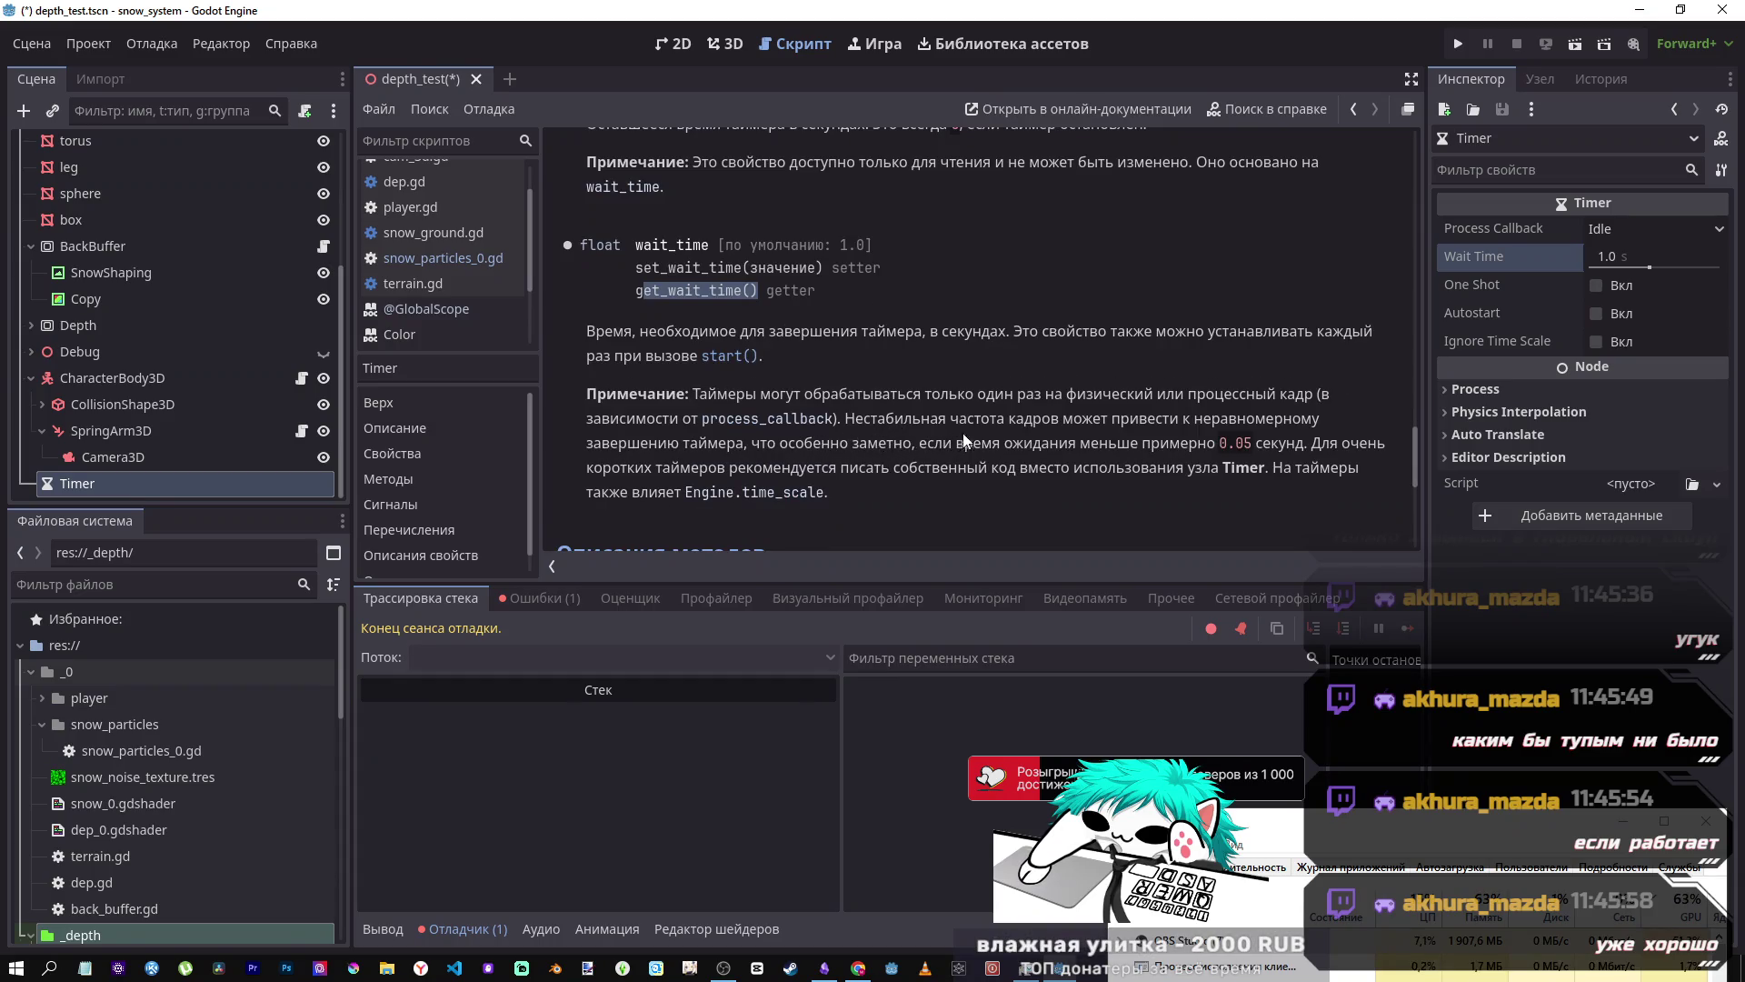
{"action": "left_click_drag", "start_coordinate": [920, 418], "coordinate": [1262, 444]}
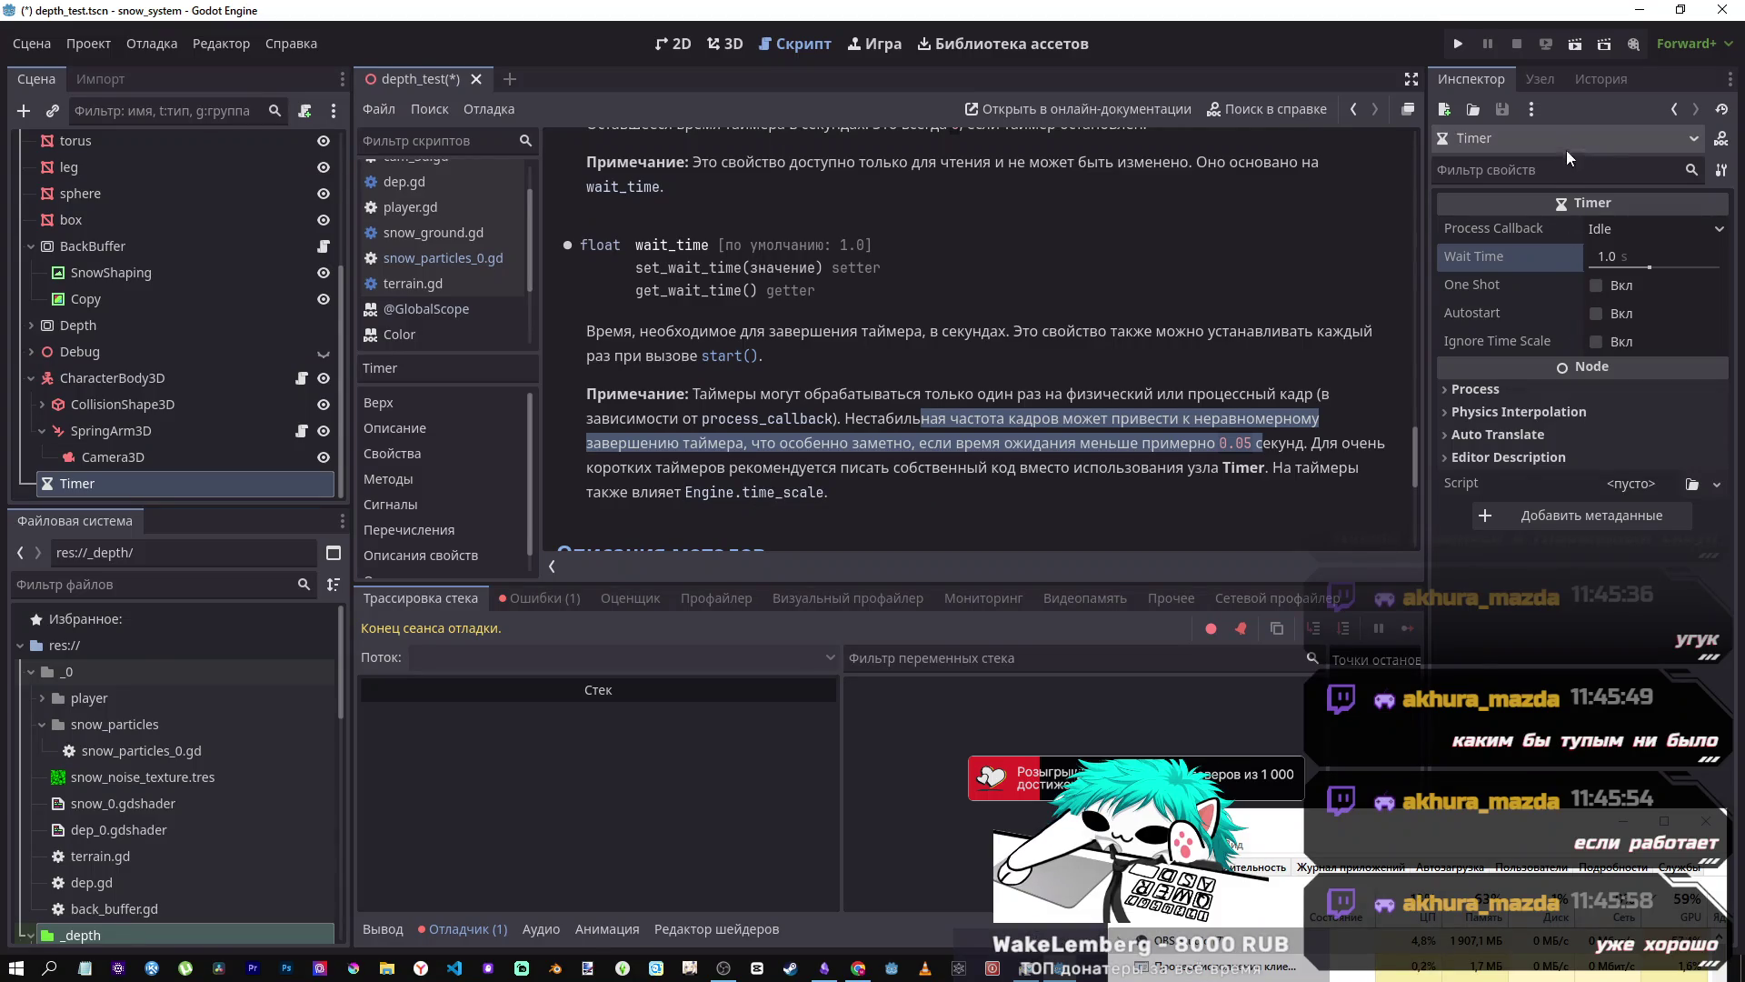
- Follow the Engine.physics_ticks_per_second reference to its Engine class entry
{"action": "scroll", "coordinate": [1040, 437], "scroll_direction": "up", "scroll_amount": 3}
{"action": "scroll", "coordinate": [1038, 429], "scroll_direction": "up", "scroll_amount": 6}
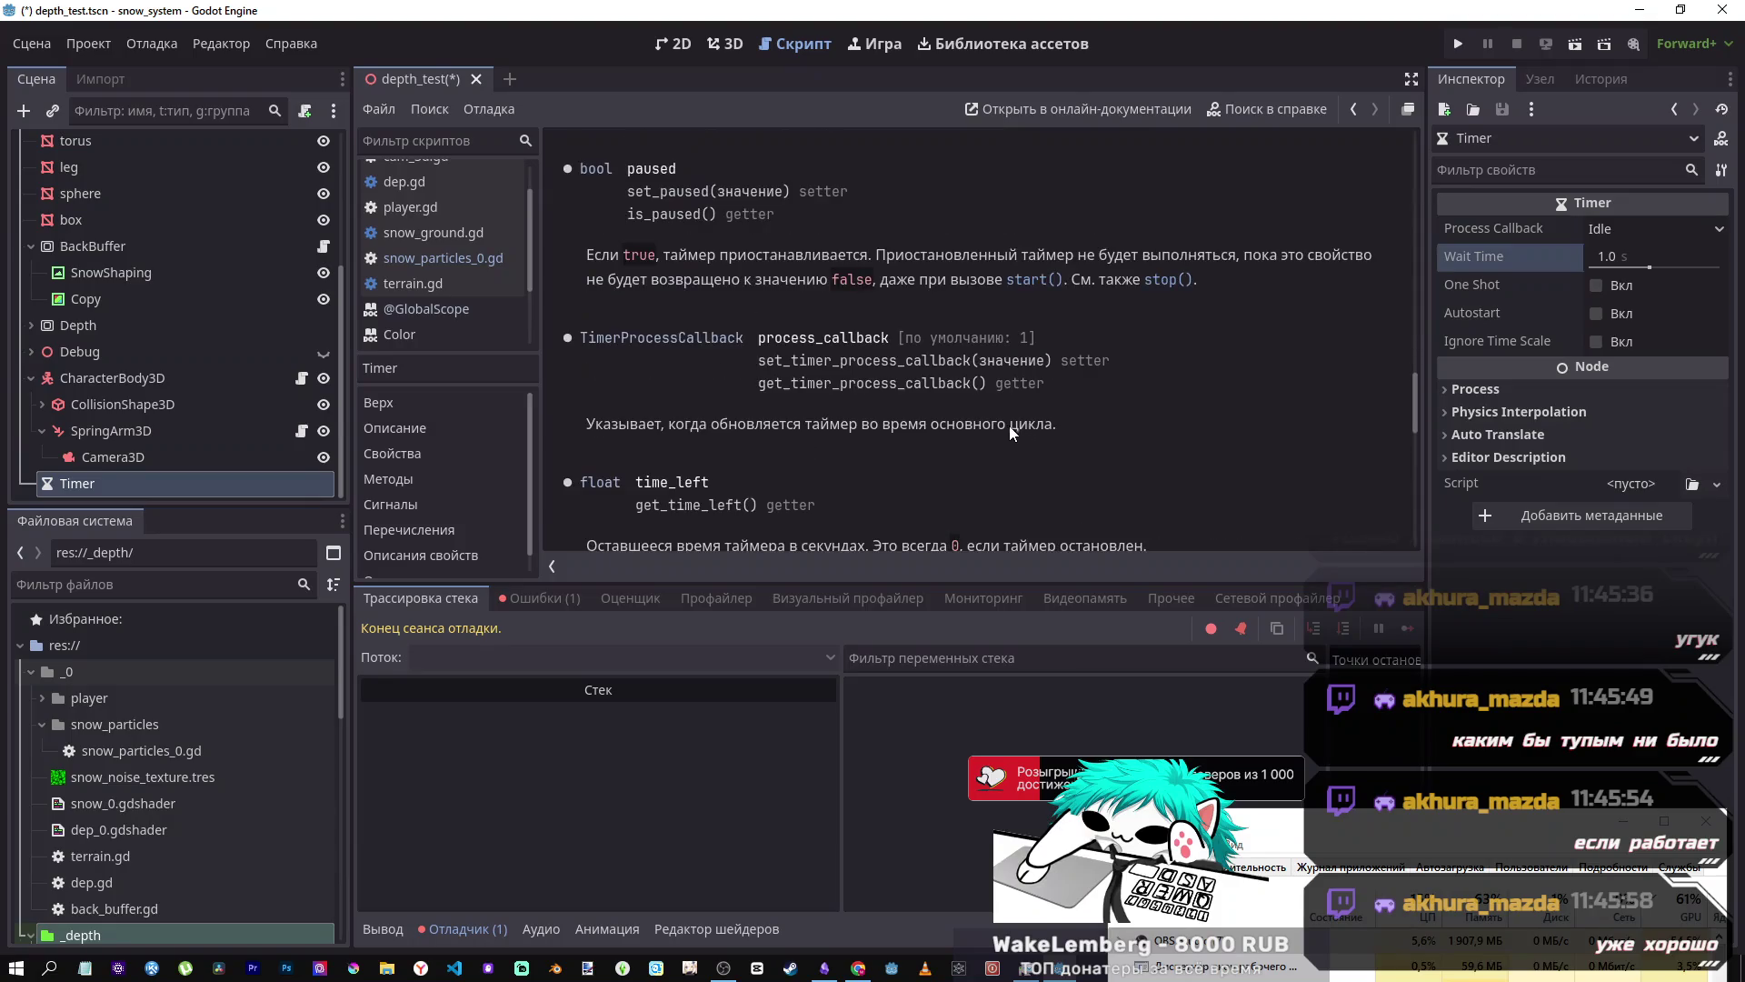
{"action": "scroll", "coordinate": [759, 391], "scroll_direction": "up", "scroll_amount": 10}
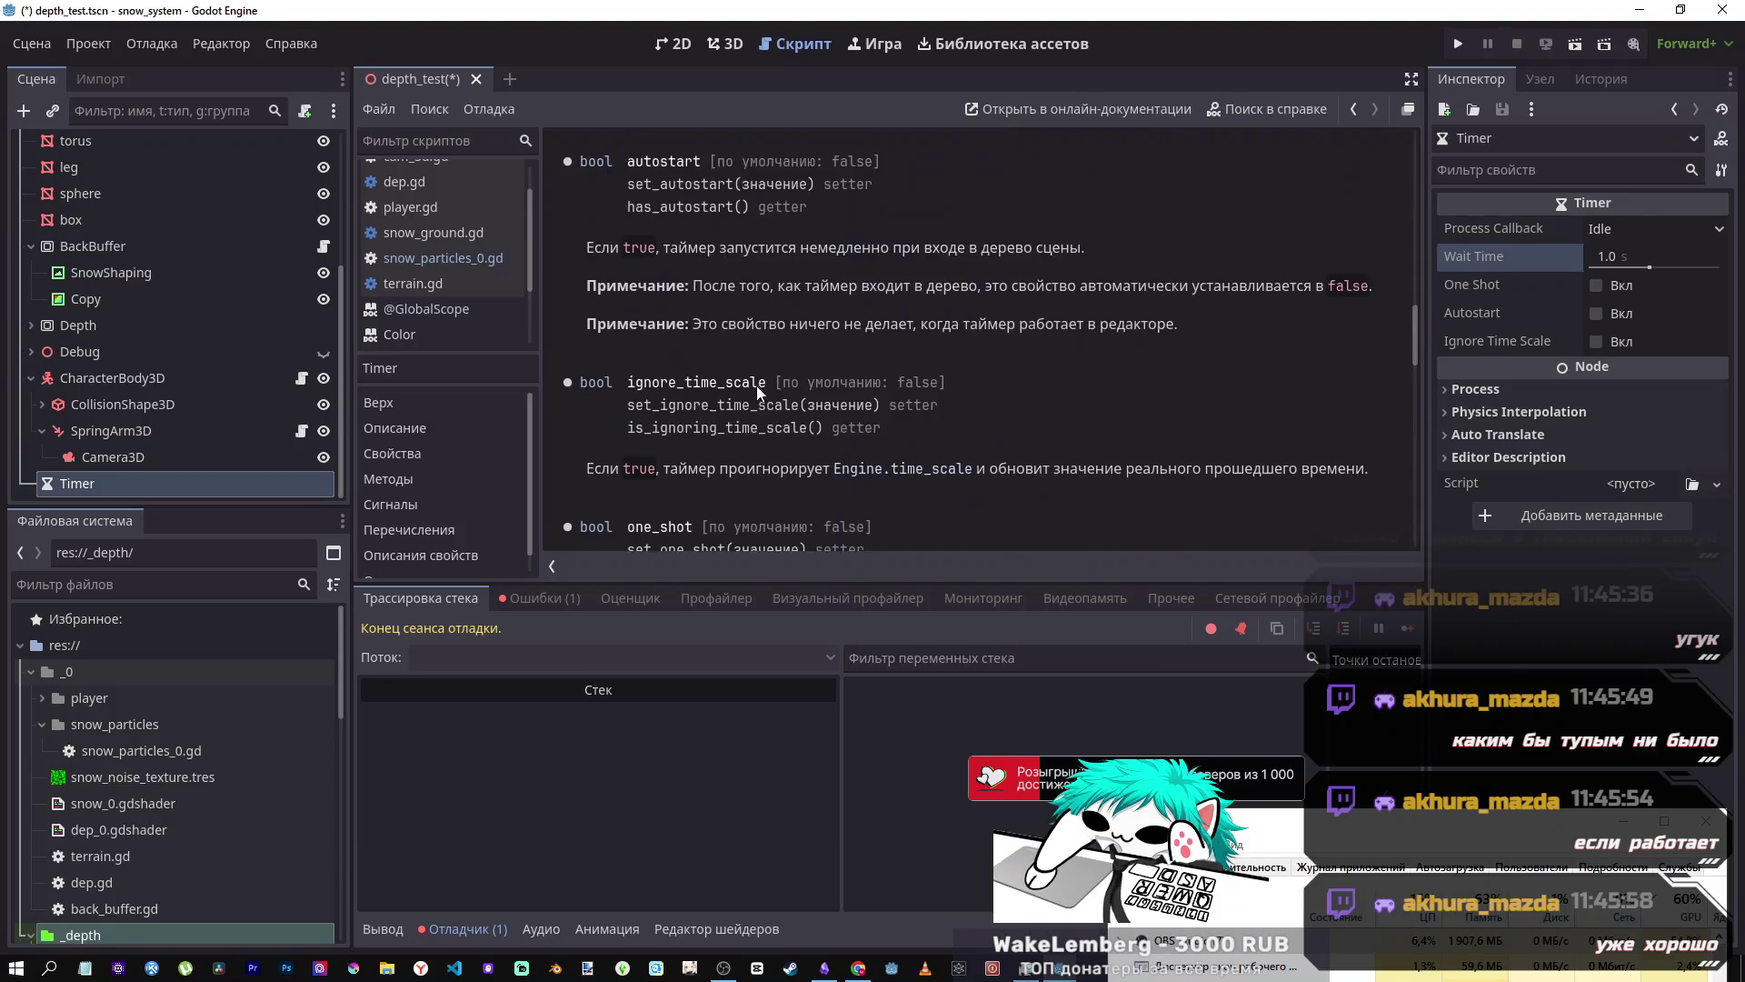
{"action": "scroll", "coordinate": [754, 380], "scroll_direction": "up", "scroll_amount": 8}
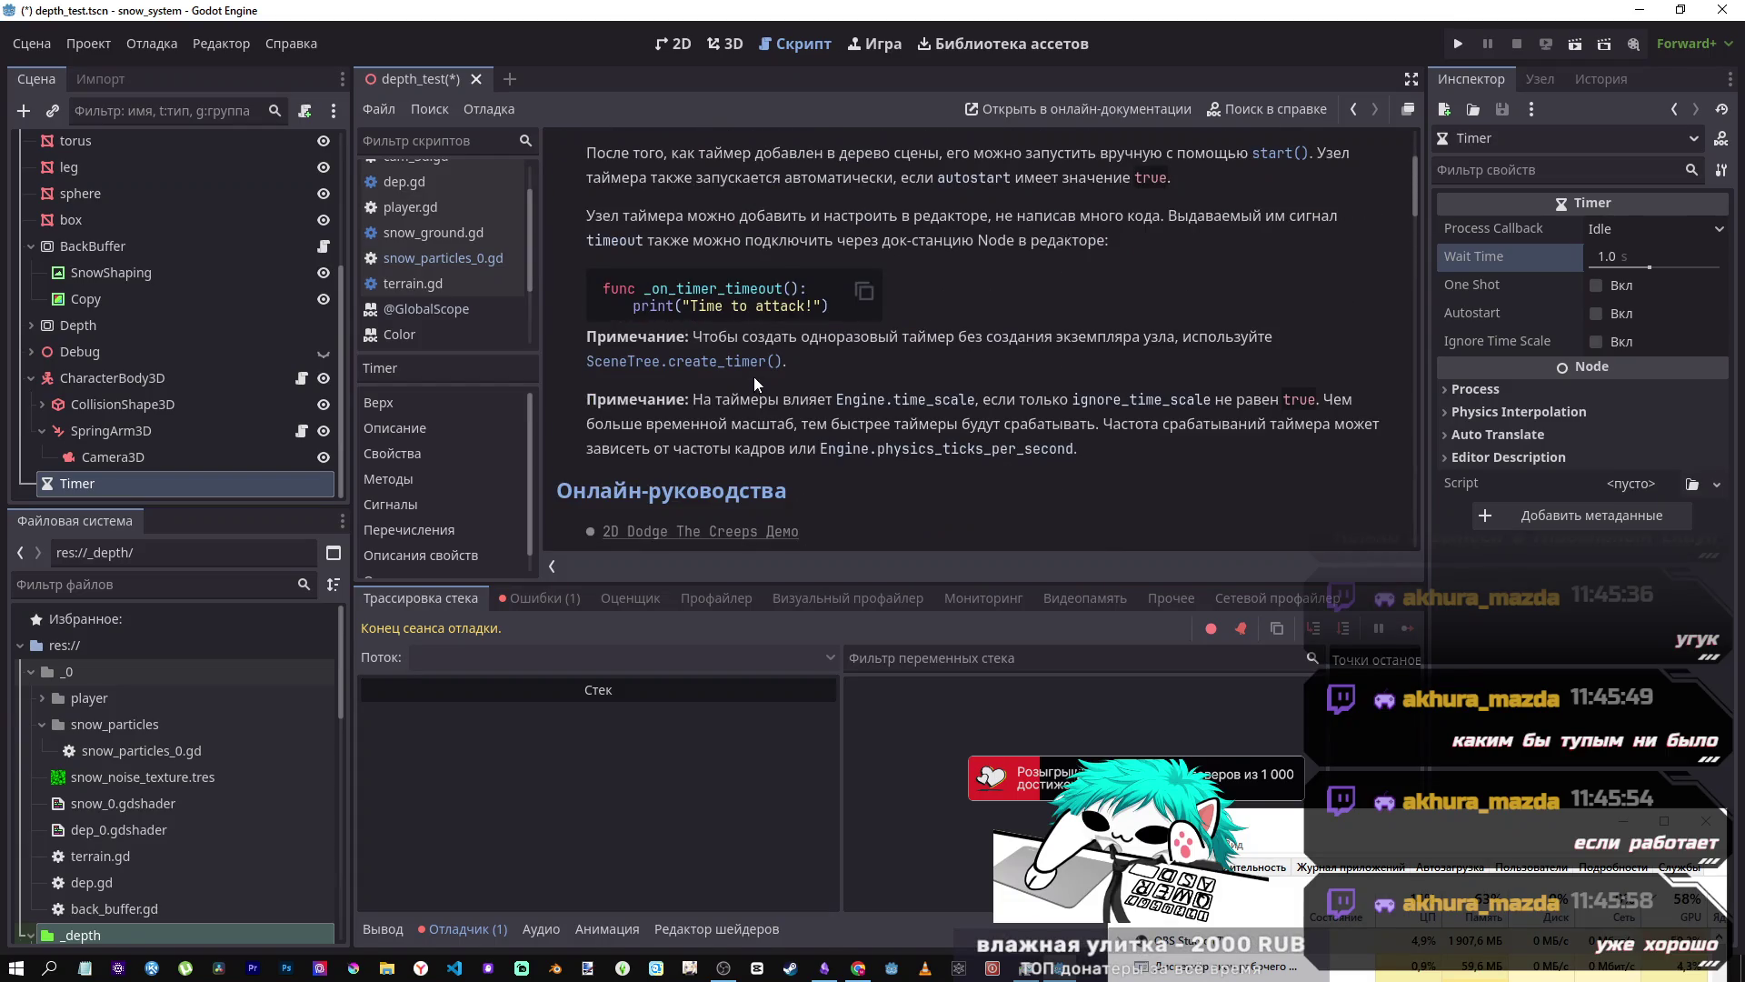
{"action": "mouse_move", "coordinate": [1090, 445]}
{"action": "left_mouse_down"}
{"action": "mouse_move", "coordinate": [804, 446]}
{"action": "mouse_move", "coordinate": [822, 446]}
{"action": "left_mouse_up"}
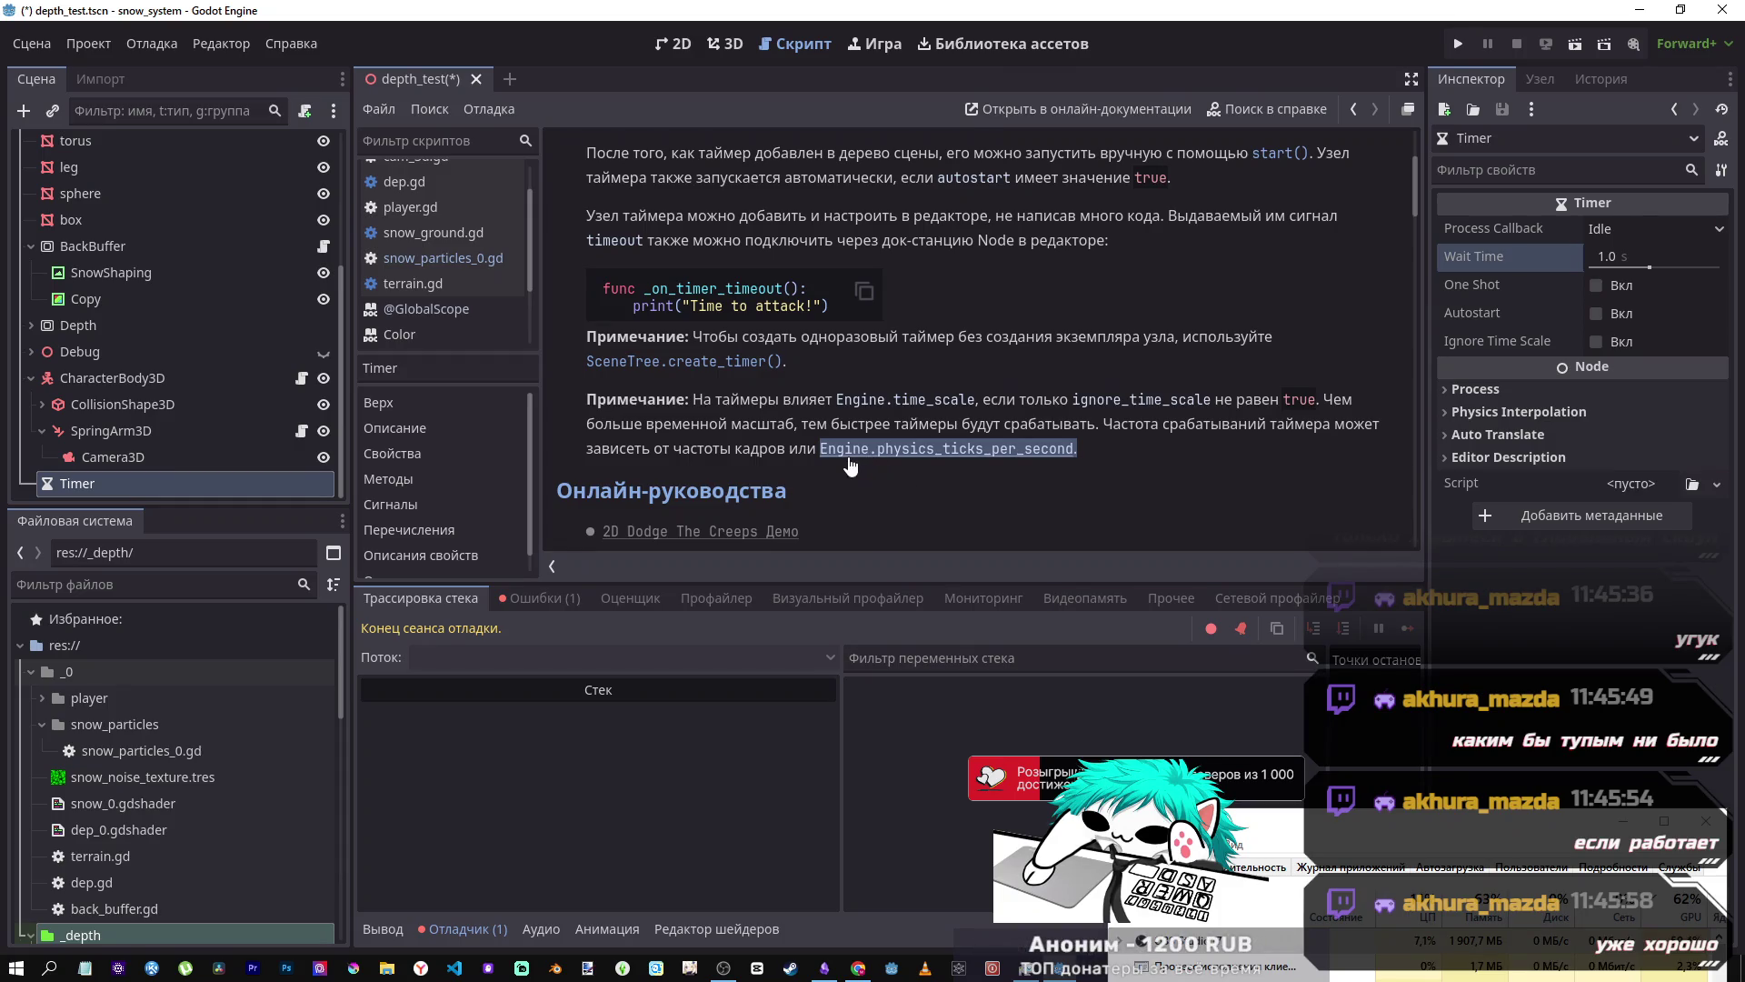
{"action": "left_click", "coordinate": [991, 454]}
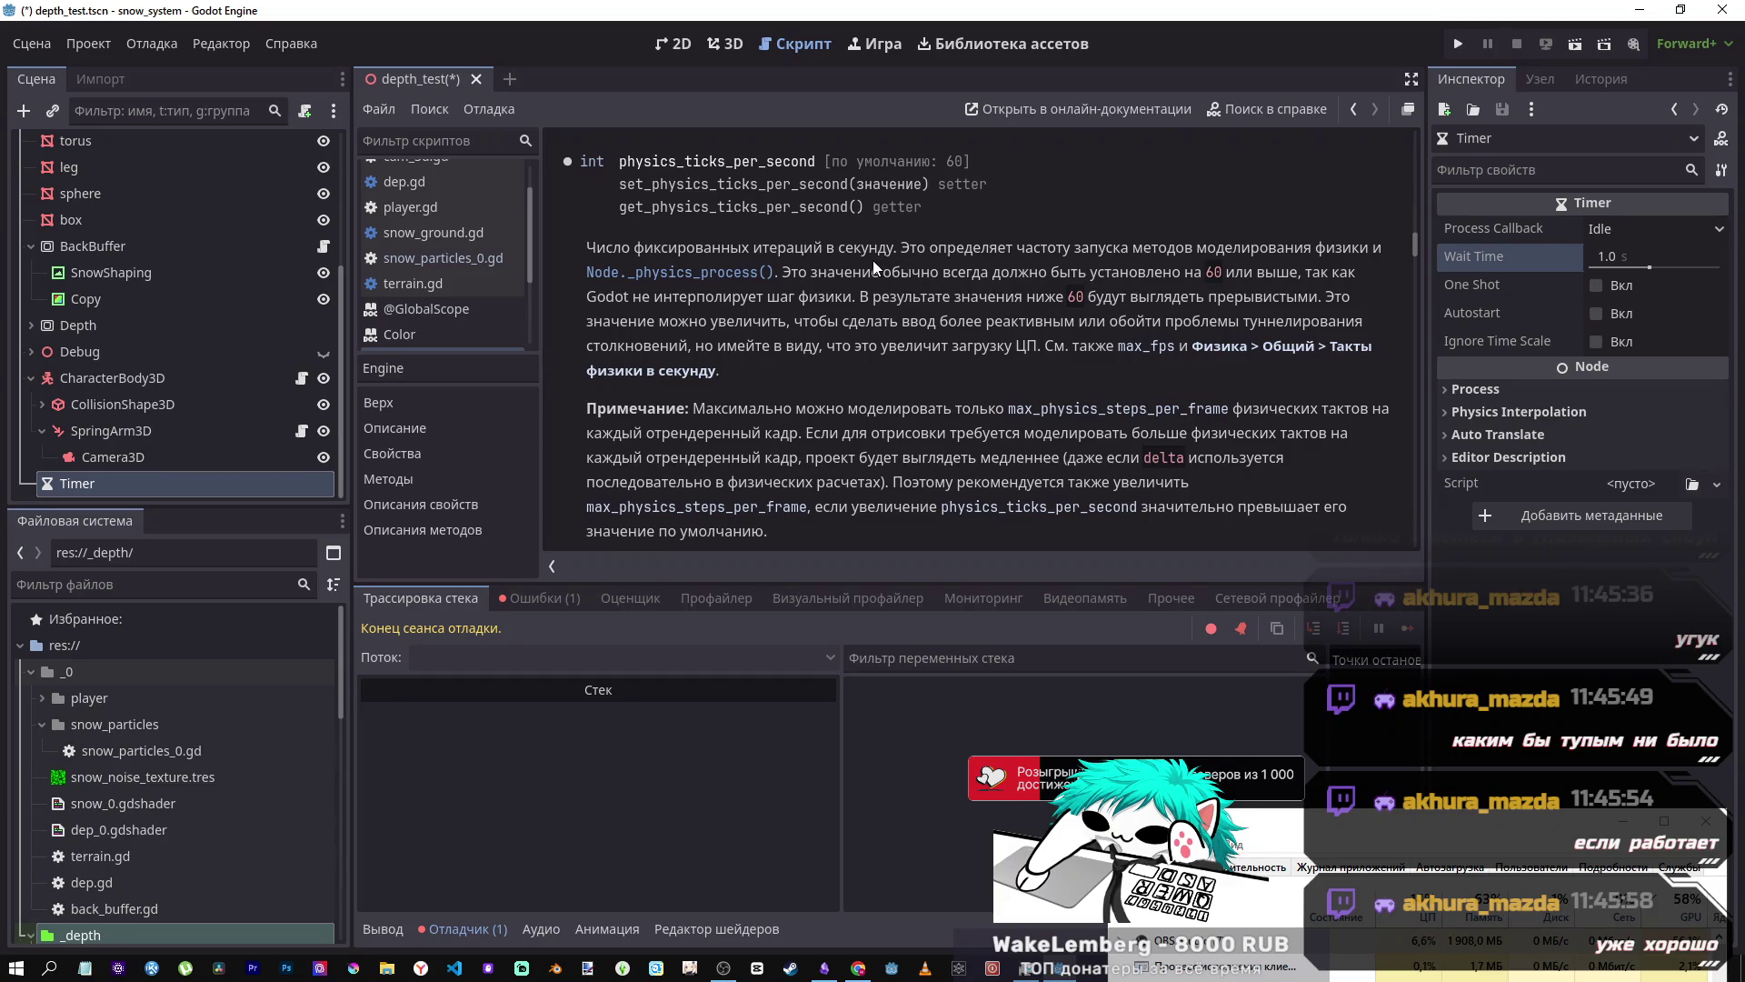
- Return from the Engine help page to the snow_particles_0.gd code editor
{"action": "scroll", "coordinate": [873, 259], "scroll_direction": "down", "scroll_amount": 2}
{"action": "scroll", "coordinate": [868, 264], "scroll_direction": "up", "scroll_amount": 3}
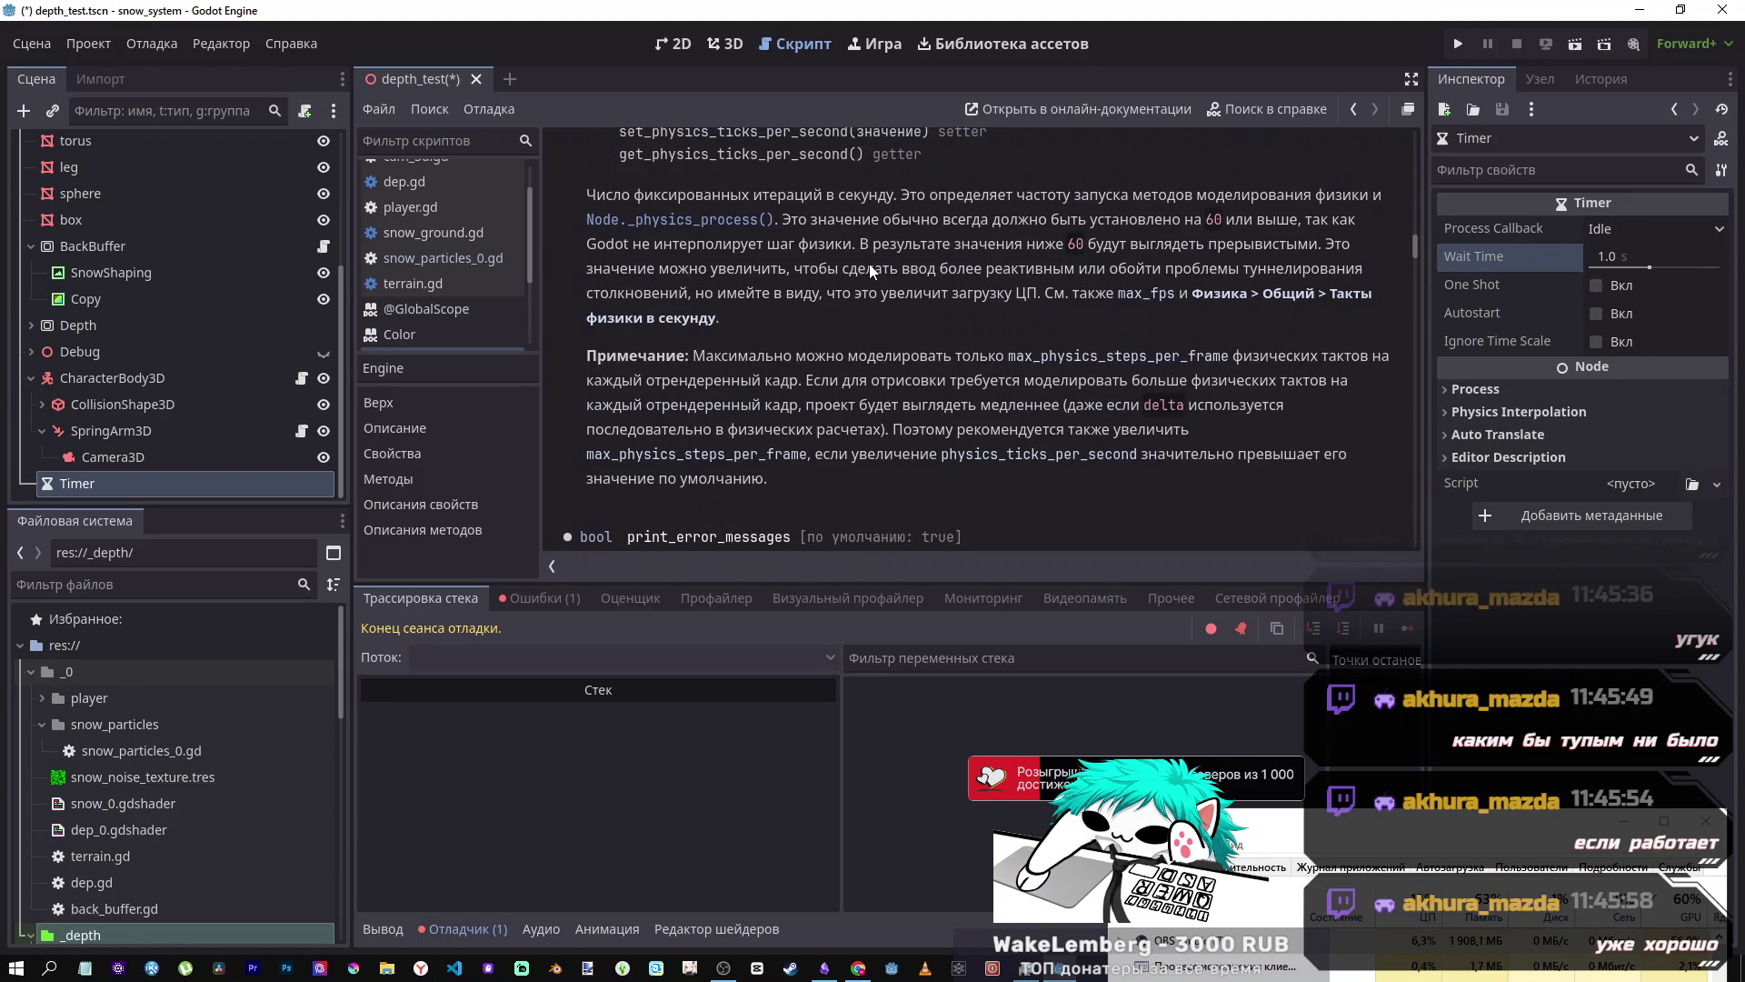
{"action": "left_click", "coordinate": [423, 257]}
{"action": "left_click", "coordinate": [422, 237]}
{"action": "left_click", "coordinate": [427, 254]}
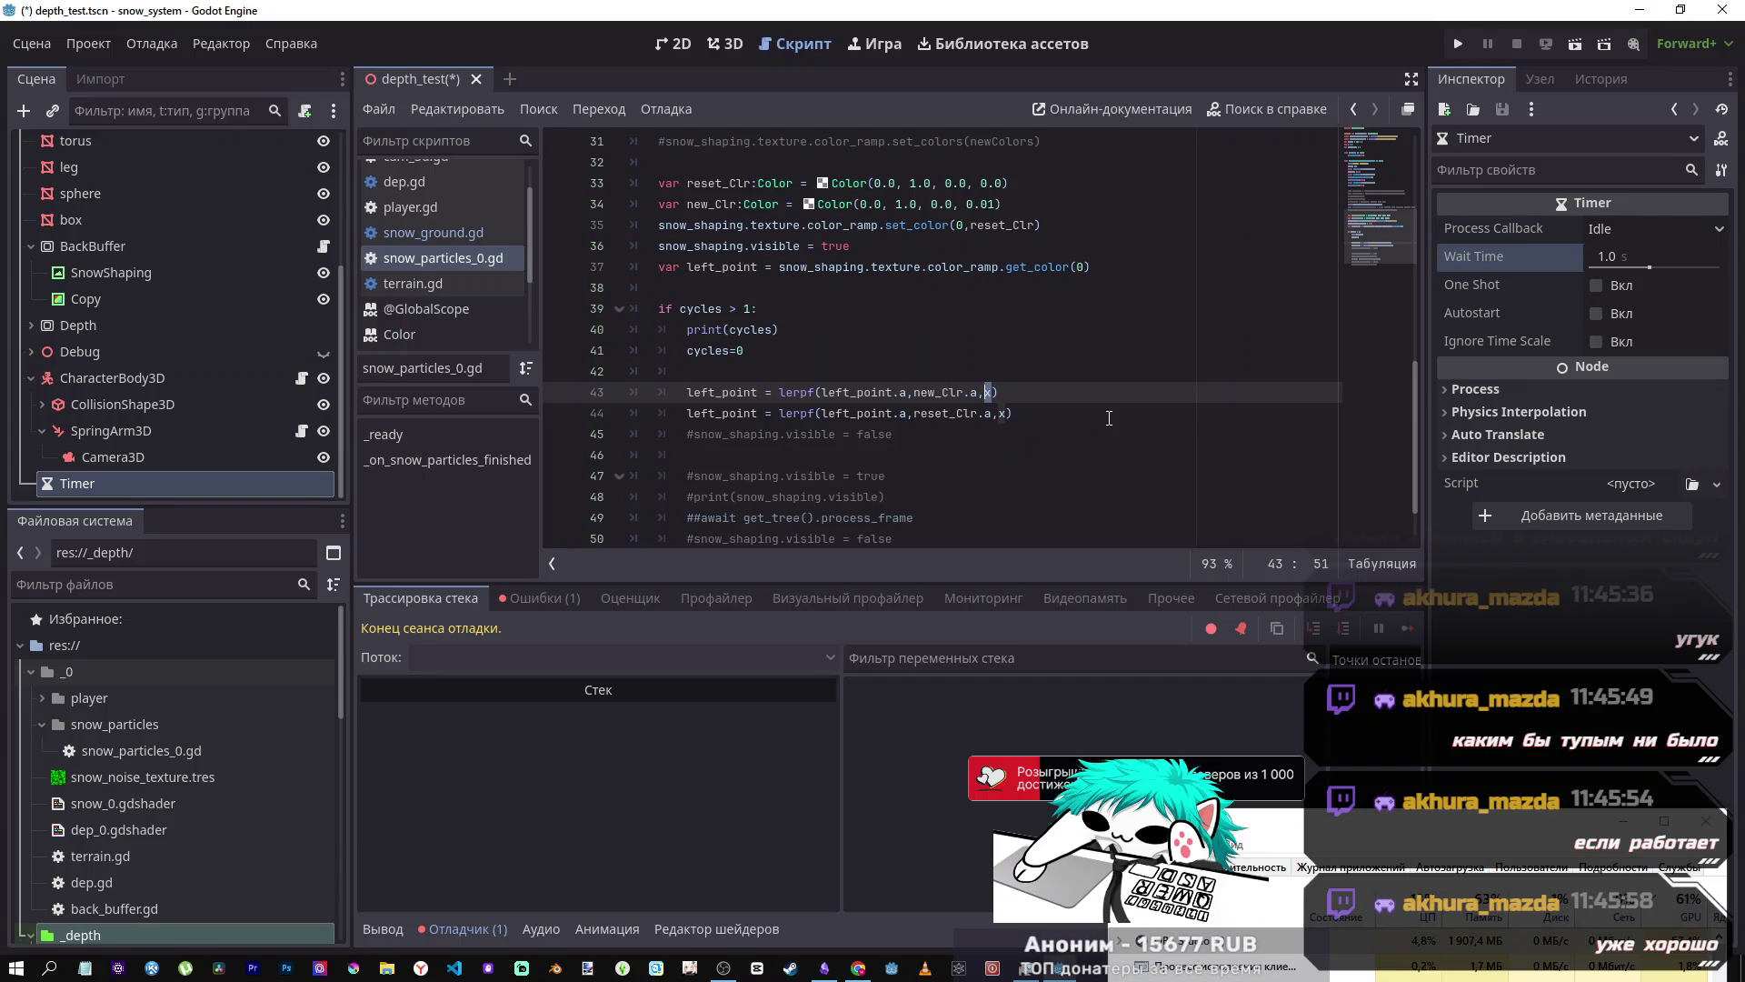
- Retype x as the weight argument of the first lerpf call
{"action": "key", "text": "BackSpace"}
{"action": "left_click", "coordinate": [993, 388]}
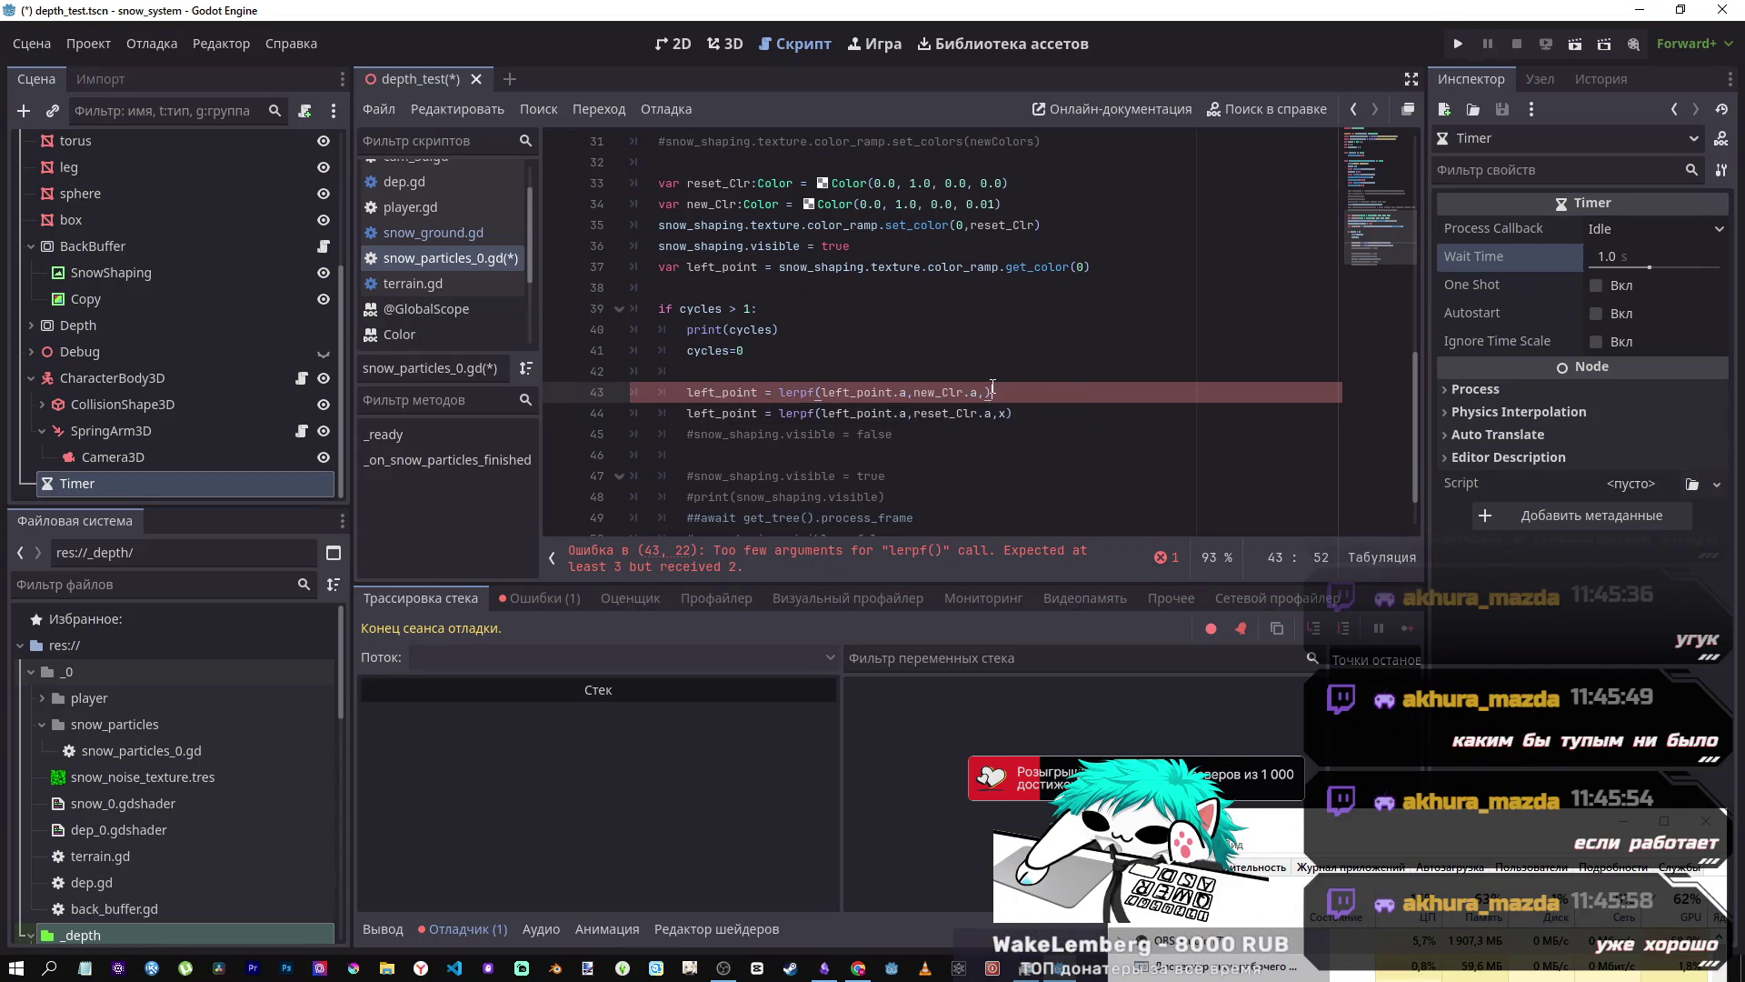
{"action": "type", "text": "x"}
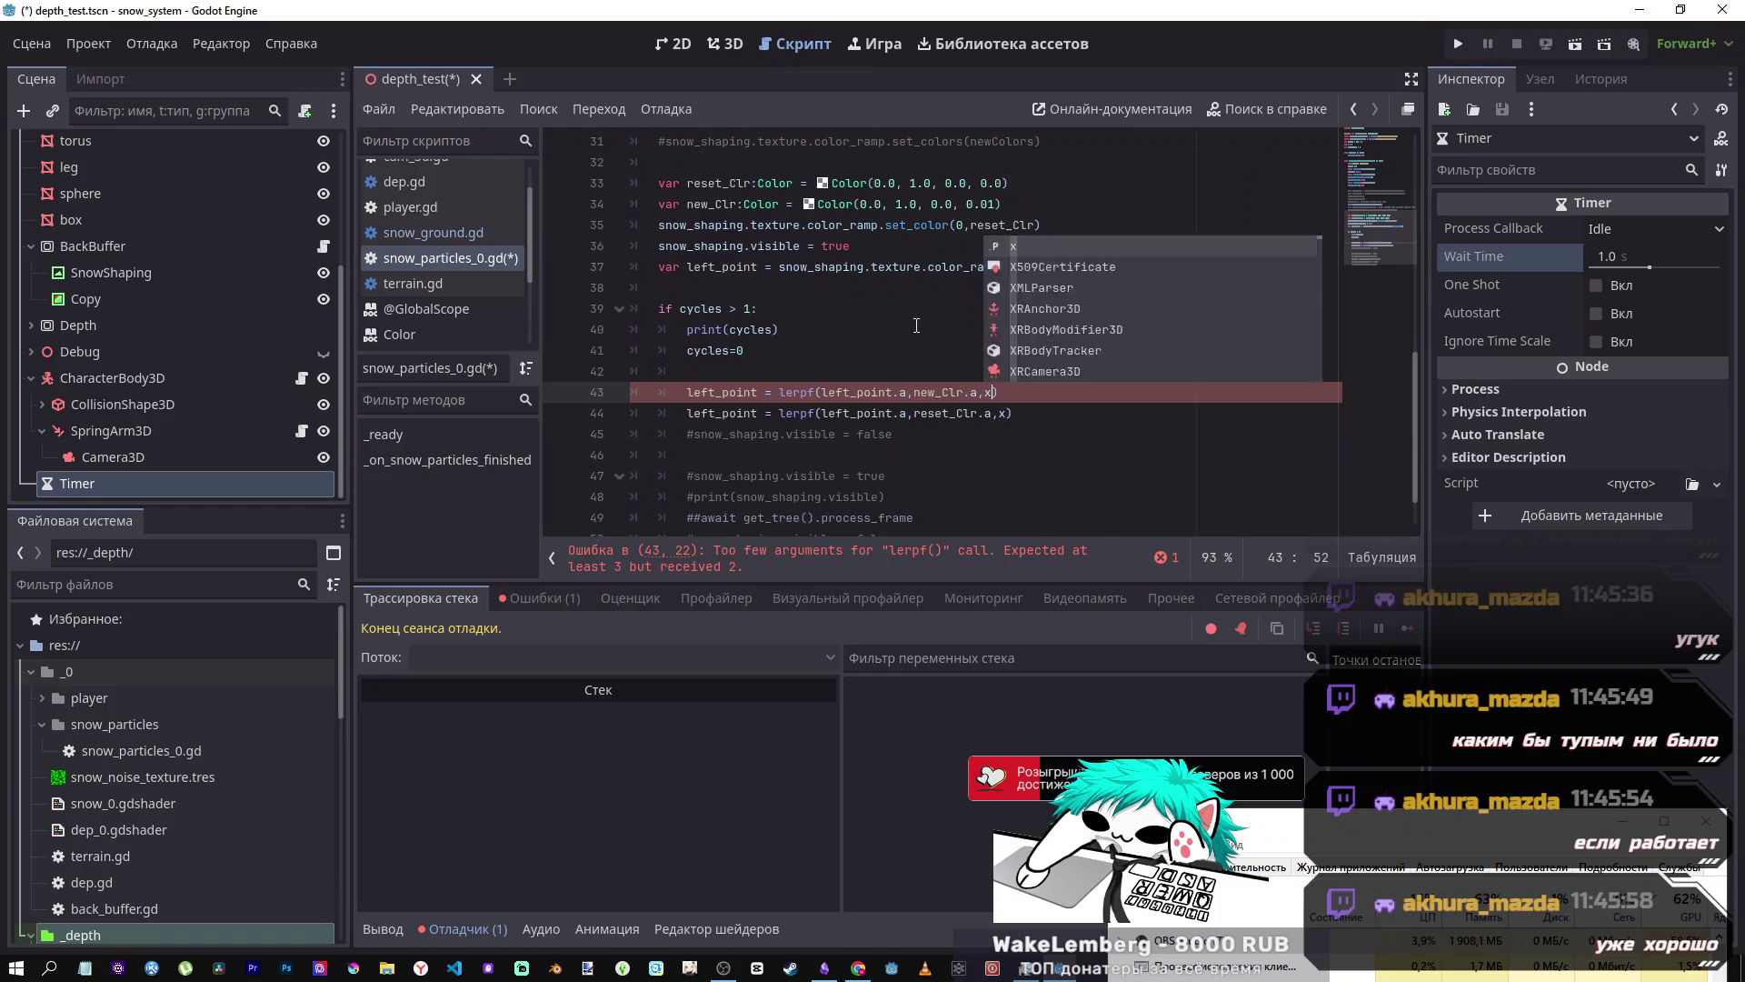
- Review lines 35 and 45, then write _physics_process with if cycles > 1: x += delta at the end
{"action": "scroll", "coordinate": [916, 325], "scroll_direction": "up", "scroll_amount": 4}
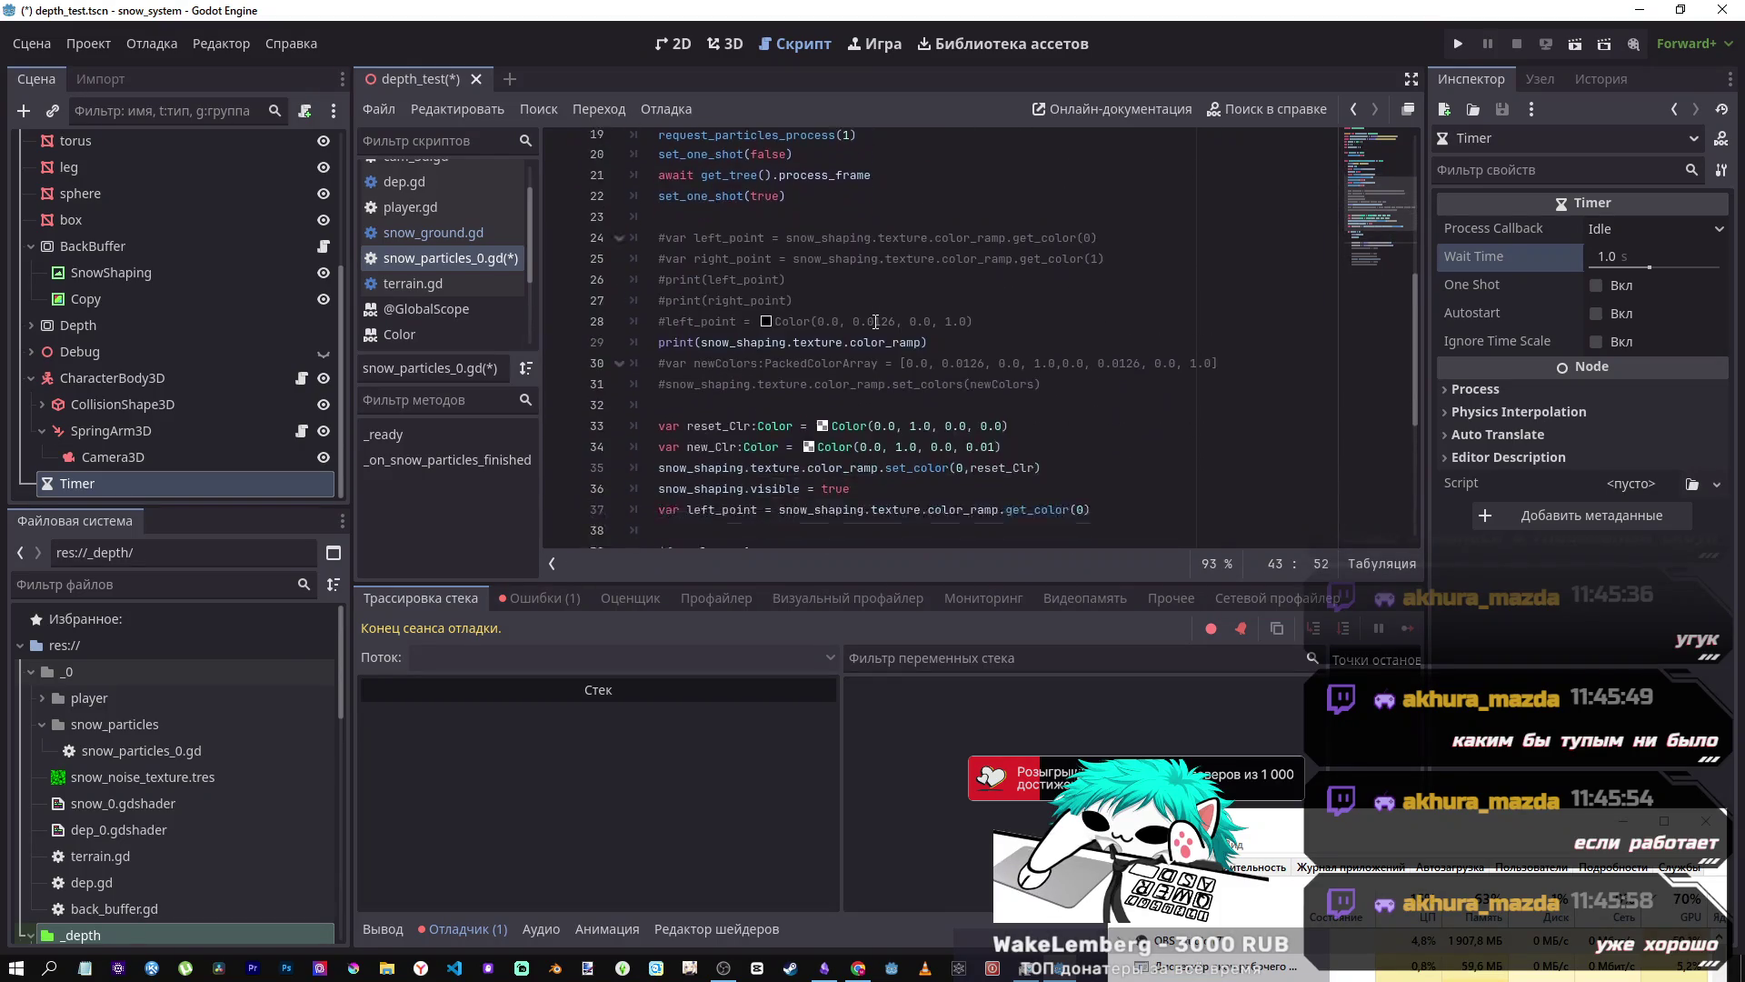
{"action": "scroll", "coordinate": [875, 321], "scroll_direction": "down", "scroll_amount": 5}
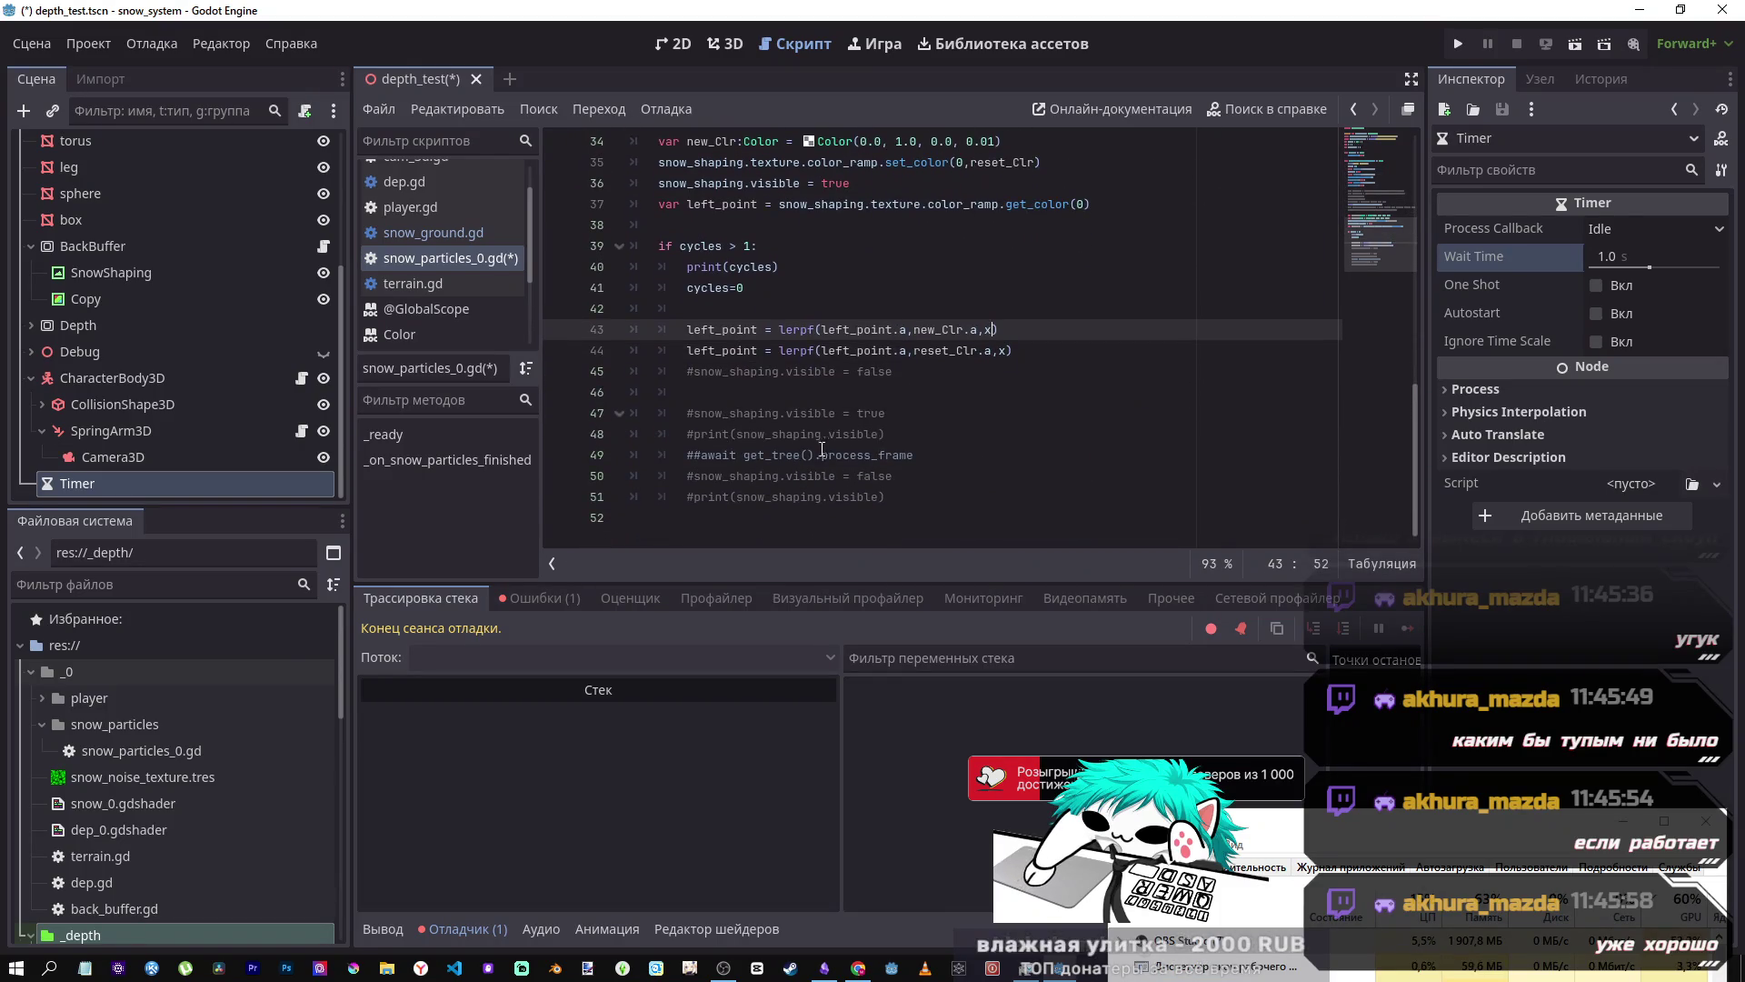
{"action": "scroll", "coordinate": [762, 443], "scroll_direction": "up", "scroll_amount": 4}
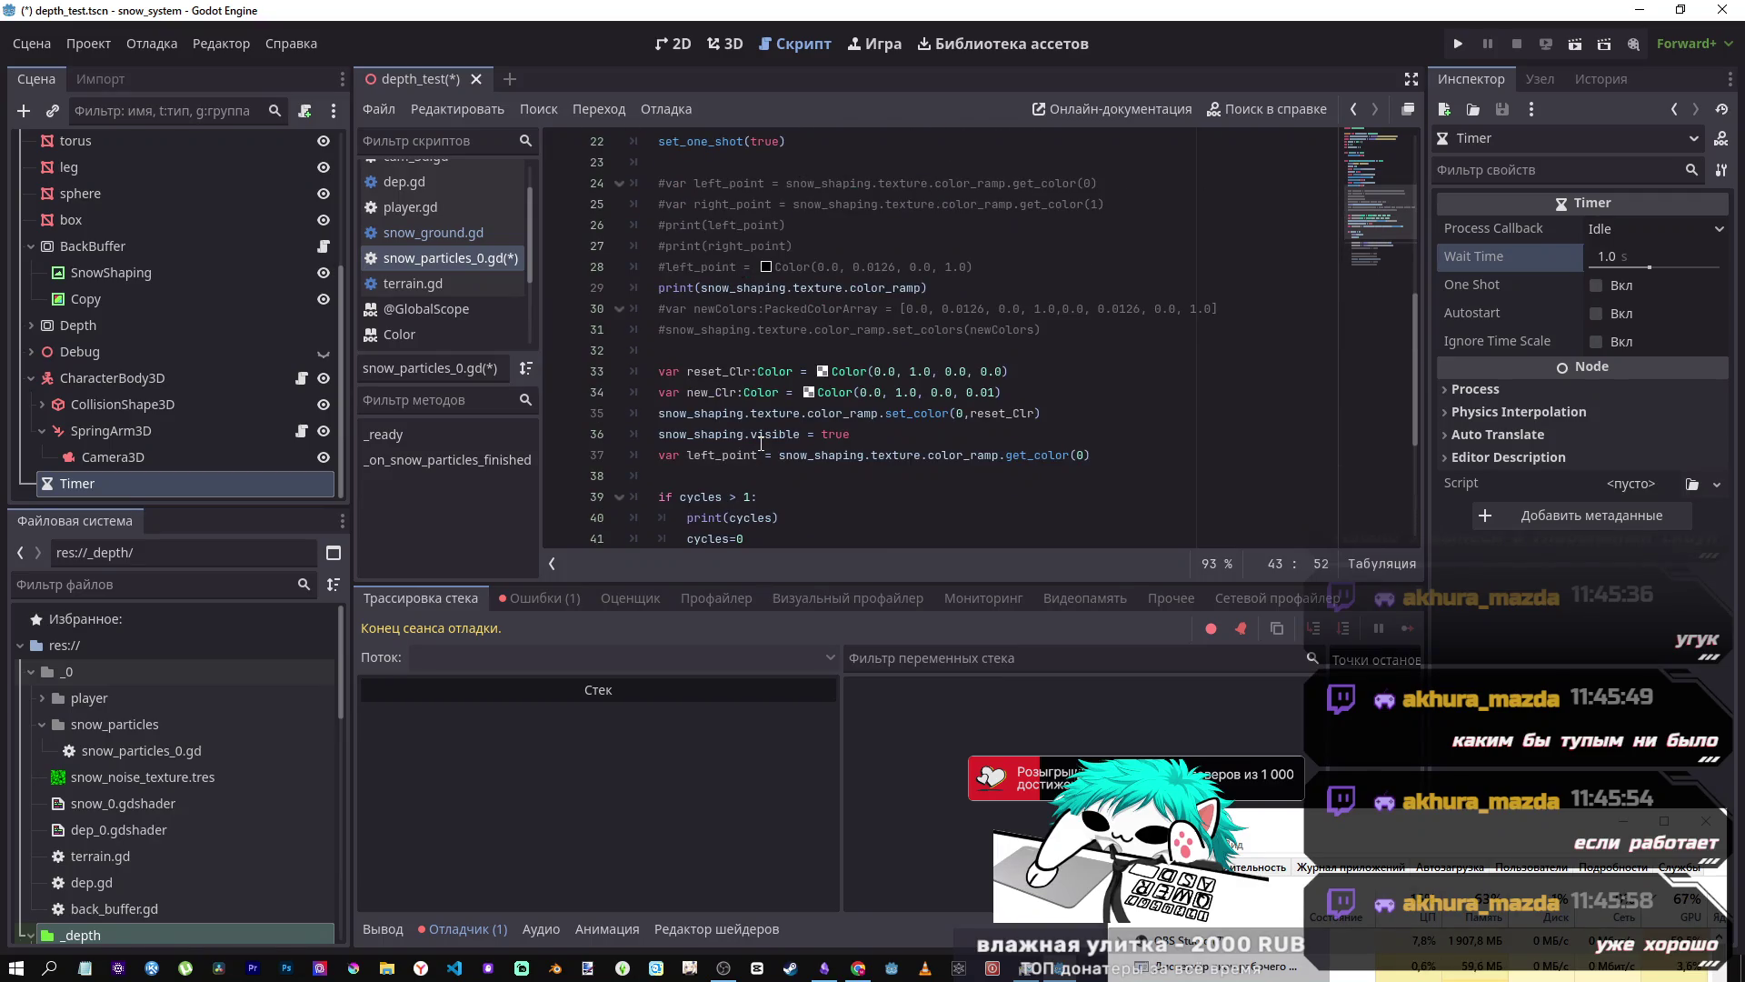
{"action": "left_click_drag", "start_coordinate": [731, 434], "coordinate": [886, 429]}
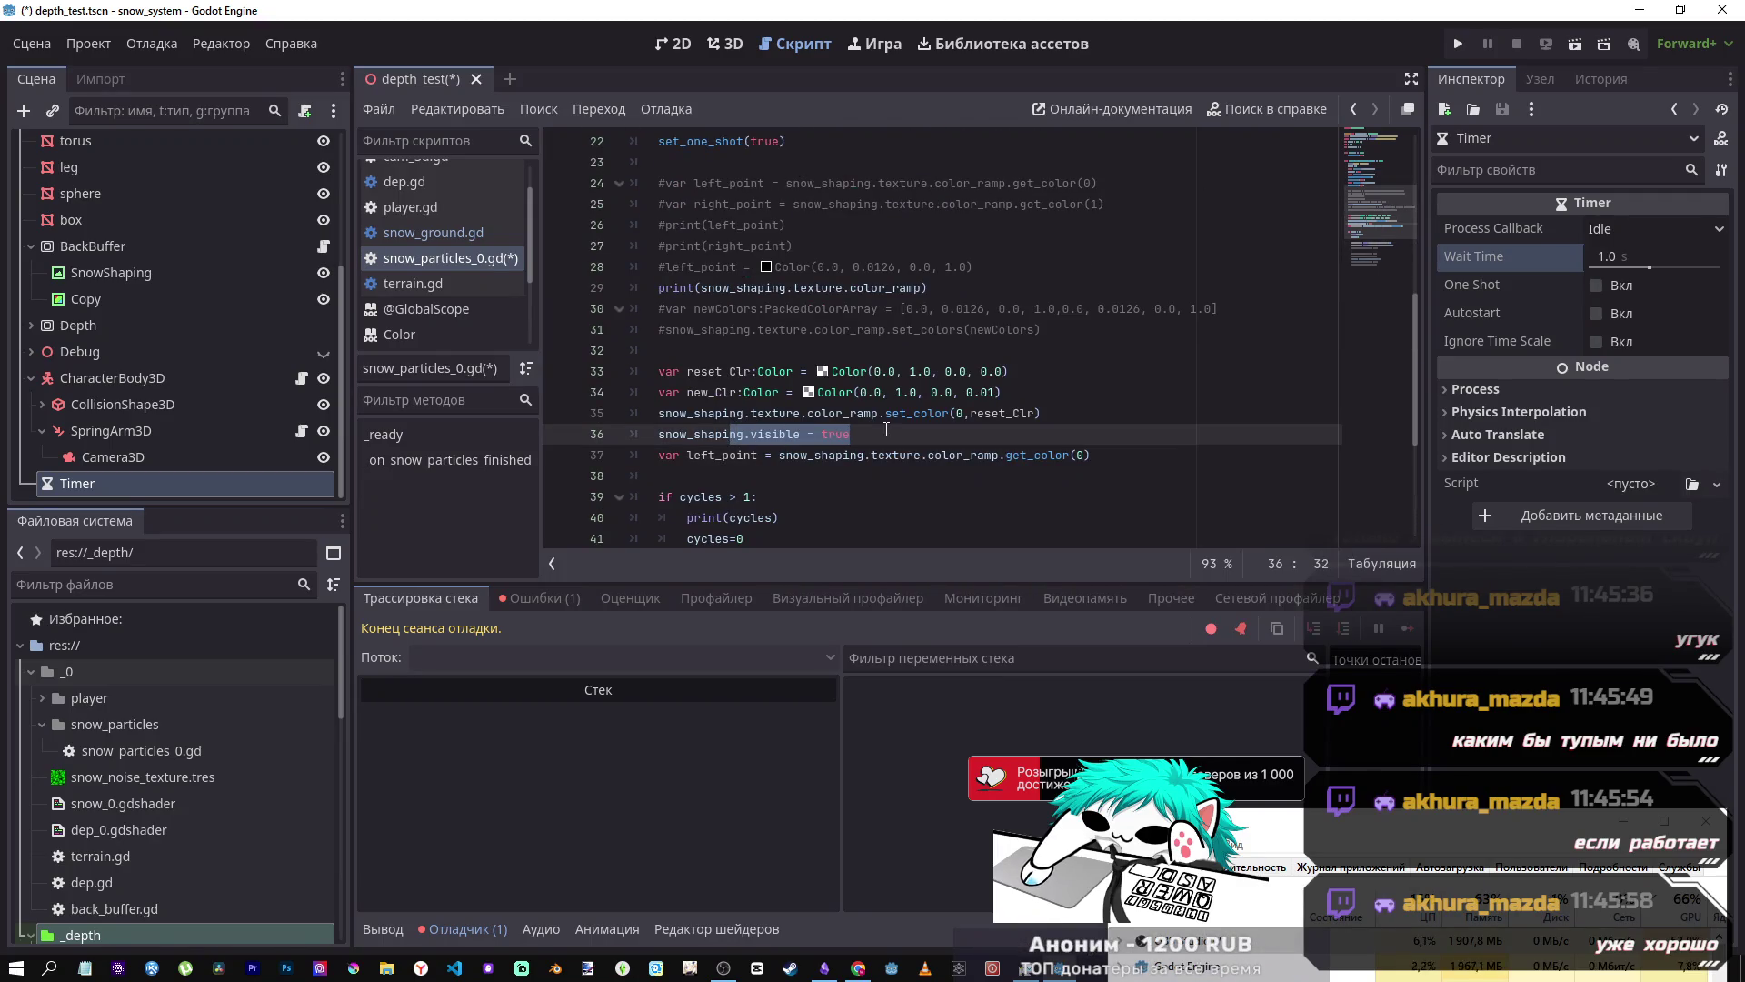
{"action": "scroll", "coordinate": [887, 428], "scroll_direction": "down", "scroll_amount": 2}
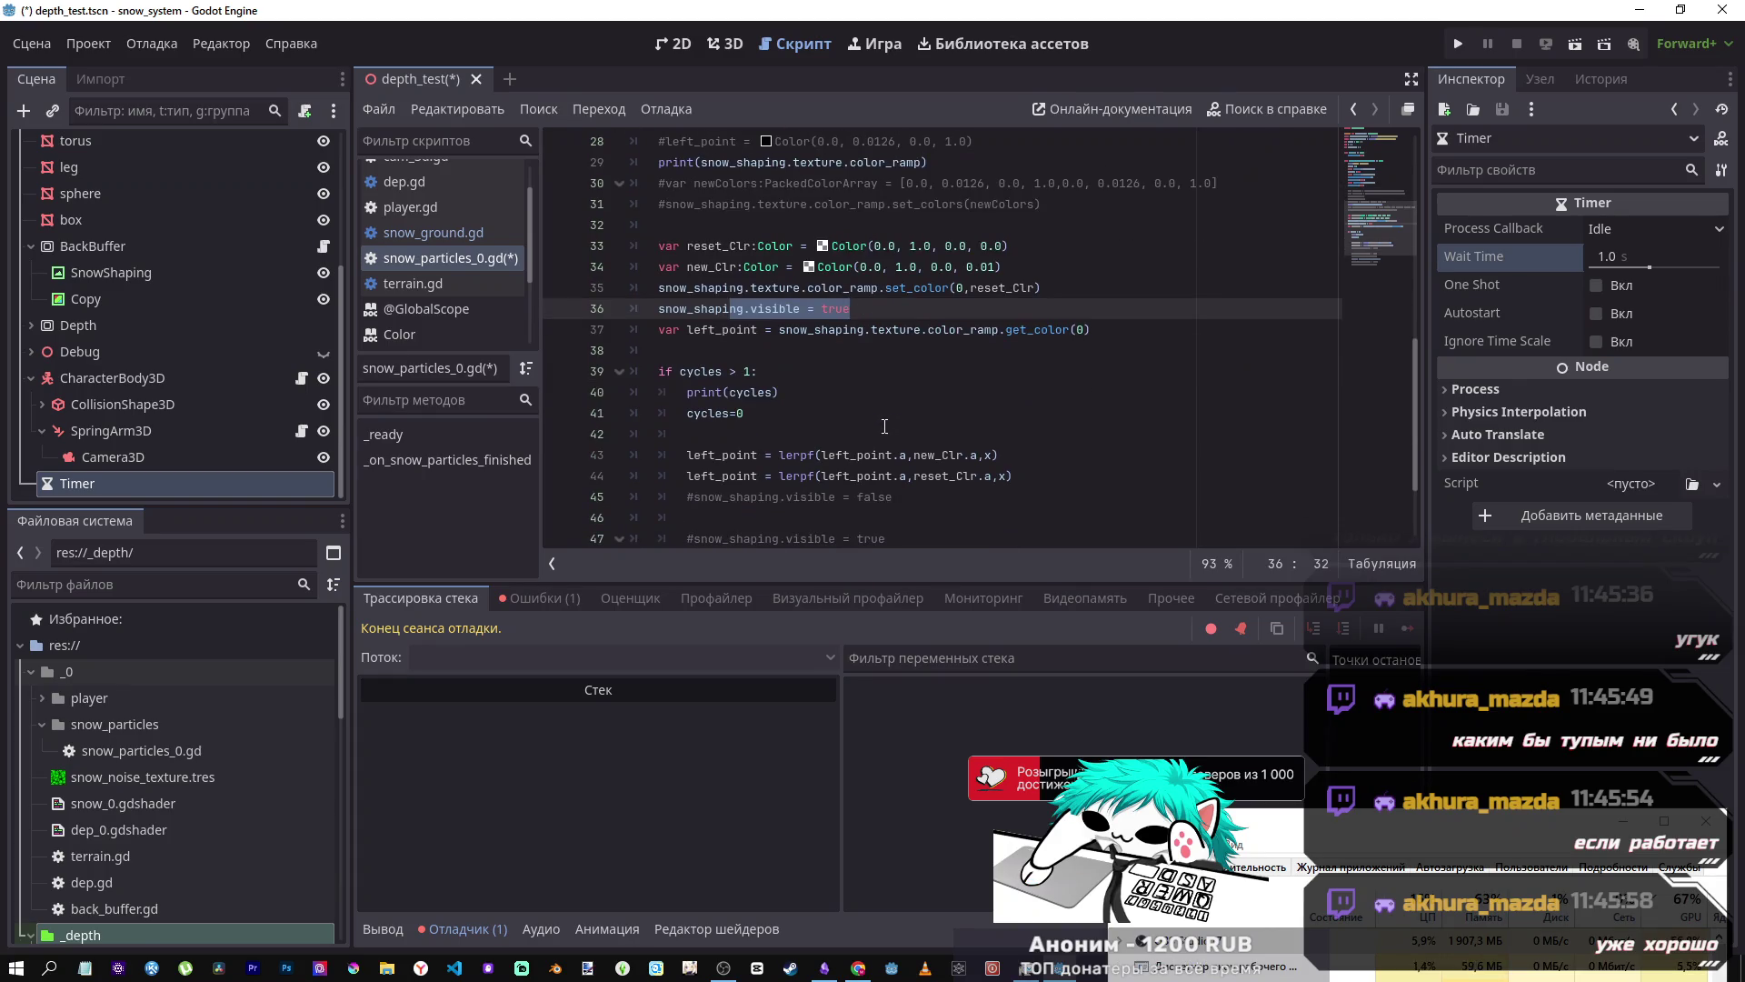
{"action": "scroll", "coordinate": [884, 427], "scroll_direction": "up", "scroll_amount": 6}
{"action": "scroll", "coordinate": [884, 427], "scroll_direction": "down", "scroll_amount": 7}
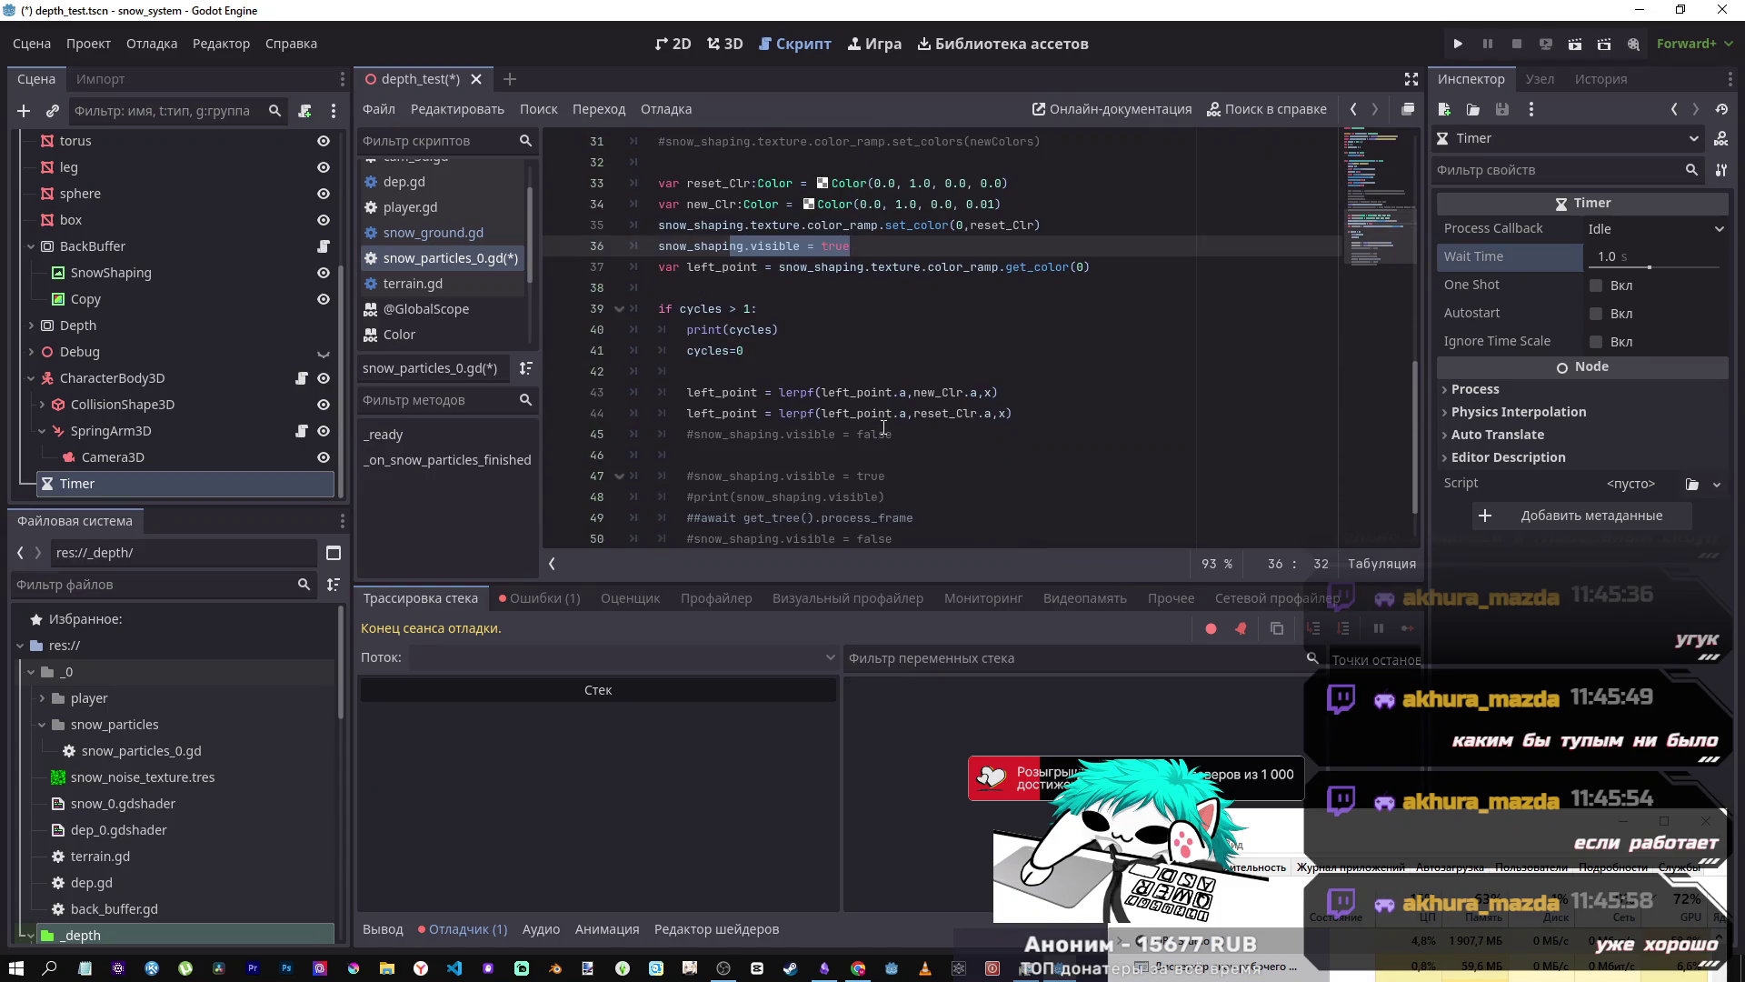
{"action": "left_click", "coordinate": [892, 434]}
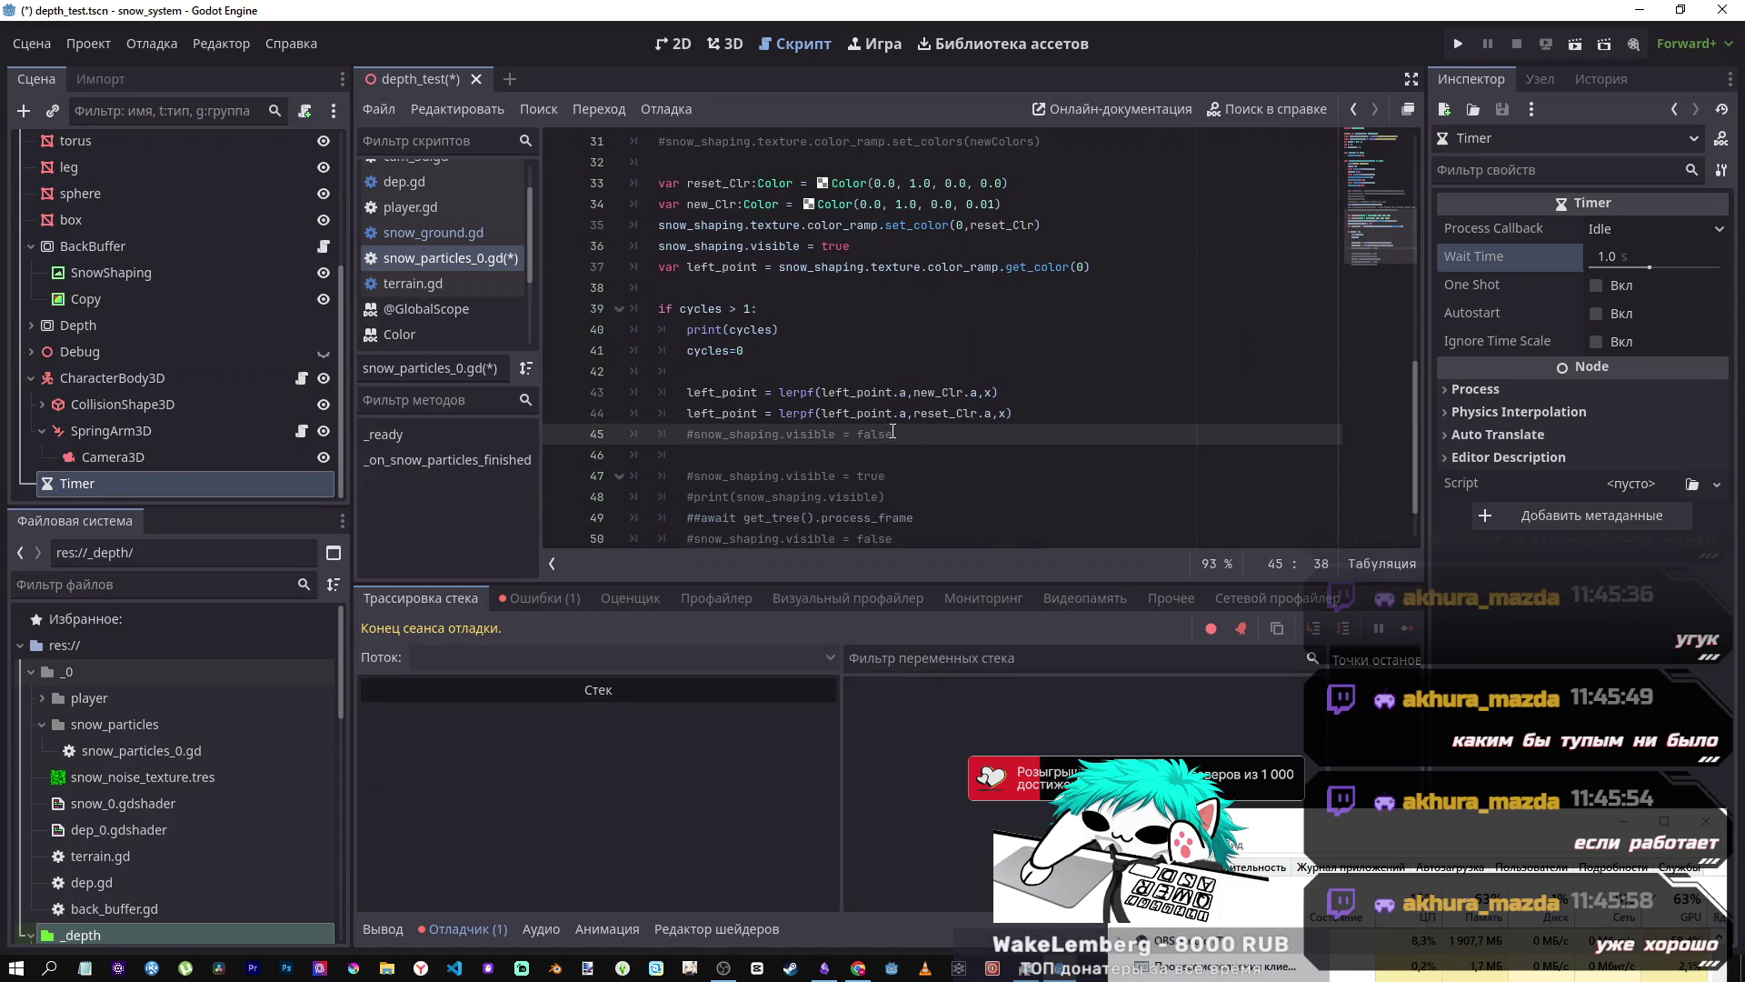
{"action": "left_click_drag", "start_coordinate": [879, 225], "coordinate": [1009, 224]}
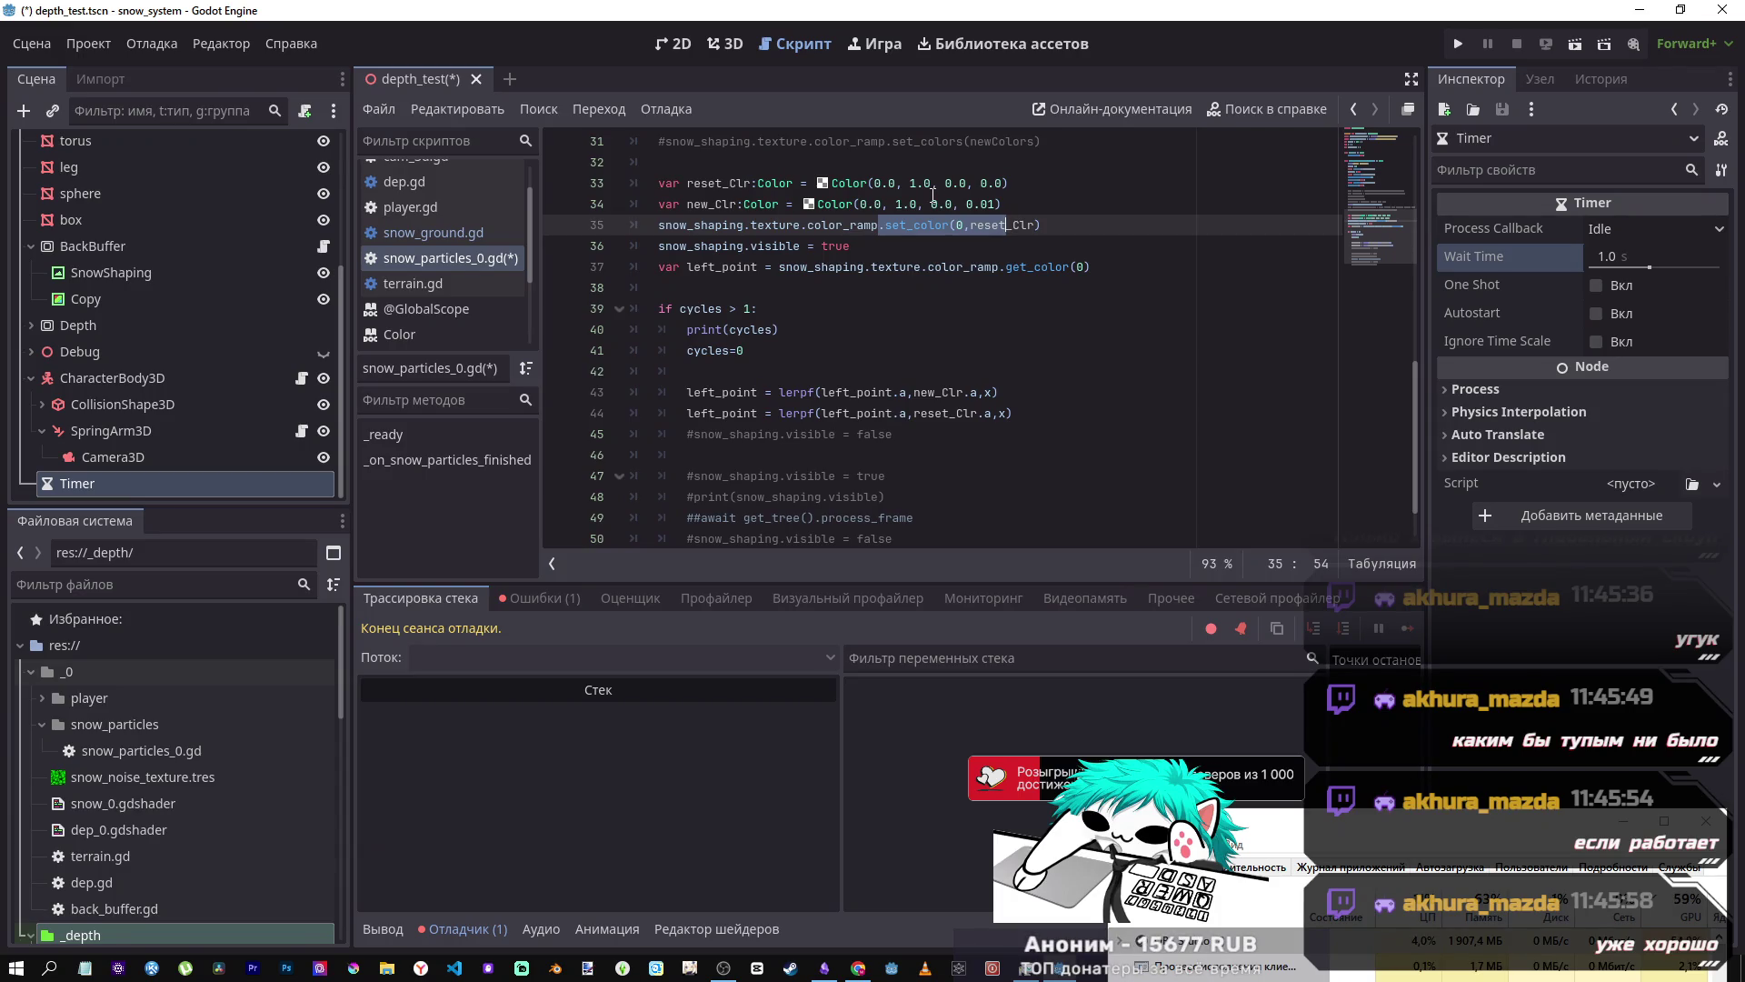
{"action": "key", "text": "Down"}
{"action": "key", "text": "Down"}
{"action": "key", "text": "Down"}
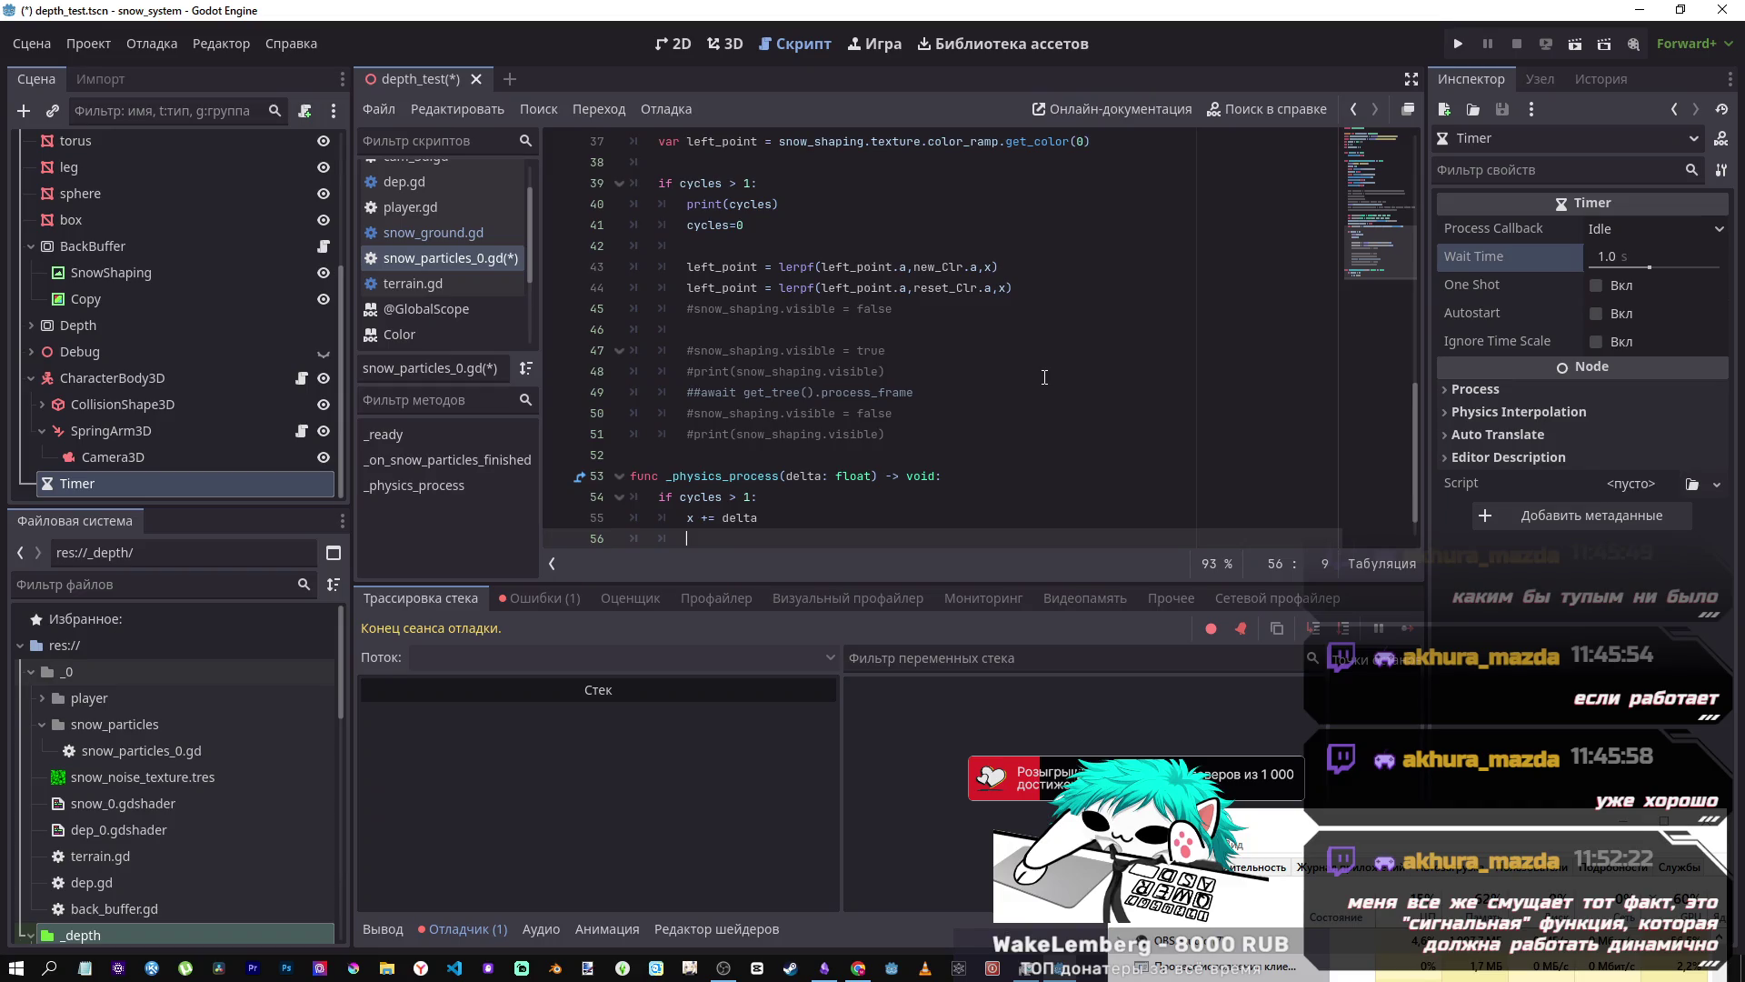
- Add an else: branch with an indented x=0 under the if cycles > 1 block
{"action": "key", "text": "BackSpace"}
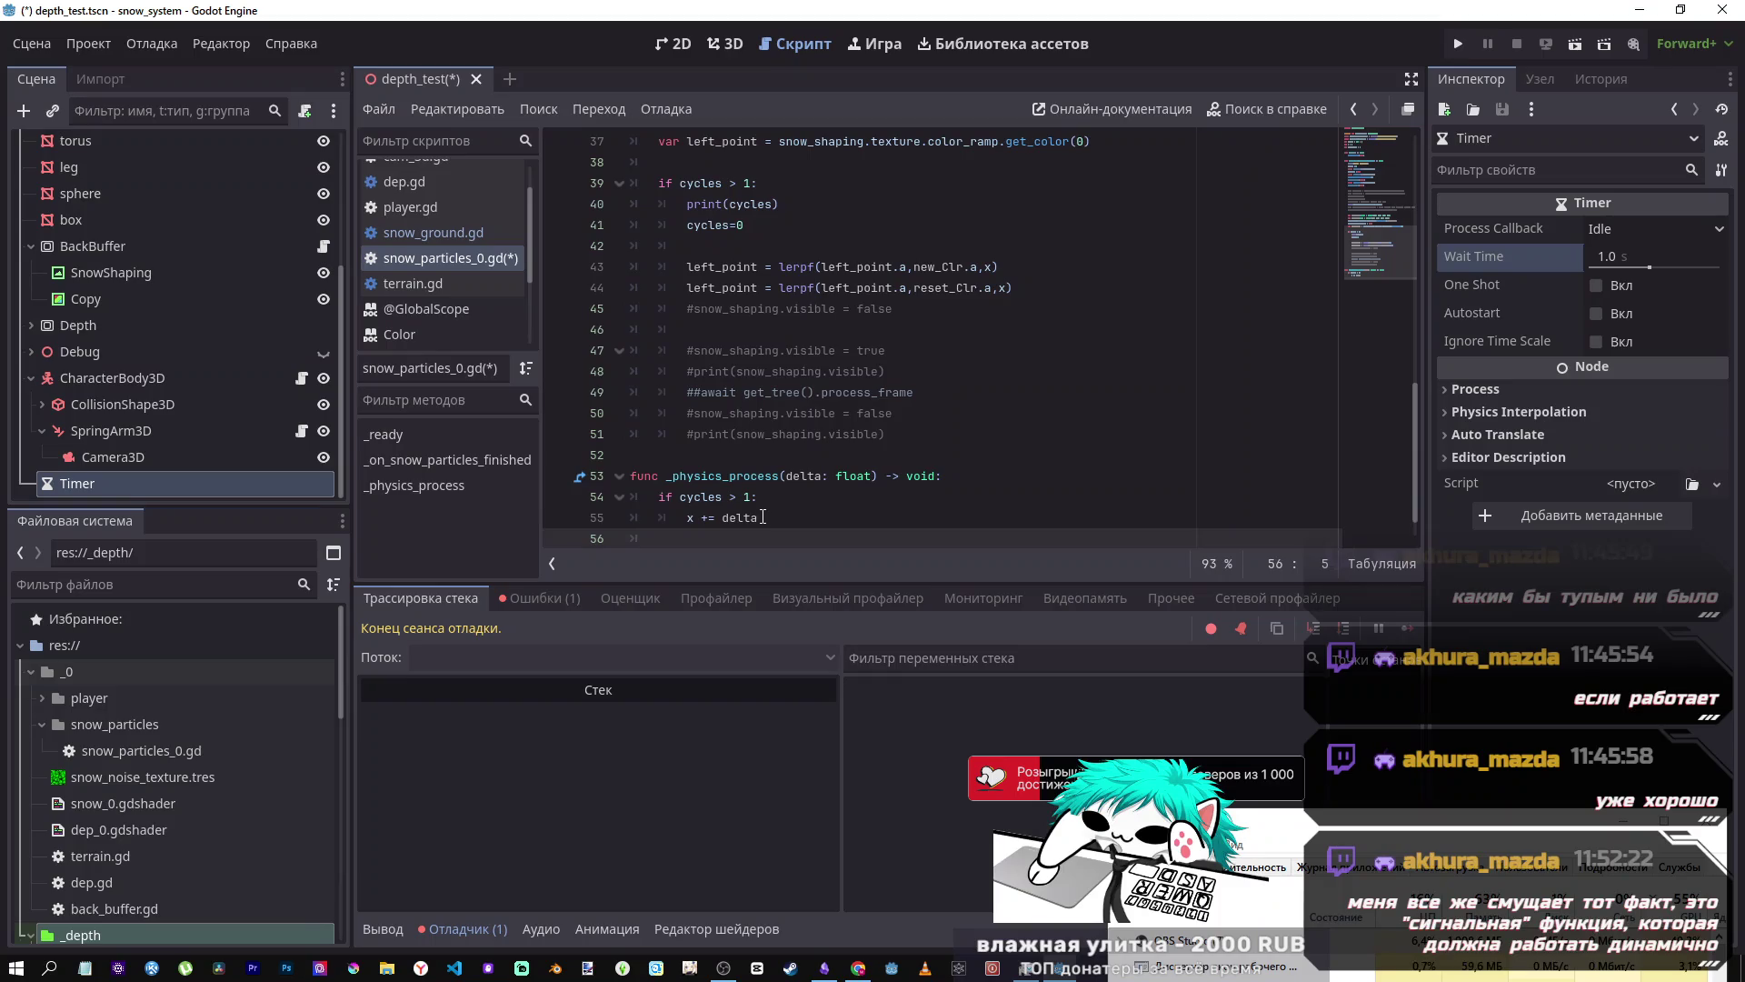
{"action": "type", "text": "x="}
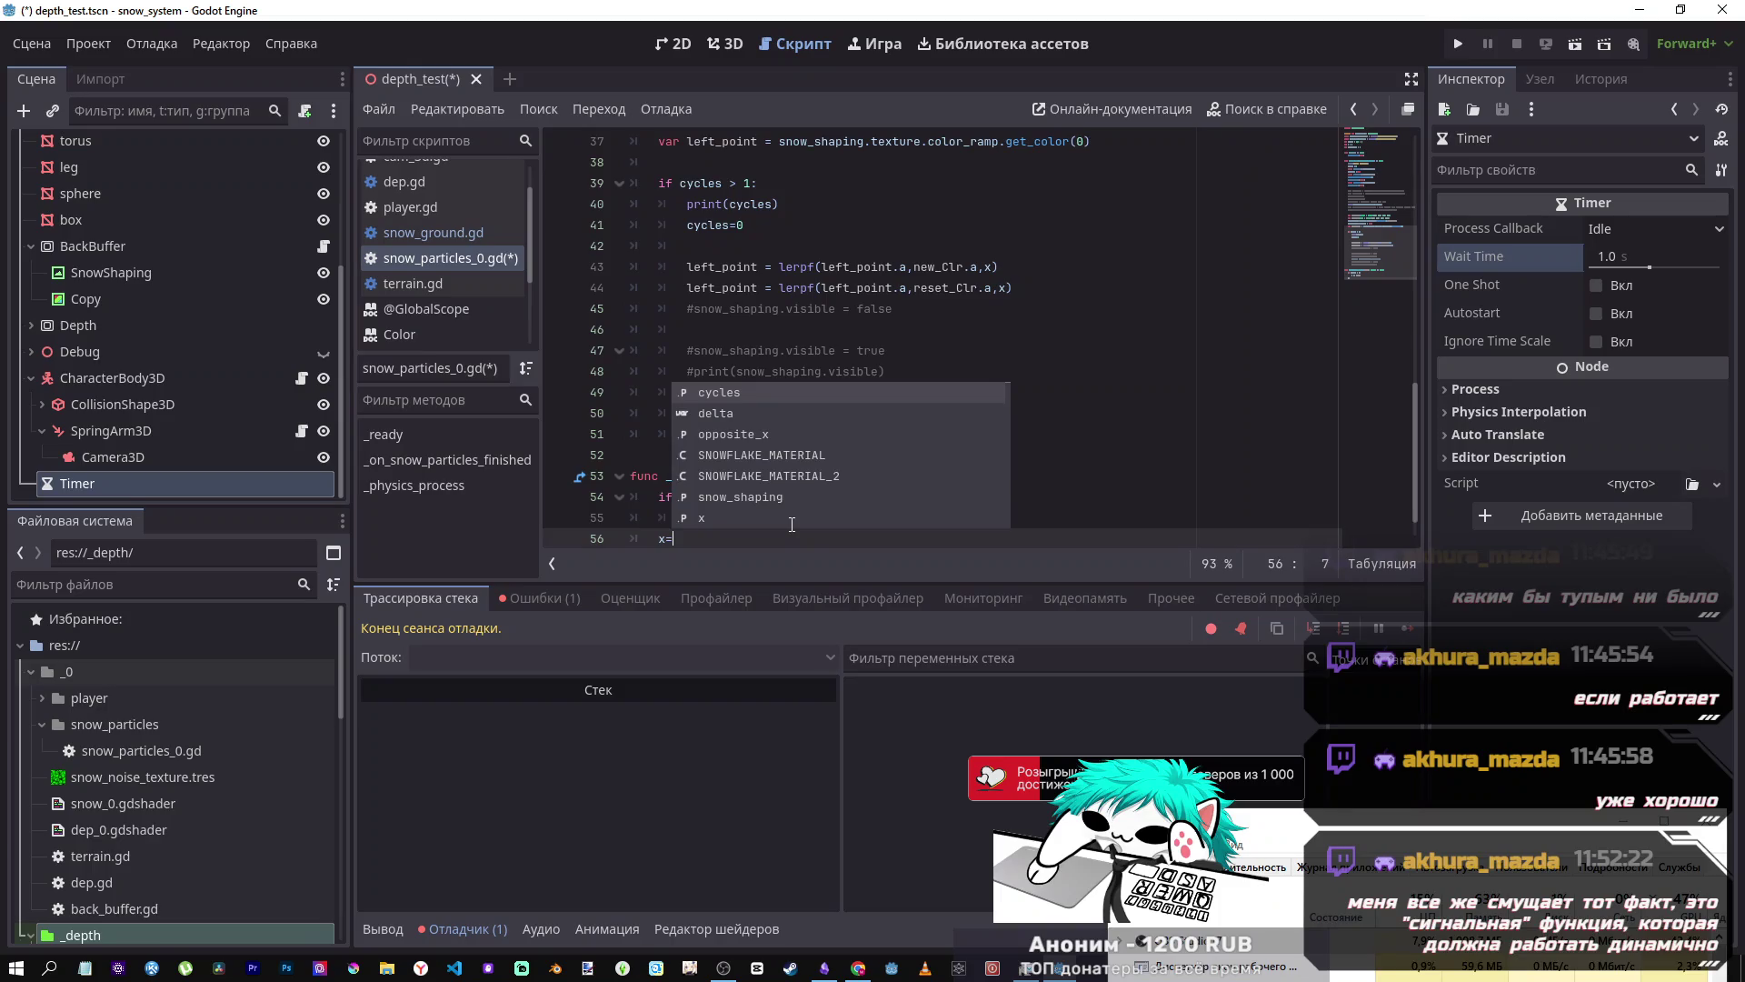
{"action": "type", "text": "0"}
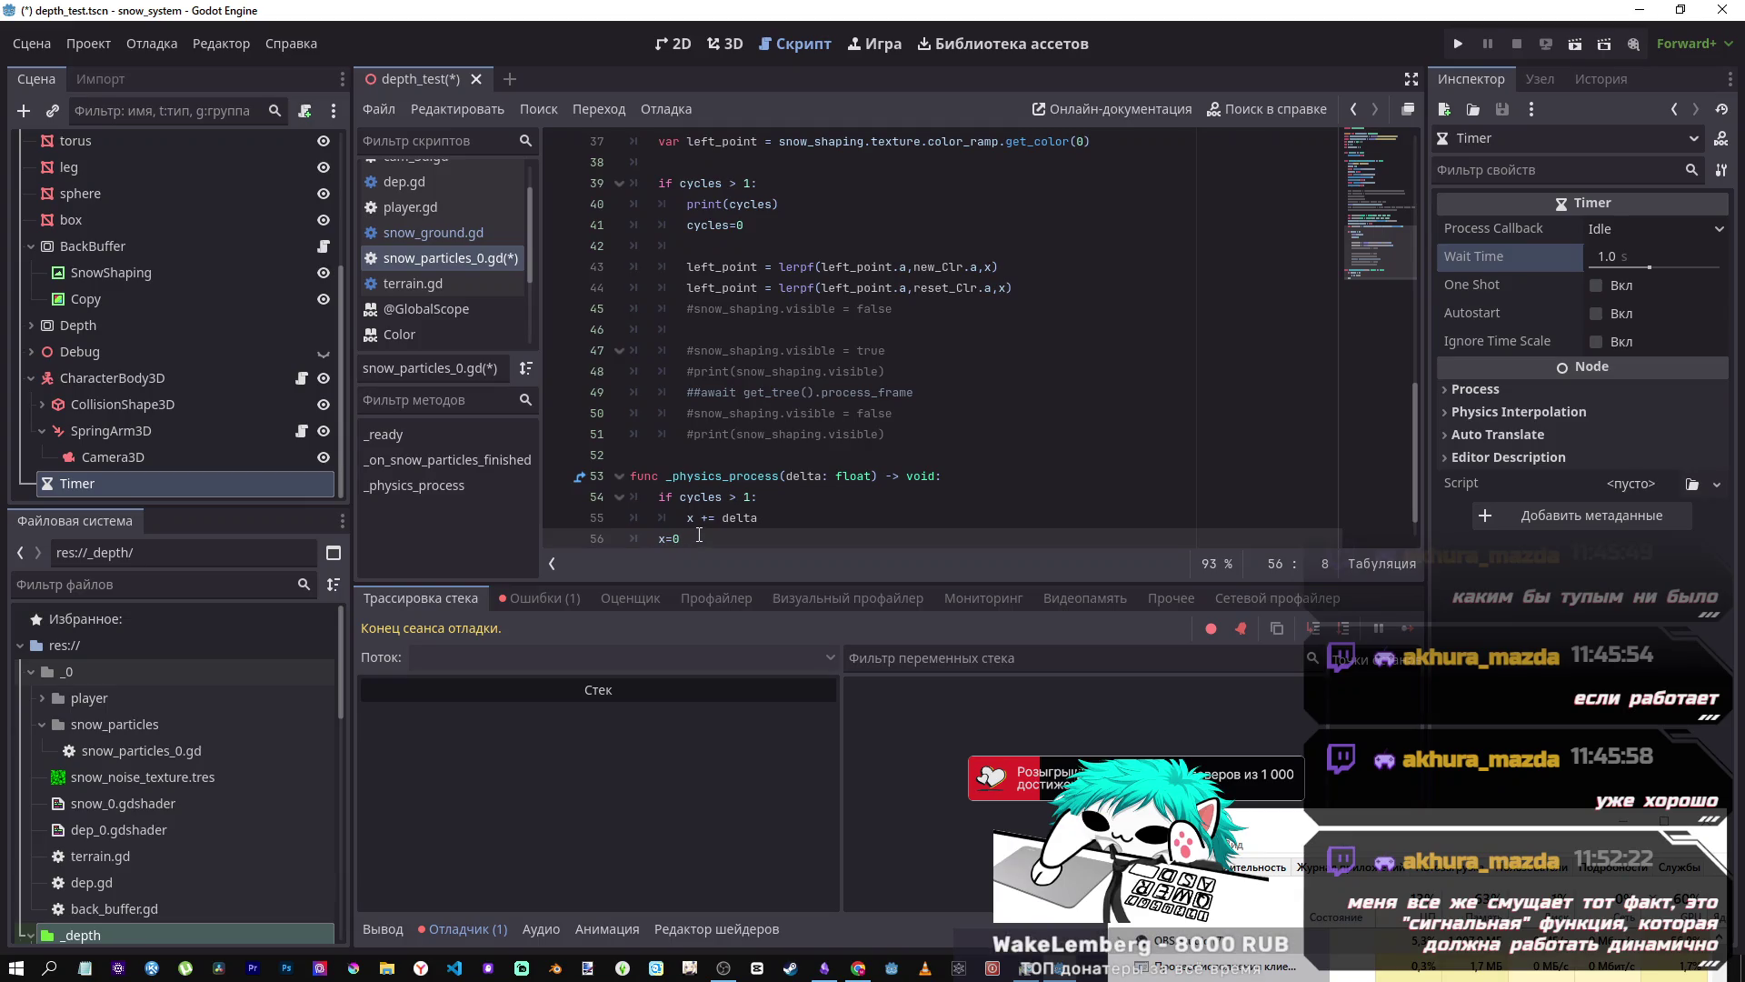
{"action": "key", "text": "shift+Home"}
{"action": "key", "text": "Tab"}
{"action": "key", "text": "BackSpace"}
{"action": "type", "text": "else:"}
{"action": "key", "text": "Return"}
{"action": "type", "text": "x=0"}
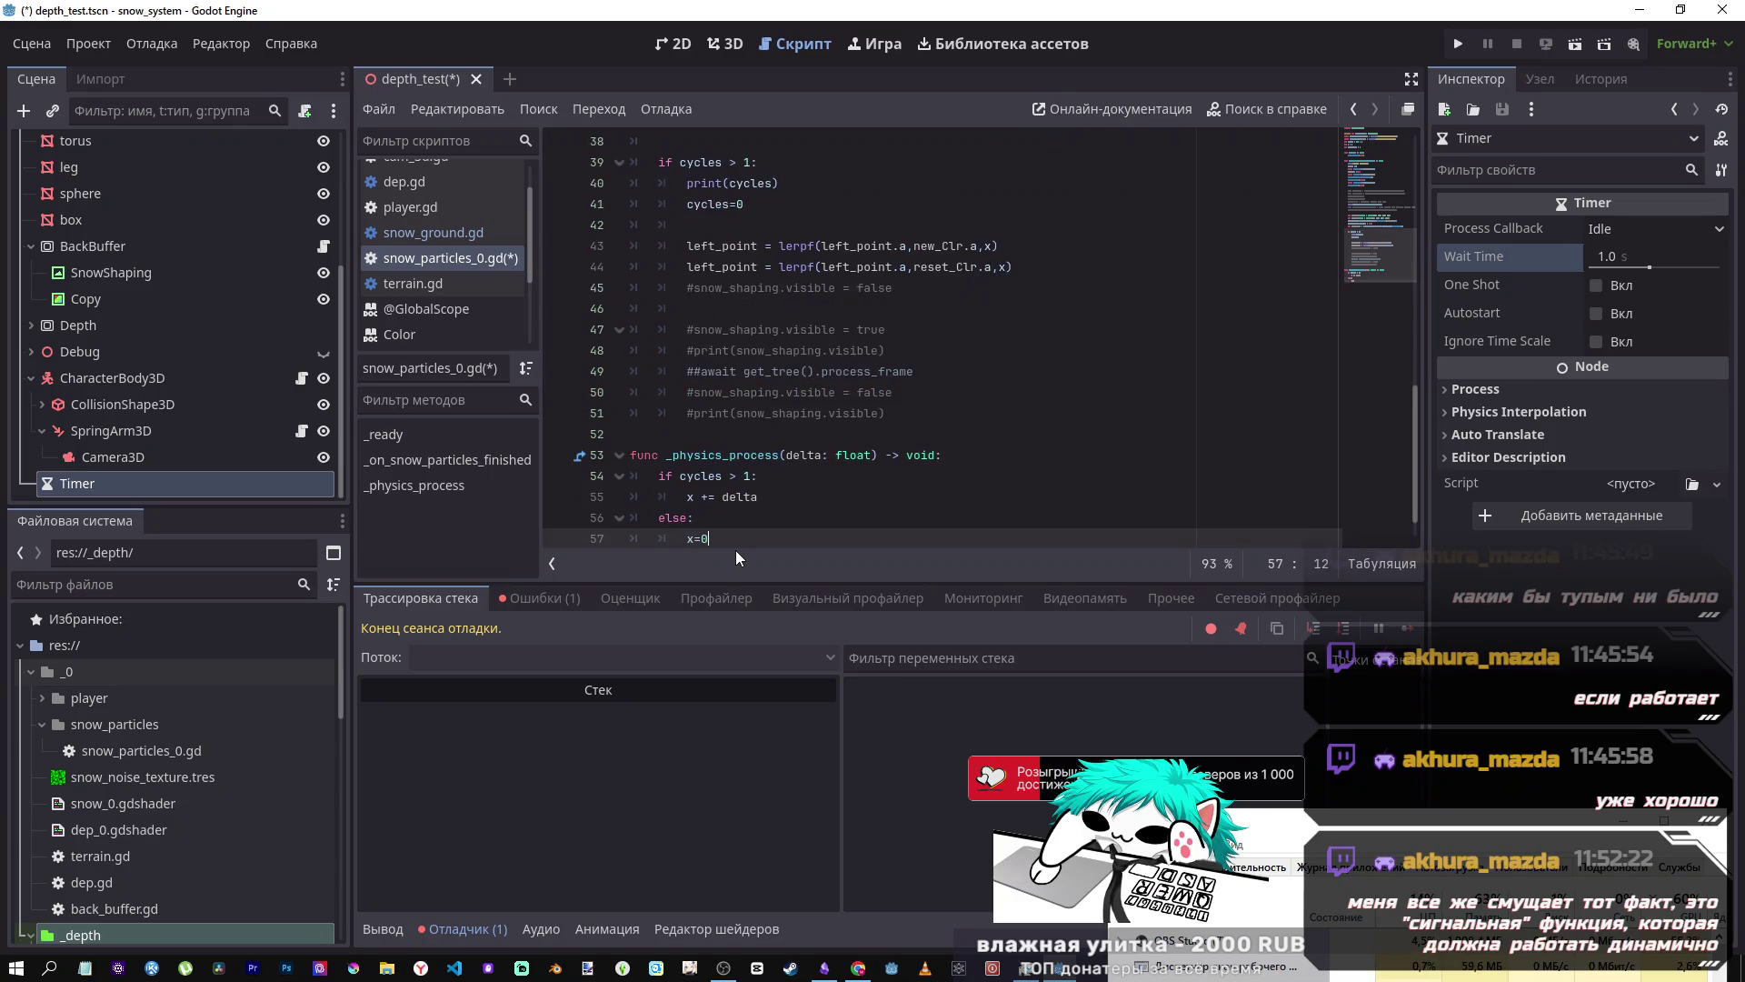
- Save snow_particles_0.gd and look over the updated code
{"action": "key", "text": "ctrl+s"}
{"action": "key", "text": "Up"}
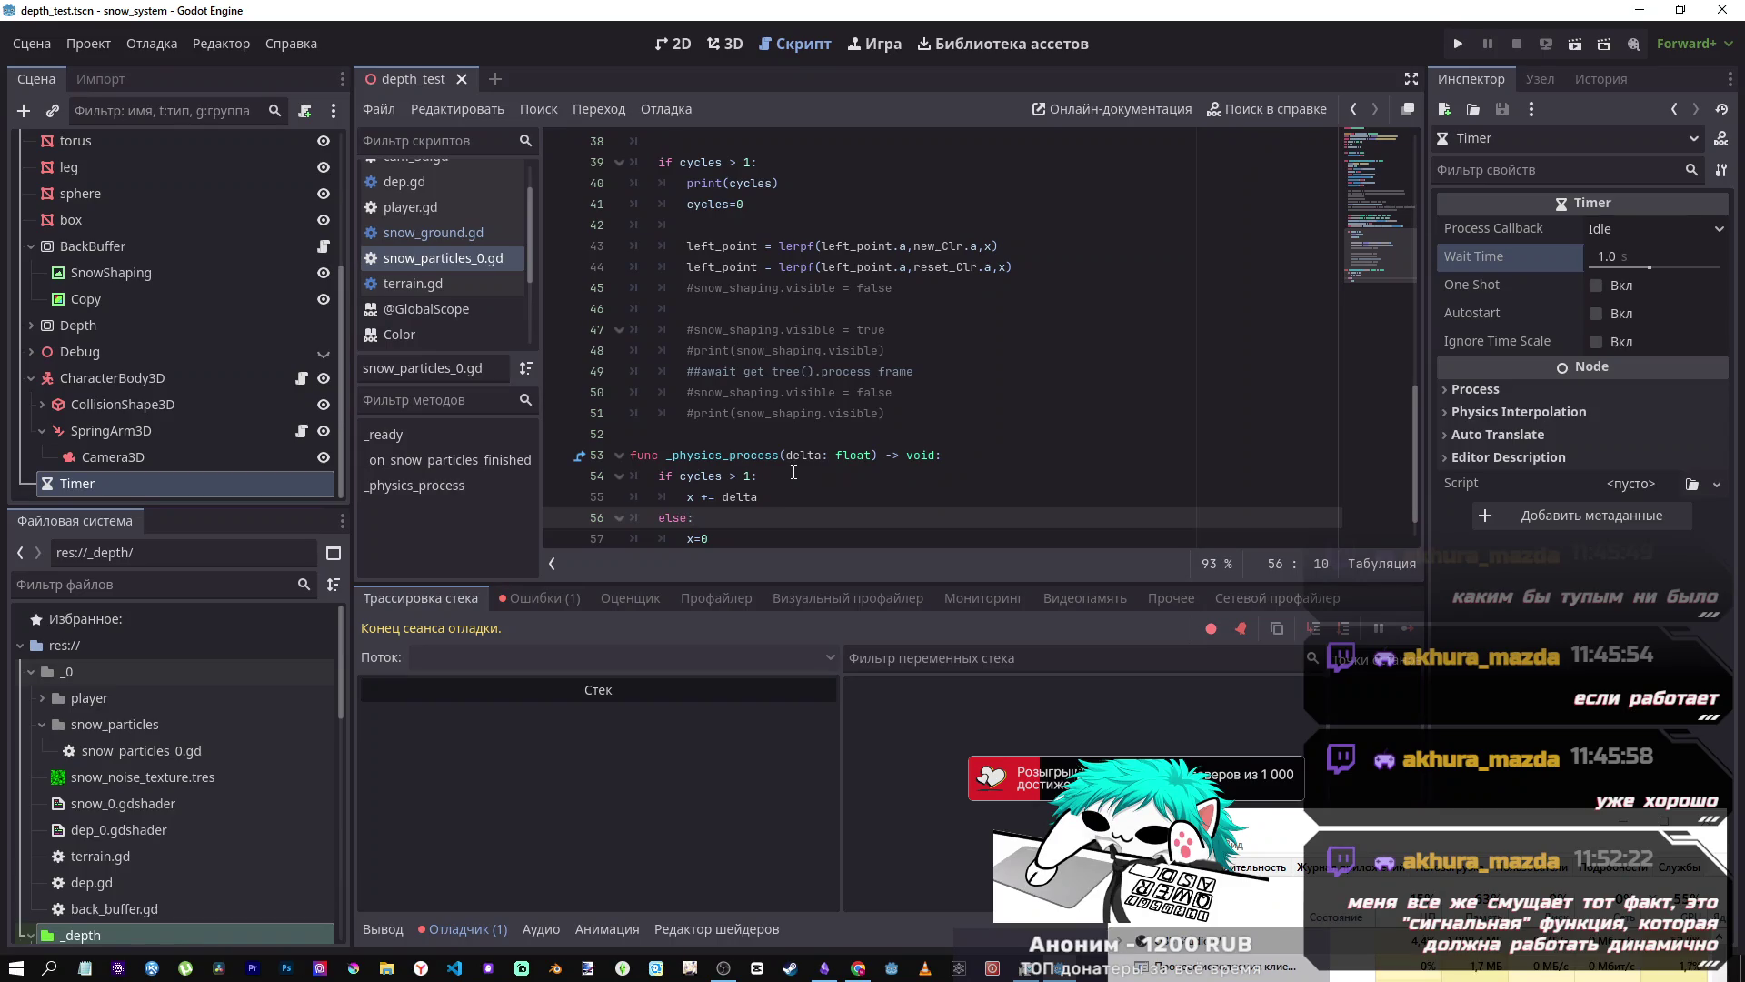
{"action": "mouse_move", "coordinate": [981, 245]}
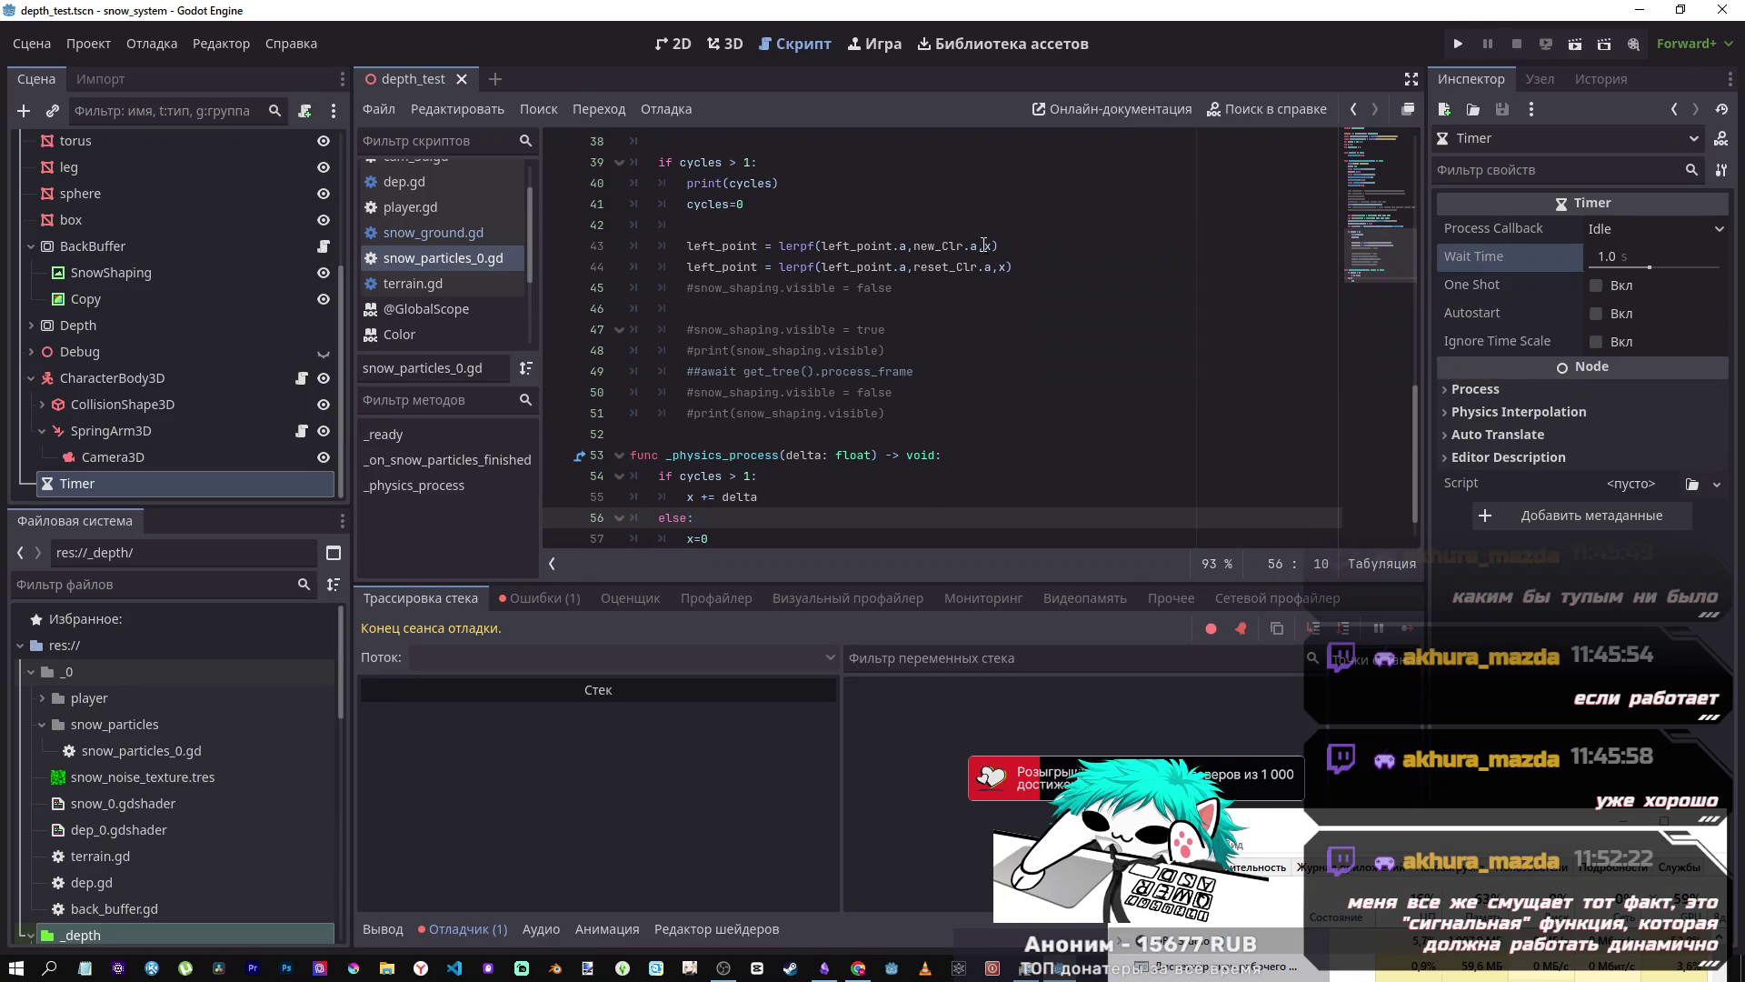
{"action": "scroll", "coordinate": [974, 300], "scroll_direction": "up", "scroll_amount": 4}
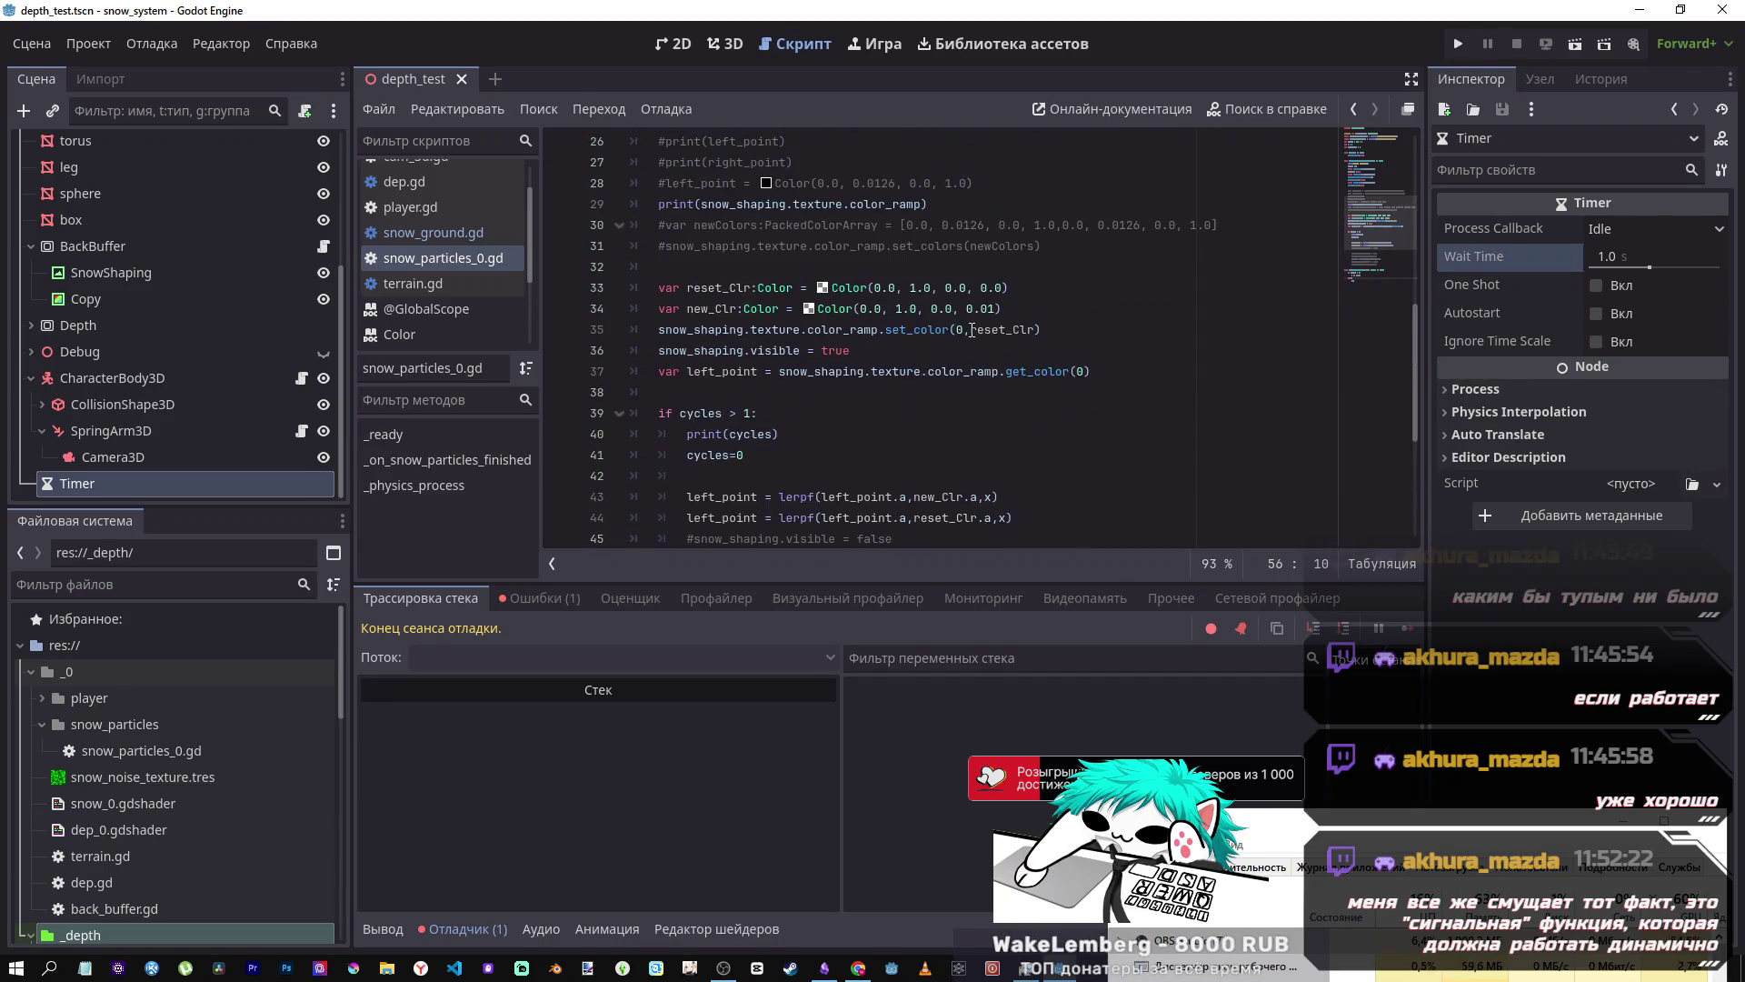
{"action": "scroll", "coordinate": [972, 330], "scroll_direction": "down", "scroll_amount": 4}
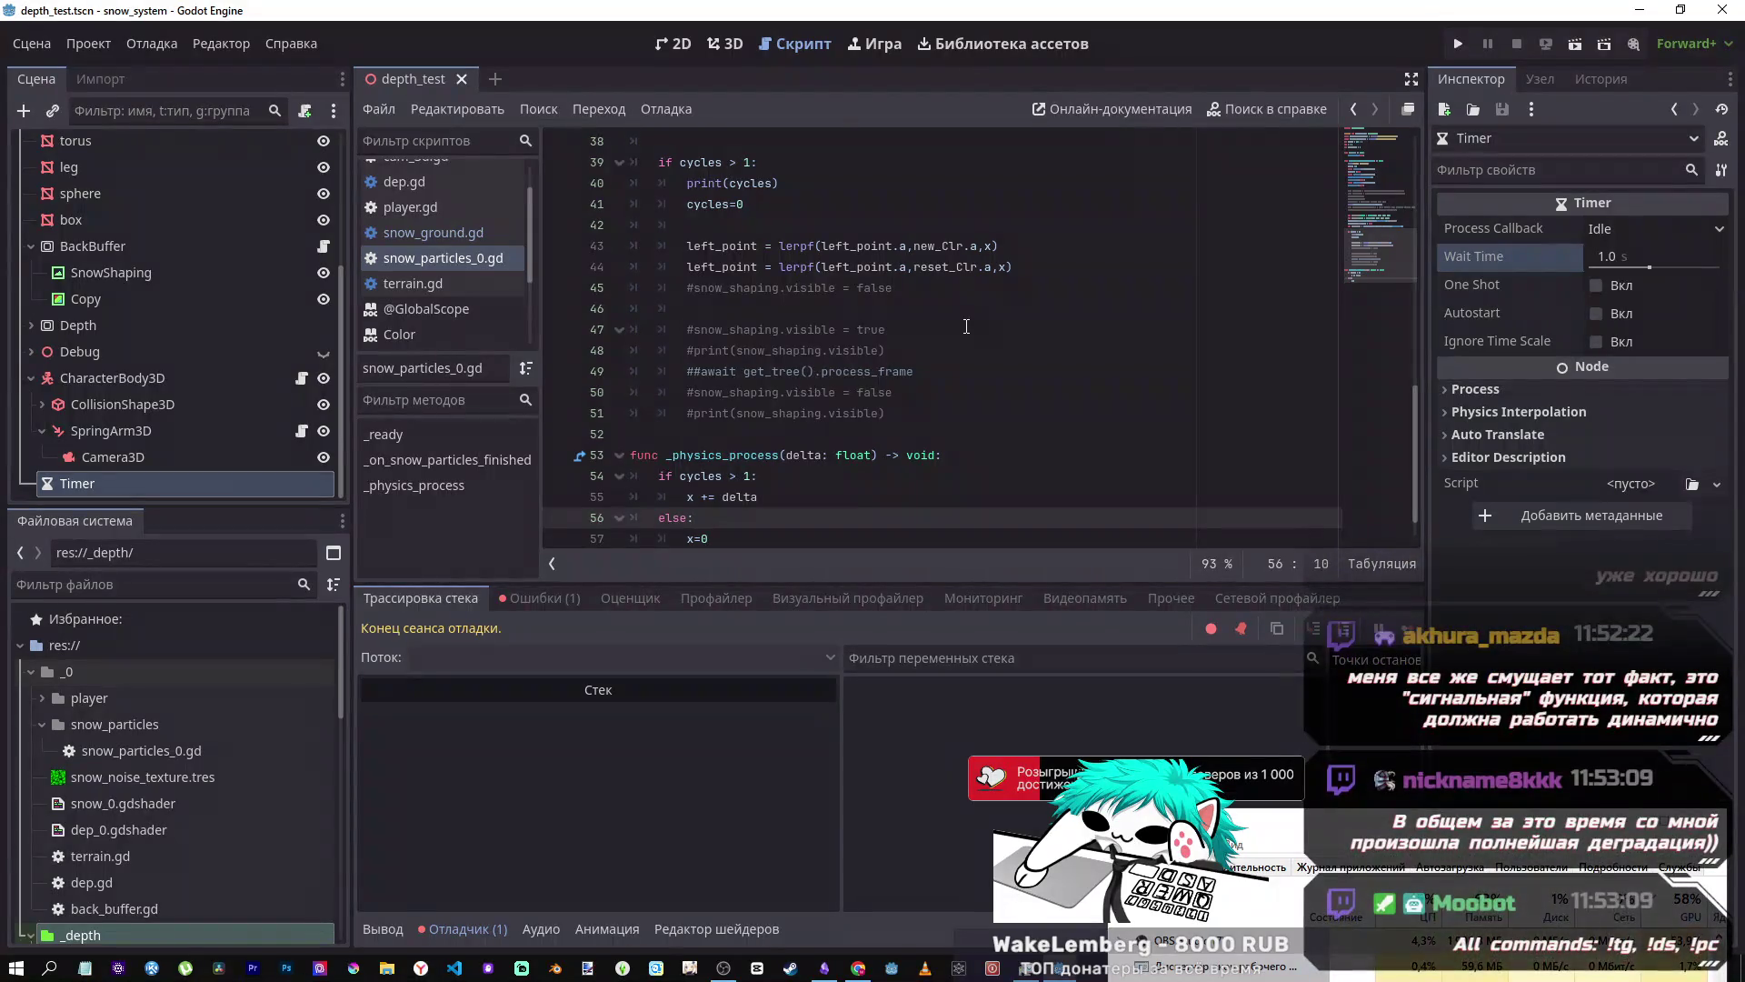
- Re-comment the old await line and paste await get_tree().process_frame after the new_Clr lerp
{"action": "left_click_drag", "start_coordinate": [999, 246], "coordinate": [681, 248]}
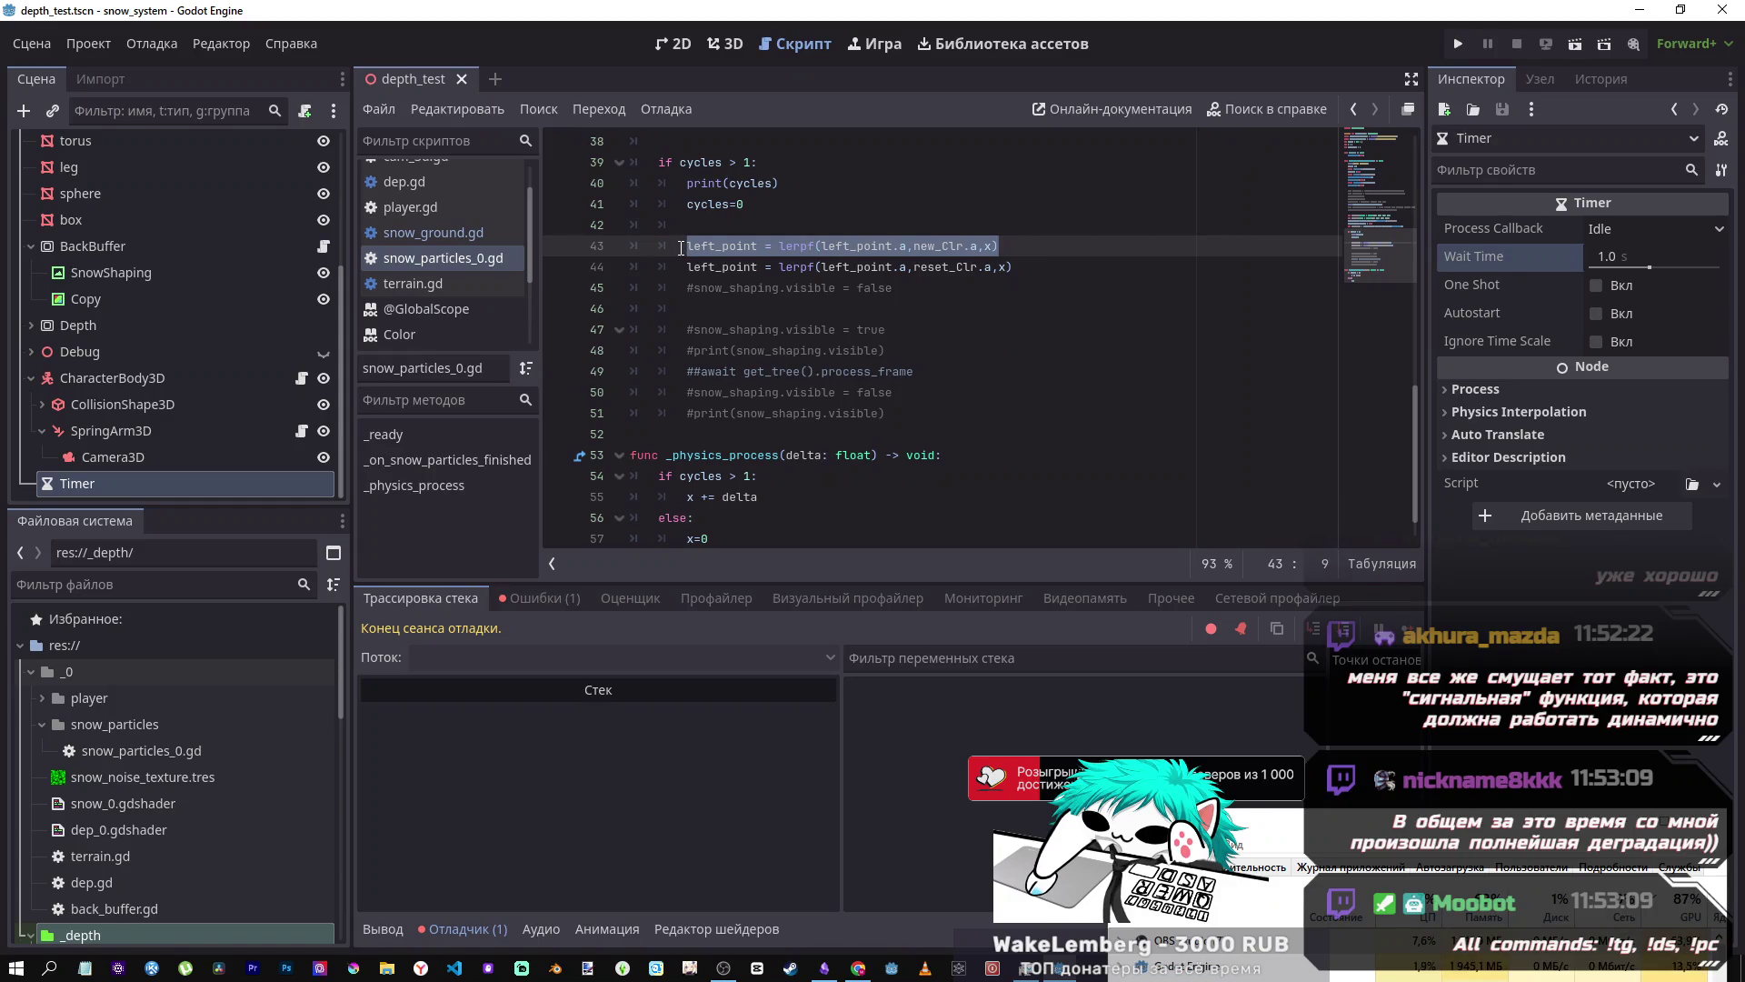
{"action": "mouse_move", "coordinate": [913, 371]}
{"action": "left_mouse_down"}
{"action": "mouse_move", "coordinate": [683, 370]}
{"action": "mouse_move", "coordinate": [697, 367]}
{"action": "left_mouse_up"}
{"action": "key", "text": "ctrl+k"}
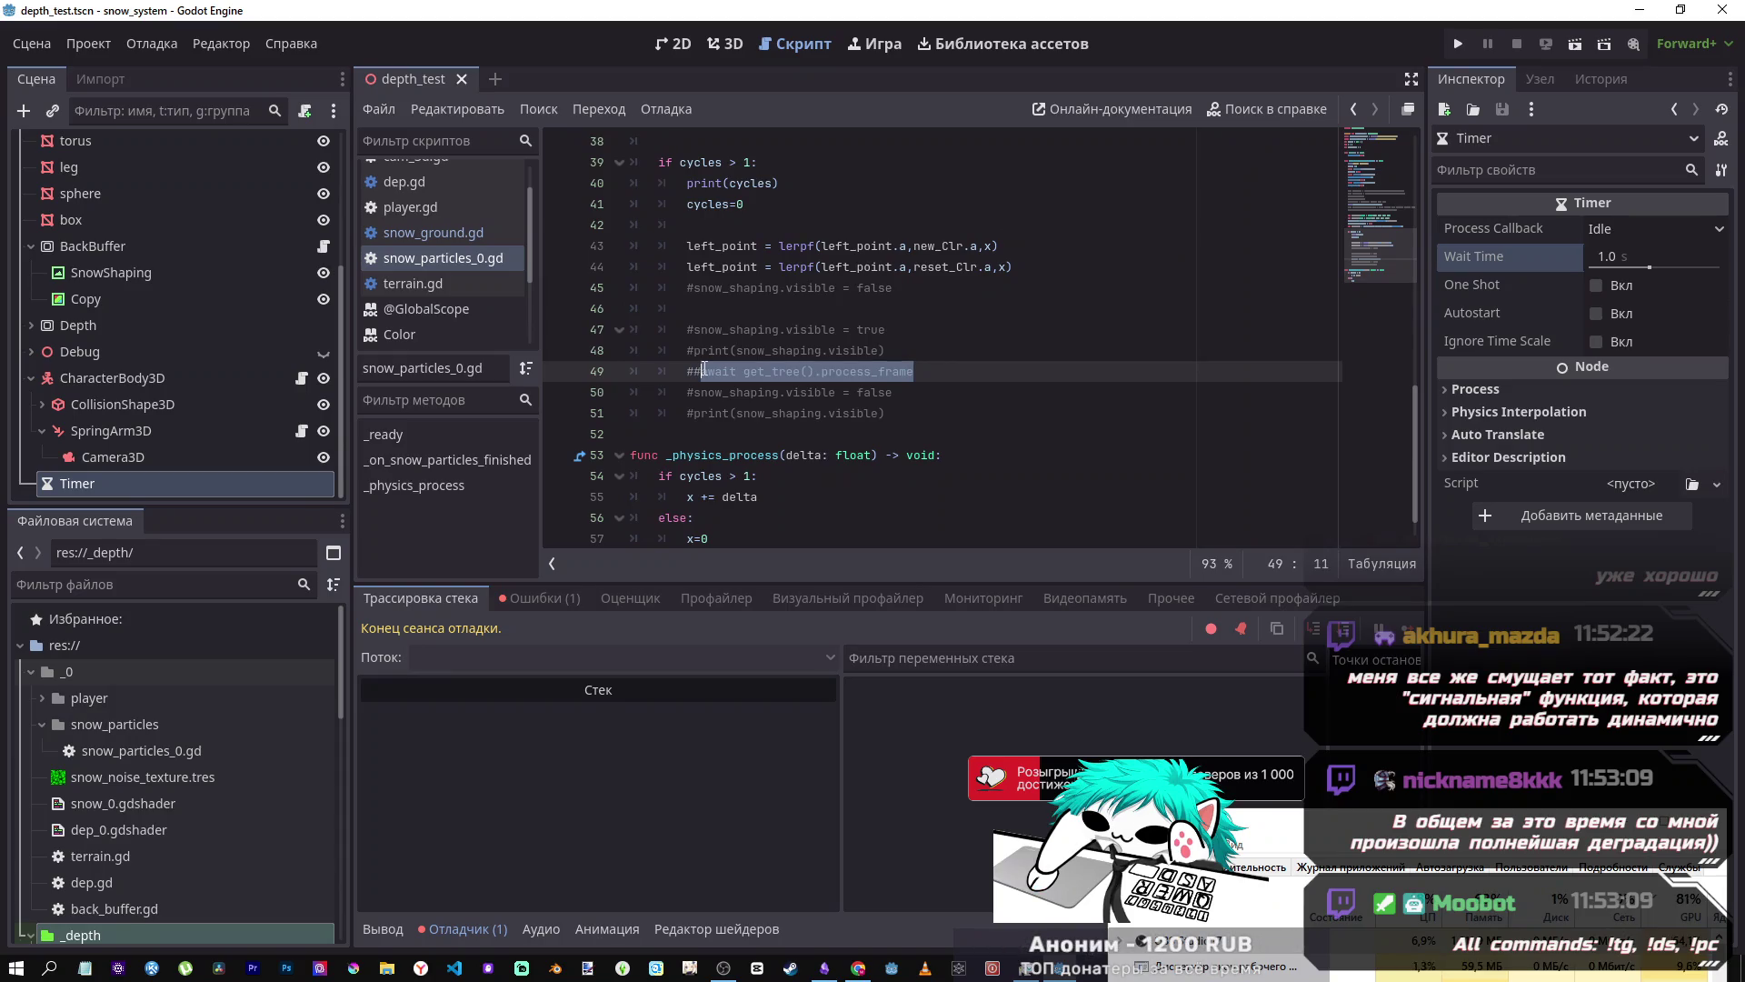
{"action": "key", "text": "ctrl+c"}
{"action": "left_click", "coordinate": [1026, 248]}
{"action": "key", "text": "Return"}
{"action": "key", "text": "ctrl+v"}
- Delete the reset_Clr lerp line
{"action": "scroll", "coordinate": [848, 477], "scroll_direction": "up", "scroll_amount": 3}
{"action": "left_click_drag", "start_coordinate": [848, 477], "coordinate": [1024, 481]}
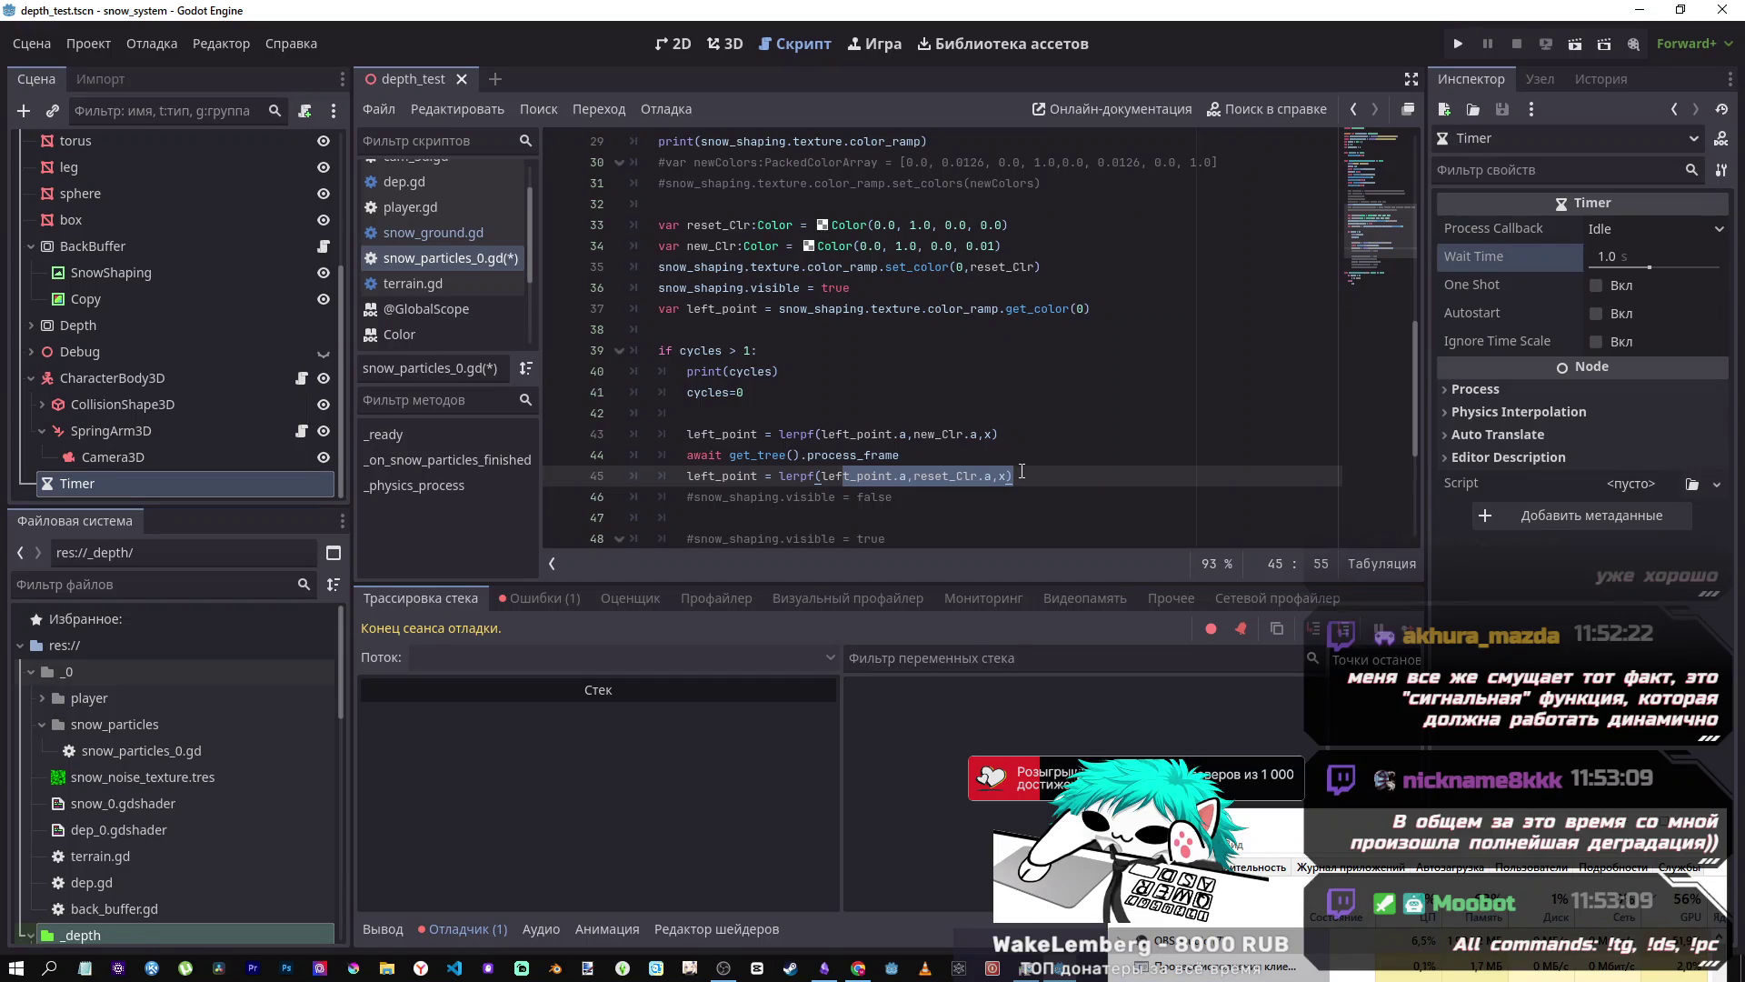
{"action": "key", "text": "Left"}
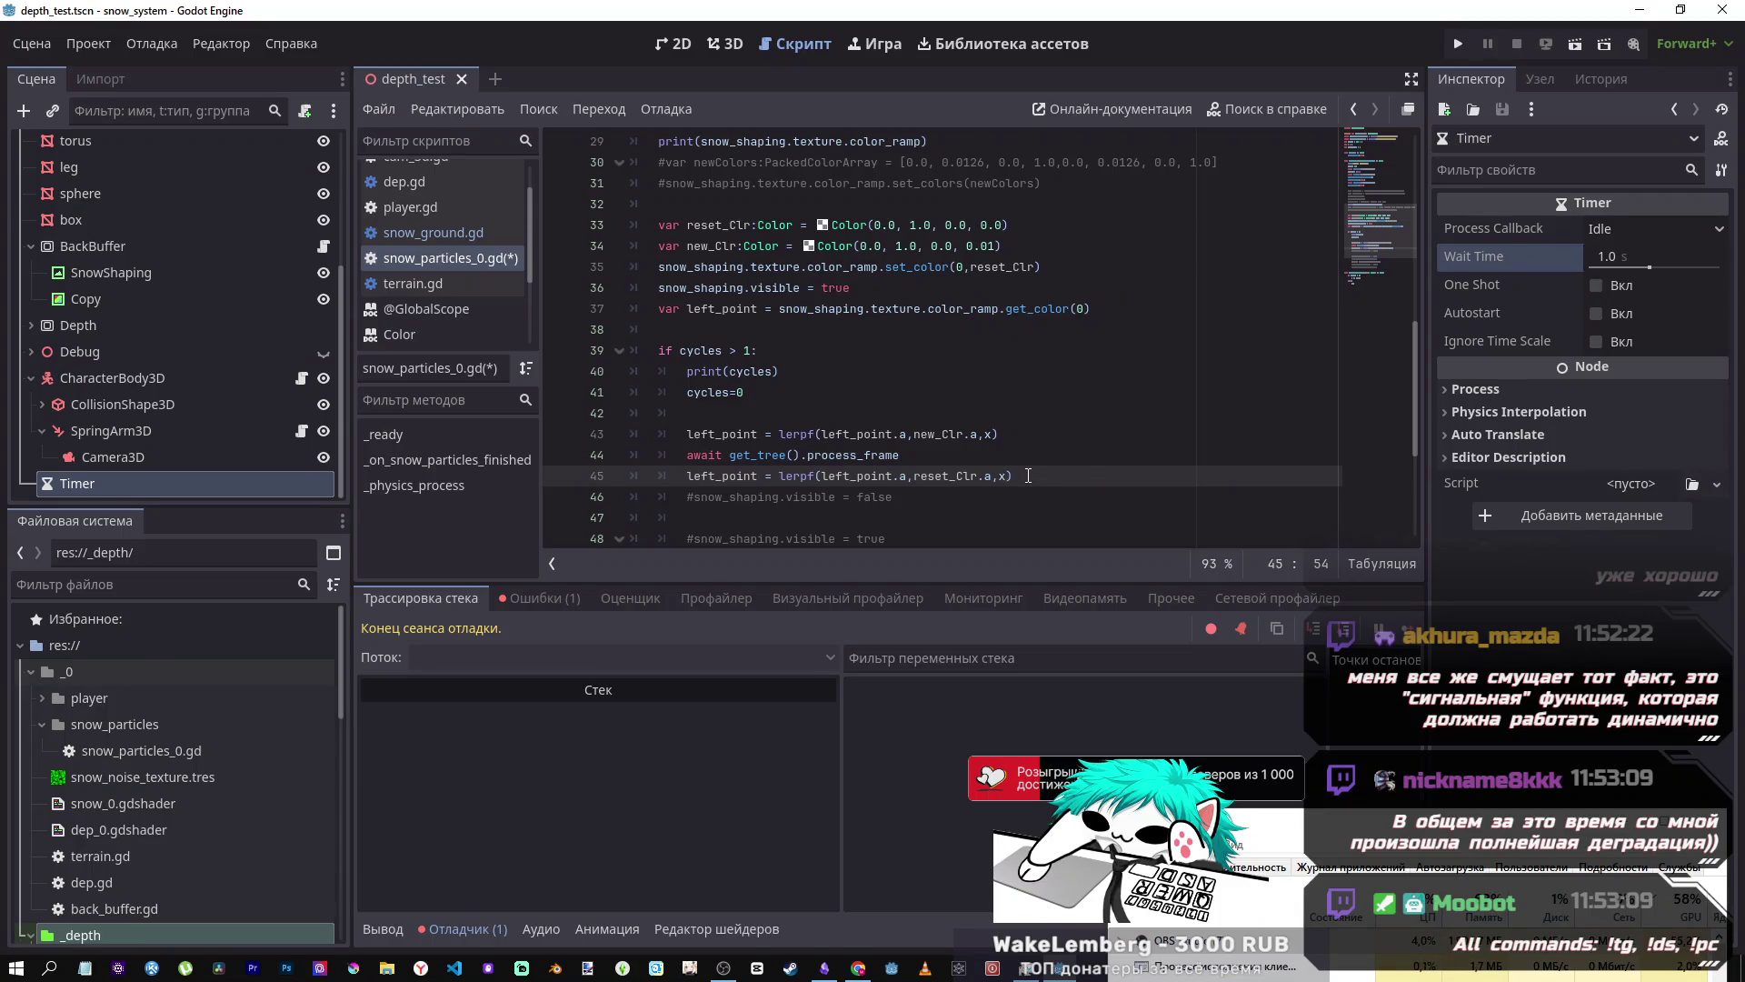
{"action": "left_click_drag", "start_coordinate": [1035, 478], "coordinate": [632, 476]}
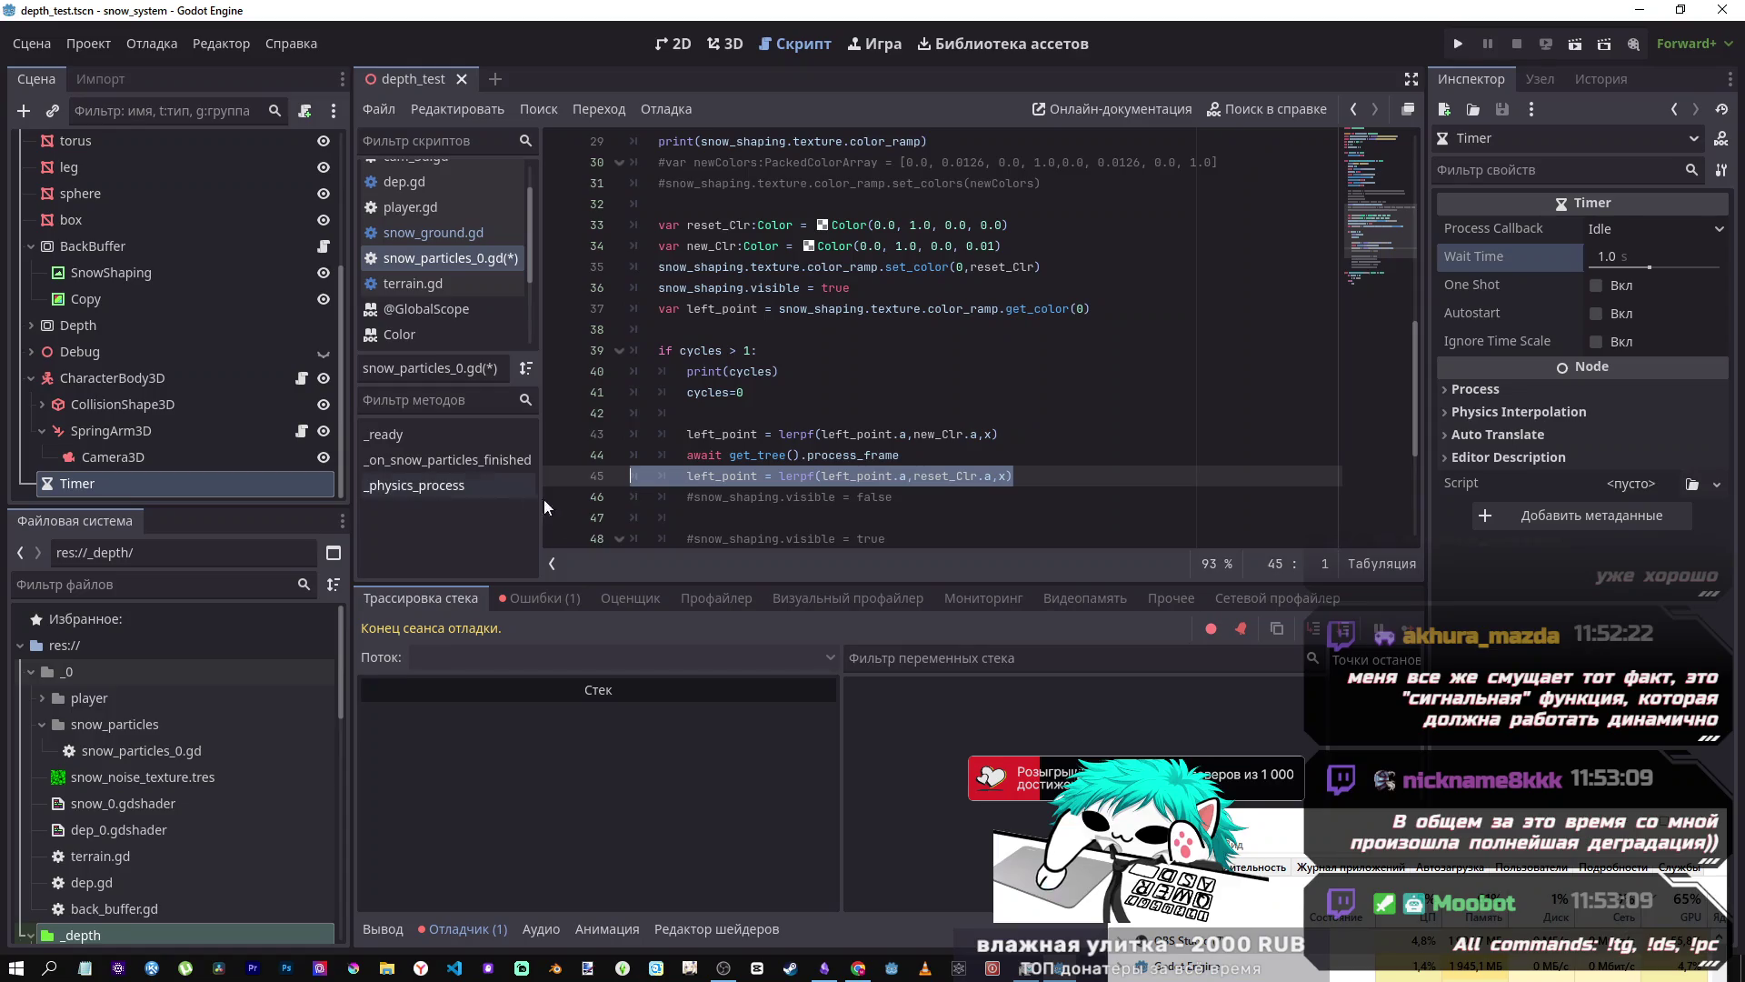
{"action": "key", "text": "BackSpace"}
{"action": "key", "text": "BackSpace"}
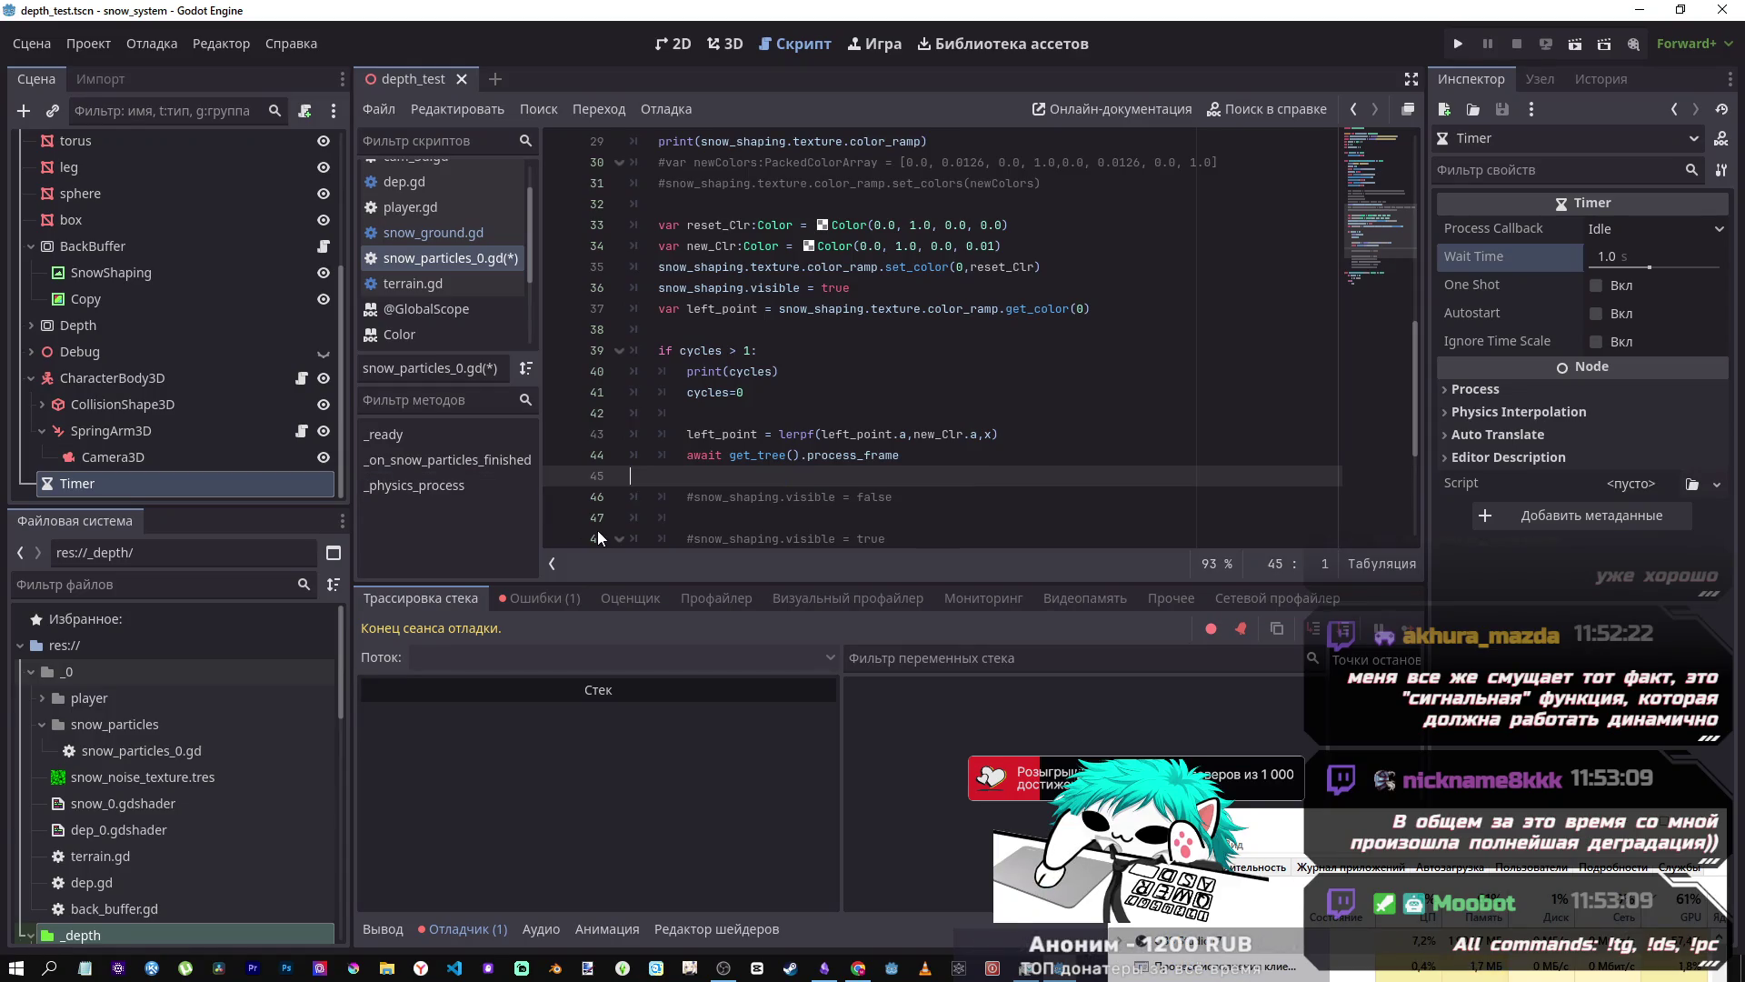
- Uncomment snow_shaping.visible = false and delete the x=0 reset in the else branch
{"action": "left_click", "coordinate": [906, 479]}
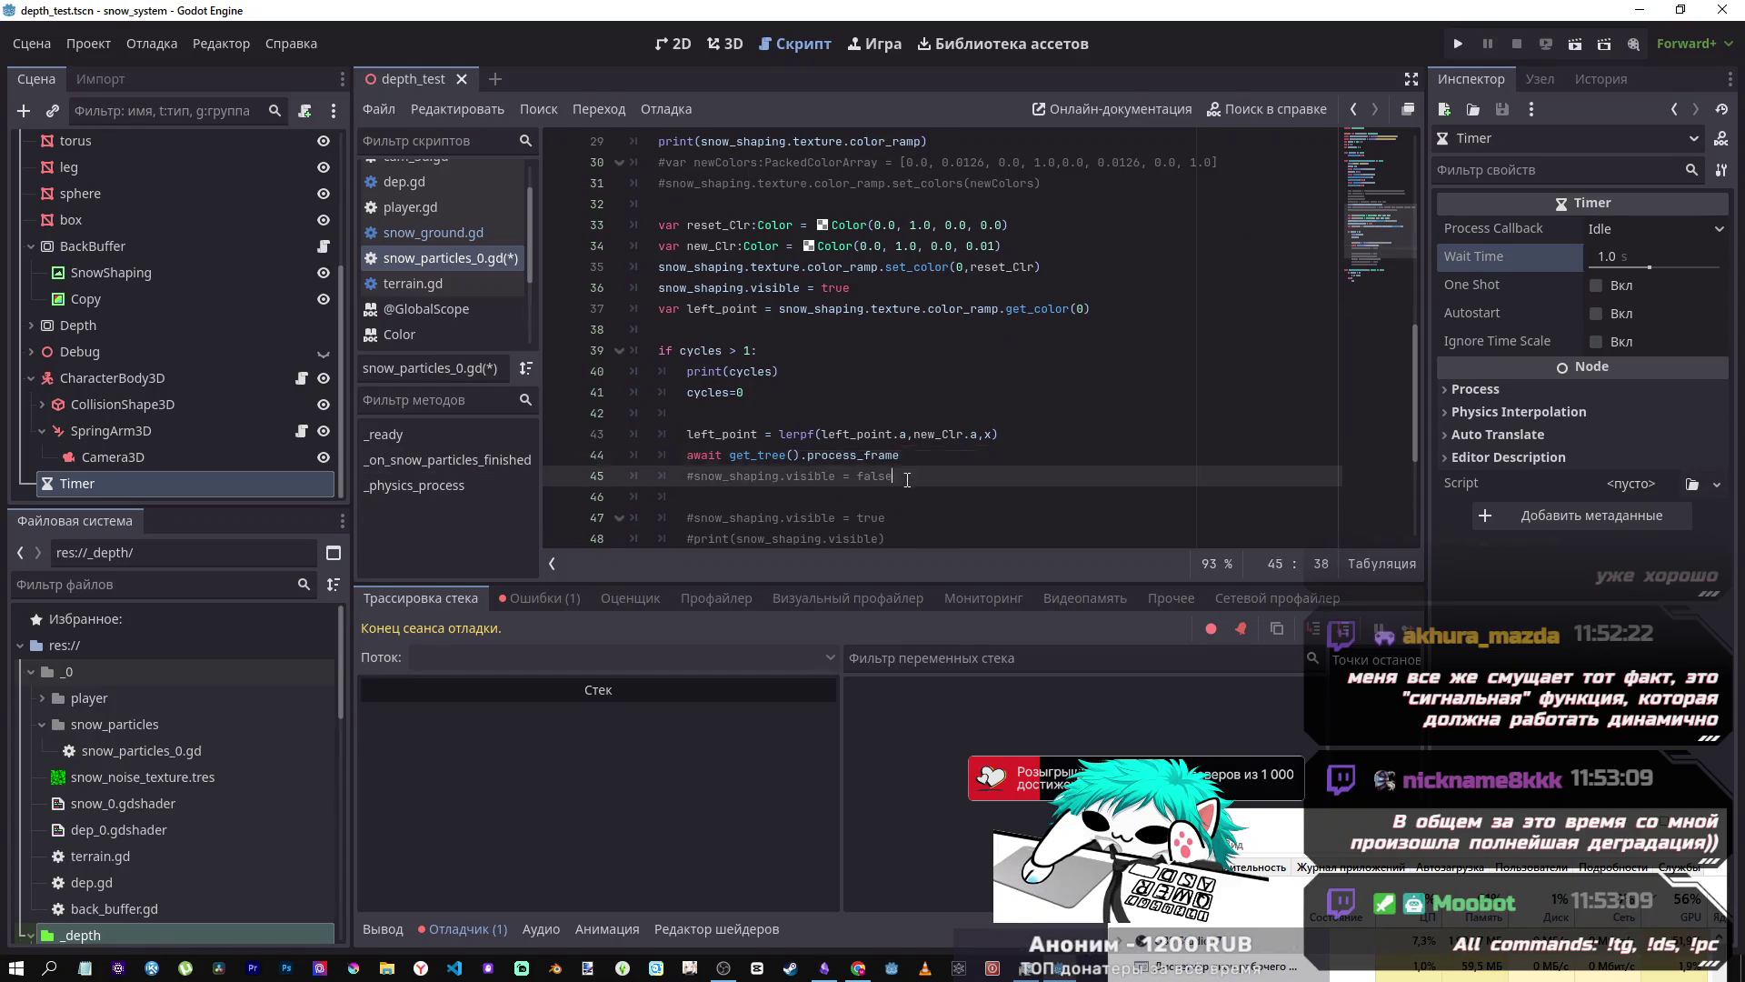
{"action": "key", "text": "ctrl+k"}
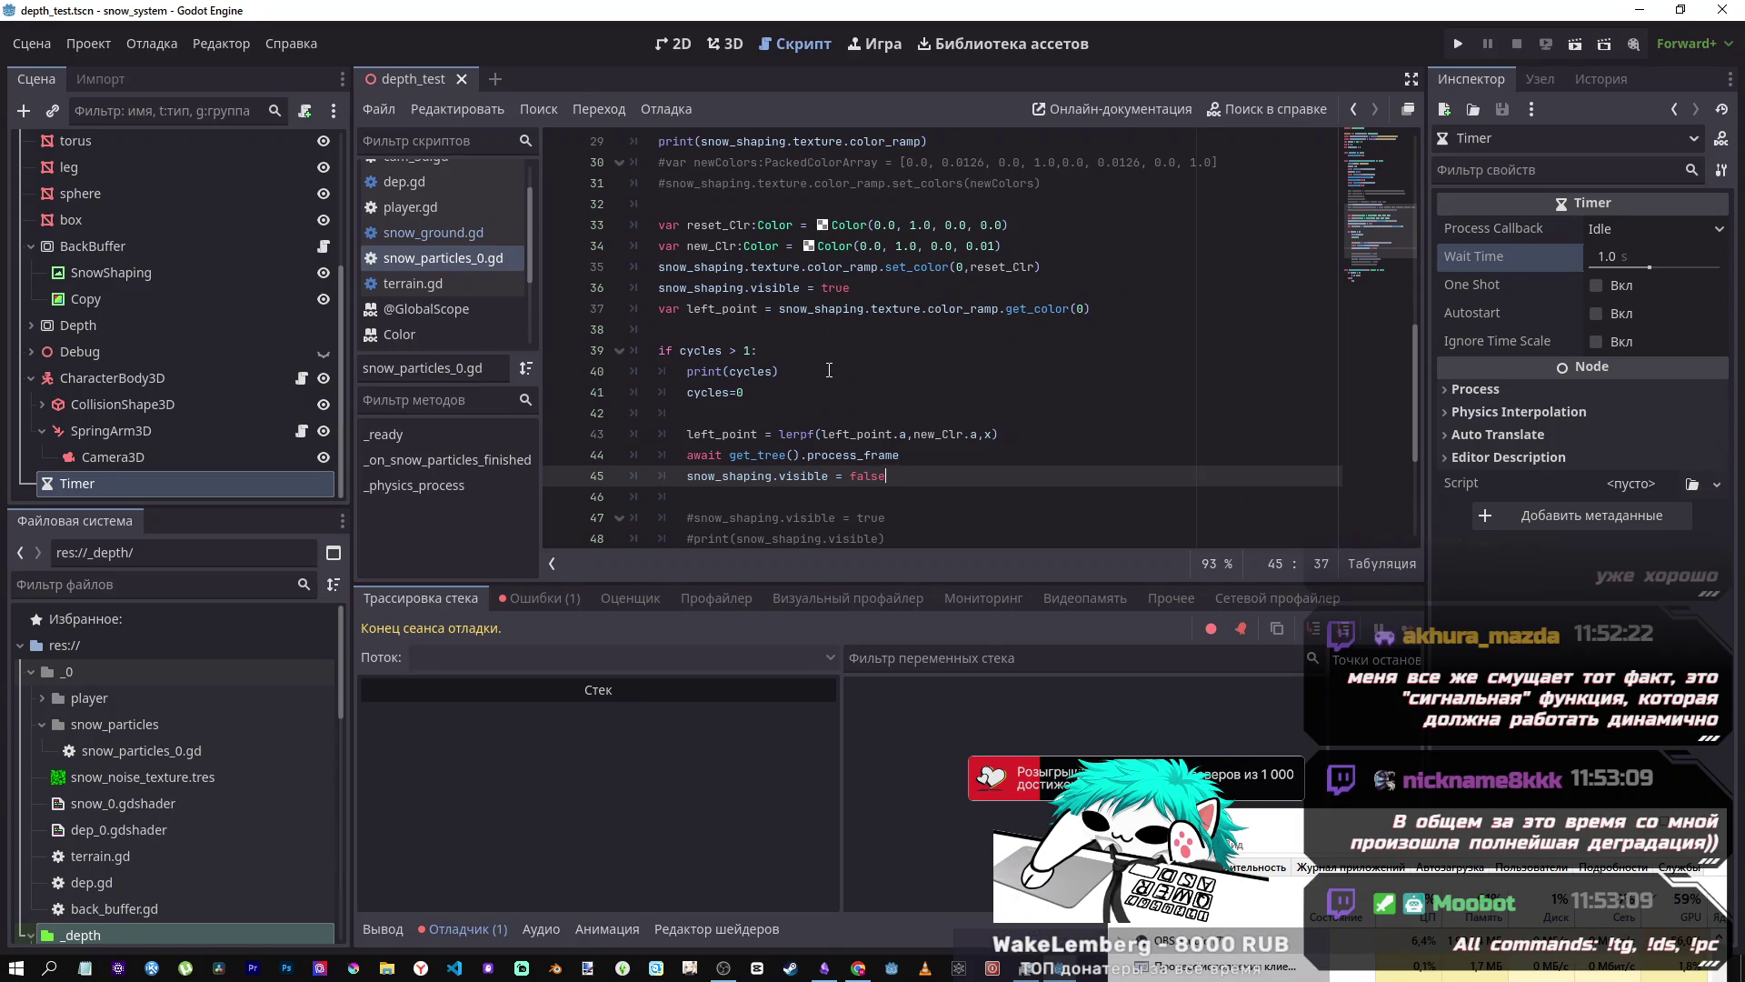
{"action": "scroll", "coordinate": [823, 380], "scroll_direction": "down", "scroll_amount": 3}
{"action": "scroll", "coordinate": [822, 380], "scroll_direction": "down", "scroll_amount": 1}
{"action": "mouse_move", "coordinate": [709, 497]}
{"action": "left_mouse_down"}
{"action": "mouse_move", "coordinate": [689, 498]}
{"action": "mouse_move", "coordinate": [687, 476]}
{"action": "mouse_move", "coordinate": [578, 476]}
{"action": "left_mouse_up"}
{"action": "key", "text": "BackSpace"}
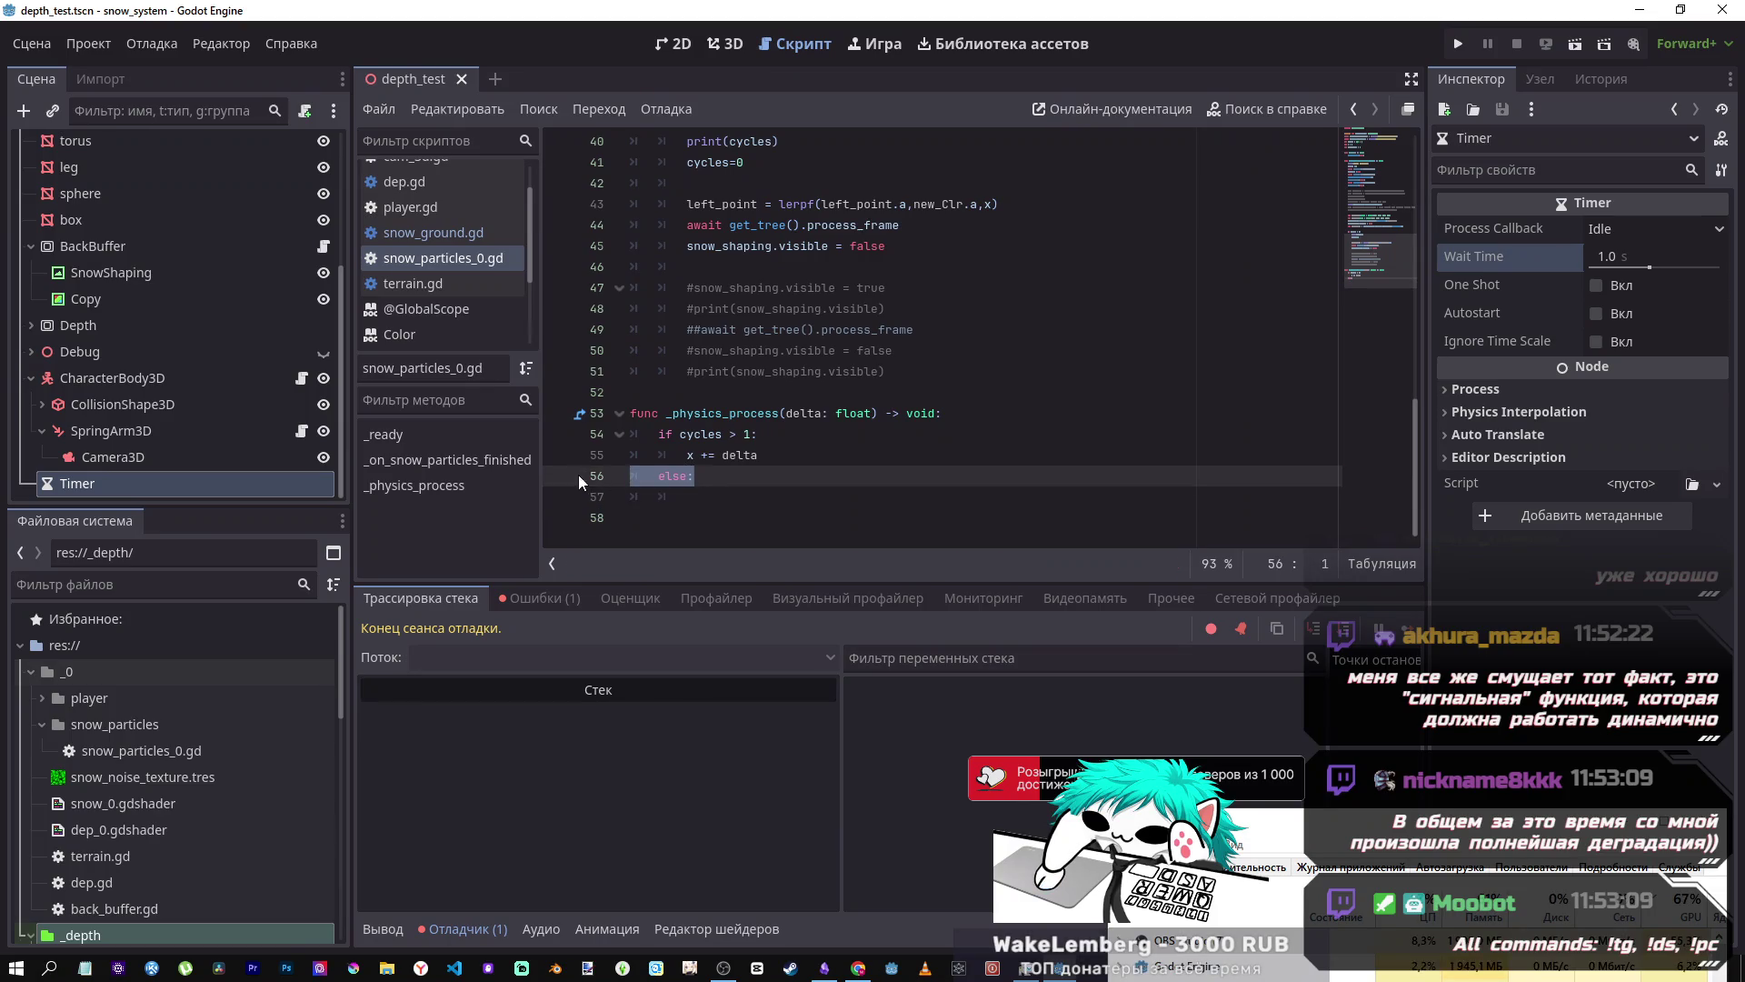
- Remove the now-empty else branch from _physics_process
{"action": "key", "text": "BackSpace"}
{"action": "key", "text": "Delete"}
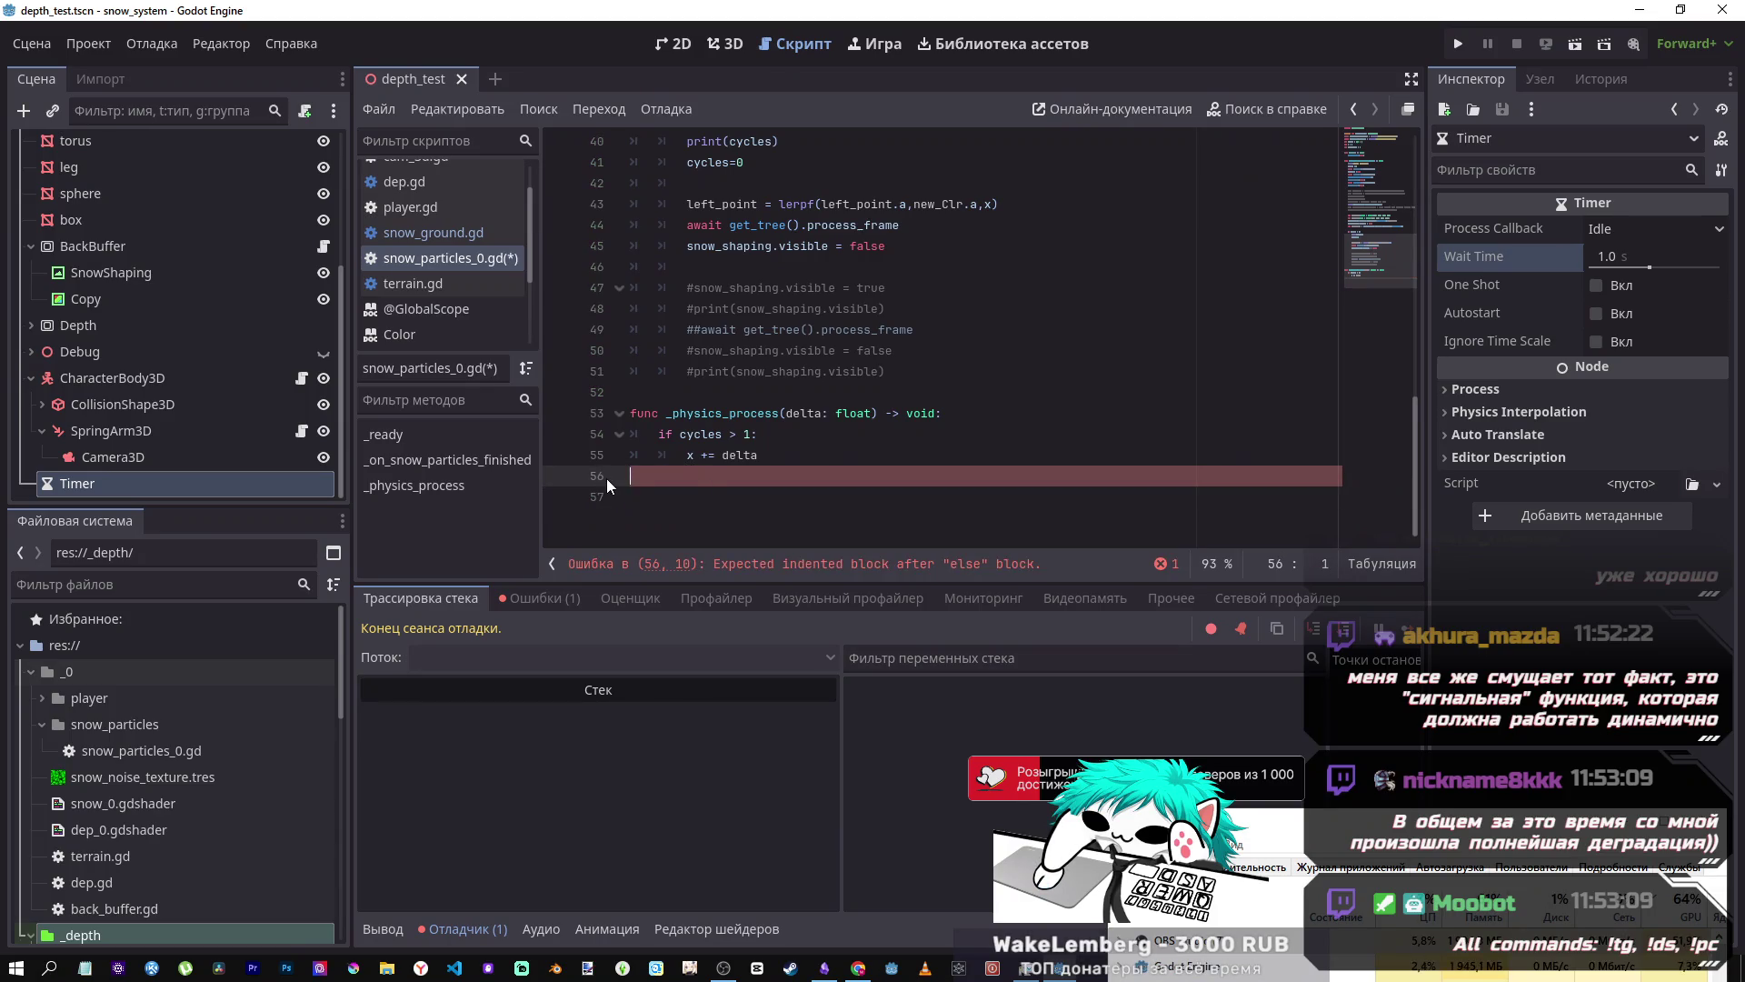
{"action": "key", "text": "BackSpace"}
- Put x=0 on the line after cycles=0, save, and run the project with F5
{"action": "scroll", "coordinate": [756, 414], "scroll_direction": "up", "scroll_amount": 10}
{"action": "scroll", "coordinate": [759, 450], "scroll_direction": "down", "scroll_amount": 3}
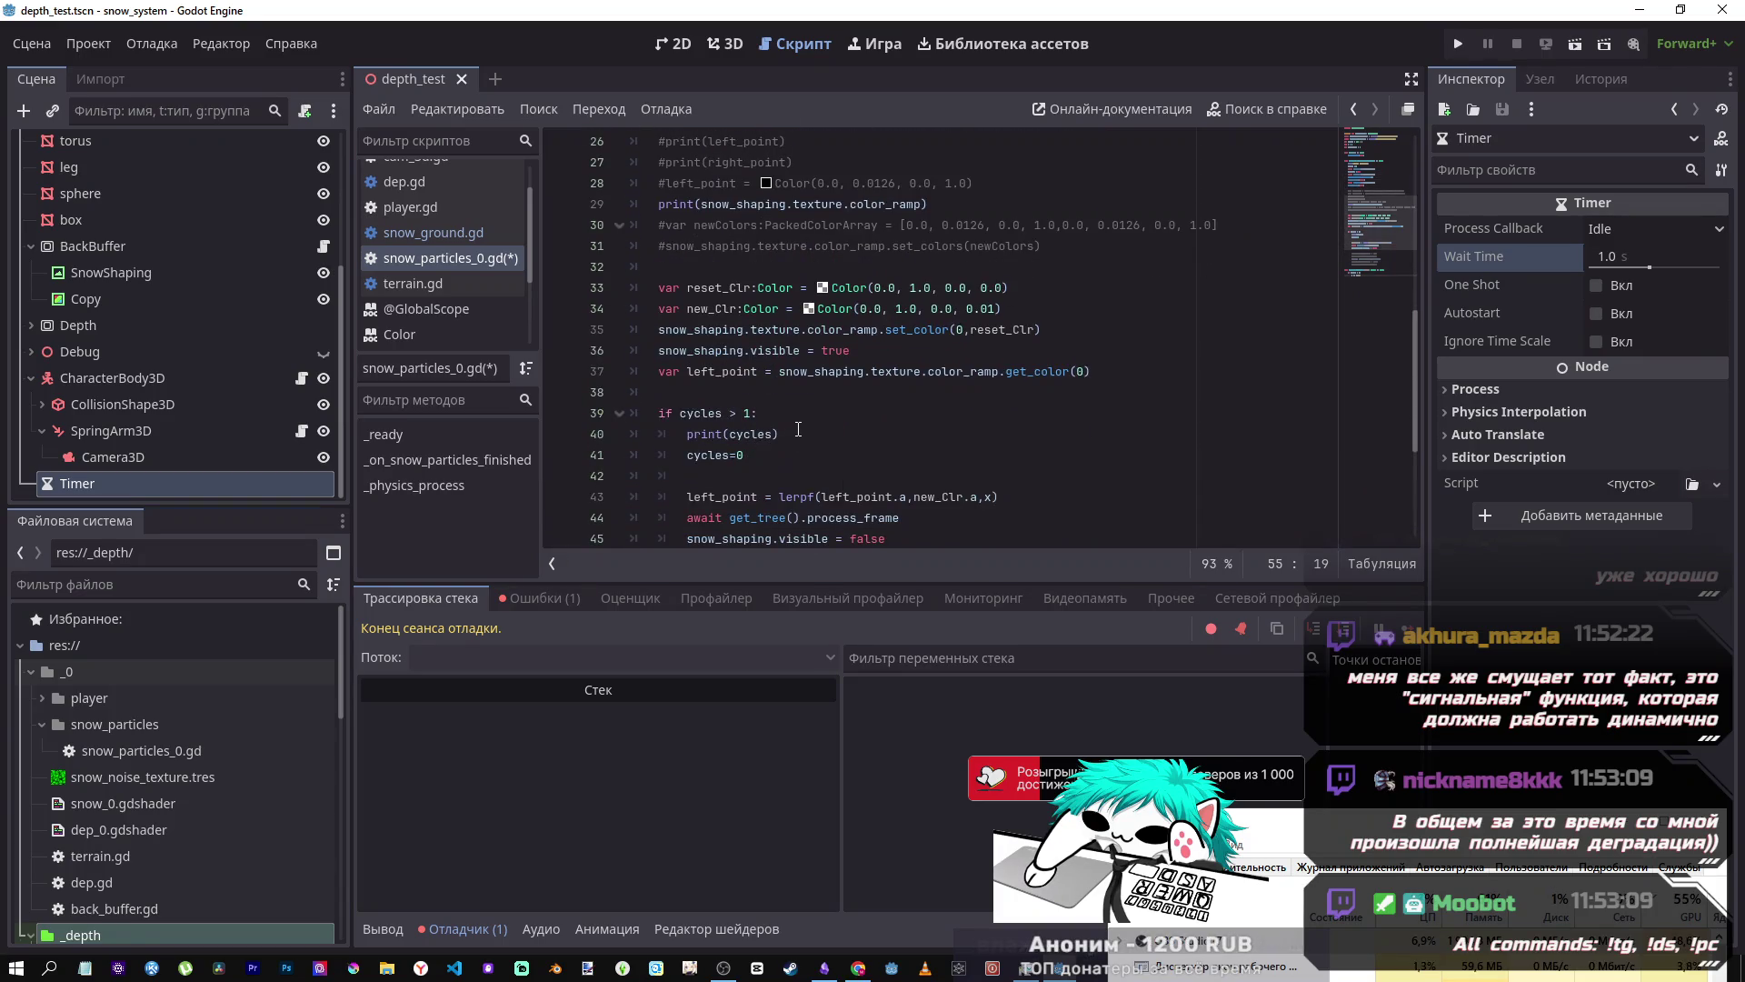
{"action": "left_click", "coordinate": [780, 471]}
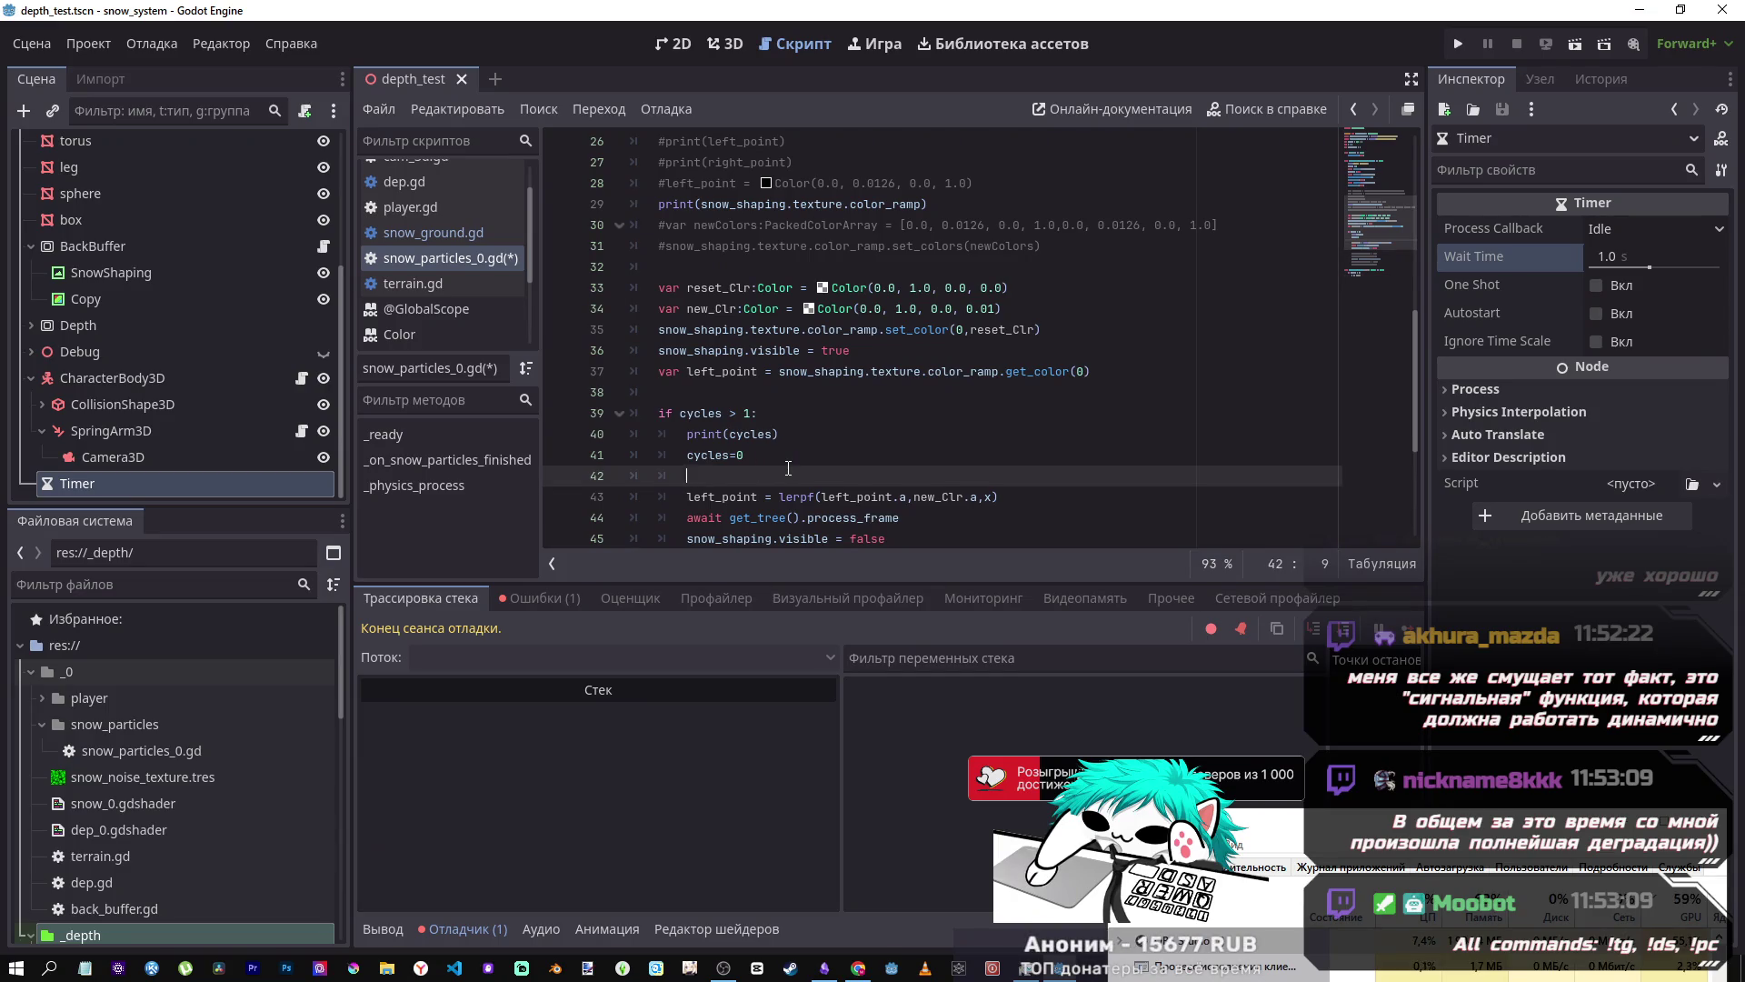
{"action": "scroll", "coordinate": [787, 459], "scroll_direction": "down", "scroll_amount": 4}
{"action": "scroll", "coordinate": [774, 447], "scroll_direction": "up", "scroll_amount": 2}
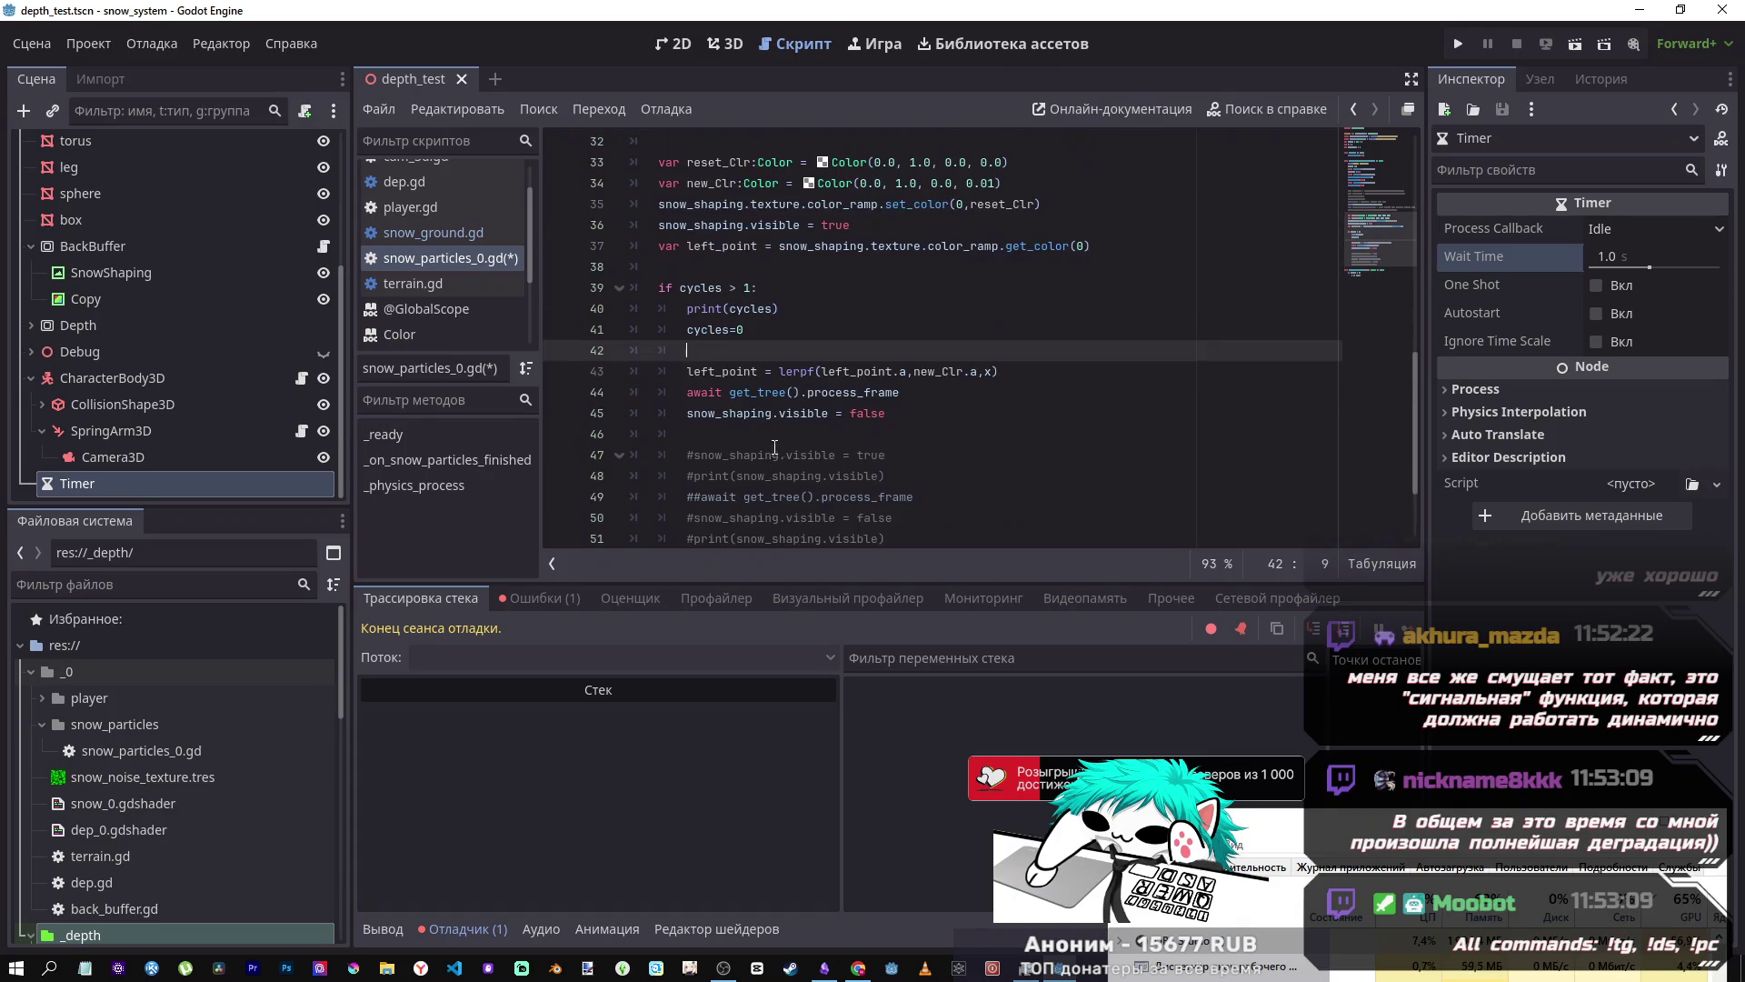
{"action": "scroll", "coordinate": [973, 373], "scroll_direction": "down", "scroll_amount": 2}
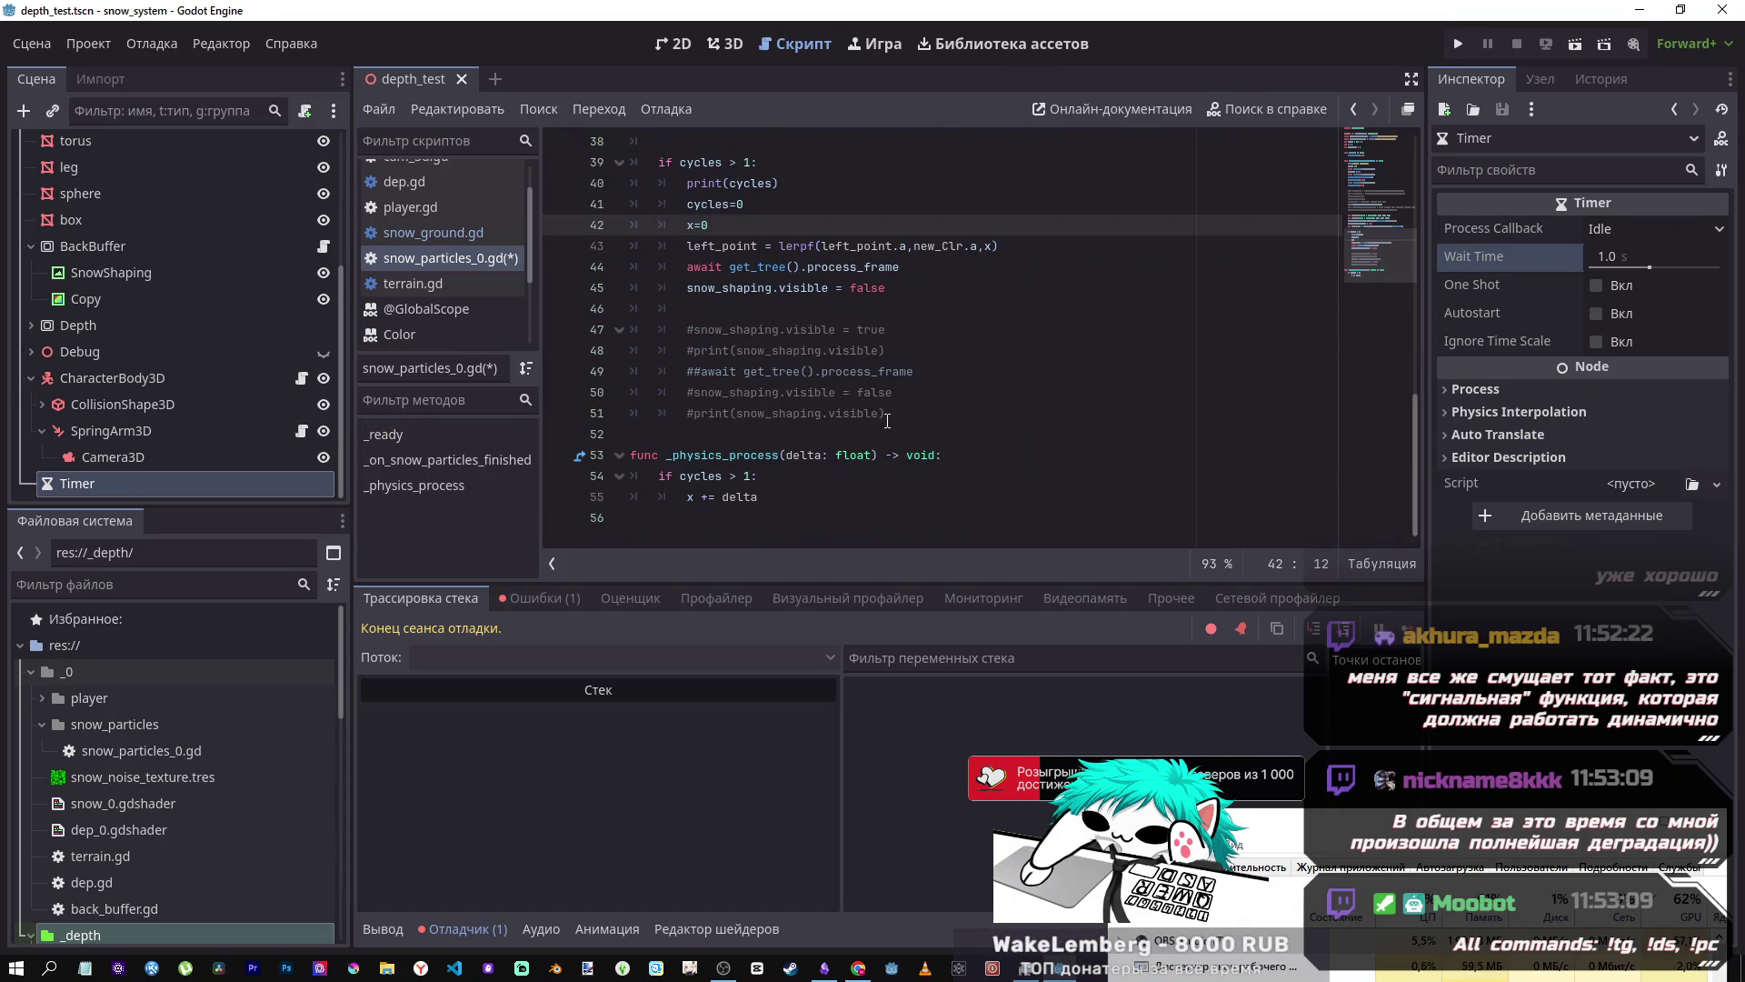
{"action": "key", "text": "ctrl+s"}
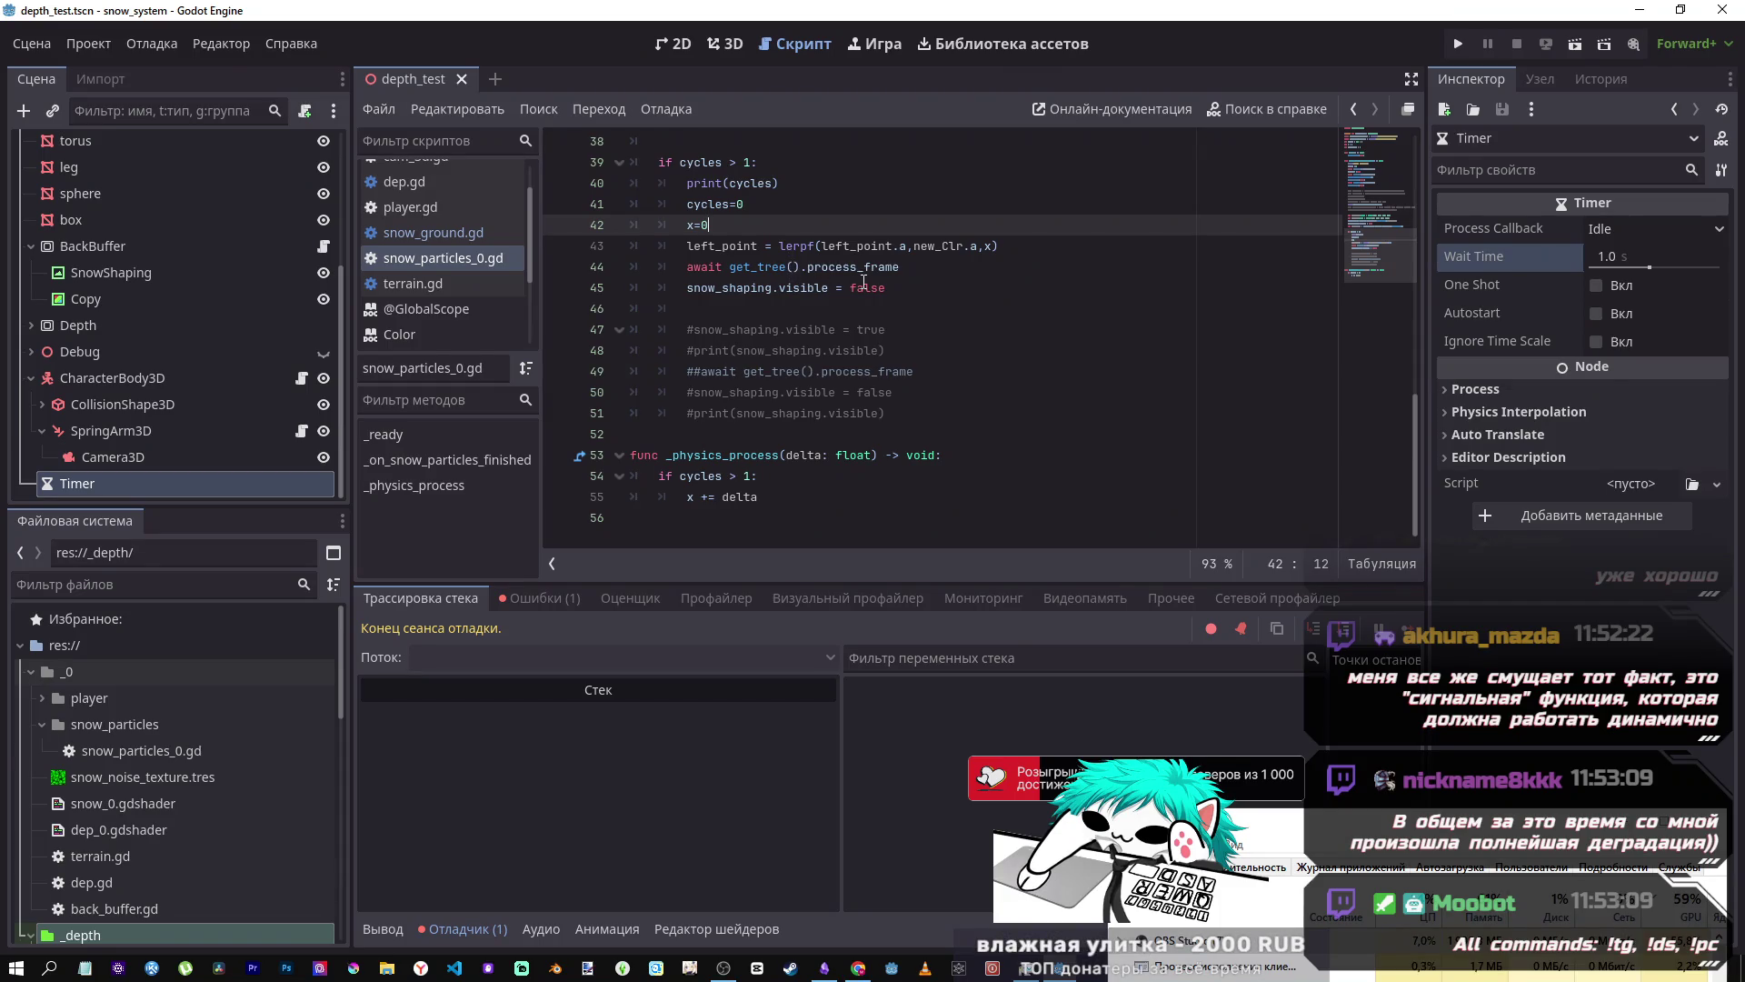
{"action": "key", "text": "F5"}
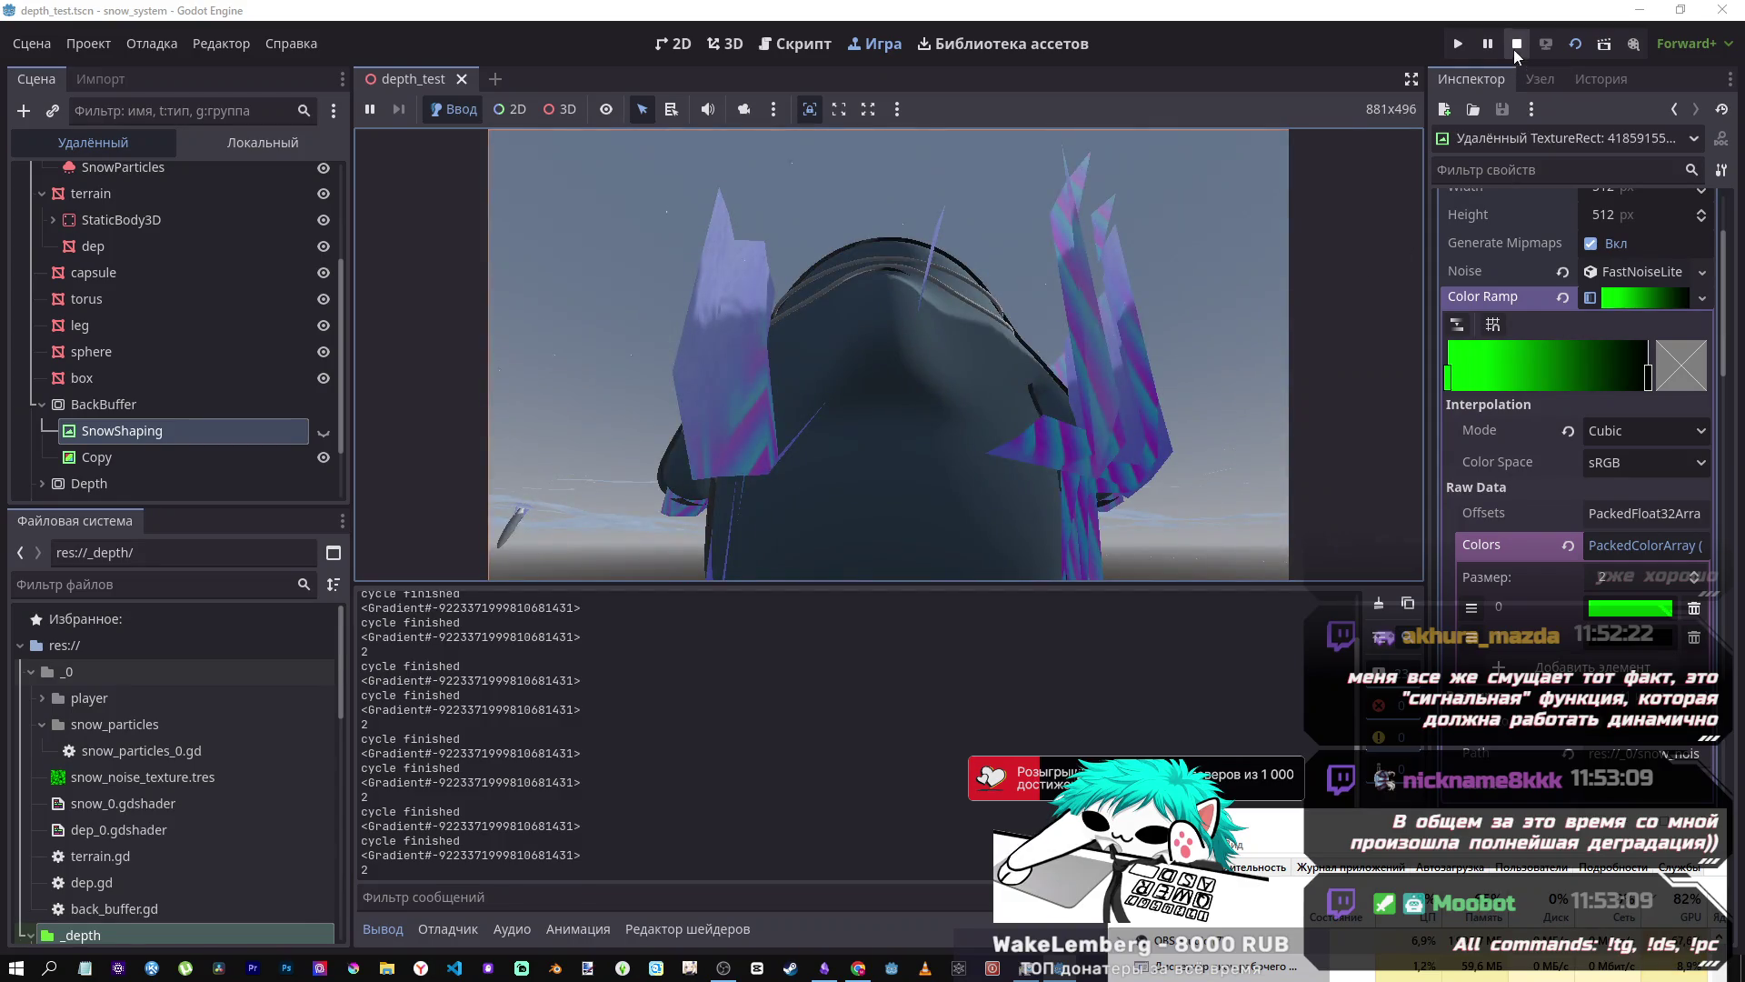
- Stop the running snow scene and go back to the 3D scene view
{"action": "left_click", "coordinate": [1515, 44]}
{"action": "scroll", "coordinate": [746, 221], "scroll_direction": "up", "scroll_amount": 10}
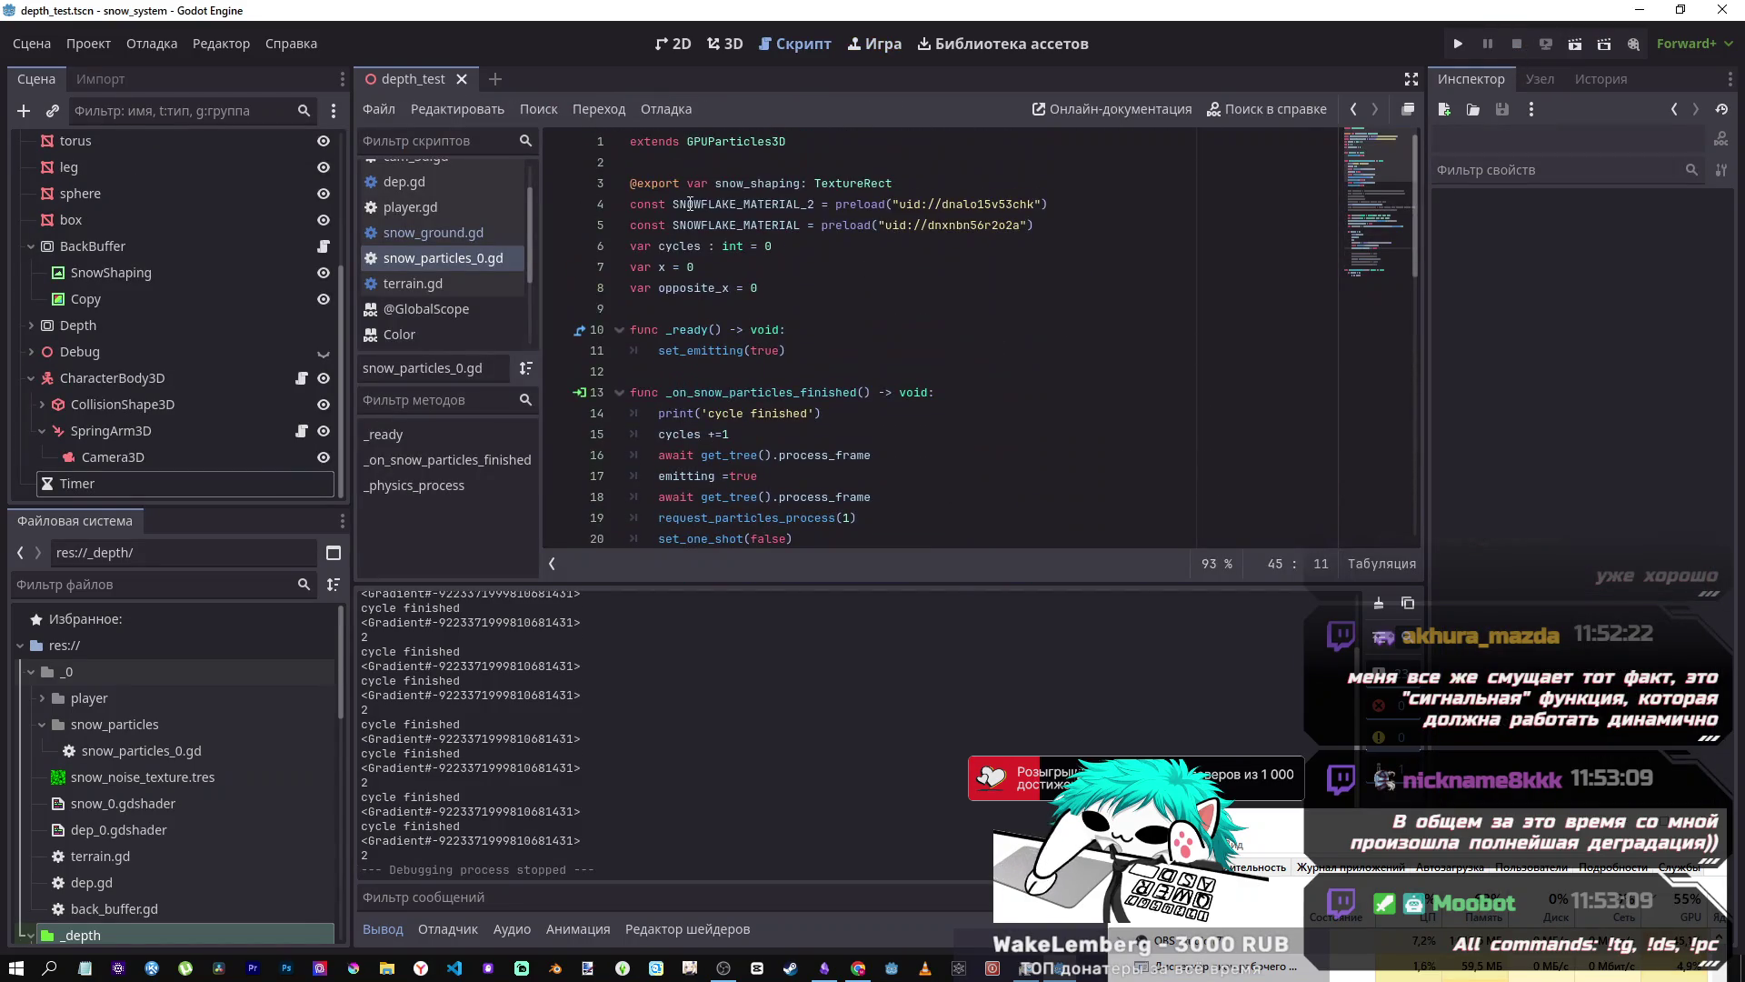
{"action": "left_click", "coordinate": [725, 44]}
- Fly the 3D view toward the character and back, then select the SnowParticles node
{"action": "scroll", "coordinate": [917, 265], "scroll_direction": "down", "scroll_amount": 5}
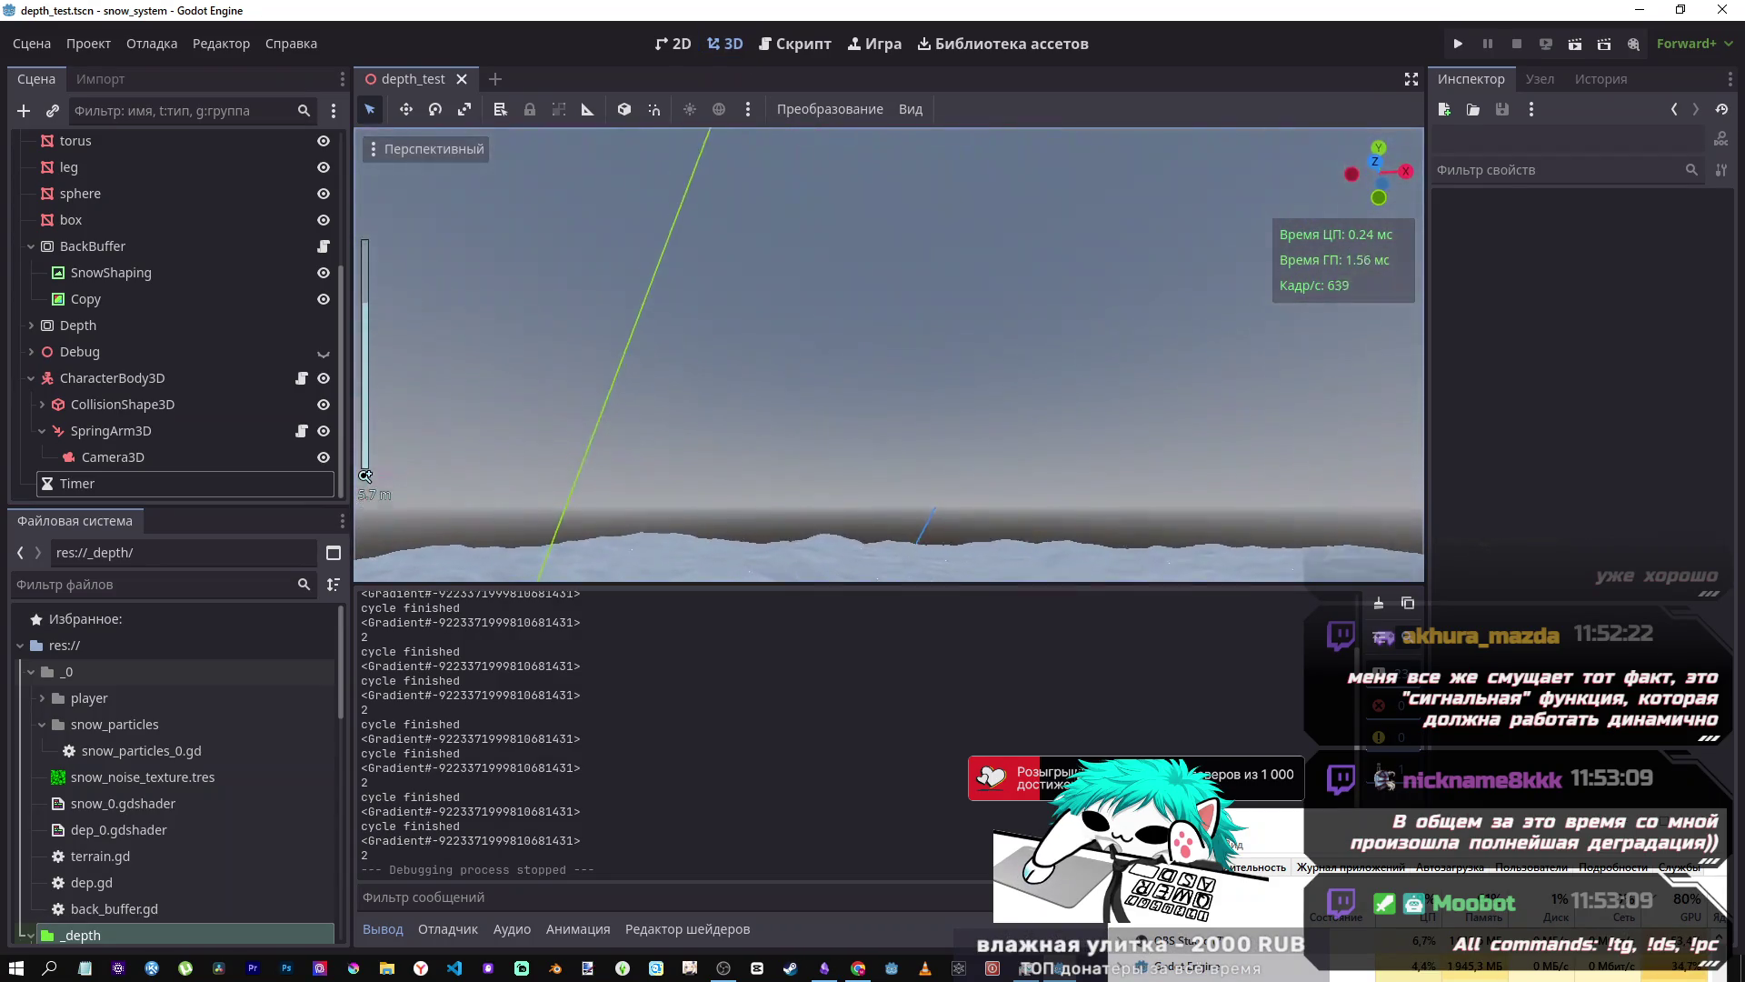
{"action": "key", "text": "w"}
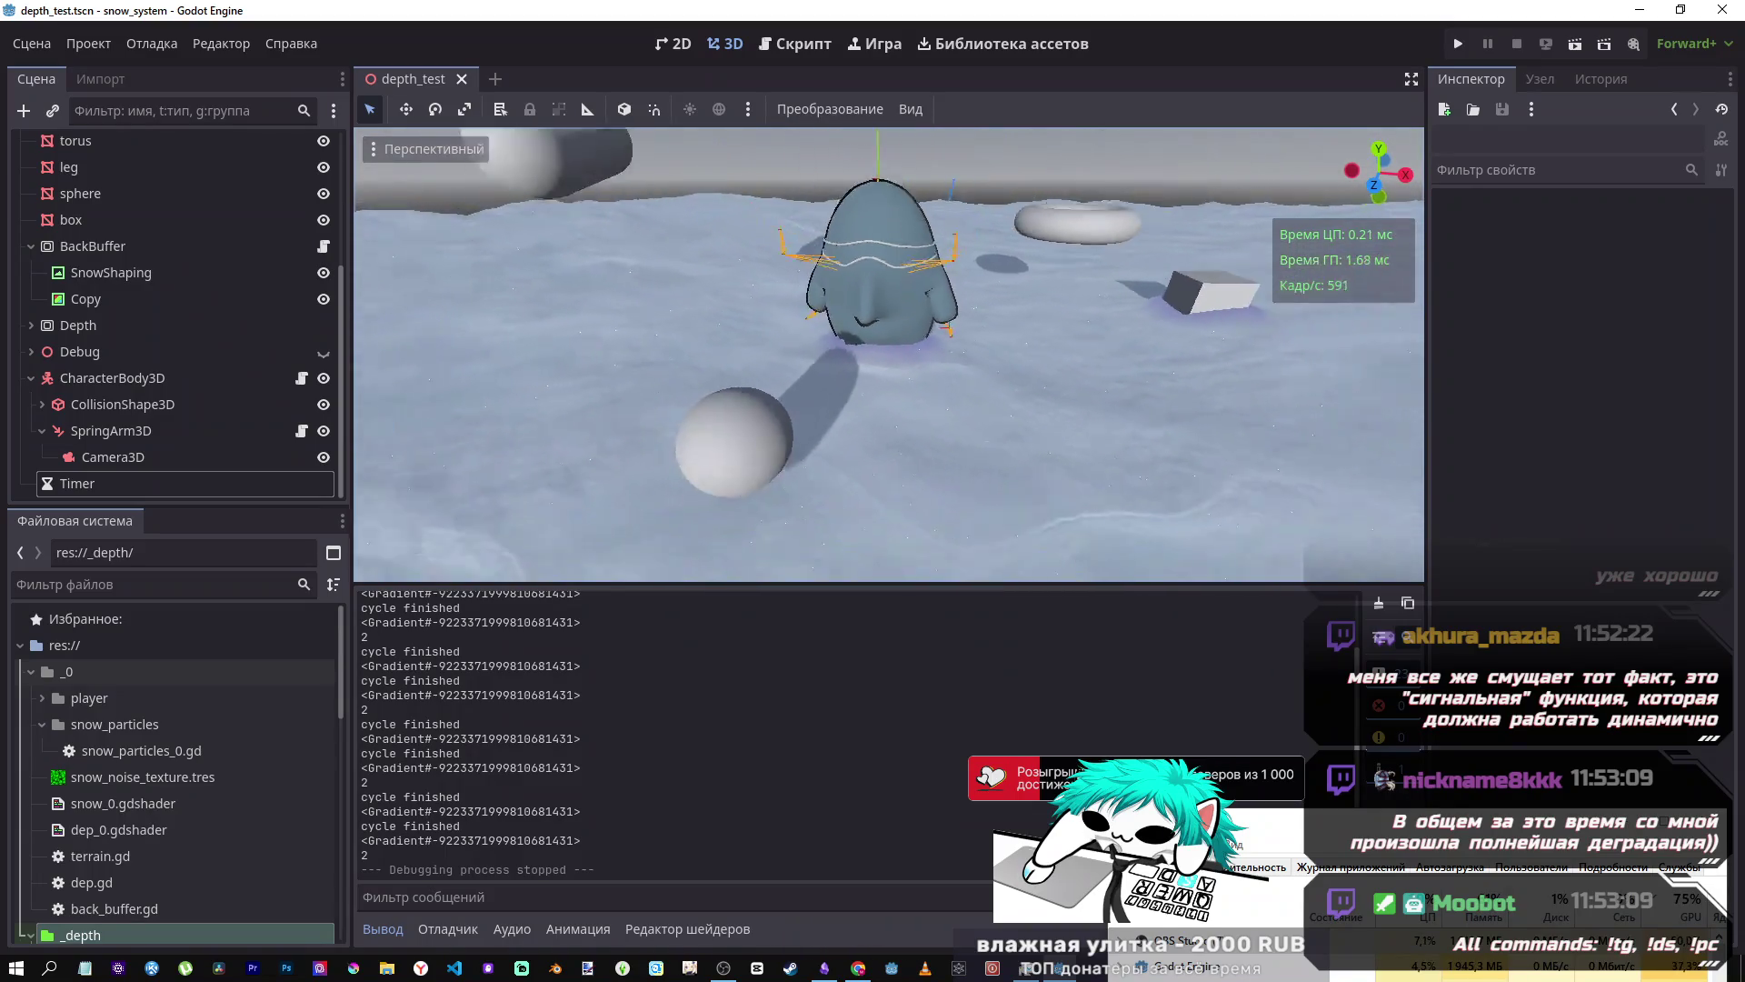
{"action": "key", "text": "s"}
{"action": "scroll", "coordinate": [182, 194], "scroll_direction": "up", "scroll_amount": 3}
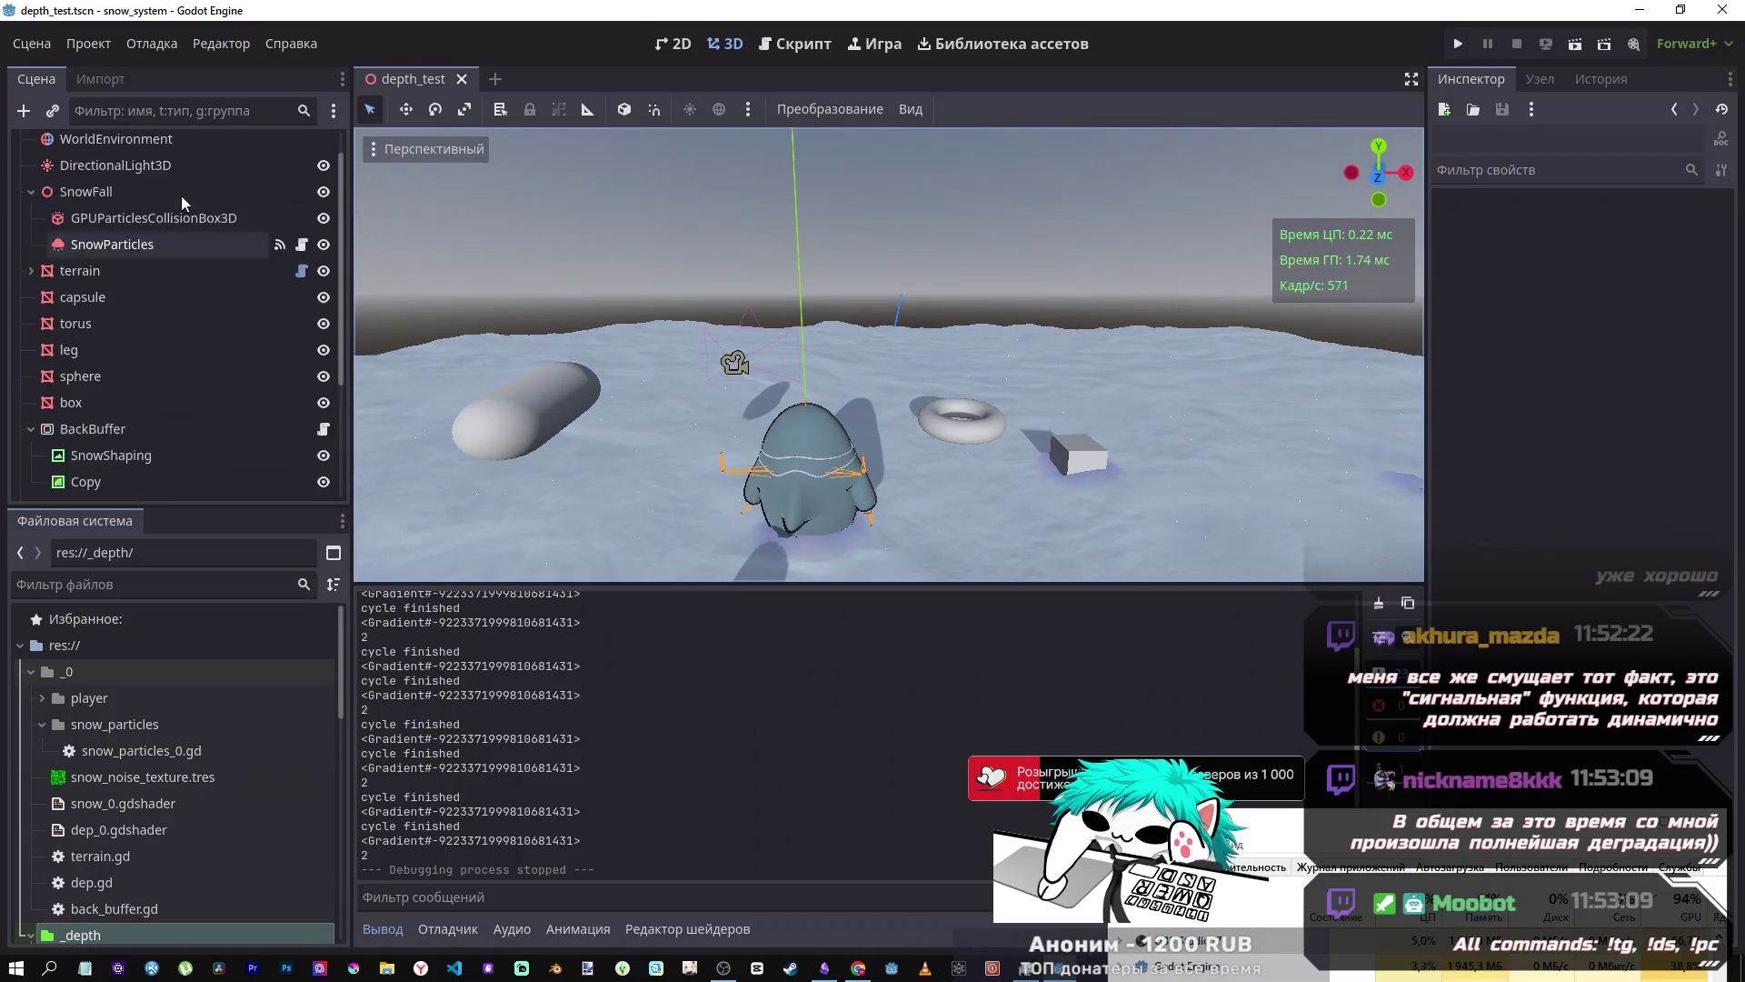
{"action": "scroll", "coordinate": [191, 210], "scroll_direction": "up", "scroll_amount": 3}
{"action": "left_click", "coordinate": [178, 278]}
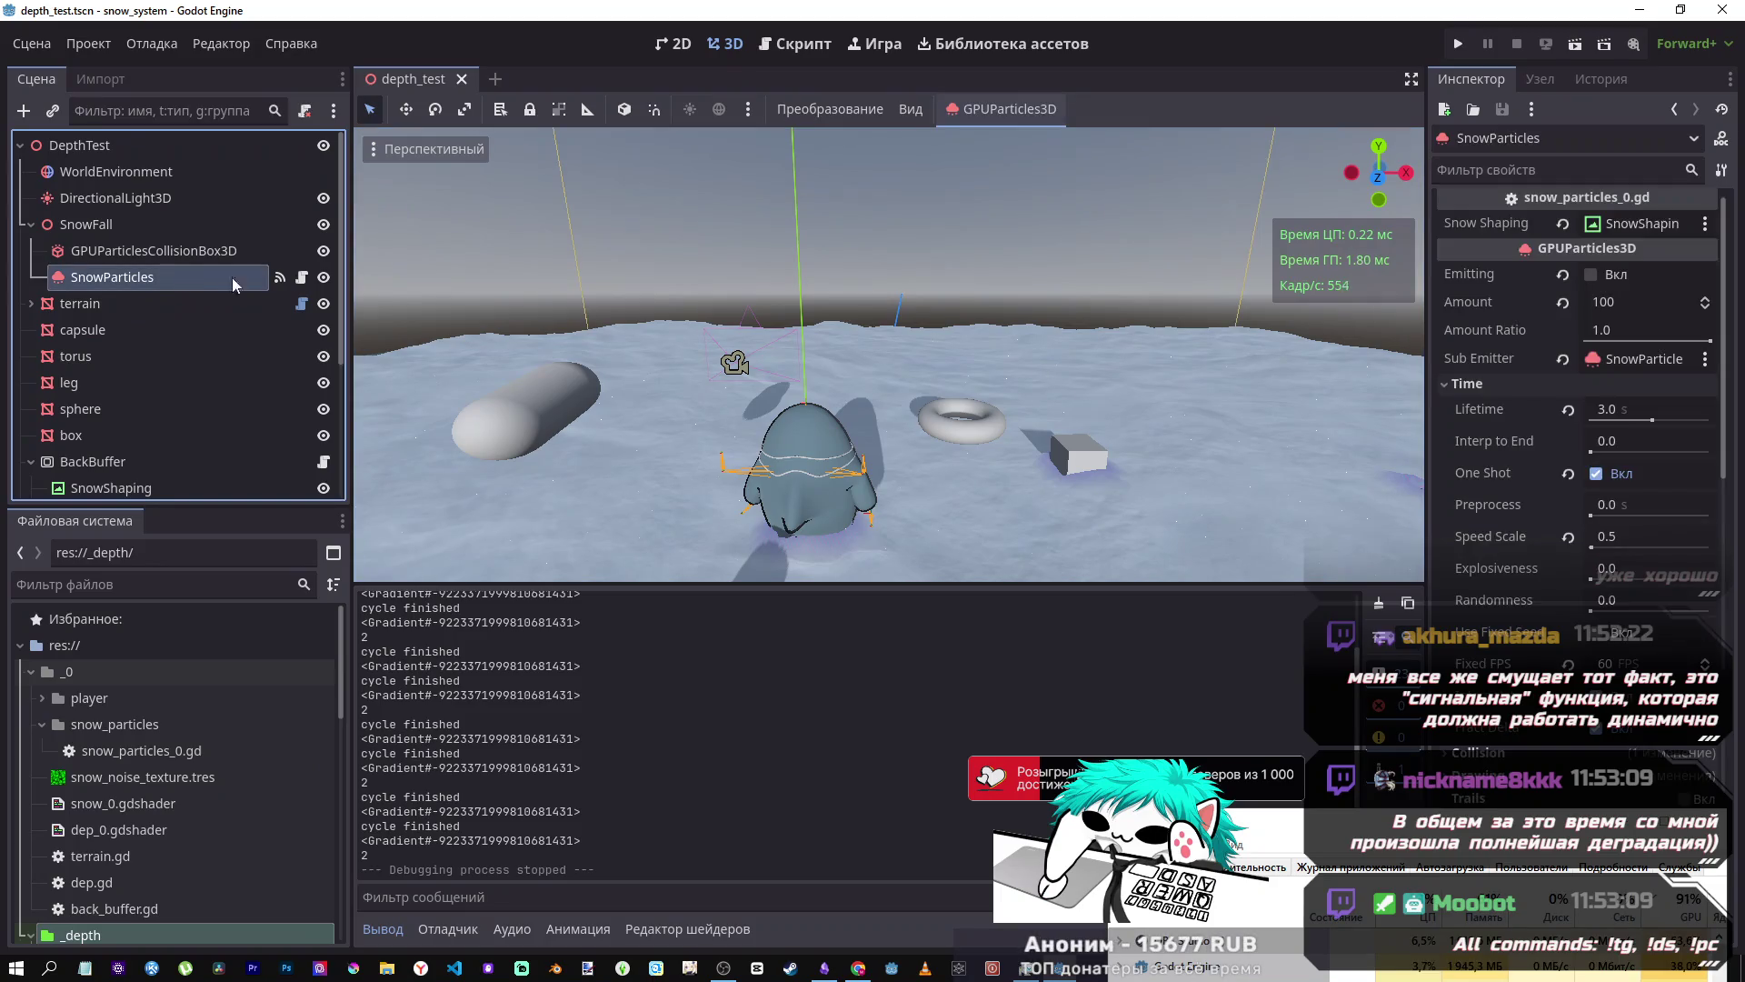
- Tilt the viewport over the sky, snowy terrain and collision box, then return to the script
{"action": "left_click_drag", "start_coordinate": [1093, 298], "coordinate": [1092, 218]}
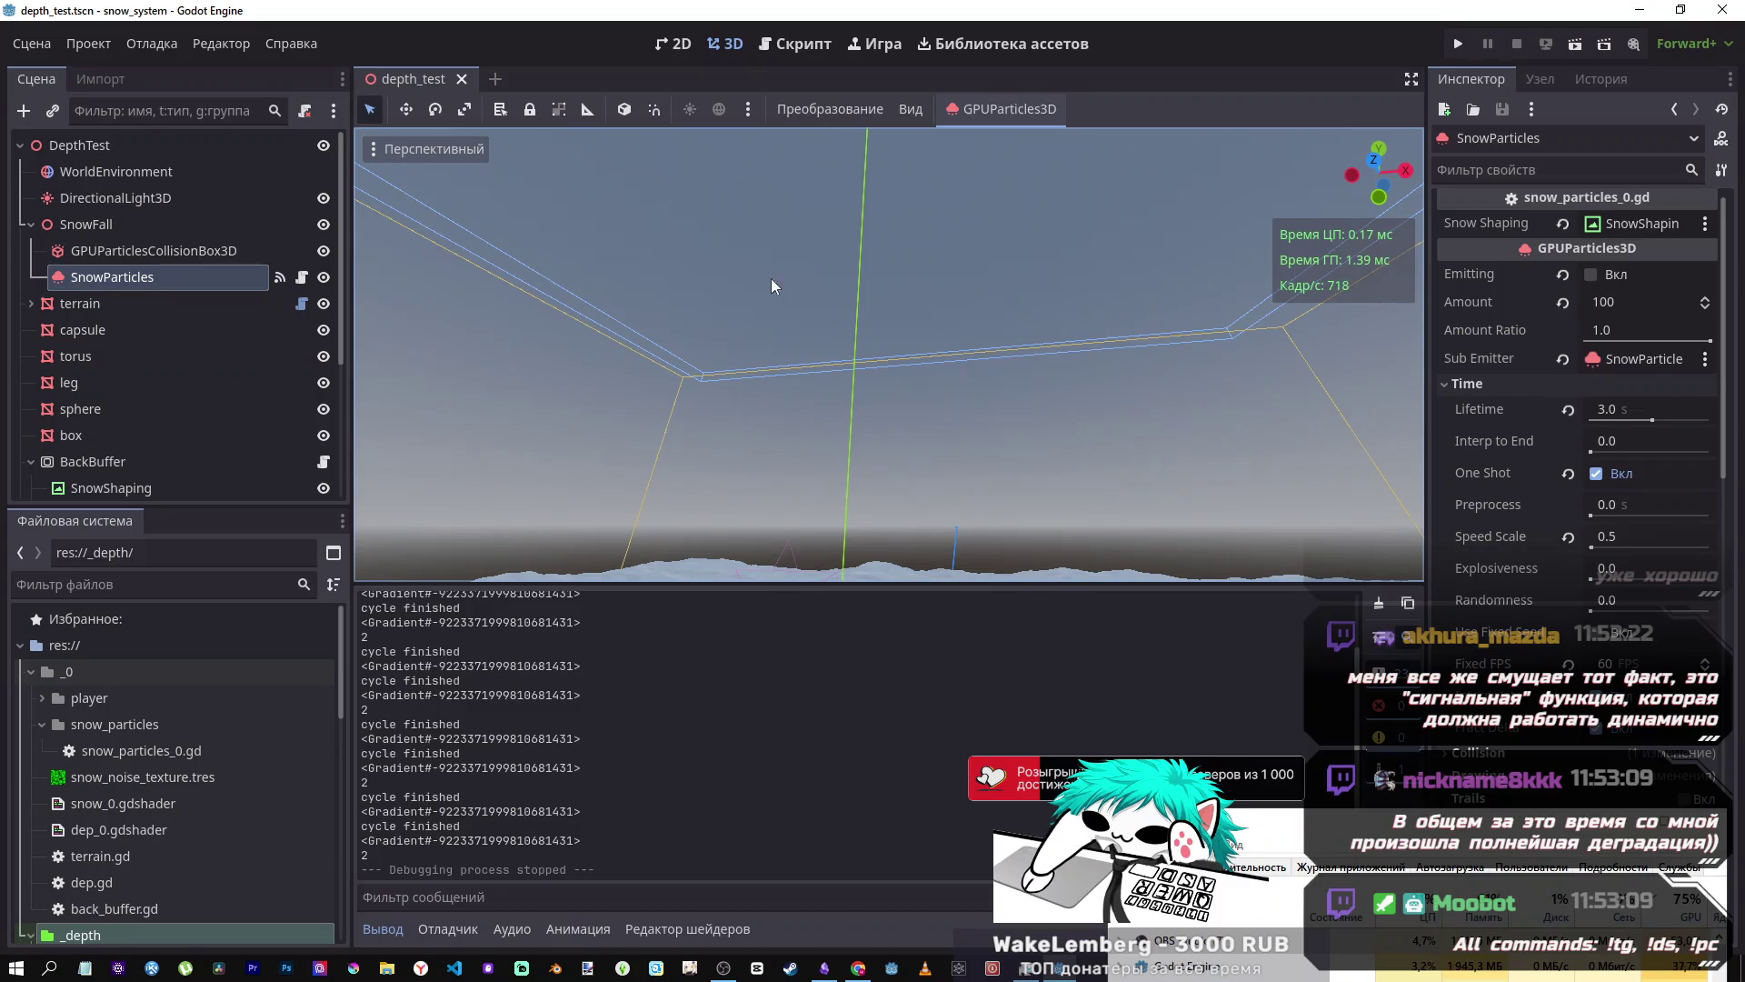
{"action": "left_click_drag", "start_coordinate": [936, 308], "coordinate": [936, 237]}
{"action": "scroll", "coordinate": [889, 355], "scroll_direction": "up", "scroll_amount": 5}
{"action": "scroll", "coordinate": [889, 355], "scroll_direction": "down", "scroll_amount": 3}
{"action": "left_click_drag", "start_coordinate": [929, 363], "coordinate": [930, 267]}
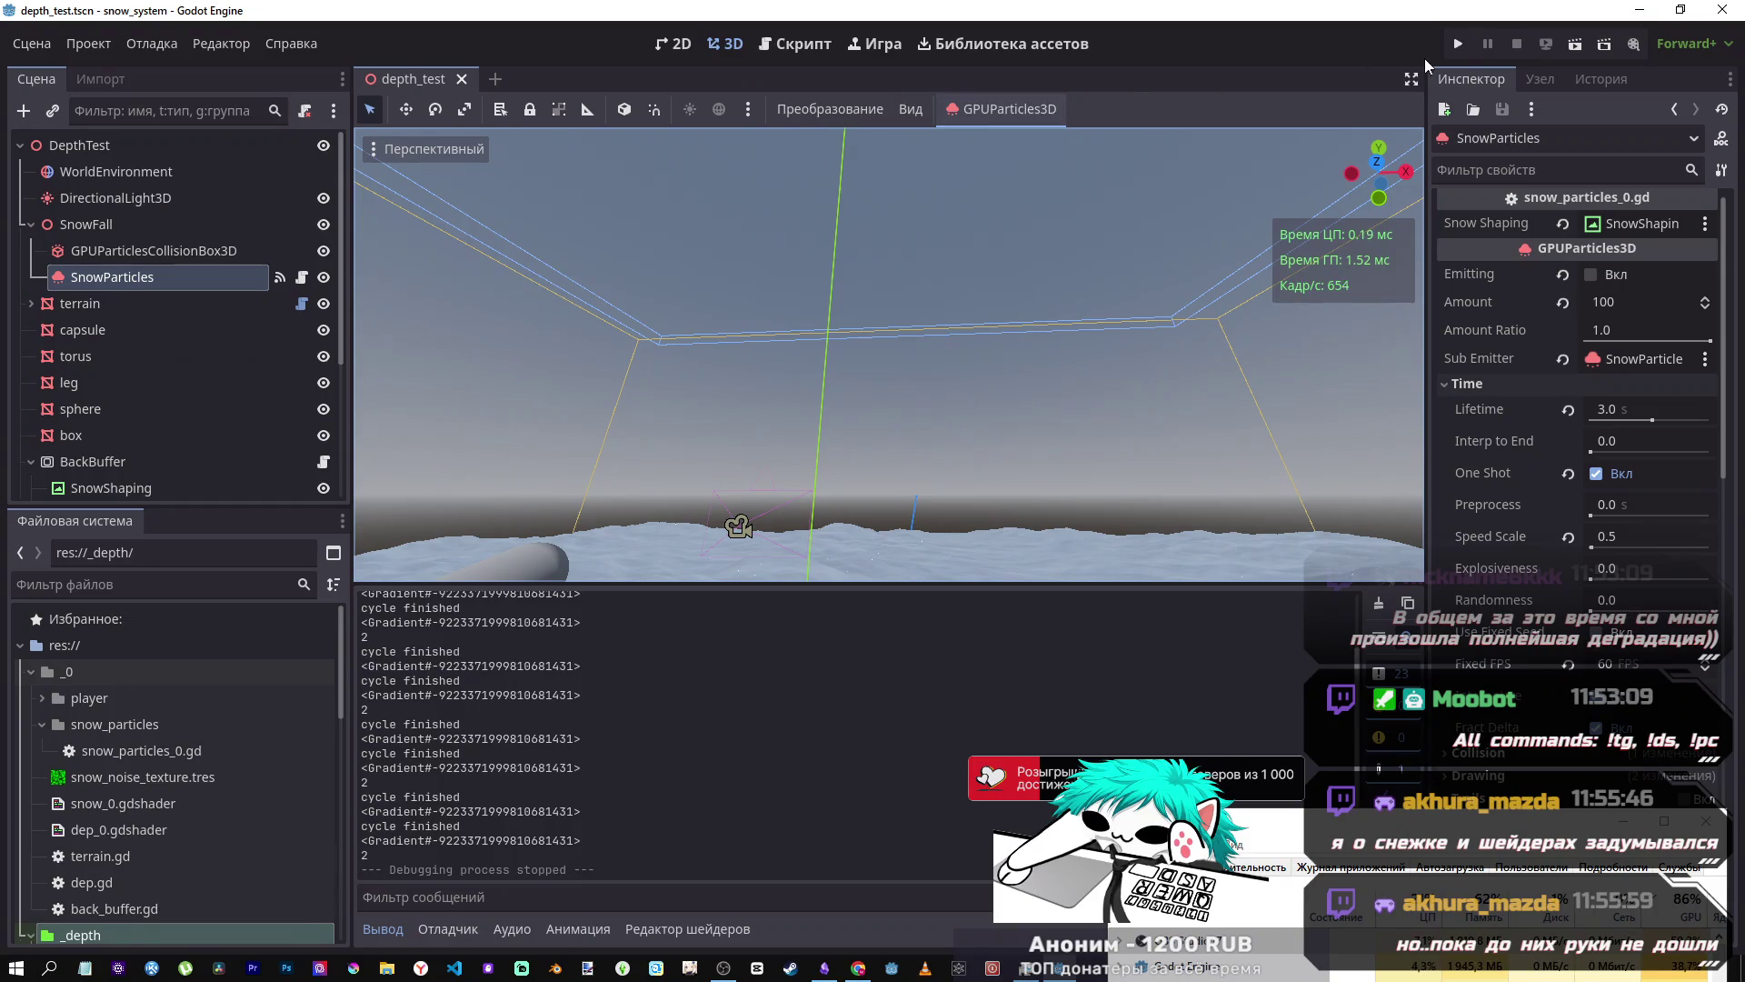
{"action": "left_click", "coordinate": [877, 44]}
{"action": "left_click", "coordinate": [800, 43]}
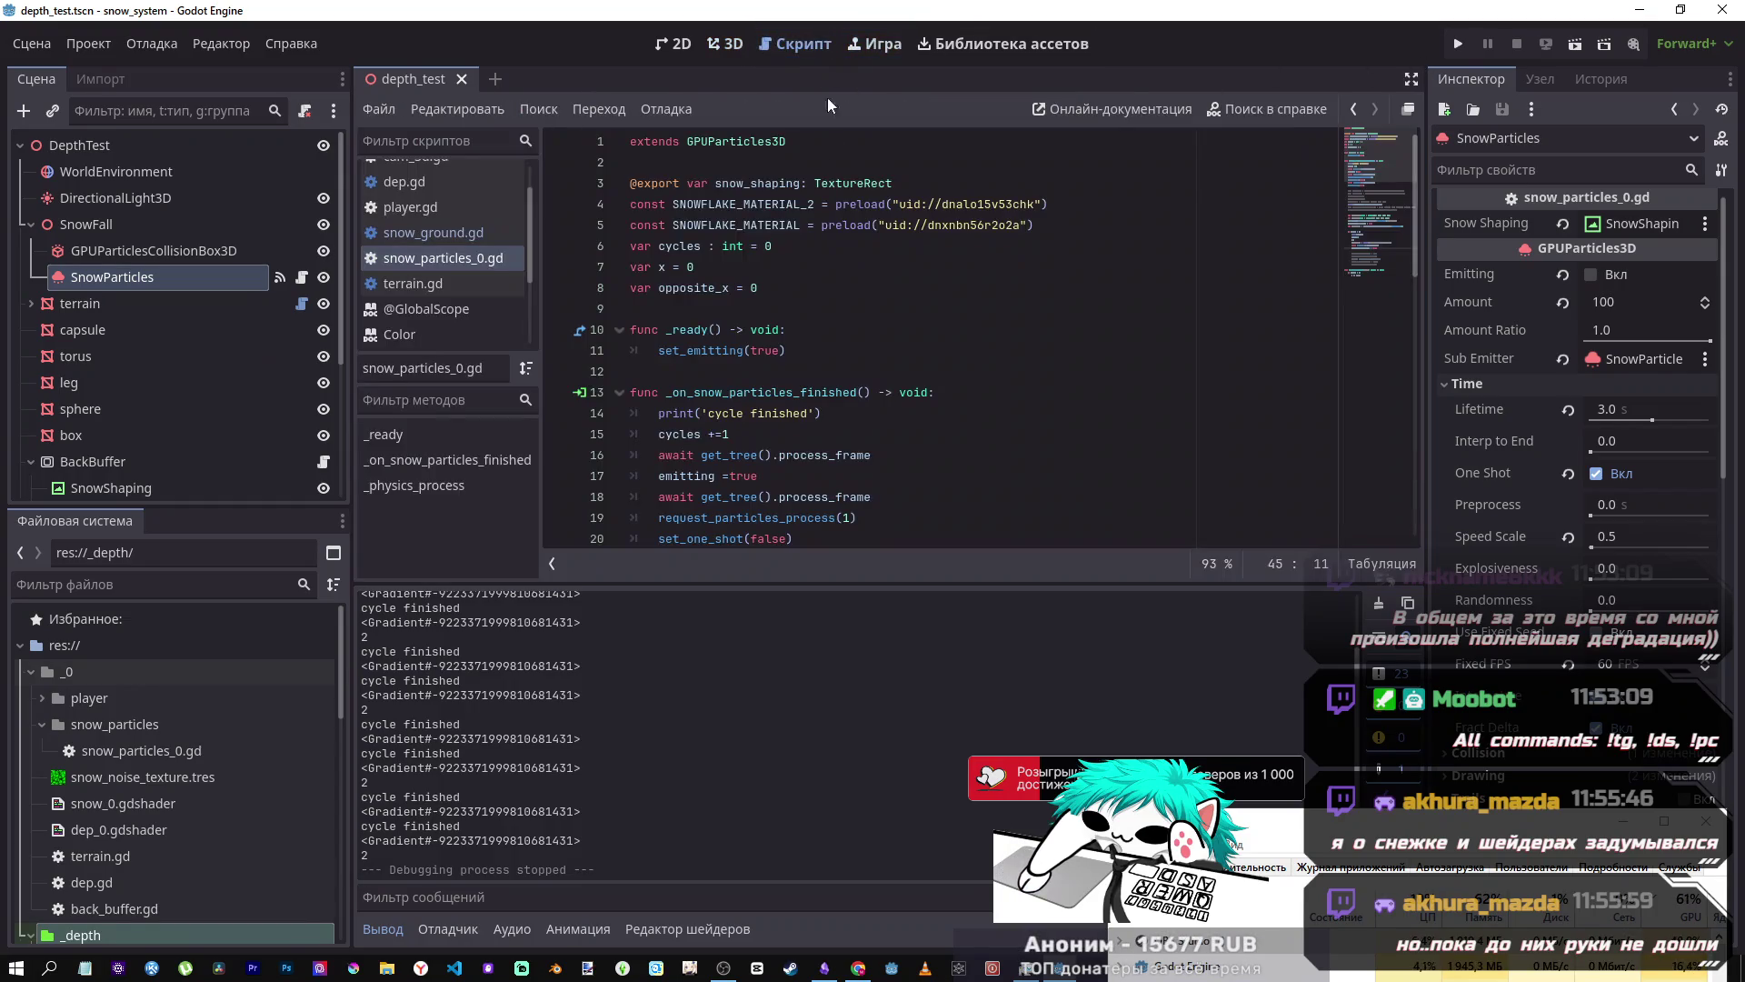
{"action": "scroll", "coordinate": [856, 309], "scroll_direction": "down", "scroll_amount": 8}
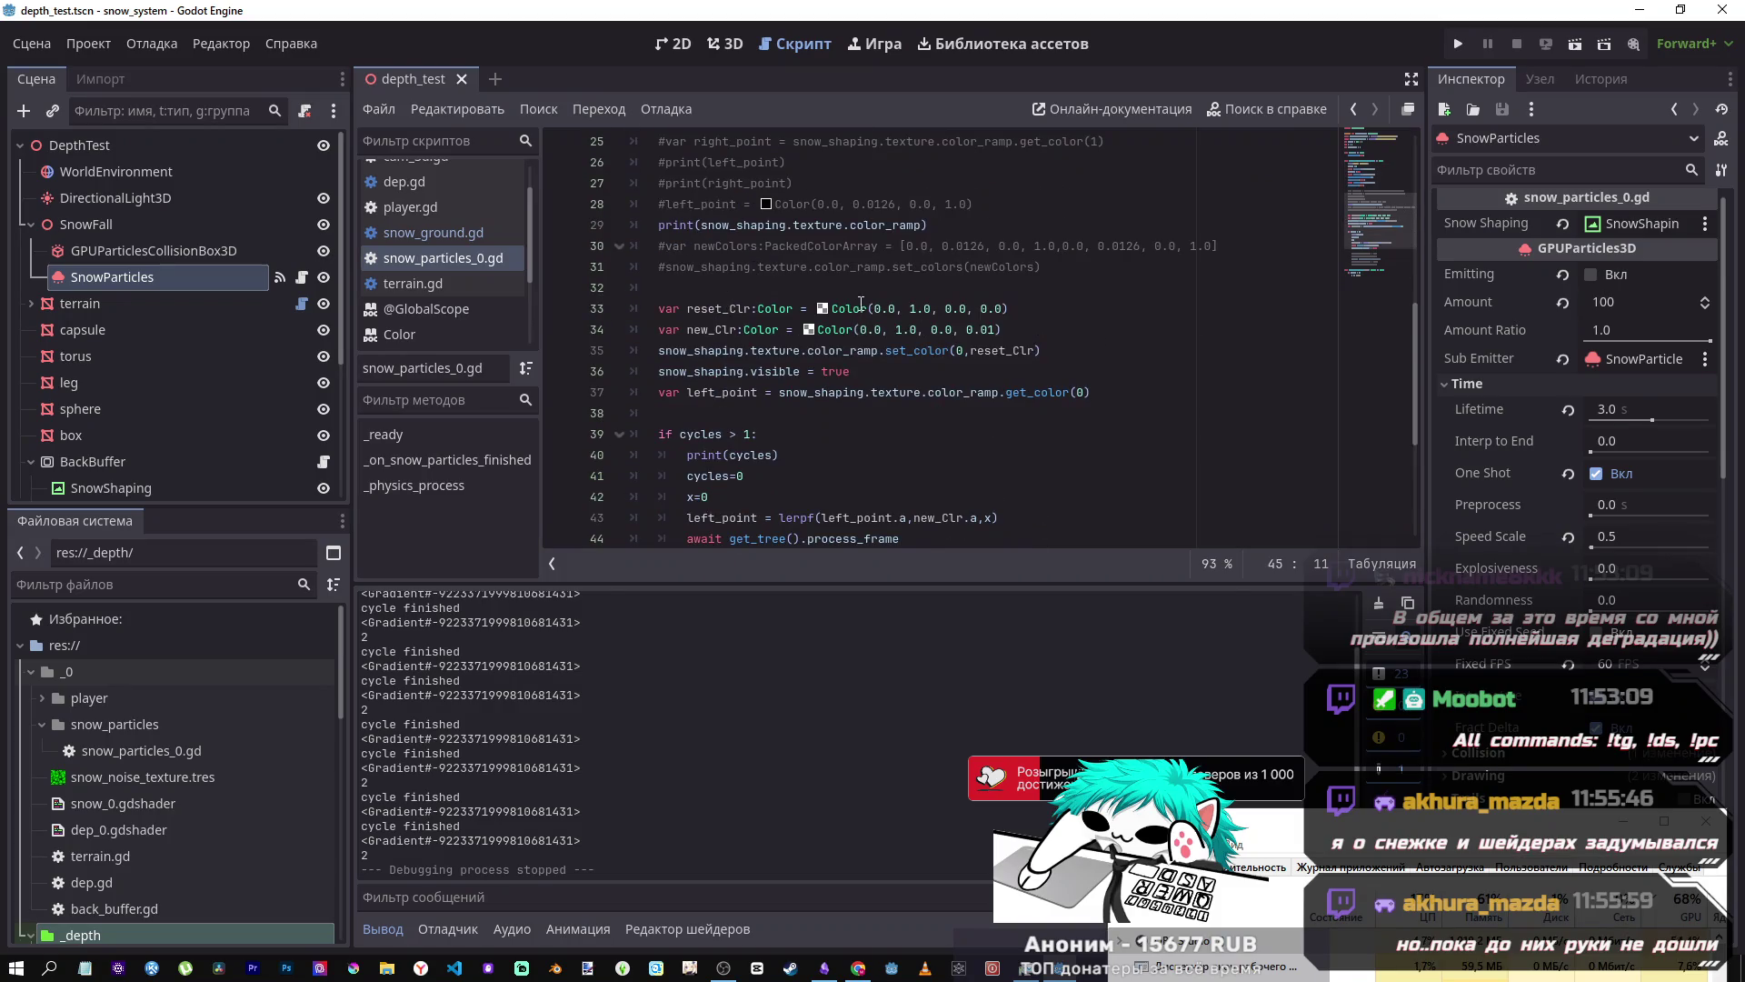
{"action": "mouse_move", "coordinate": [864, 301]}
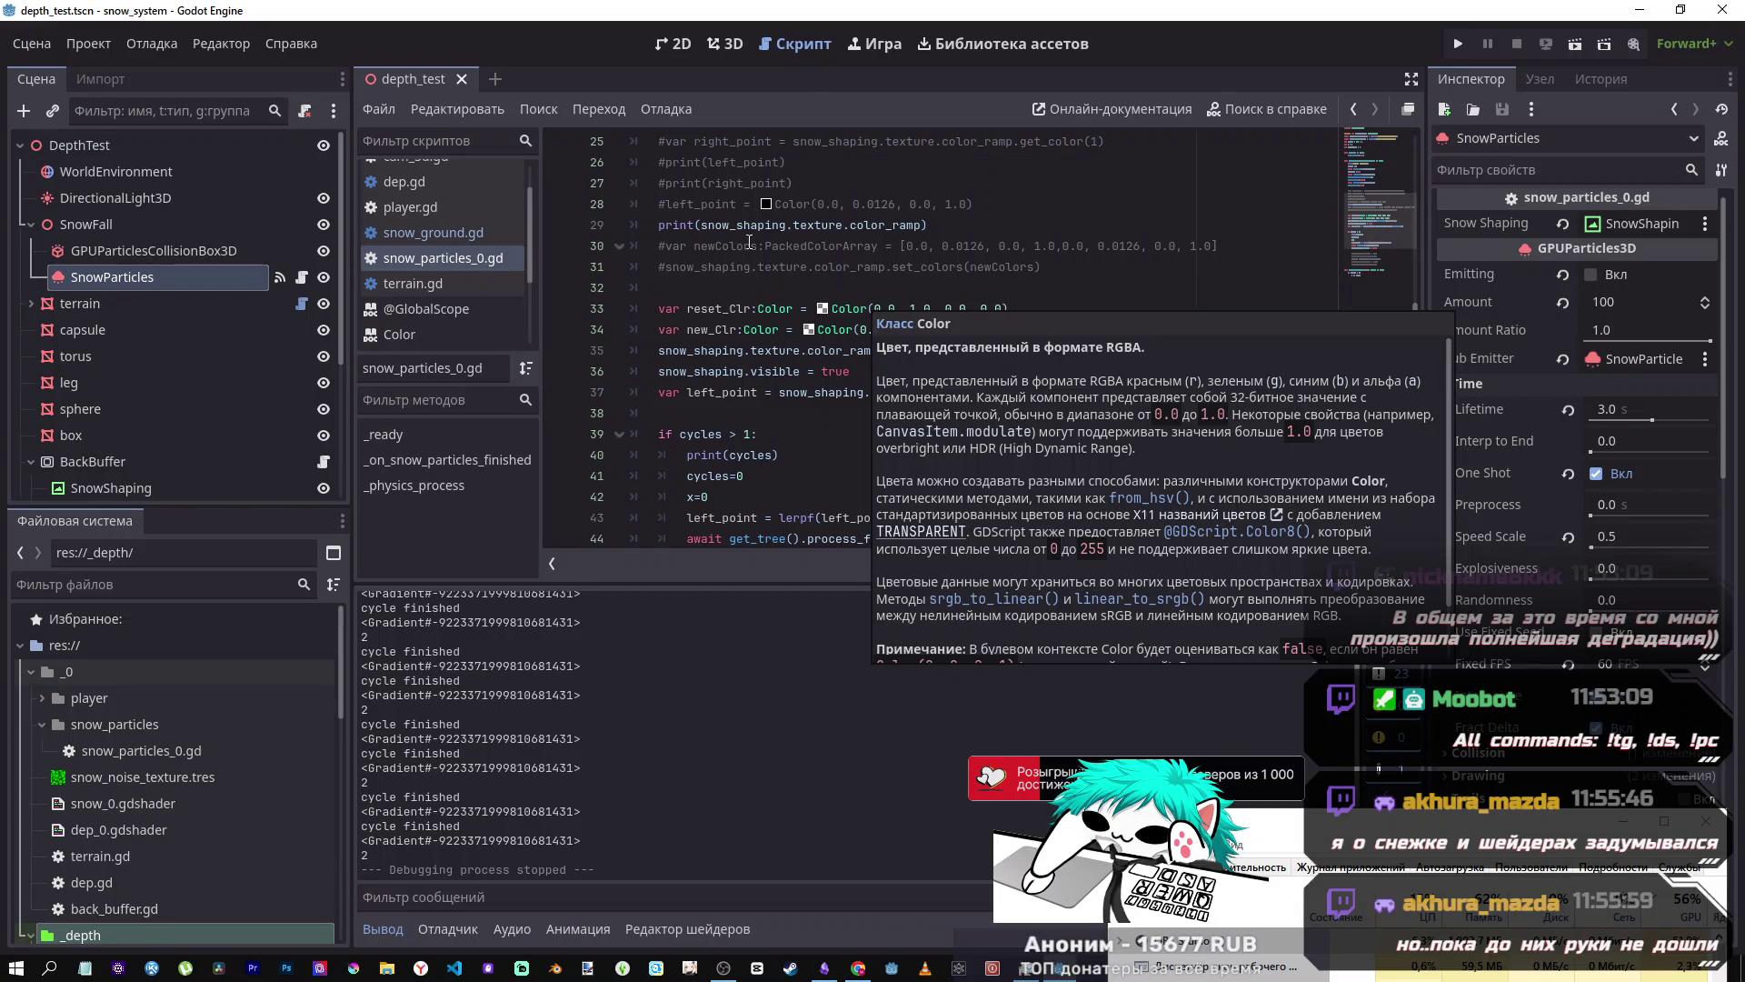
{"action": "key", "text": "ctrl+F2"}
{"action": "mouse_move", "coordinate": [864, 368]}
{"action": "left_mouse_down"}
{"action": "mouse_move", "coordinate": [781, 409]}
{"action": "mouse_move", "coordinate": [913, 325]}
{"action": "left_mouse_up"}
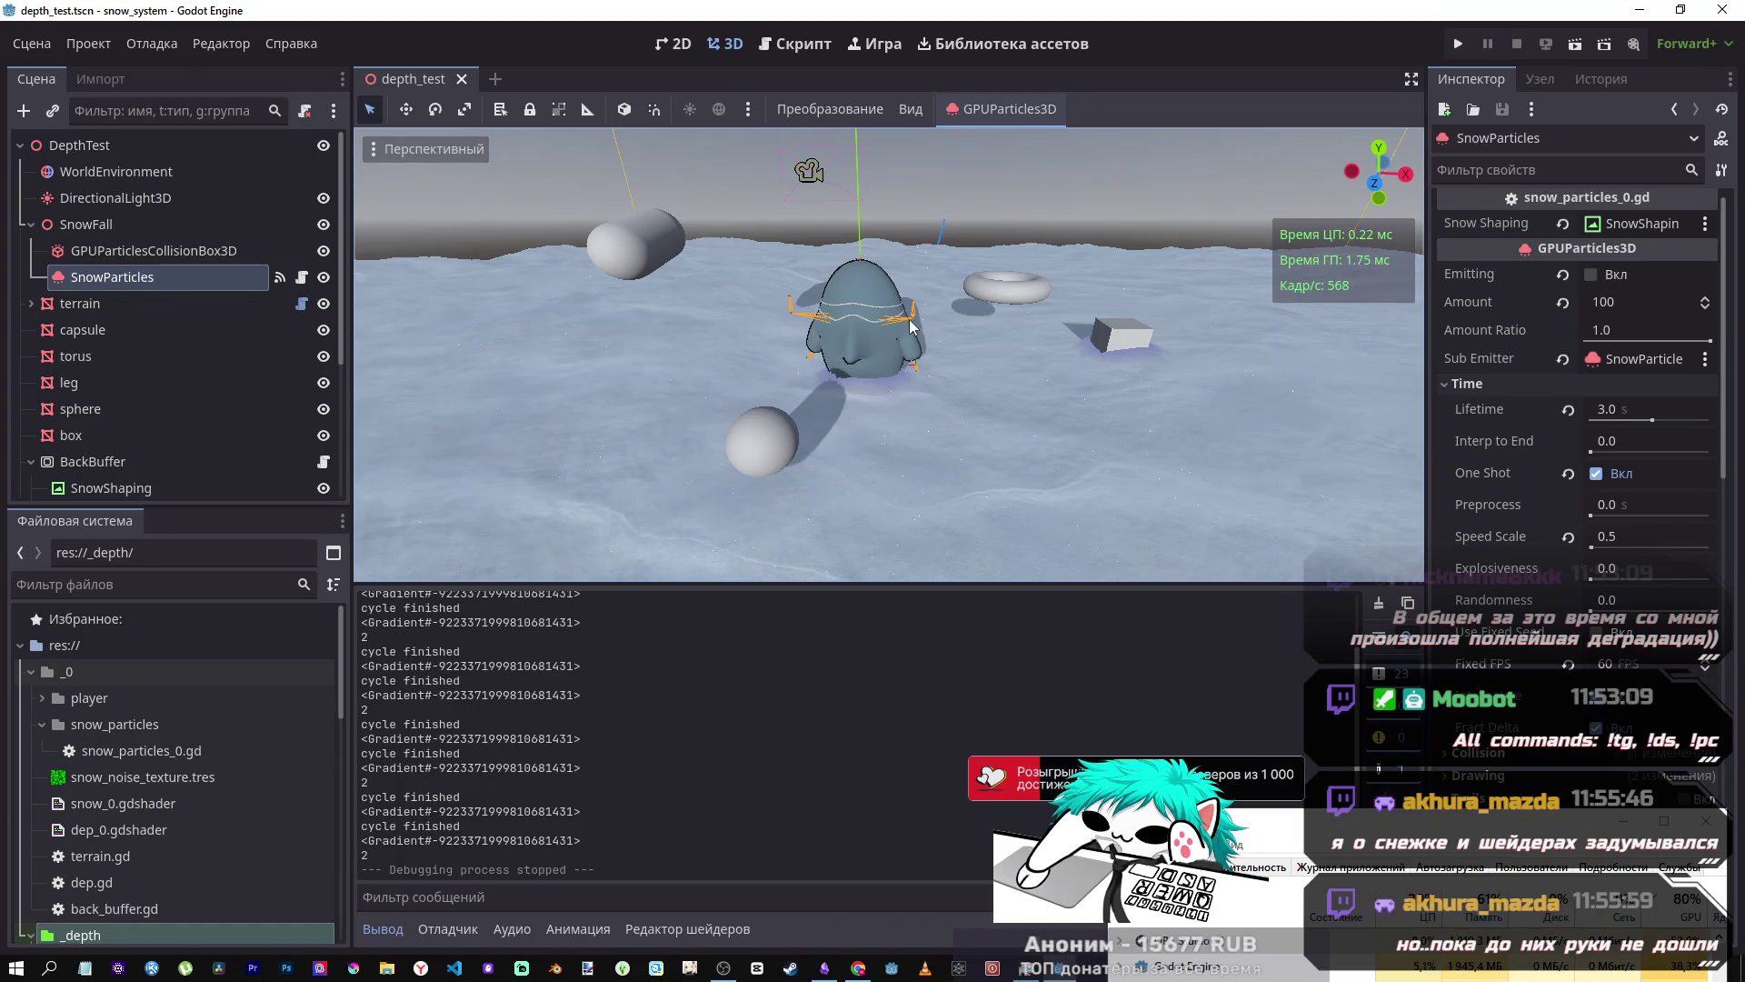
{"action": "left_click_drag", "start_coordinate": [914, 325], "coordinate": [977, 336]}
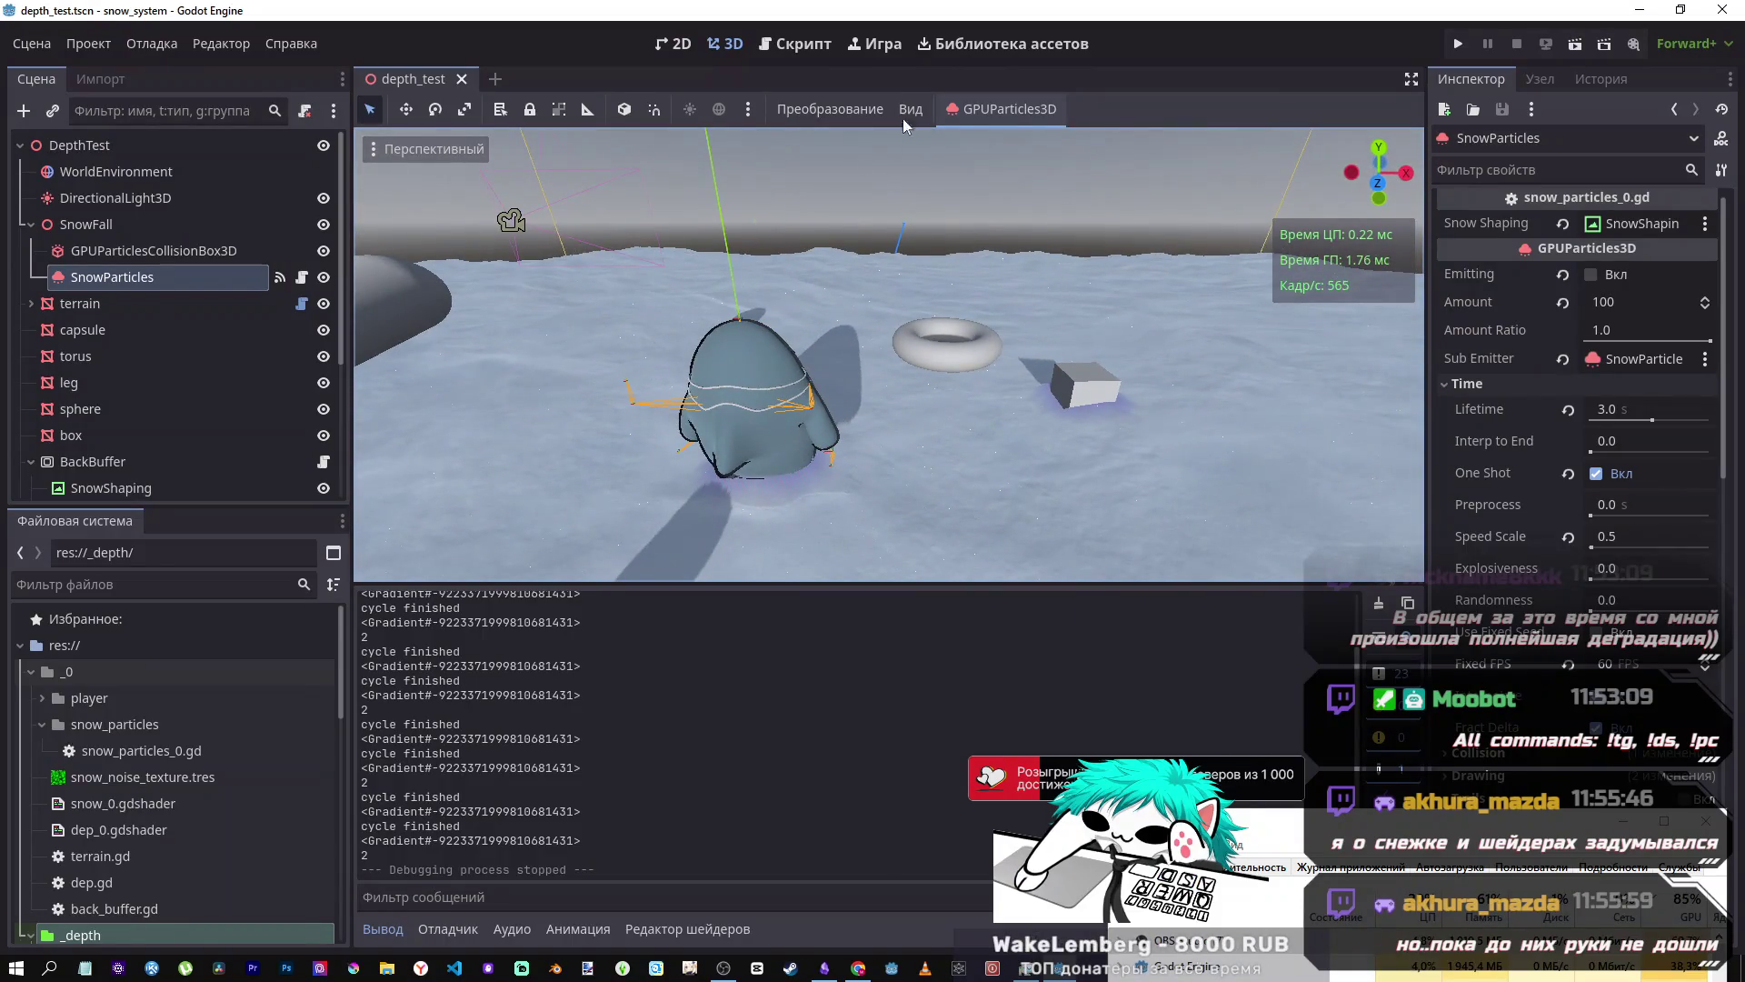
- Reopen snow_particles_0.gd and delete the trailing empty line 56 at the end of the file
{"action": "left_click", "coordinate": [798, 44]}
{"action": "scroll", "coordinate": [905, 409], "scroll_direction": "down", "scroll_amount": 4}
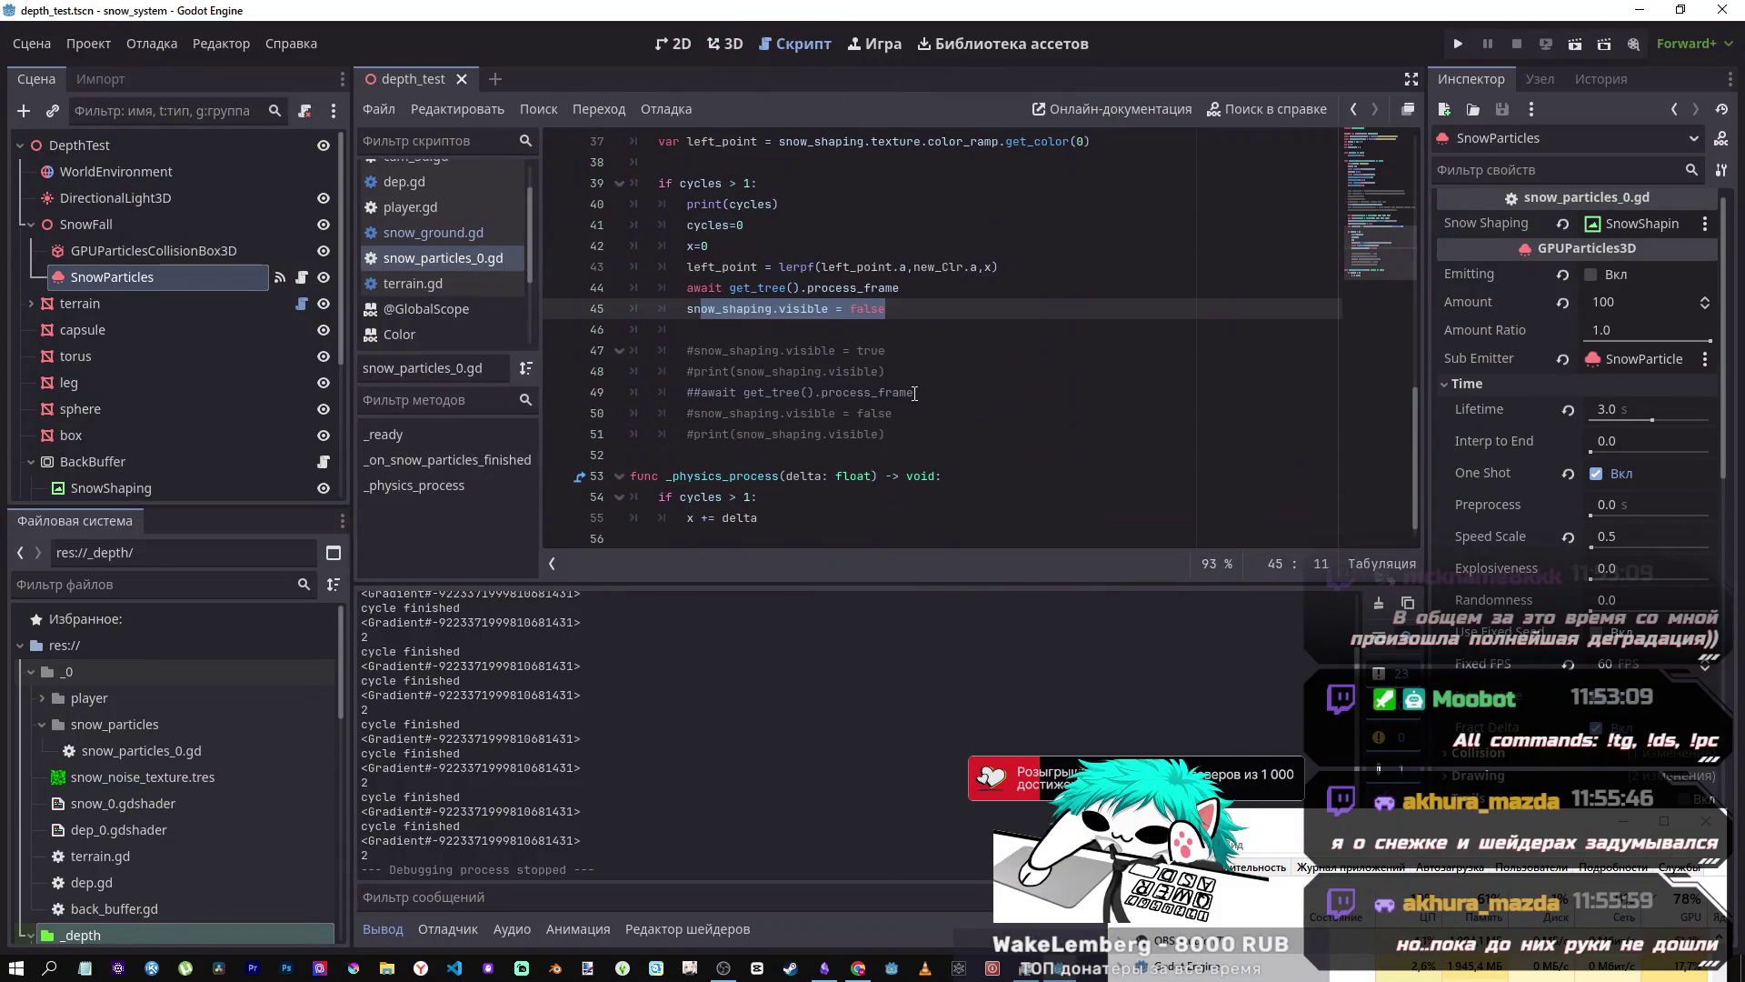
{"action": "double_click", "coordinate": [614, 326]}
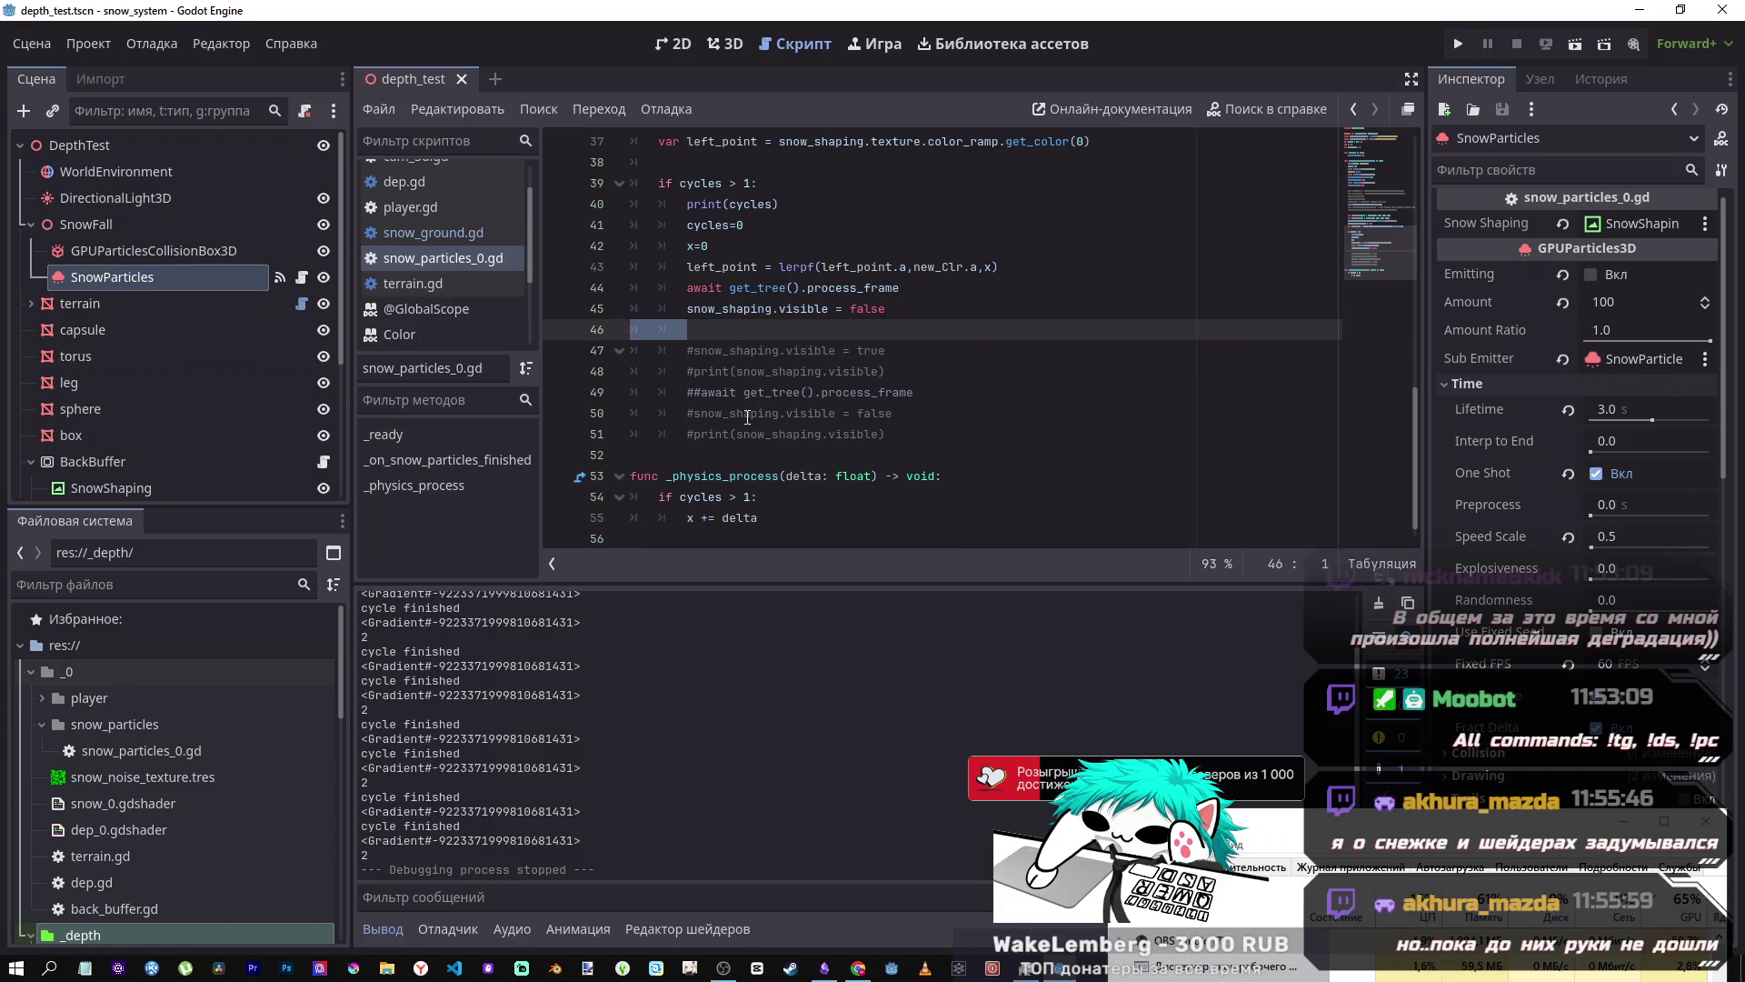
{"action": "left_click", "coordinate": [910, 317]}
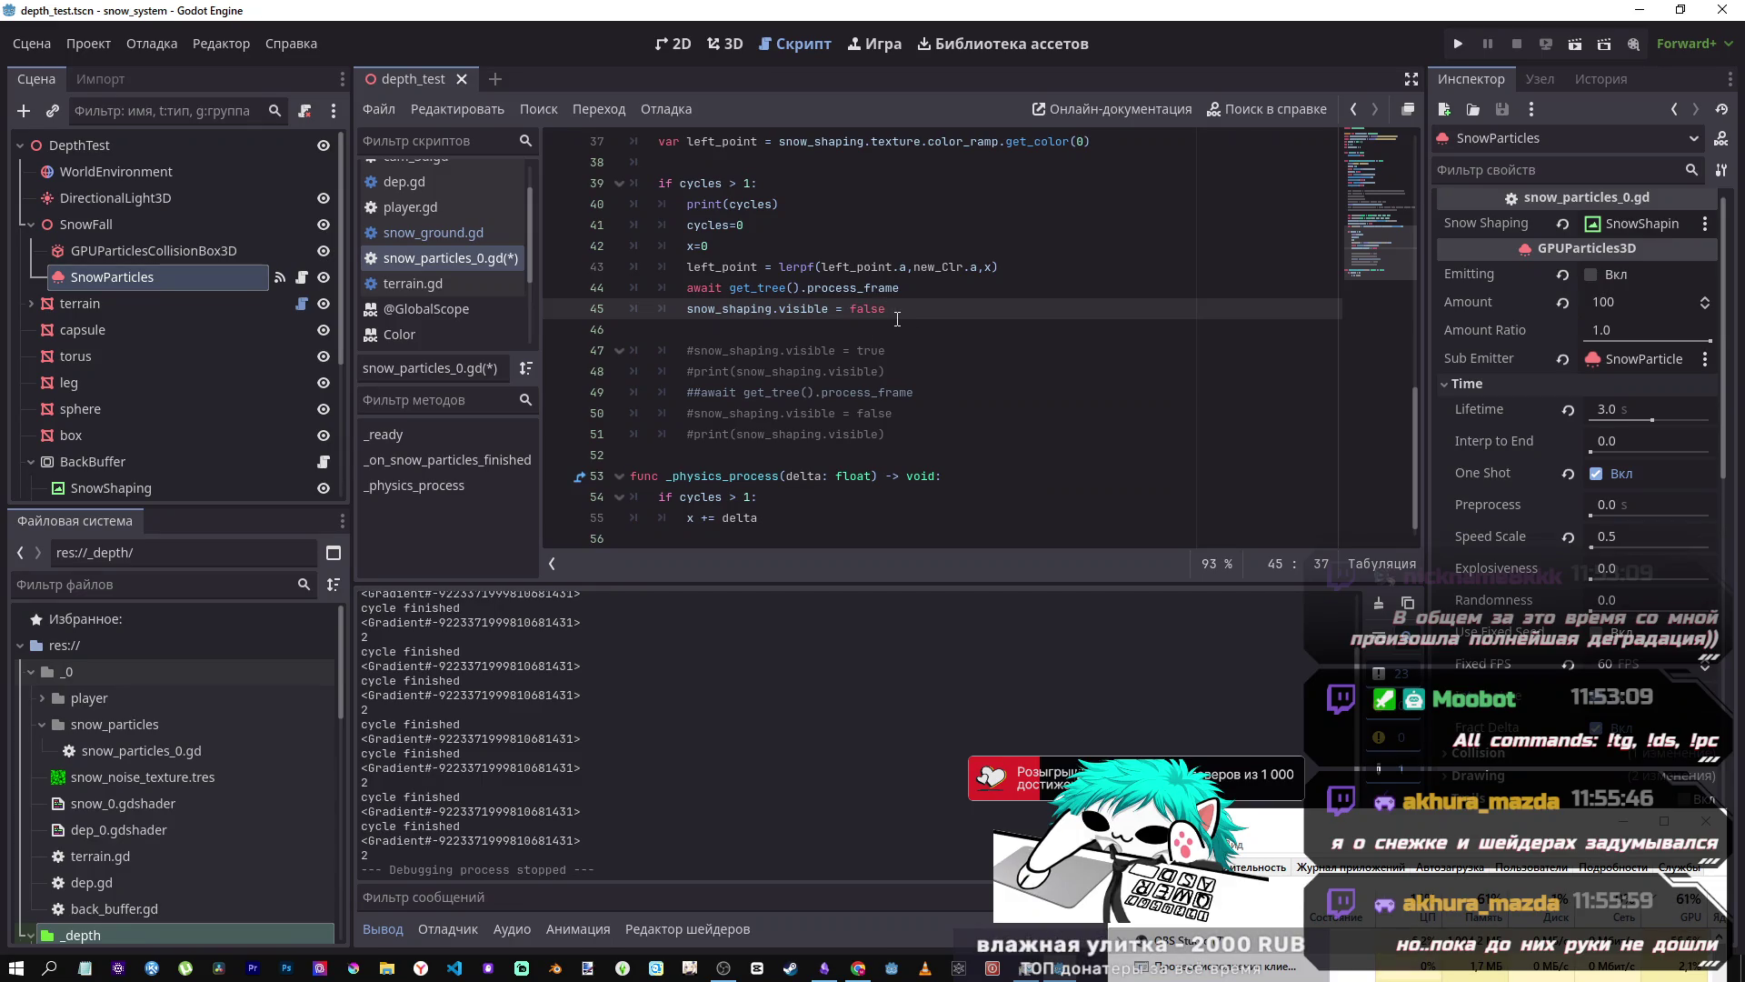
{"action": "left_click", "coordinate": [726, 43]}
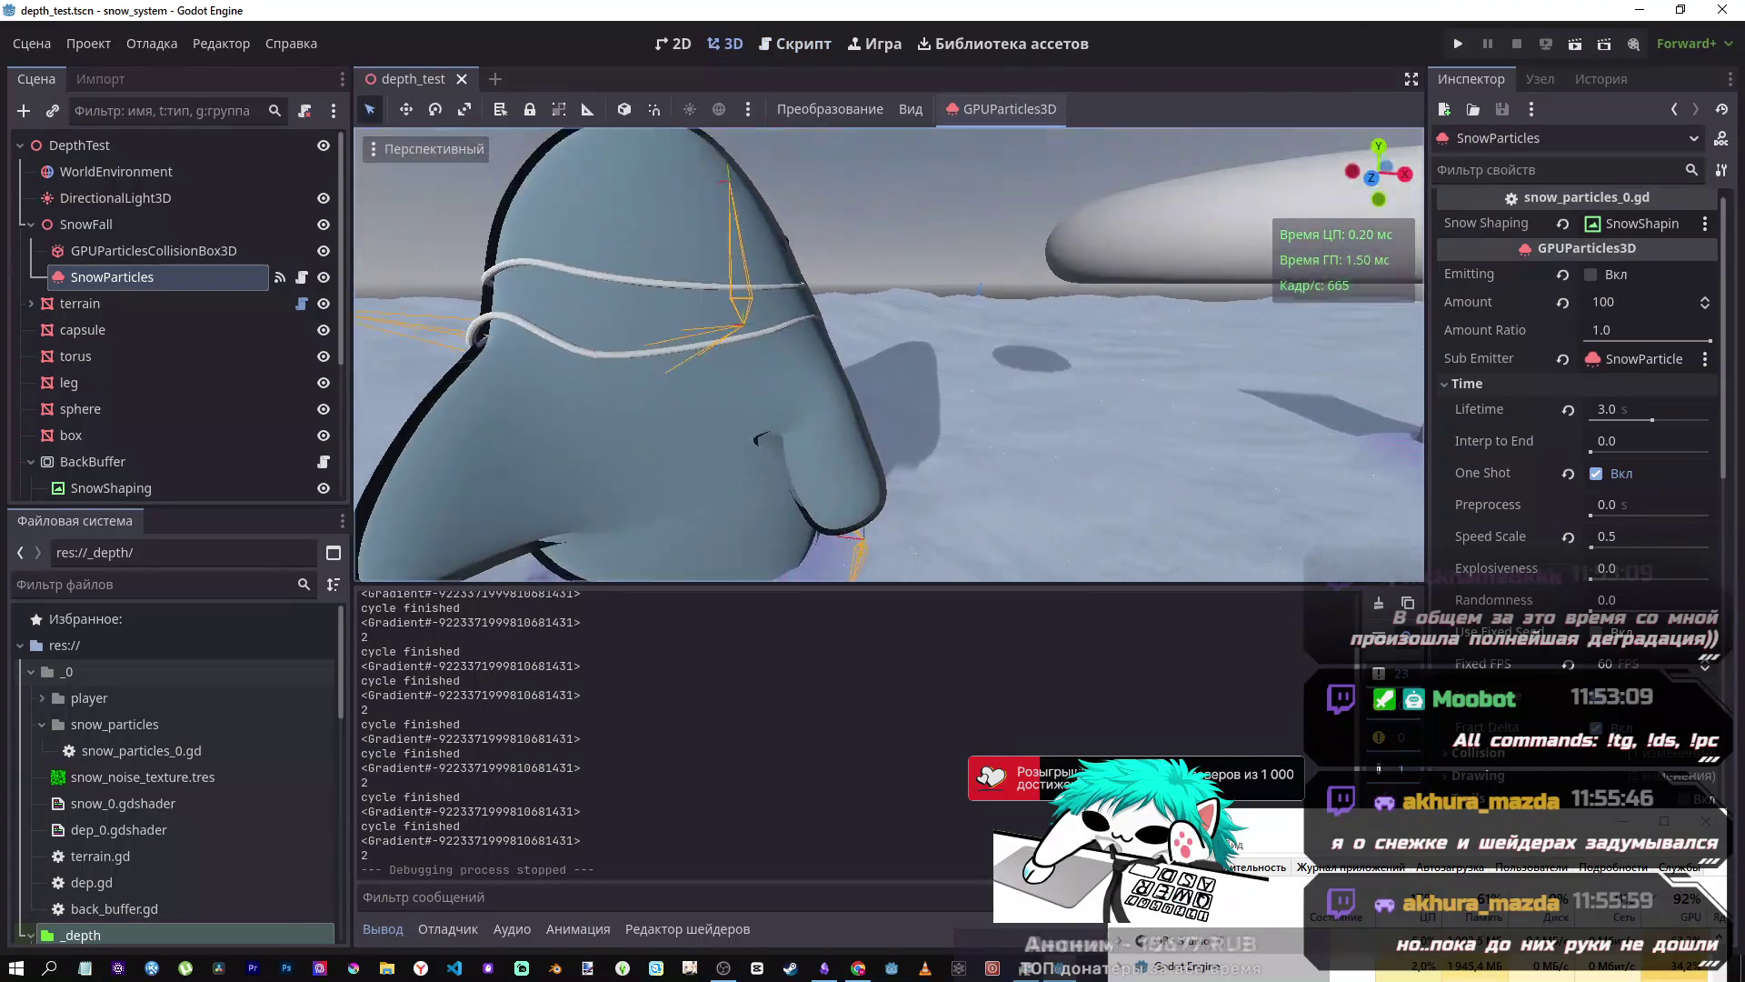
{"action": "left_click", "coordinate": [796, 44]}
{"action": "left_click", "coordinate": [913, 433]}
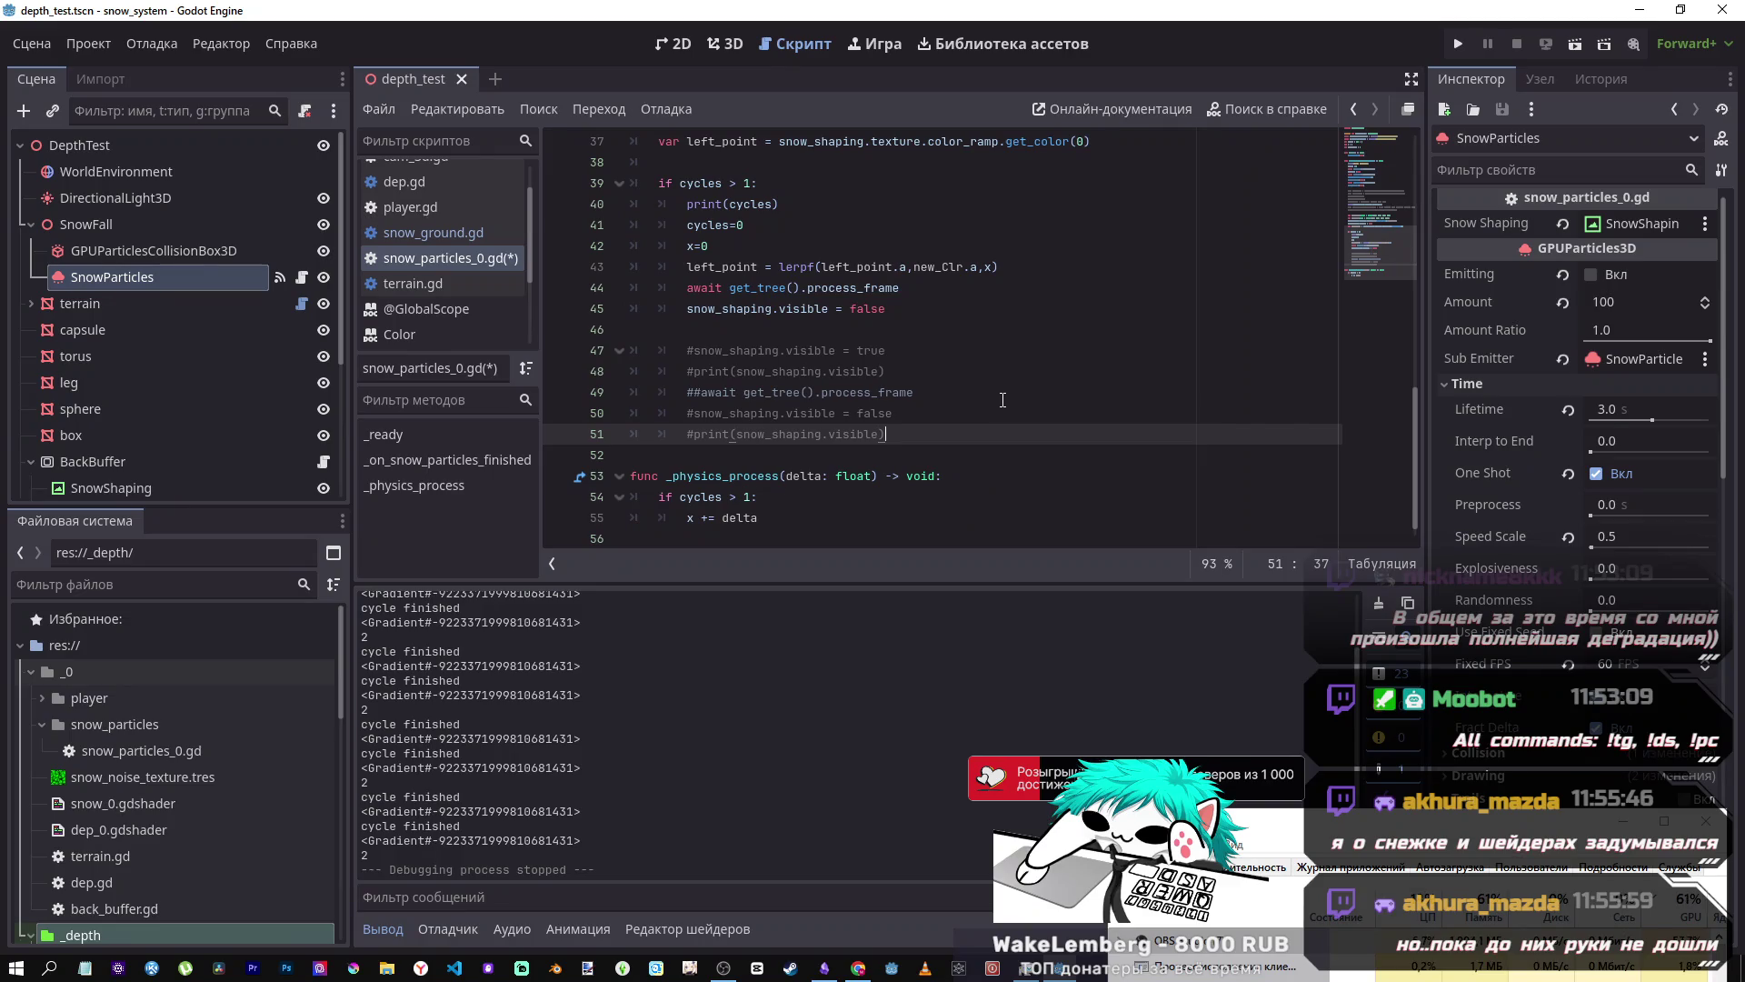
{"action": "left_click", "coordinate": [728, 520]}
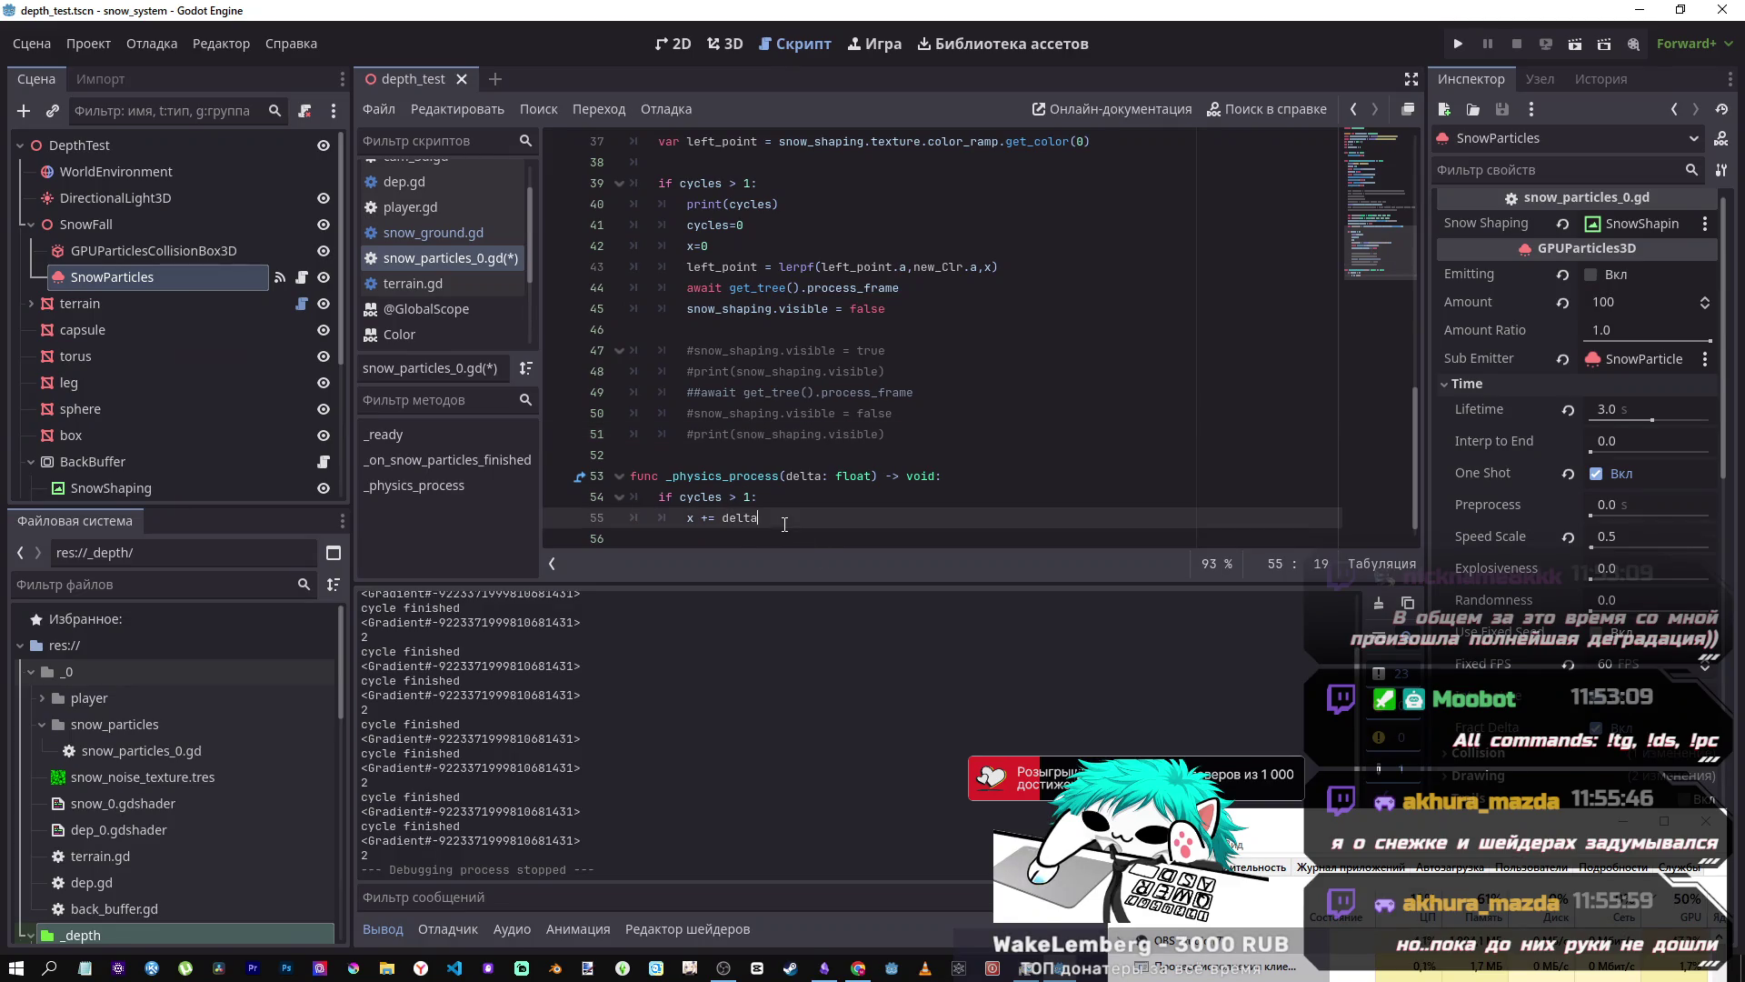
{"action": "left_click", "coordinate": [728, 541]}
{"action": "key", "text": "BackSpace"}
- Review lines 43 and 48 and save the script with Ctrl+S
{"action": "scroll", "coordinate": [830, 510], "scroll_direction": "up", "scroll_amount": 2}
{"action": "left_click", "coordinate": [978, 397]}
{"action": "scroll", "coordinate": [978, 396], "scroll_direction": "down", "scroll_amount": 1}
{"action": "left_click", "coordinate": [925, 432]}
{"action": "key", "text": "ctrl+s"}
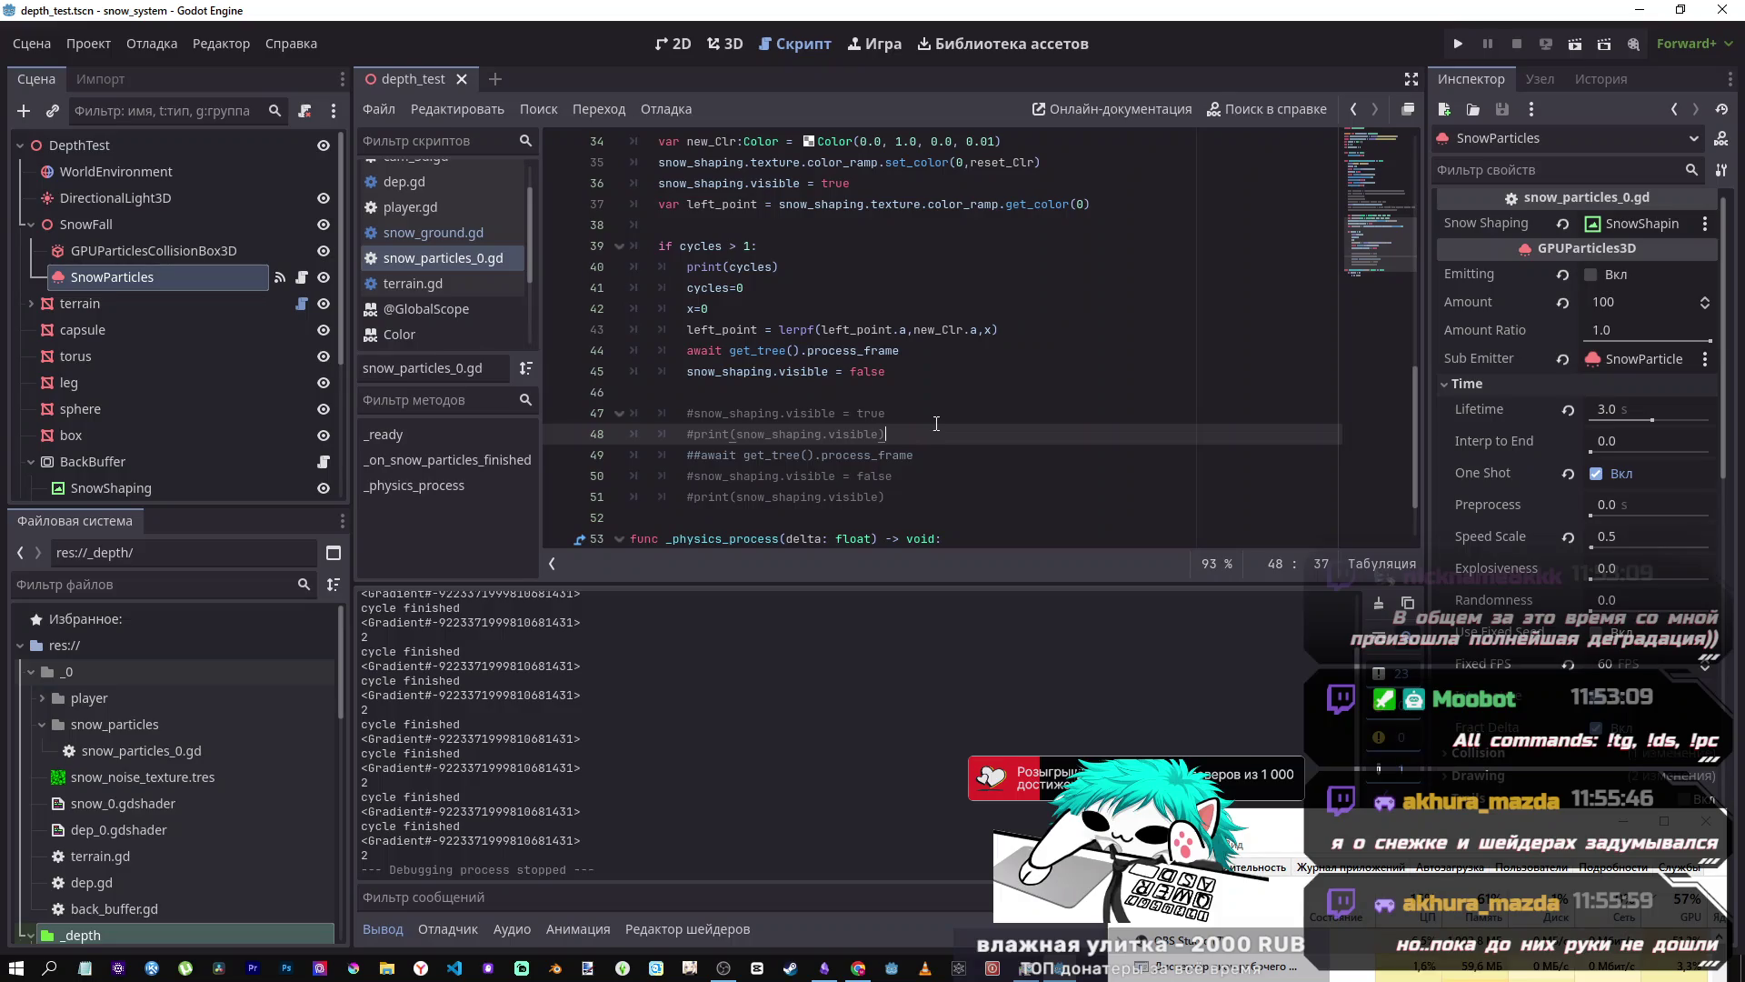
{"action": "scroll", "coordinate": [931, 421], "scroll_direction": "down", "scroll_amount": 2}
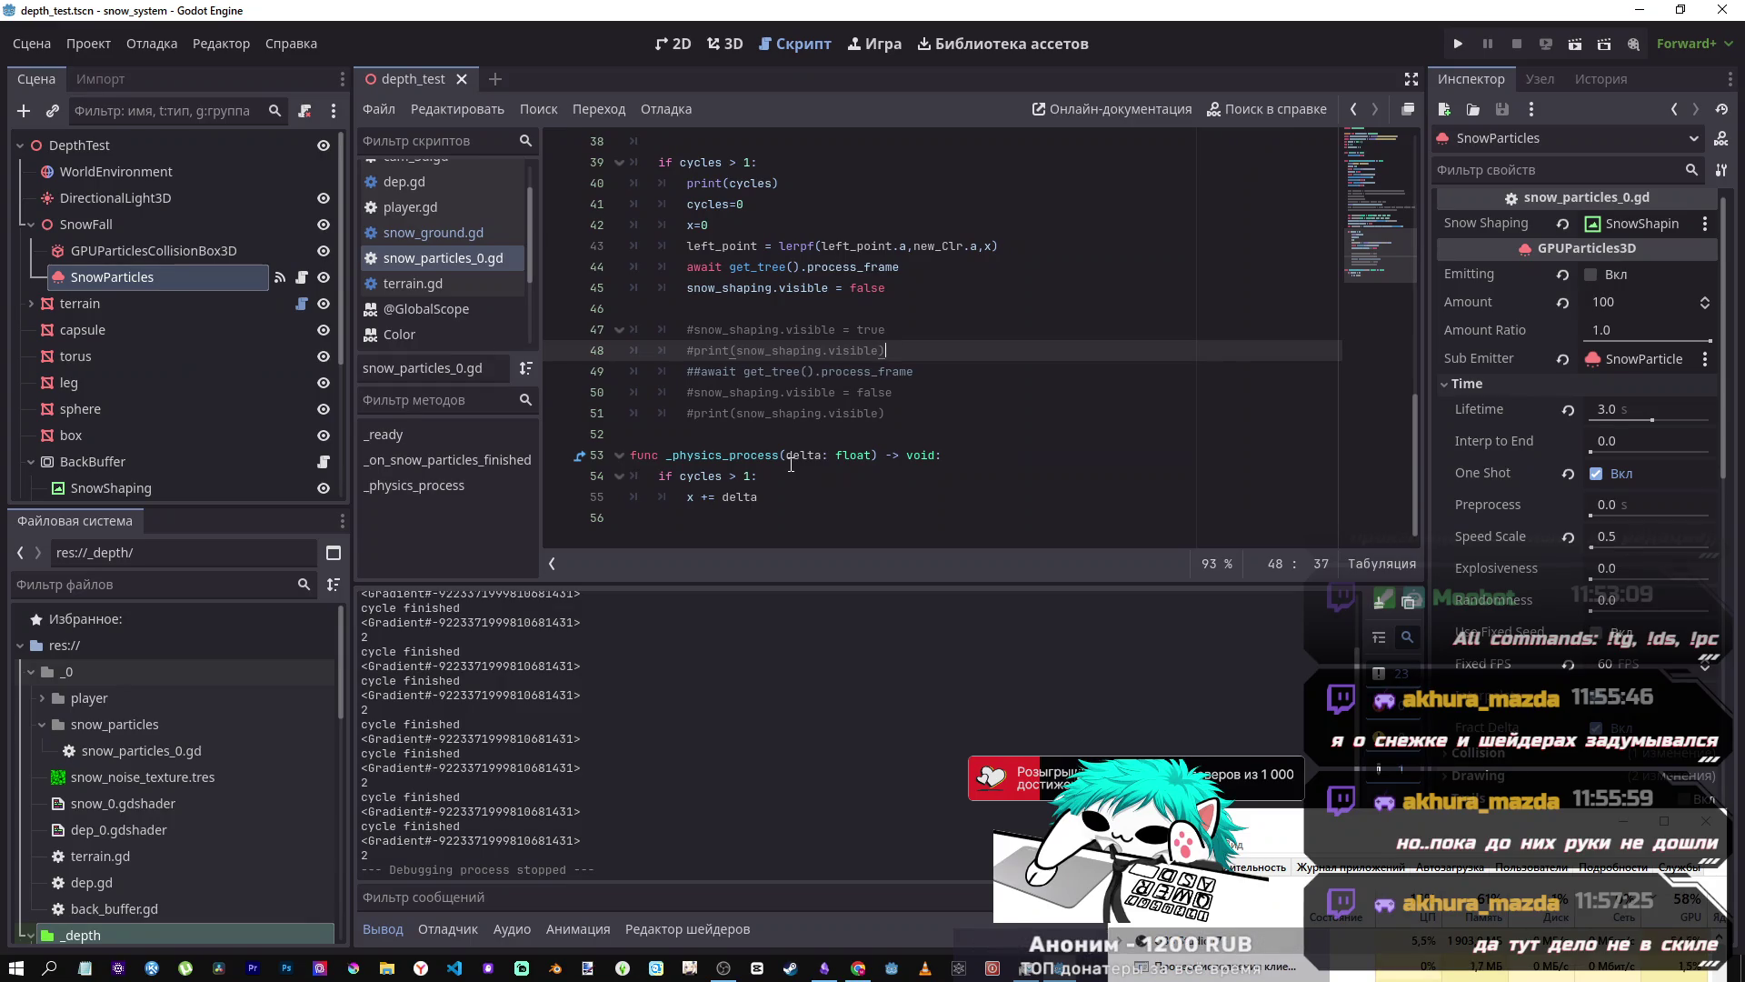
- Comment out 'await get_tree().process_frame' on line 44 and run the current scene
{"action": "left_click_drag", "start_coordinate": [708, 224], "coordinate": [688, 221]}
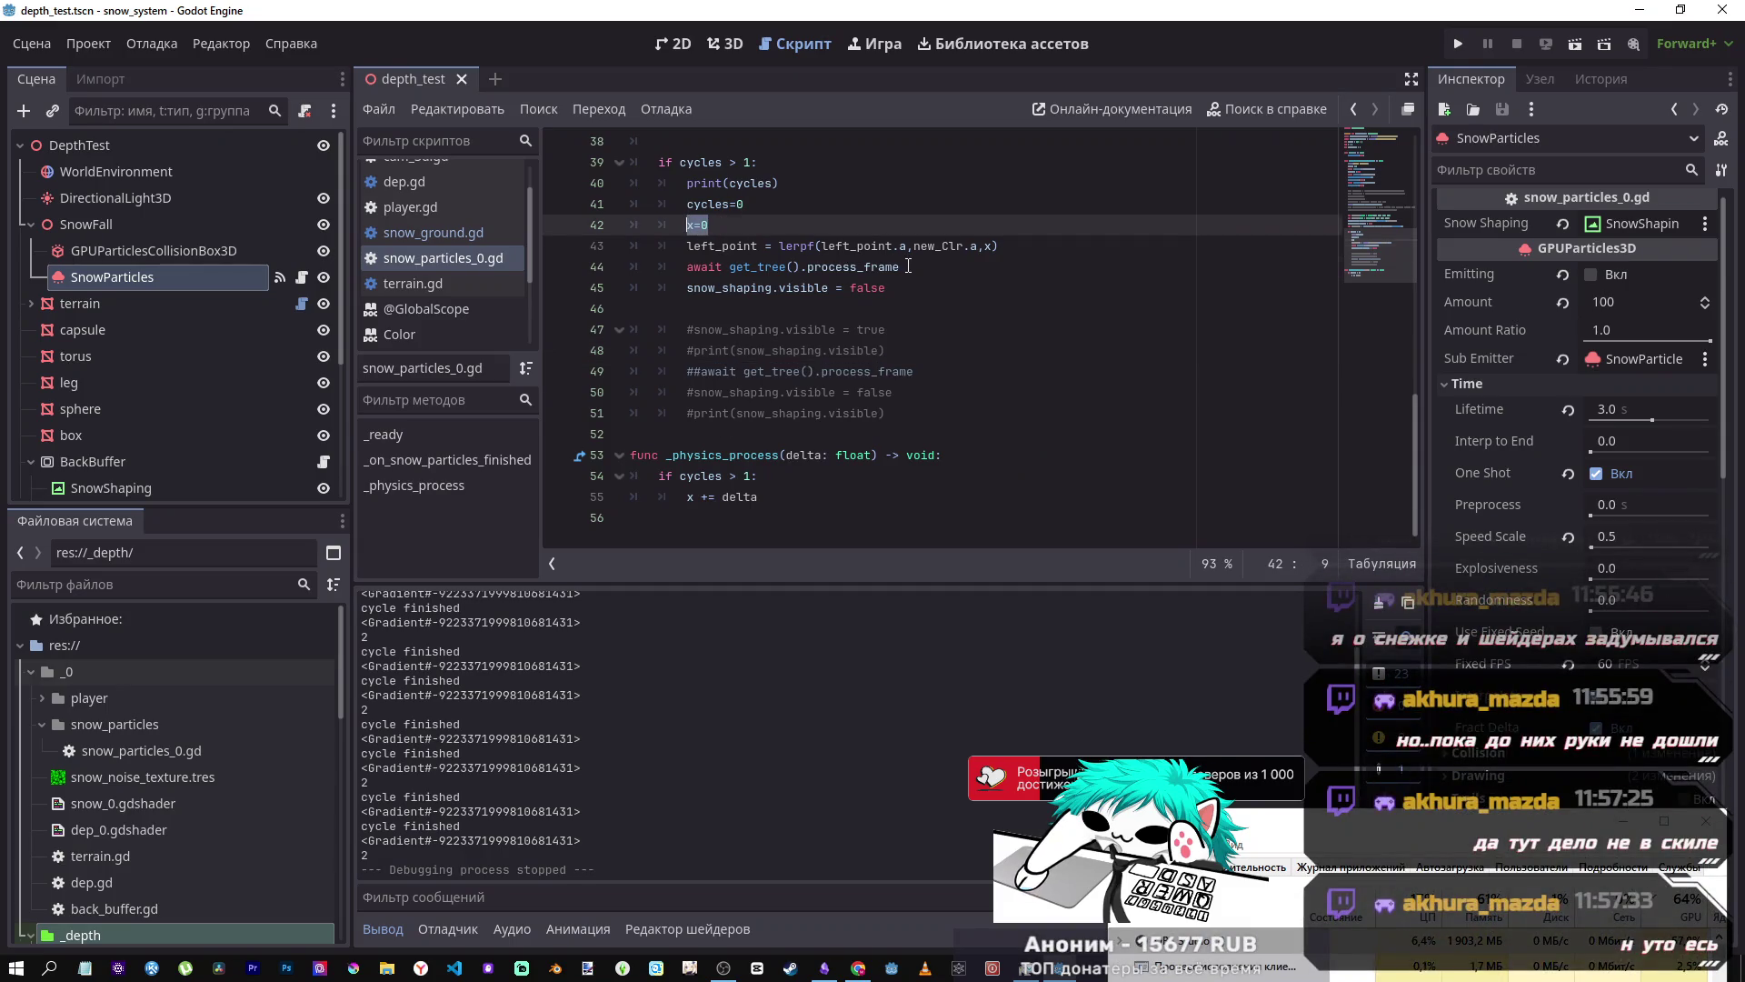
{"action": "left_click_drag", "start_coordinate": [908, 267], "coordinate": [680, 270]}
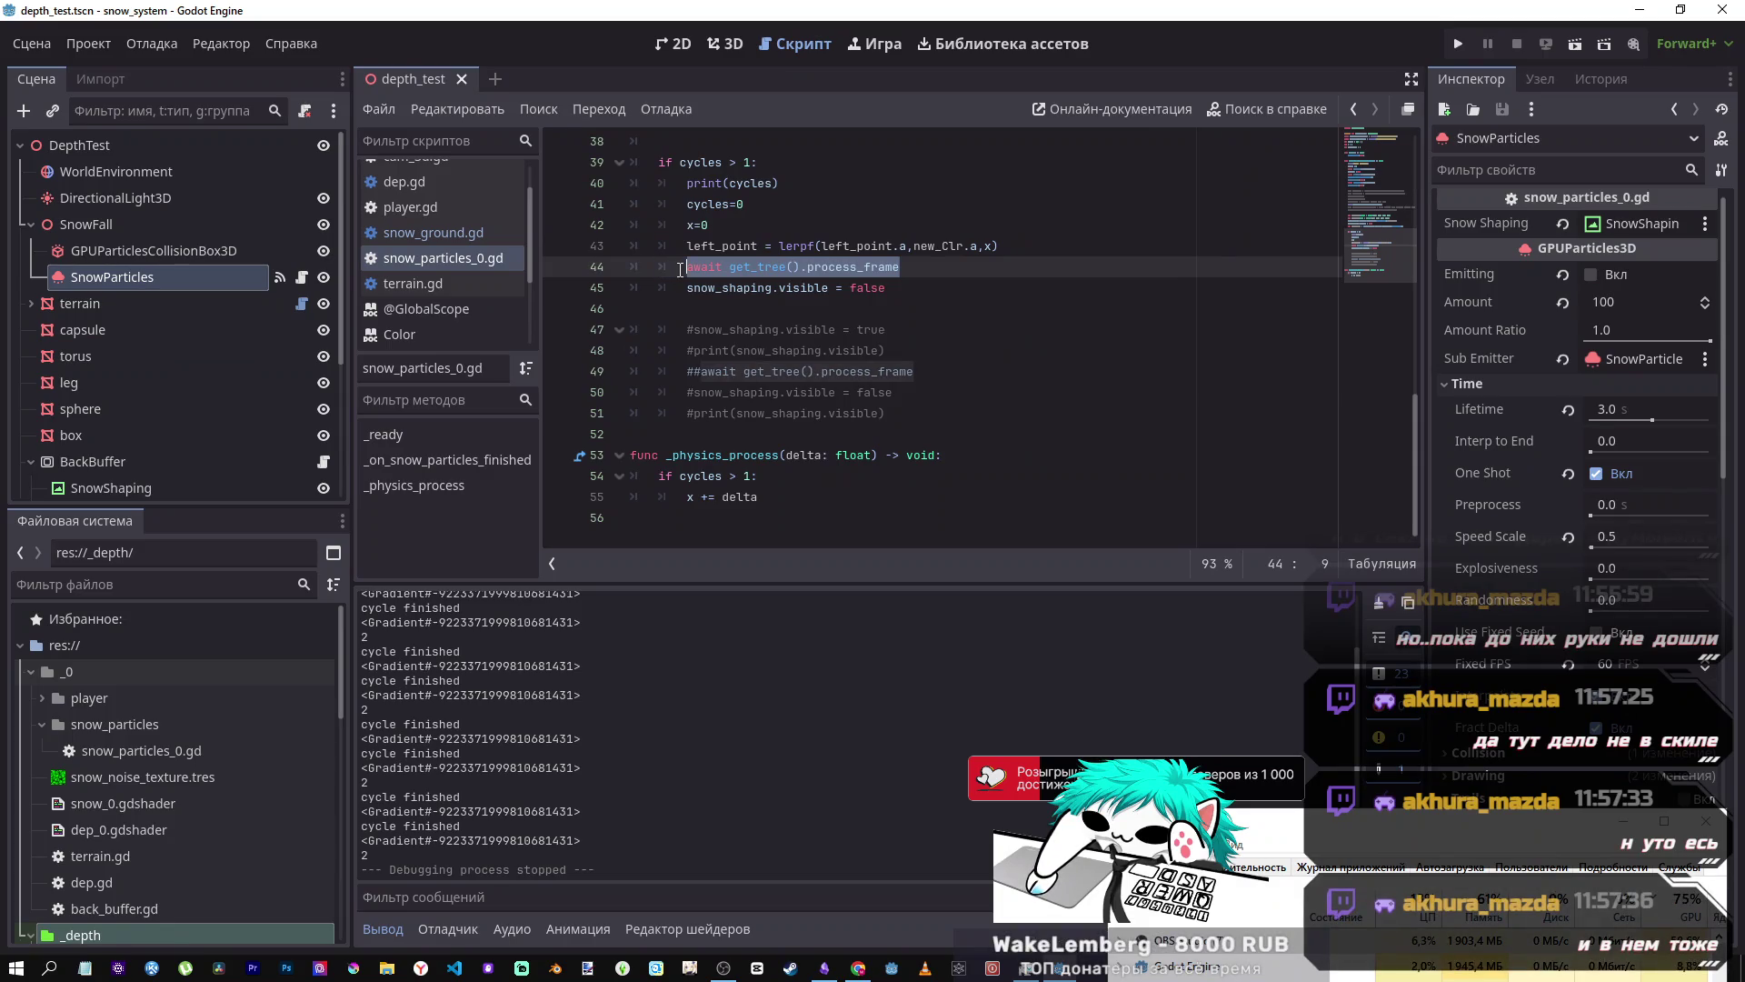
{"action": "key", "text": "ctrl+k"}
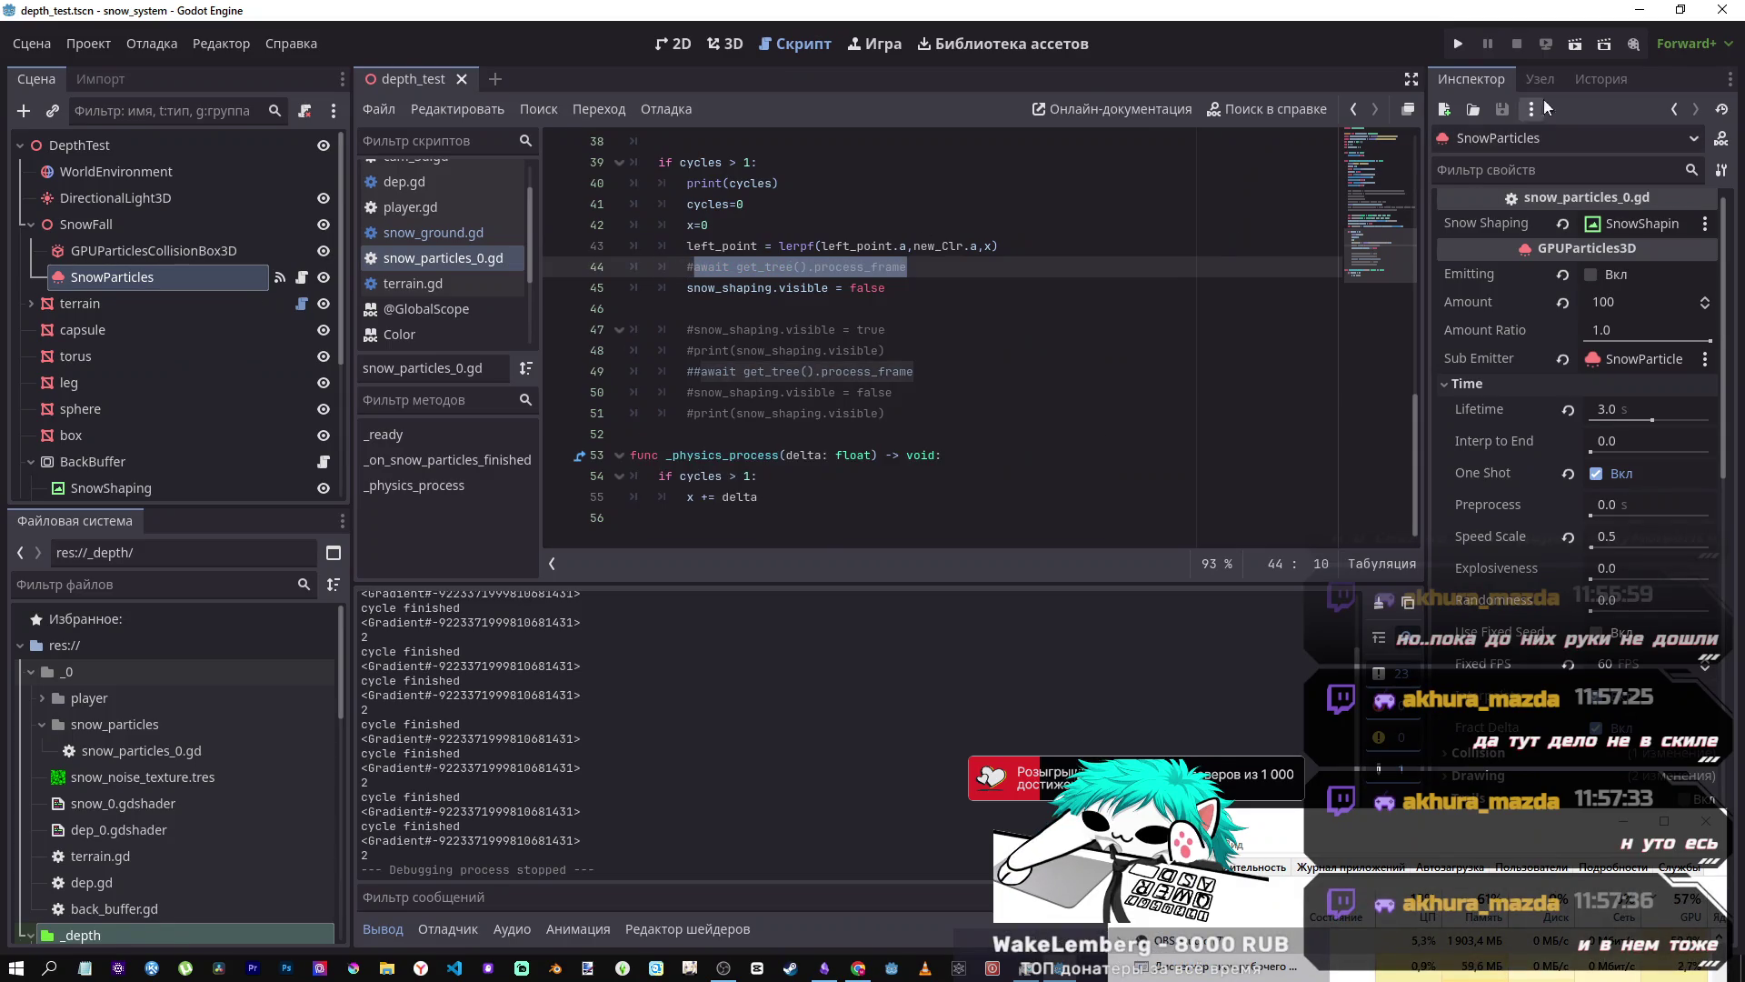
{"action": "left_click", "coordinate": [1574, 51]}
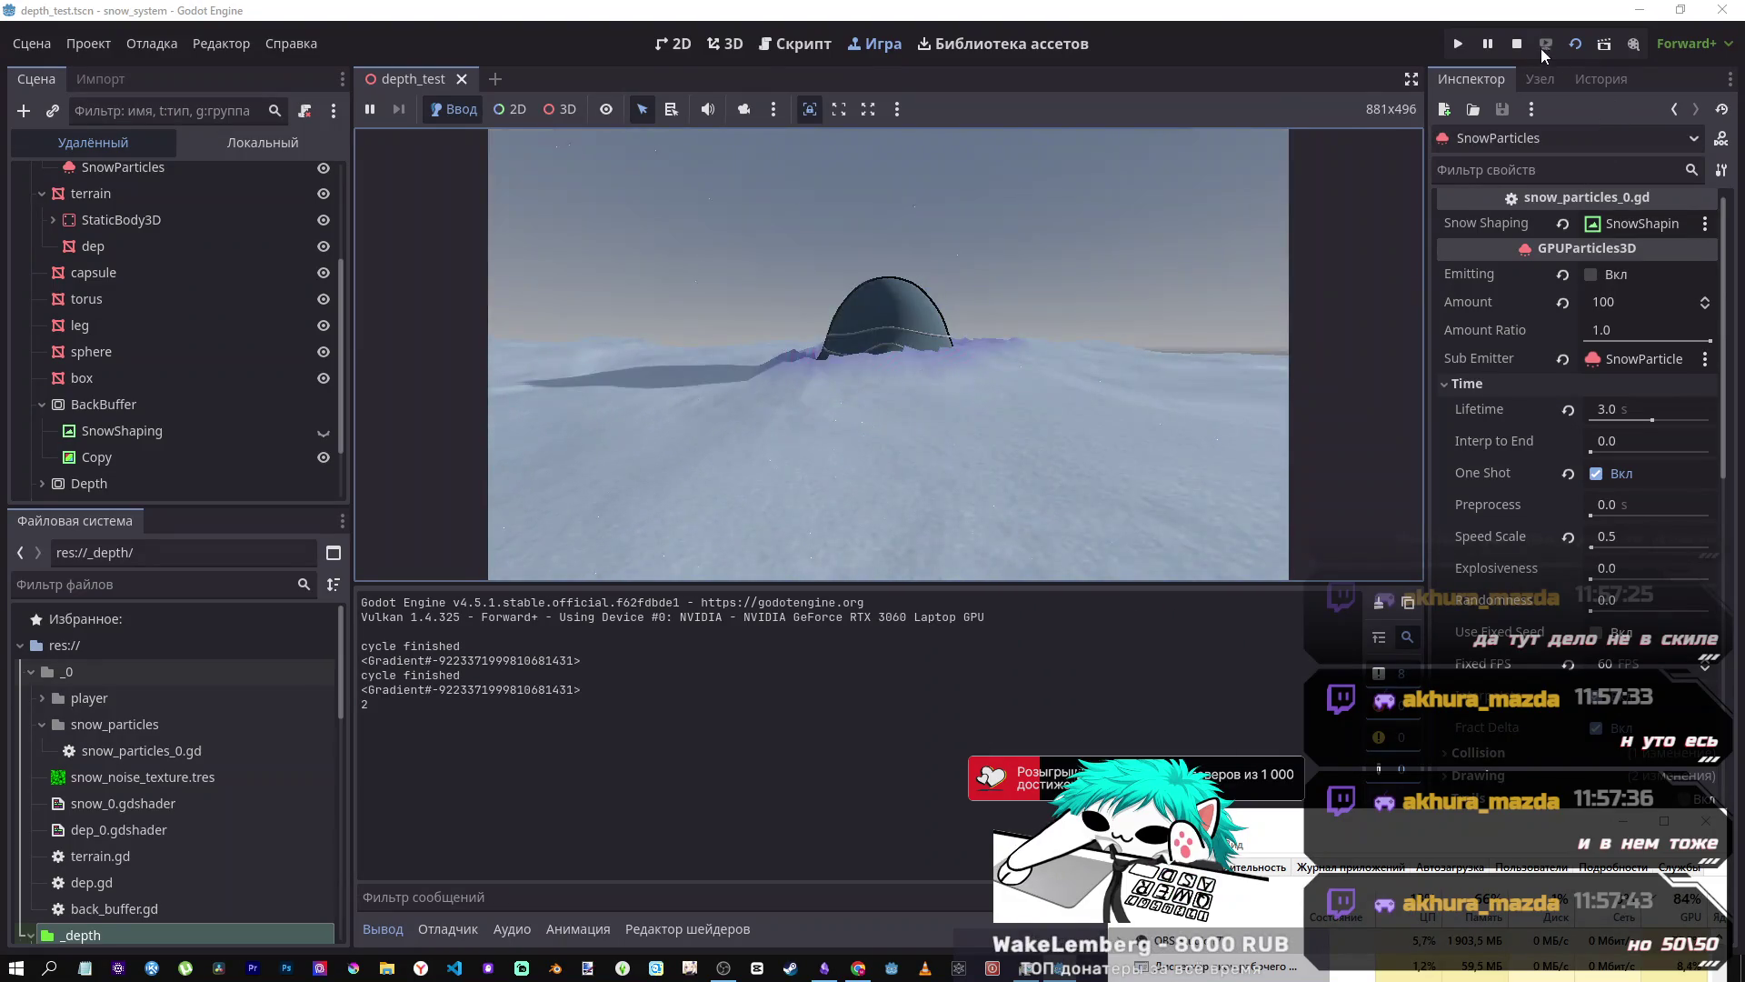
- Stop the test run and select the text of line 36 in snow_particles_0.gd
{"action": "left_click", "coordinate": [1516, 43]}
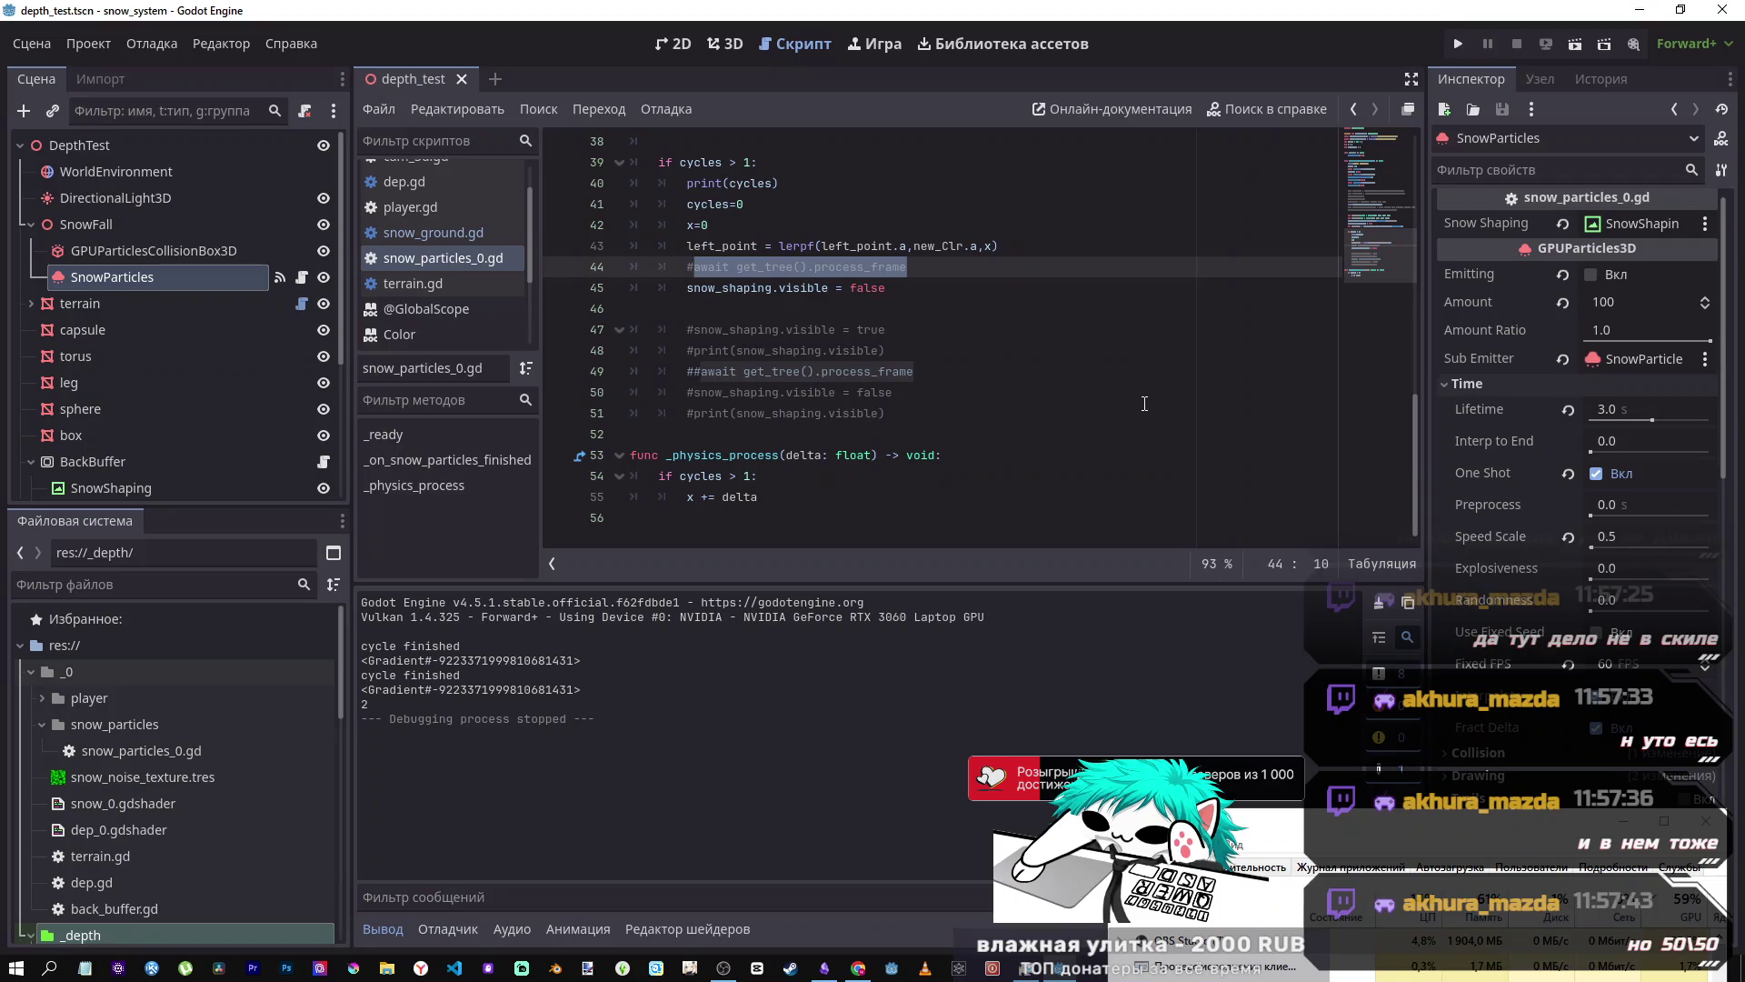
{"action": "scroll", "coordinate": [1091, 409], "scroll_direction": "up", "scroll_amount": 4}
{"action": "scroll", "coordinate": [1024, 415], "scroll_direction": "up", "scroll_amount": 1}
{"action": "left_click_drag", "start_coordinate": [851, 413], "coordinate": [657, 418]}
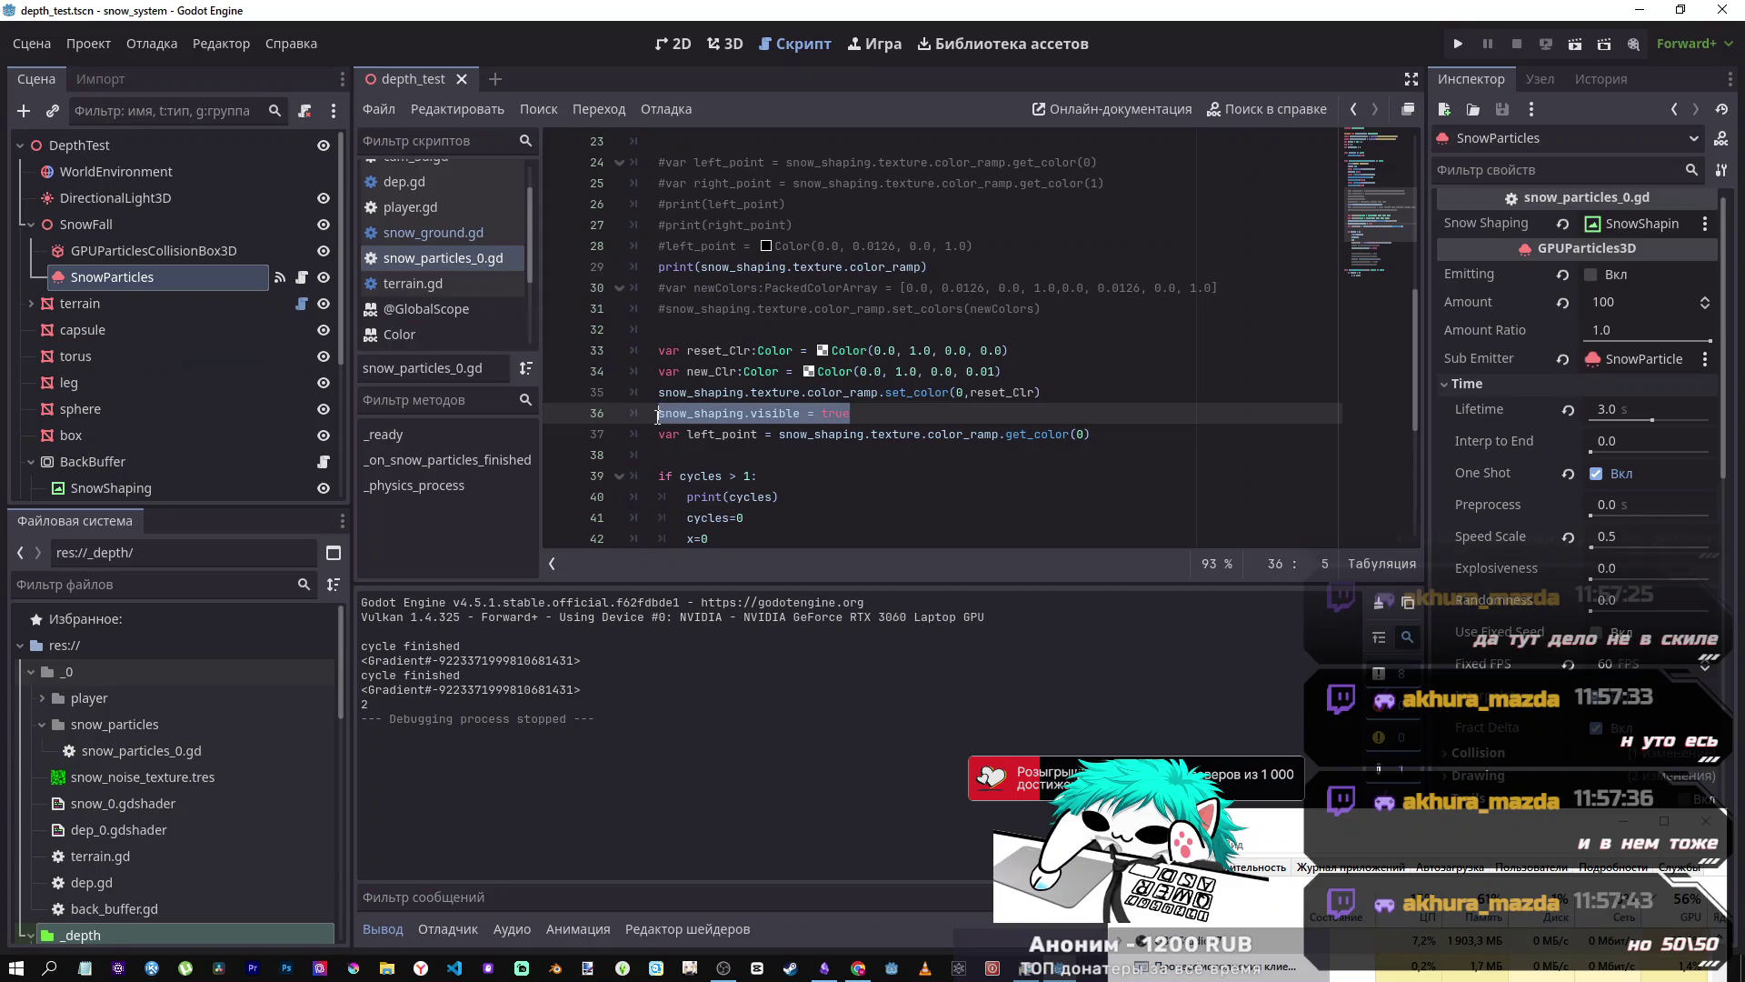
- Move 'snow_shaping.visible = true' from line 36 to just after x=0 on line 42, and save
{"action": "key", "text": "BackSpace"}
{"action": "scroll", "coordinate": [663, 416], "scroll_direction": "down", "scroll_amount": 2}
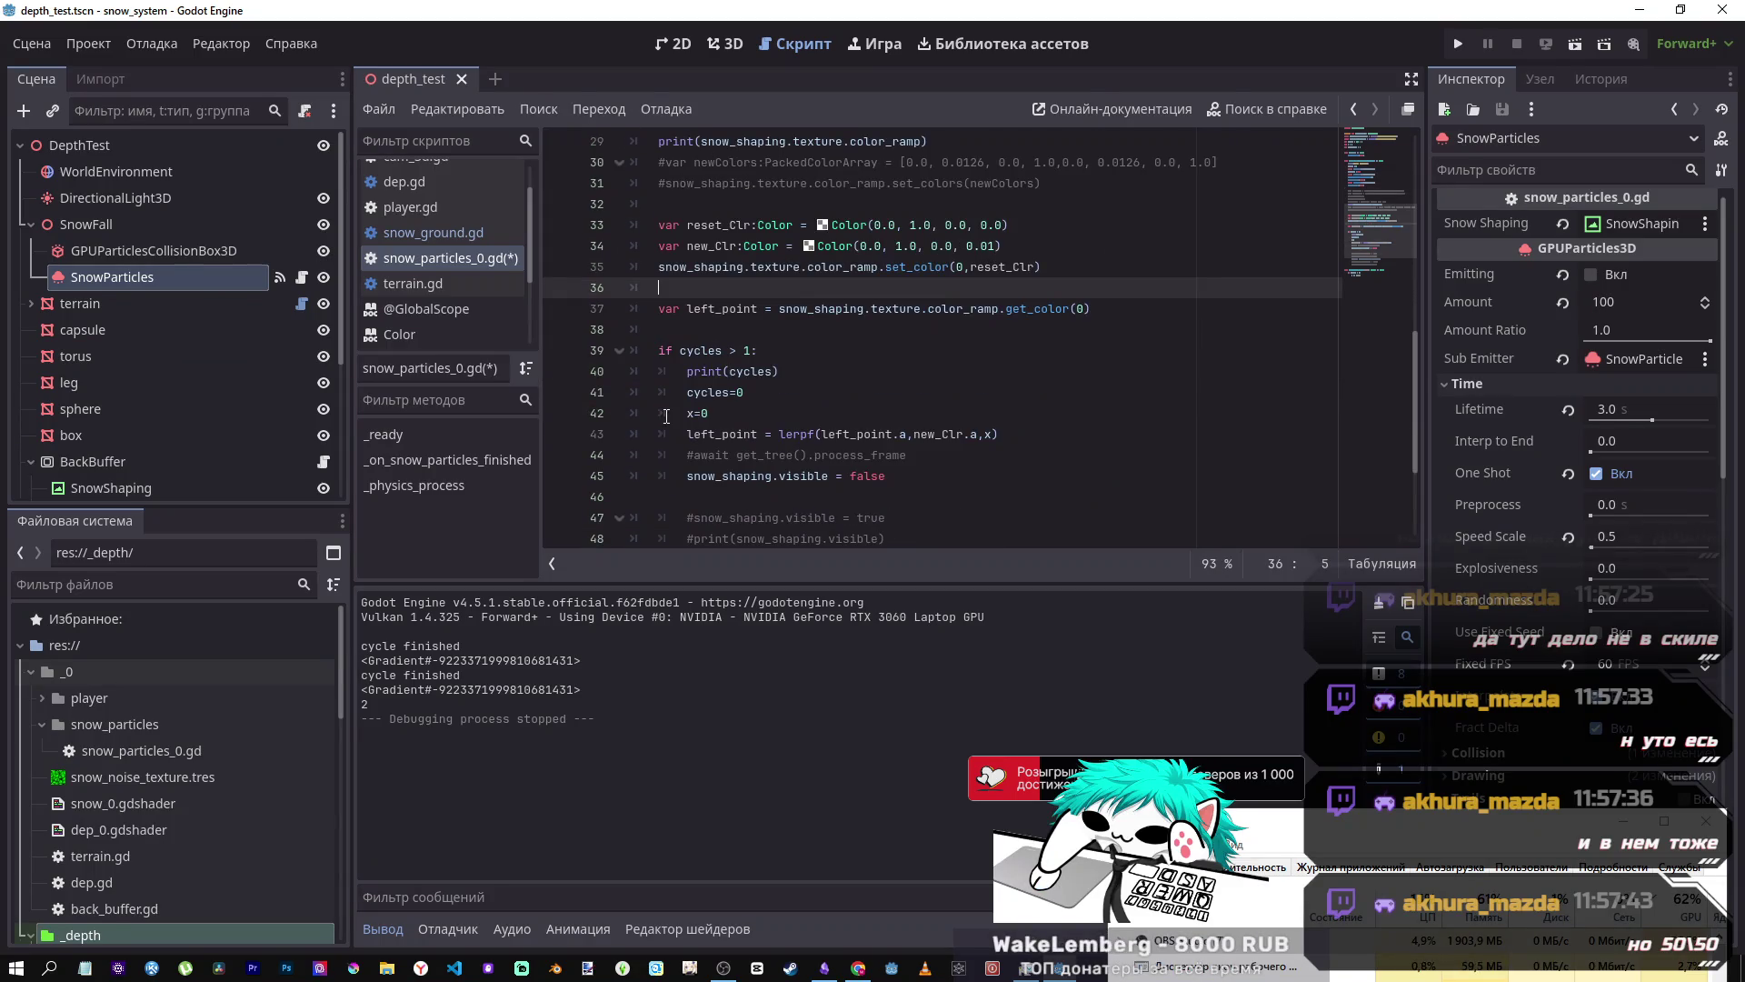
{"action": "left_click", "coordinate": [709, 413]}
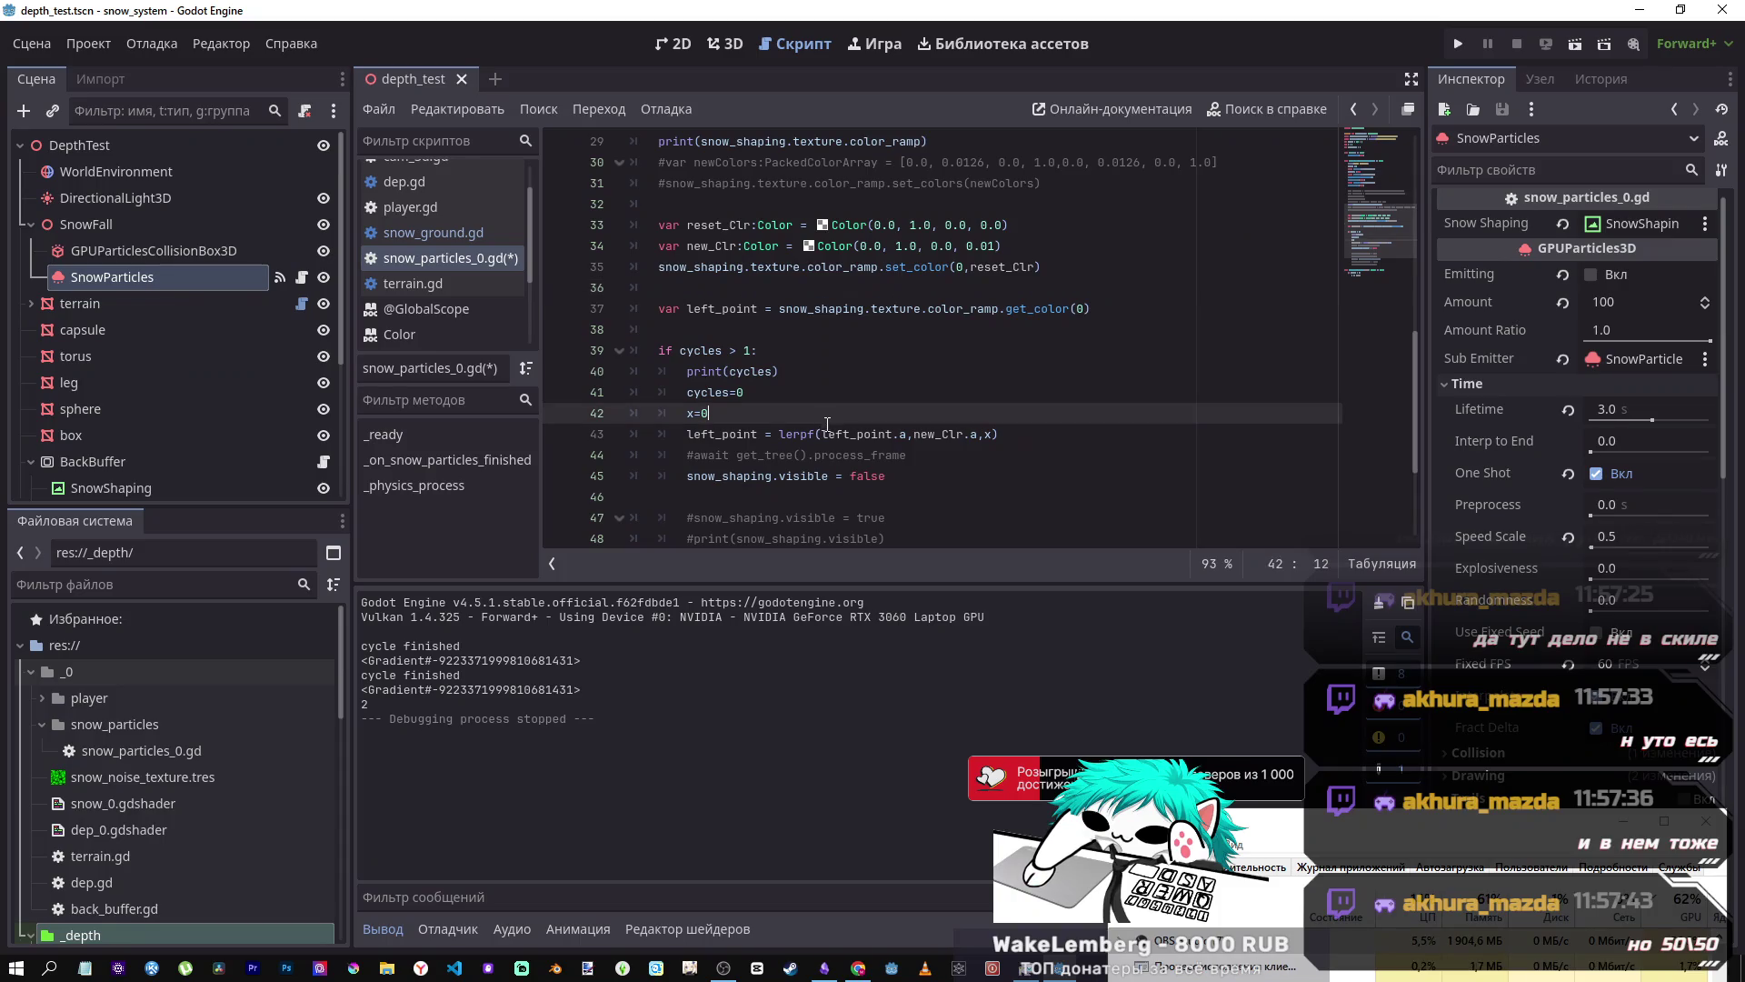
{"action": "key", "text": "Return"}
{"action": "type", "text": "snow_shaping.visible = true"}
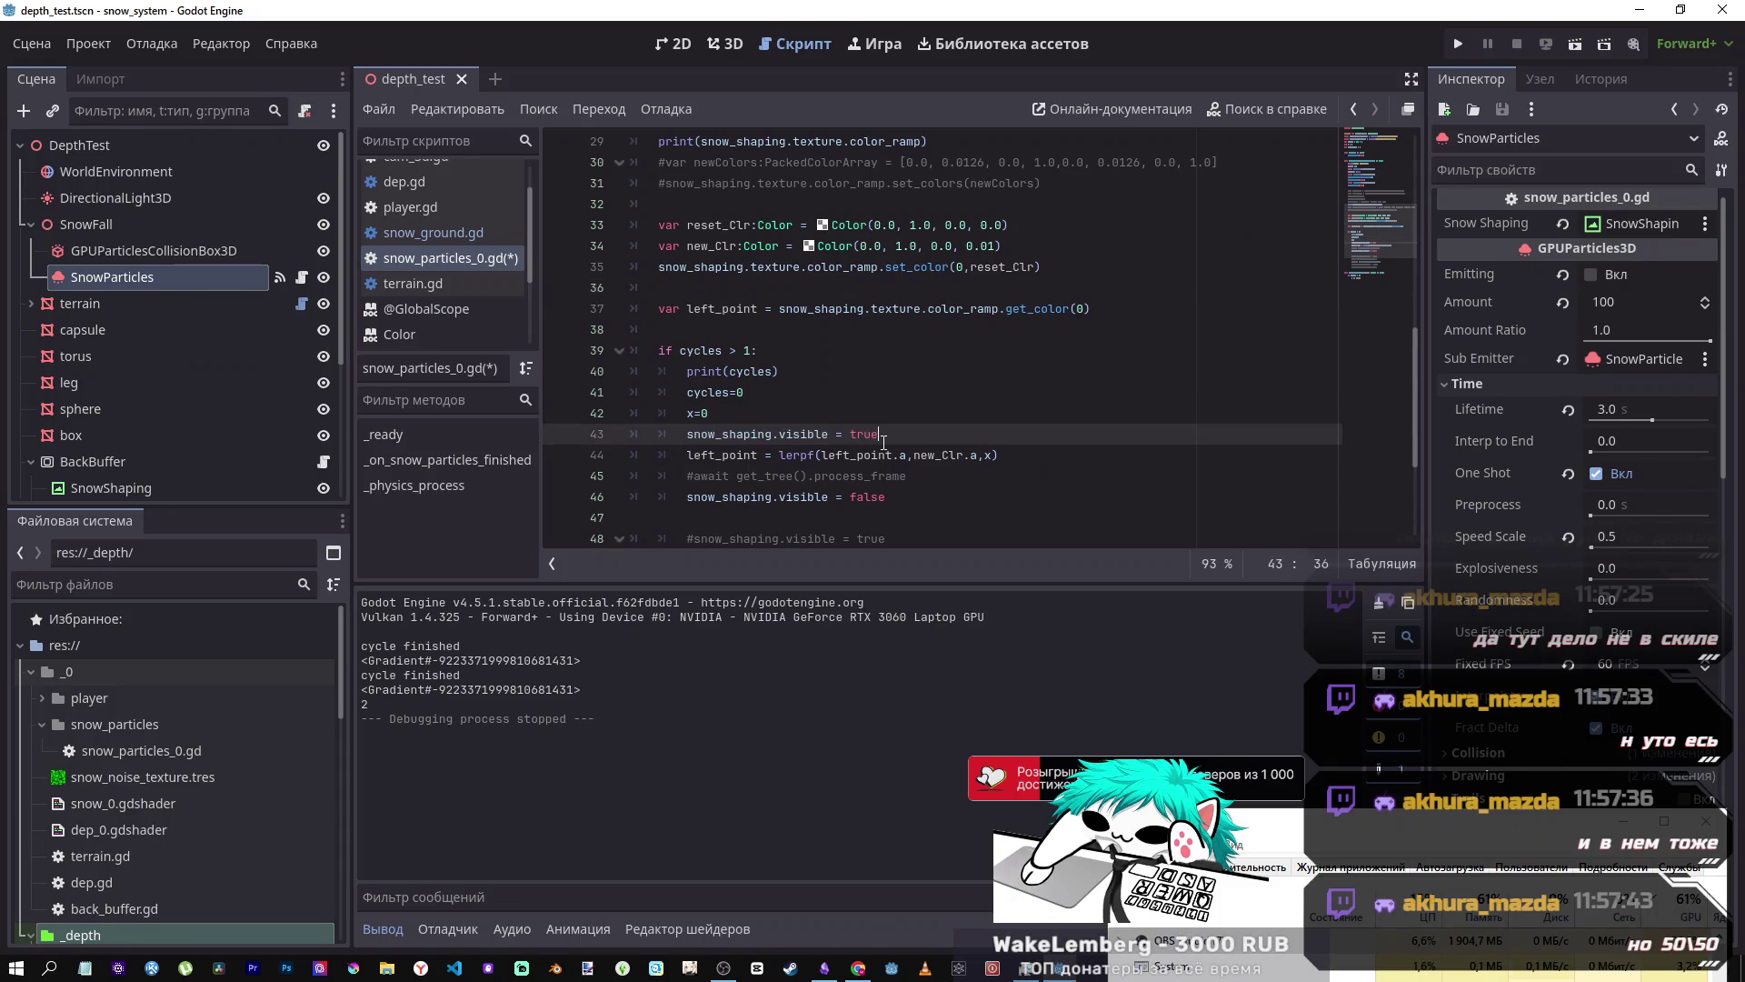
{"action": "key", "text": "ctrl+s"}
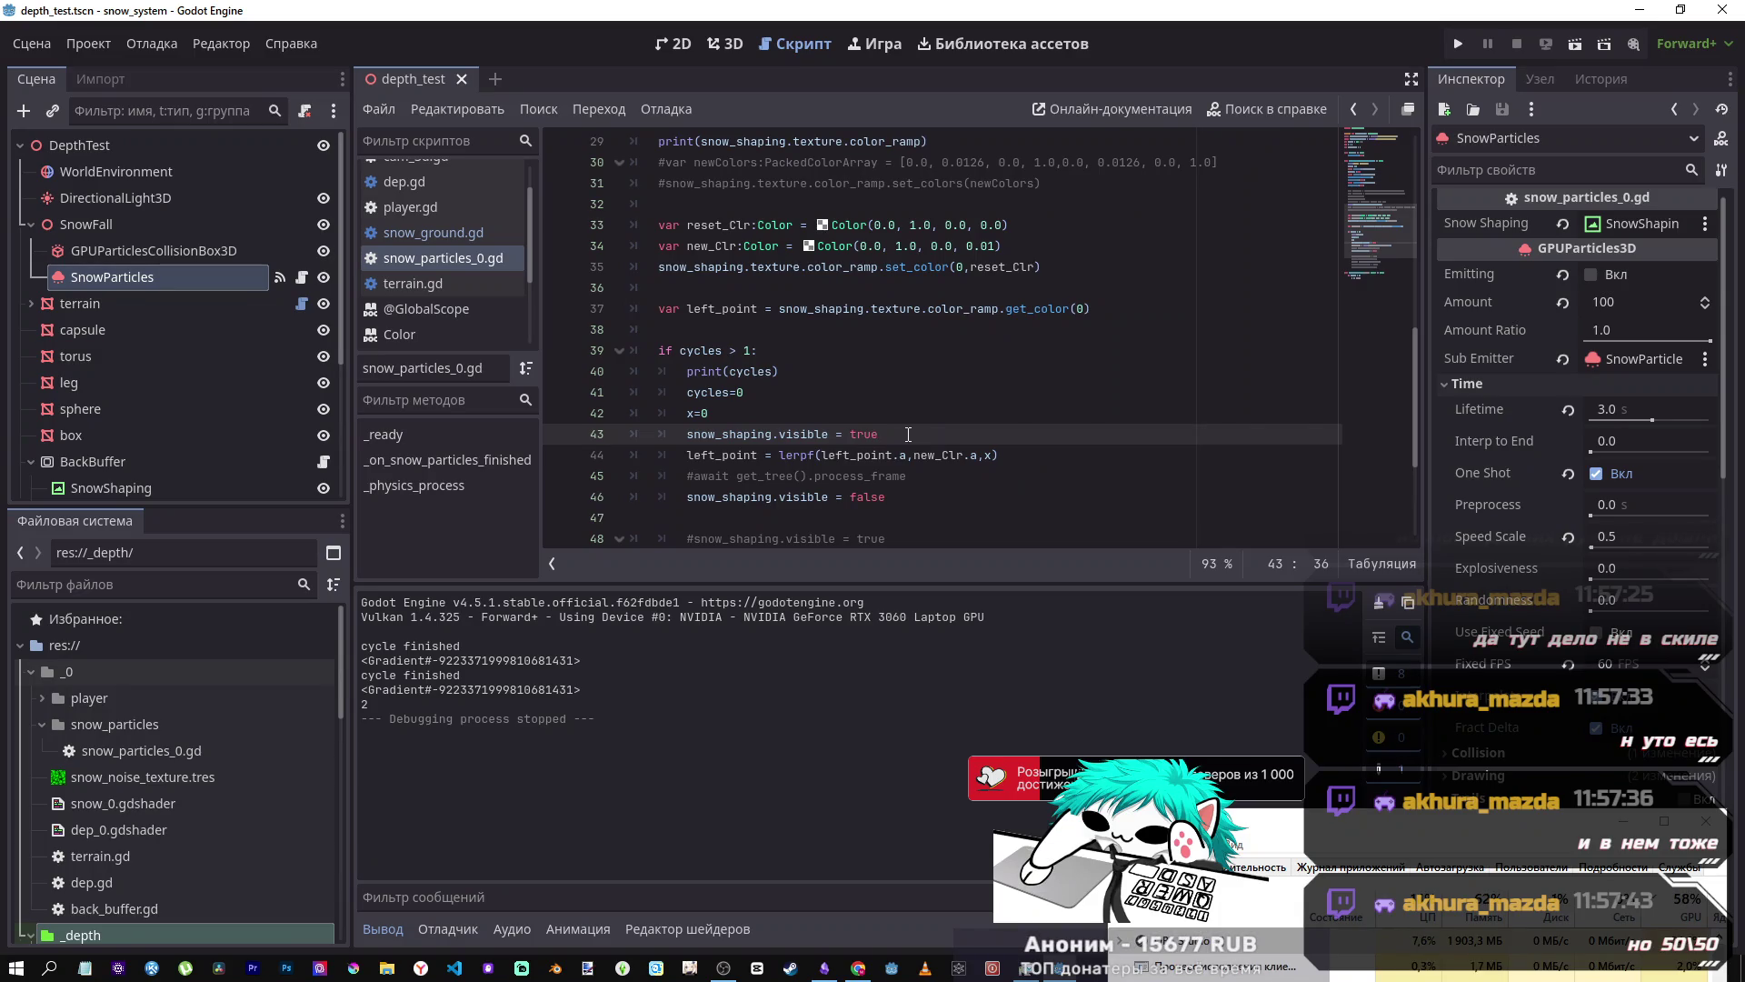
- Delete blank line 36, run the current scene to watch the snow, then stop it
{"action": "left_click", "coordinate": [882, 292]}
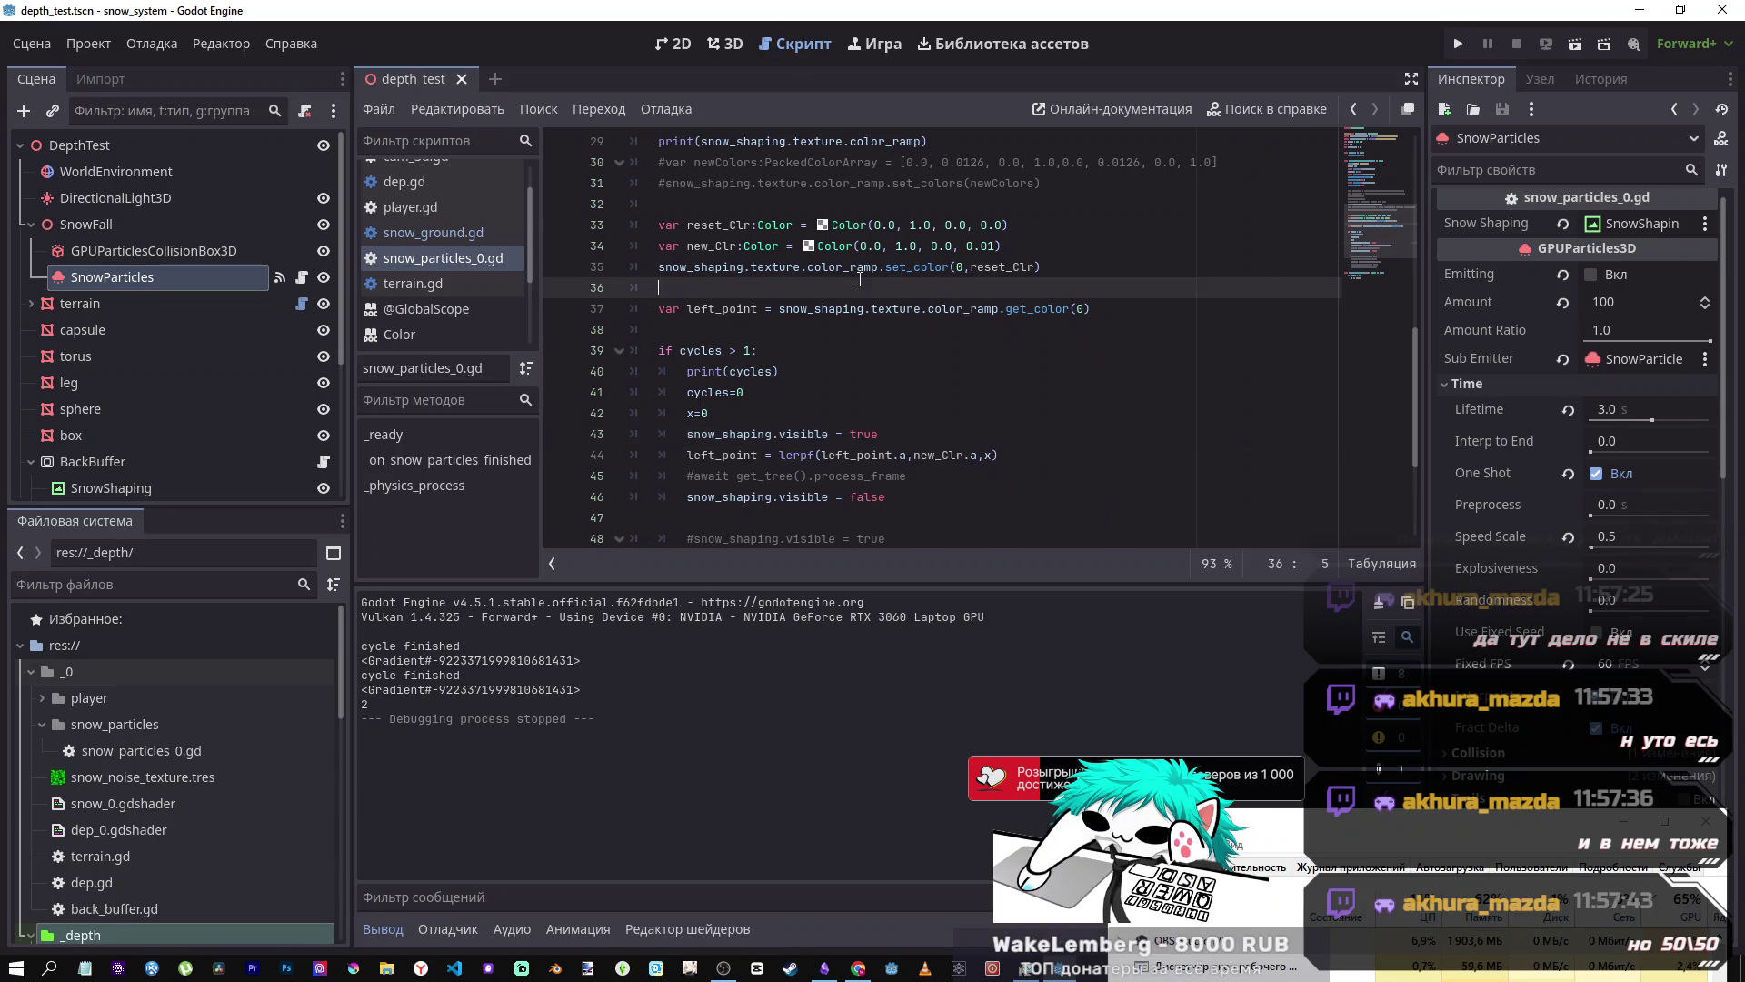
{"action": "key", "text": "BackSpace"}
{"action": "left_click", "coordinate": [1575, 43]}
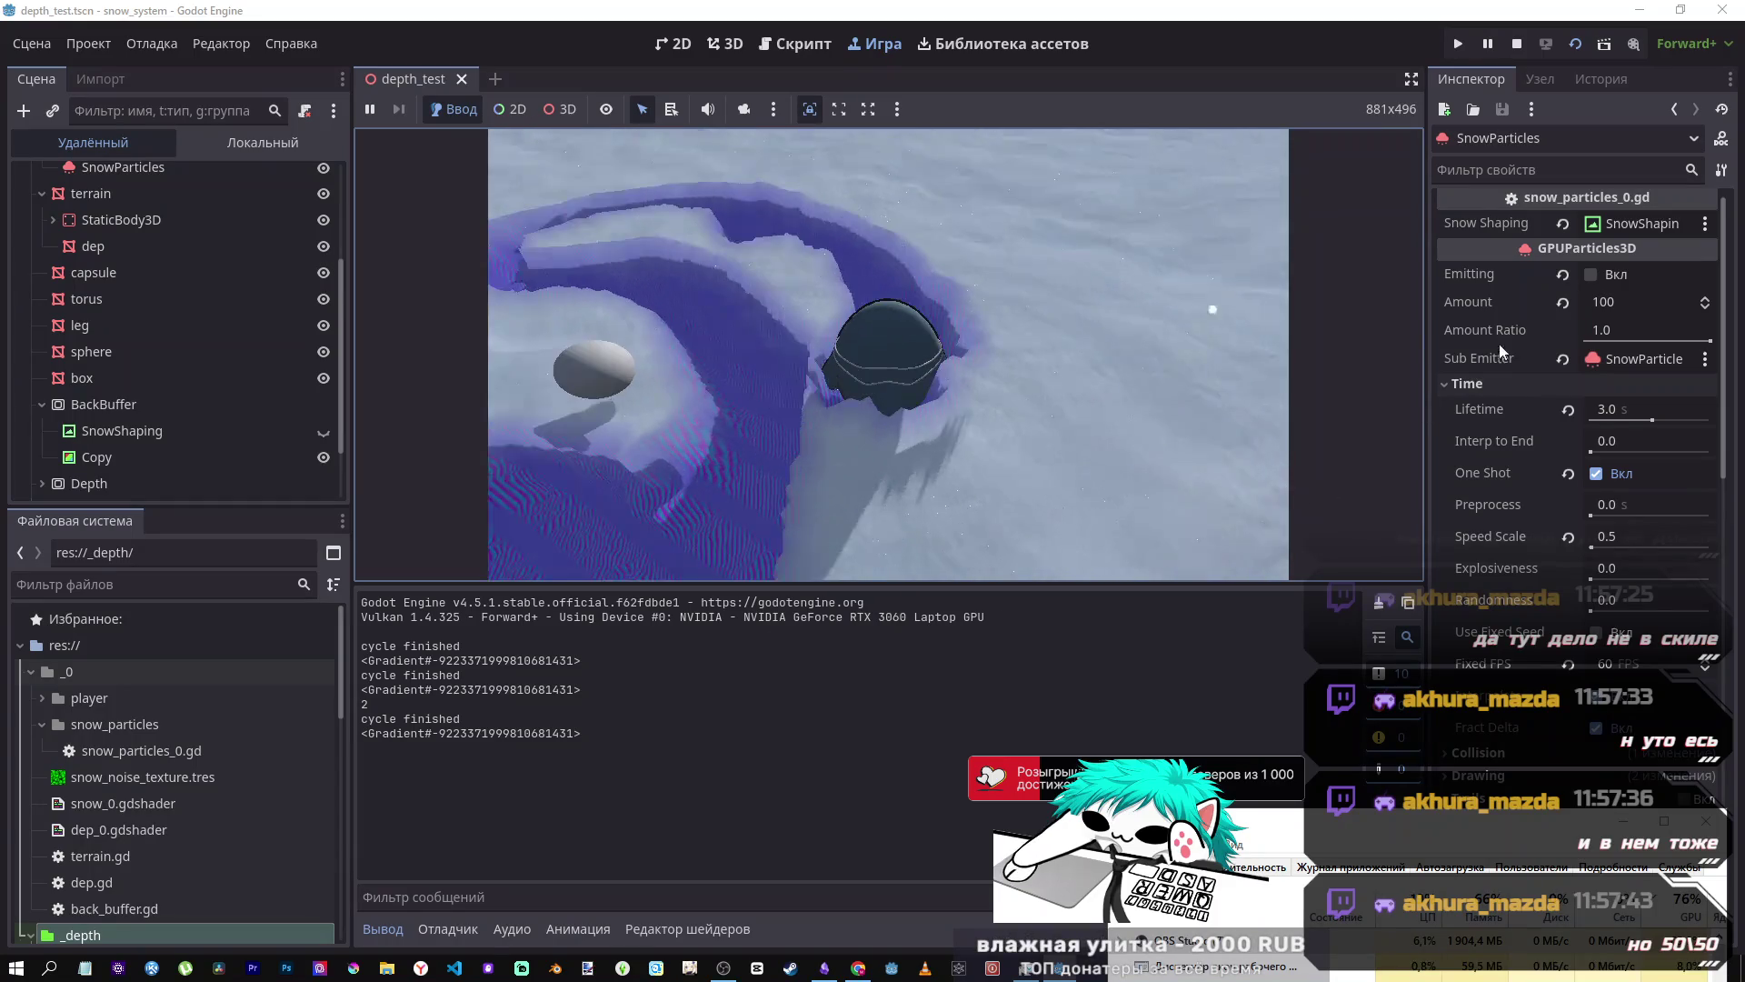
{"action": "left_click", "coordinate": [1511, 46]}
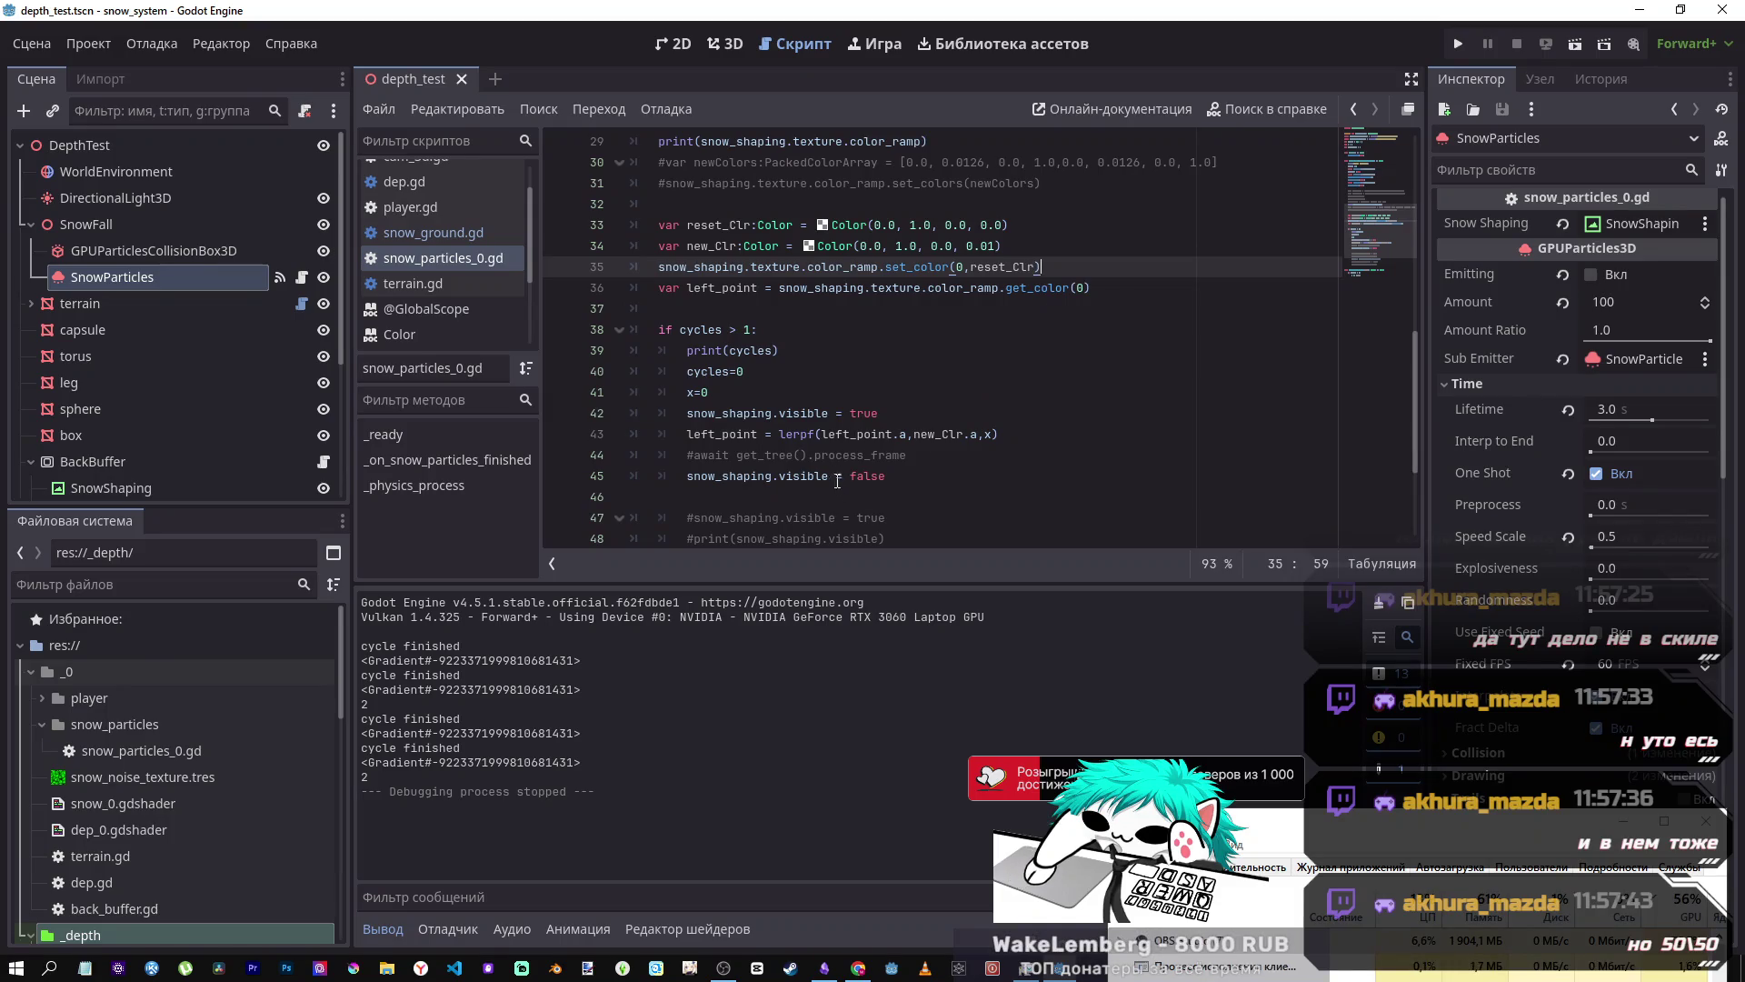
- Add 'await' before lerpf on line 43, save, and test-run the scene before stopping it
{"action": "left_click", "coordinate": [779, 434]}
{"action": "type", "text": "await"}
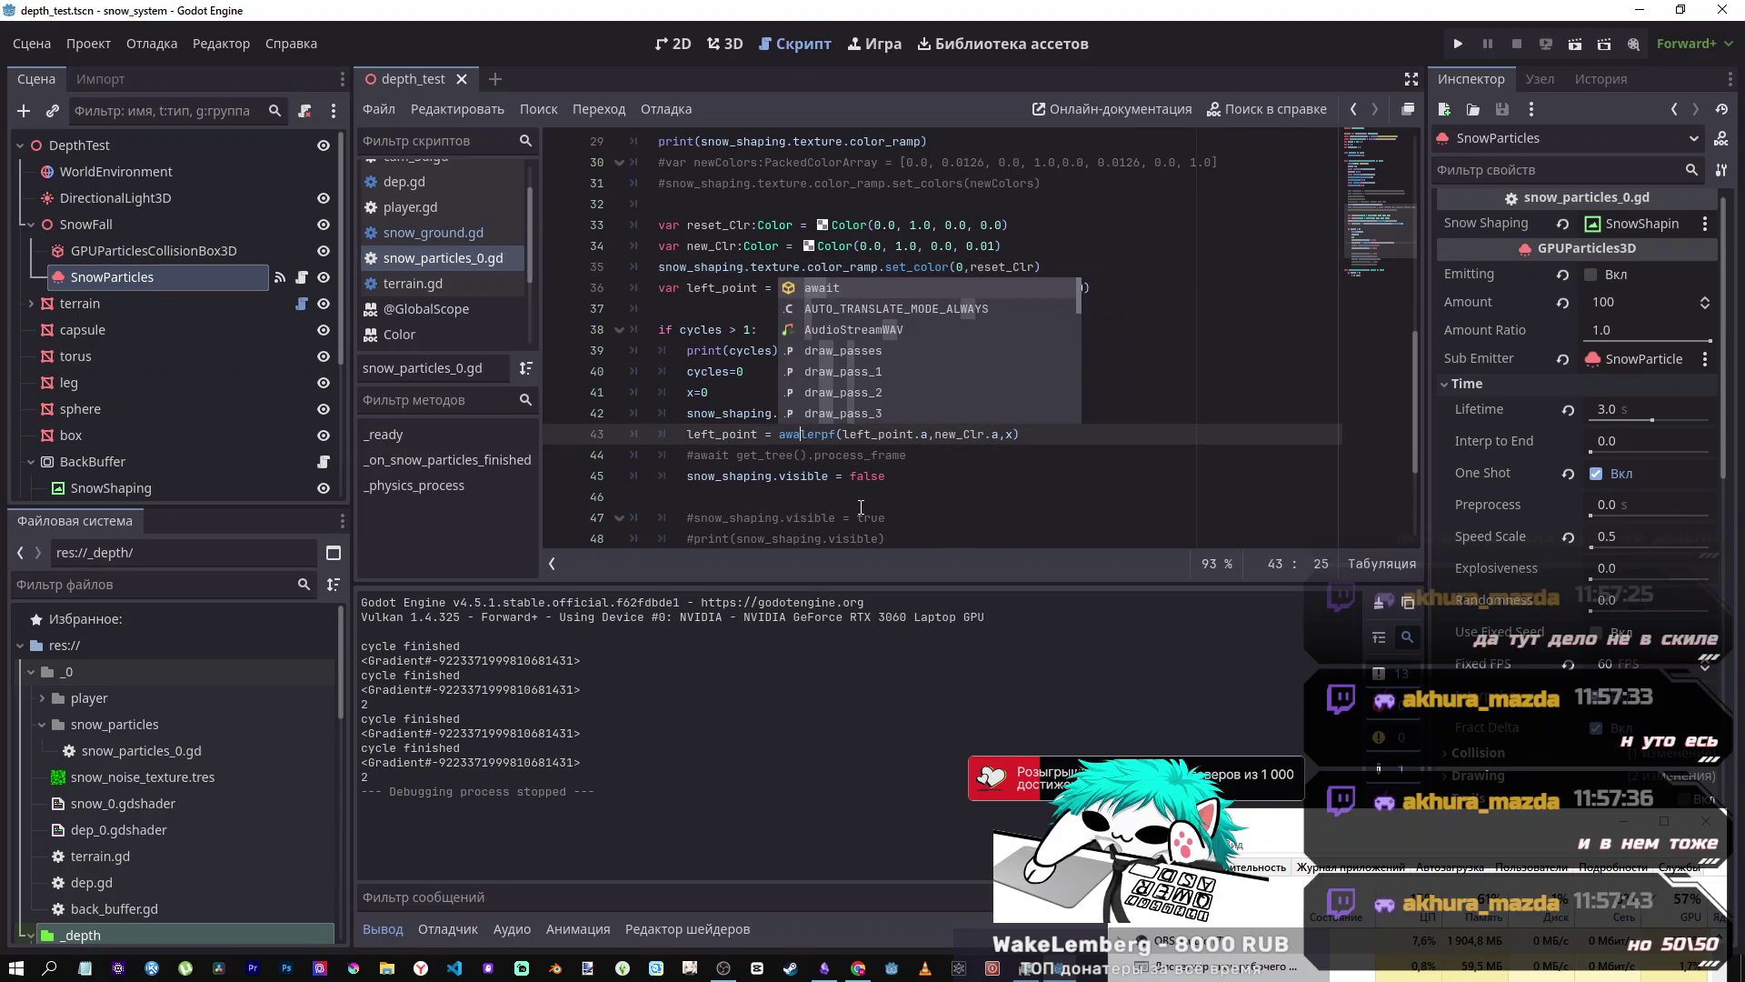
{"action": "key", "text": "ctrl+s"}
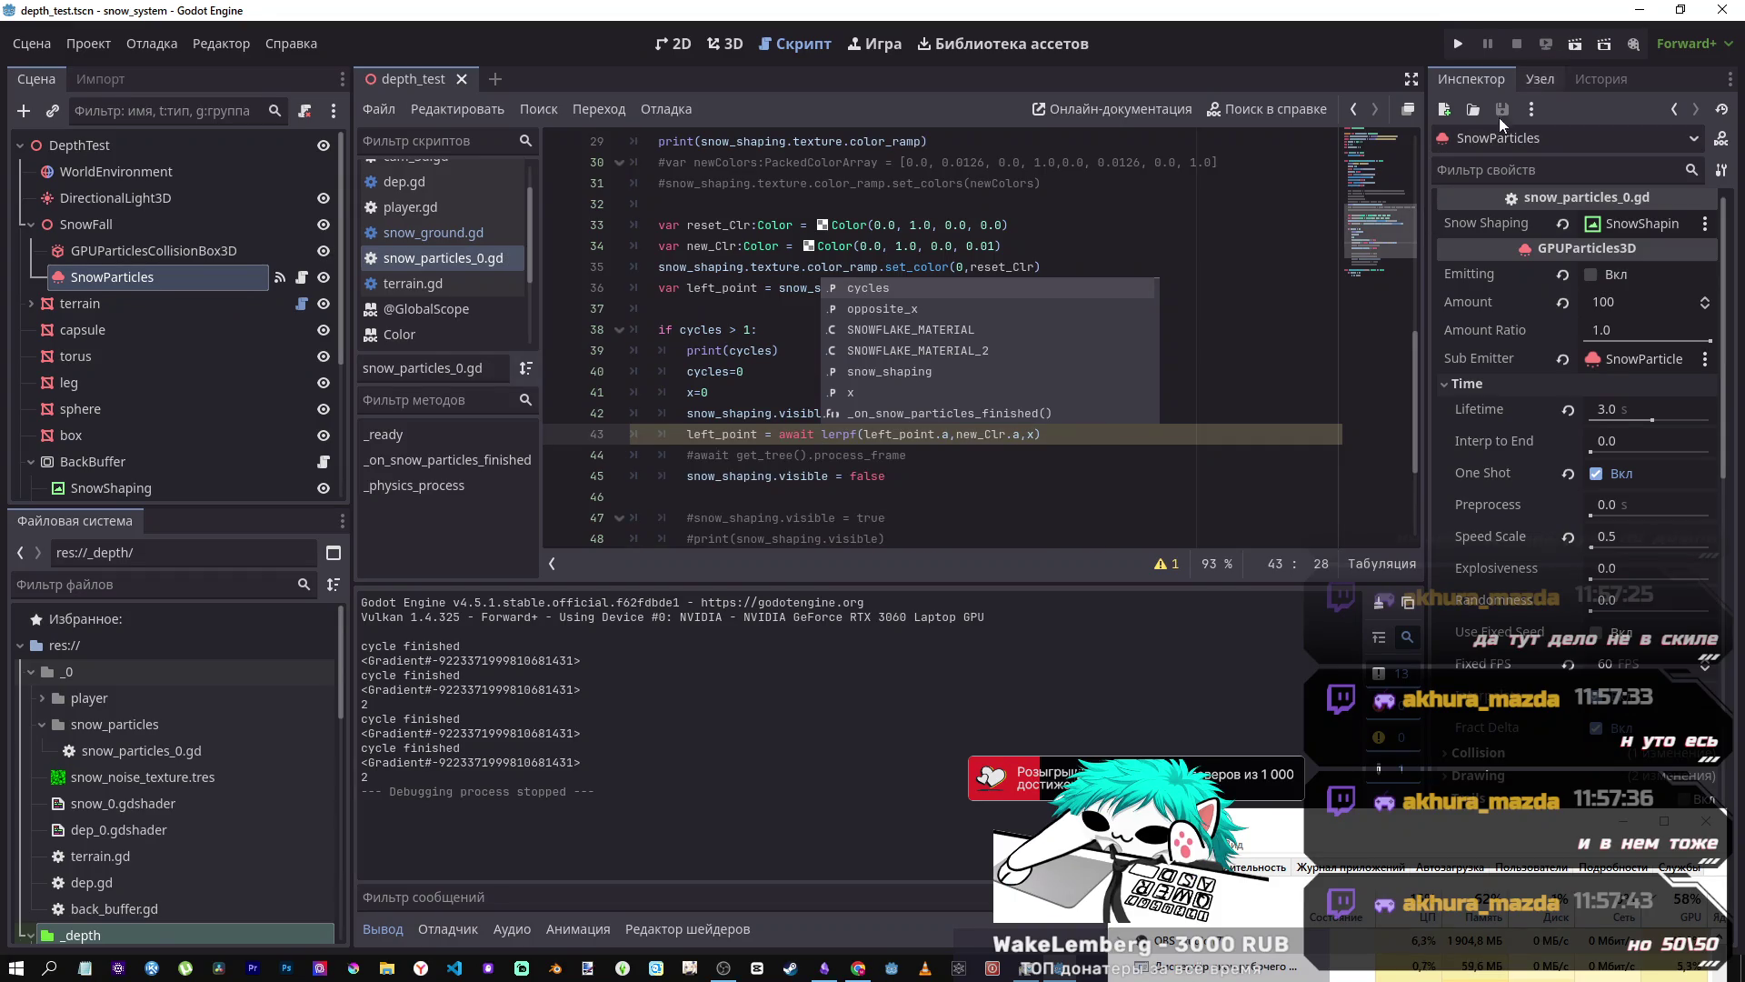
{"action": "key", "text": "F5"}
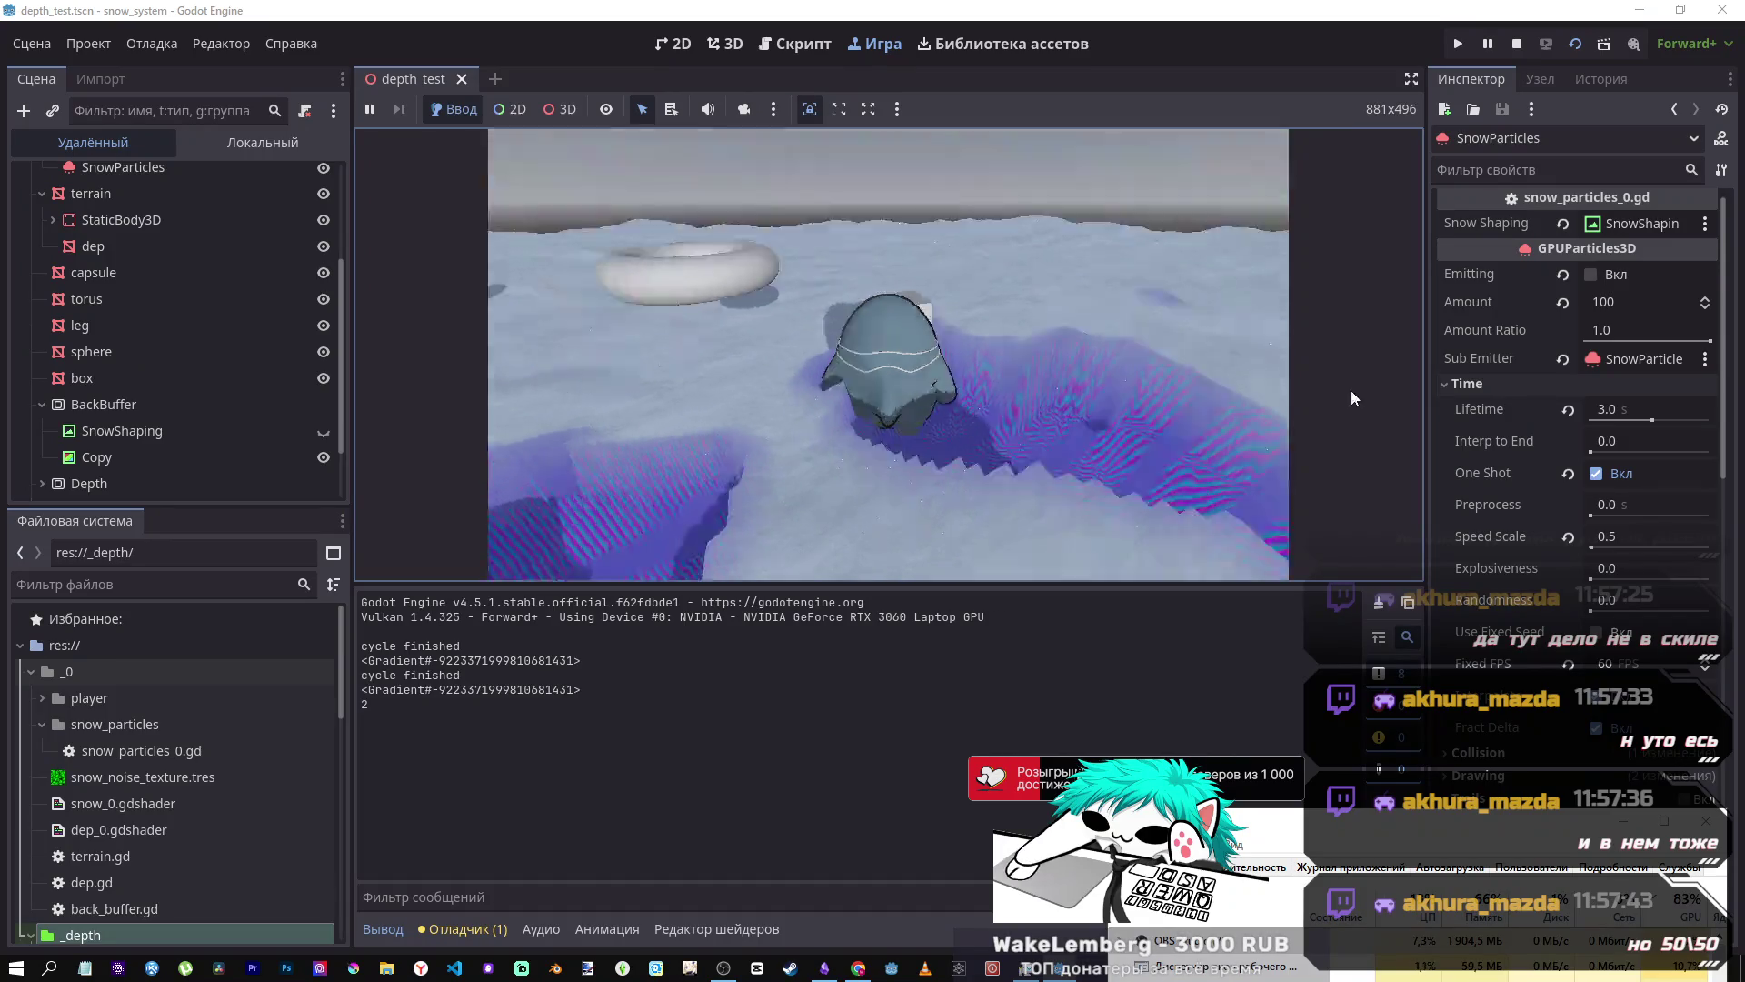
{"action": "left_click", "coordinate": [1517, 46]}
- Remove the 'await' keyword again so line 43 is a plain lerpf call
{"action": "left_click", "coordinate": [1051, 442]}
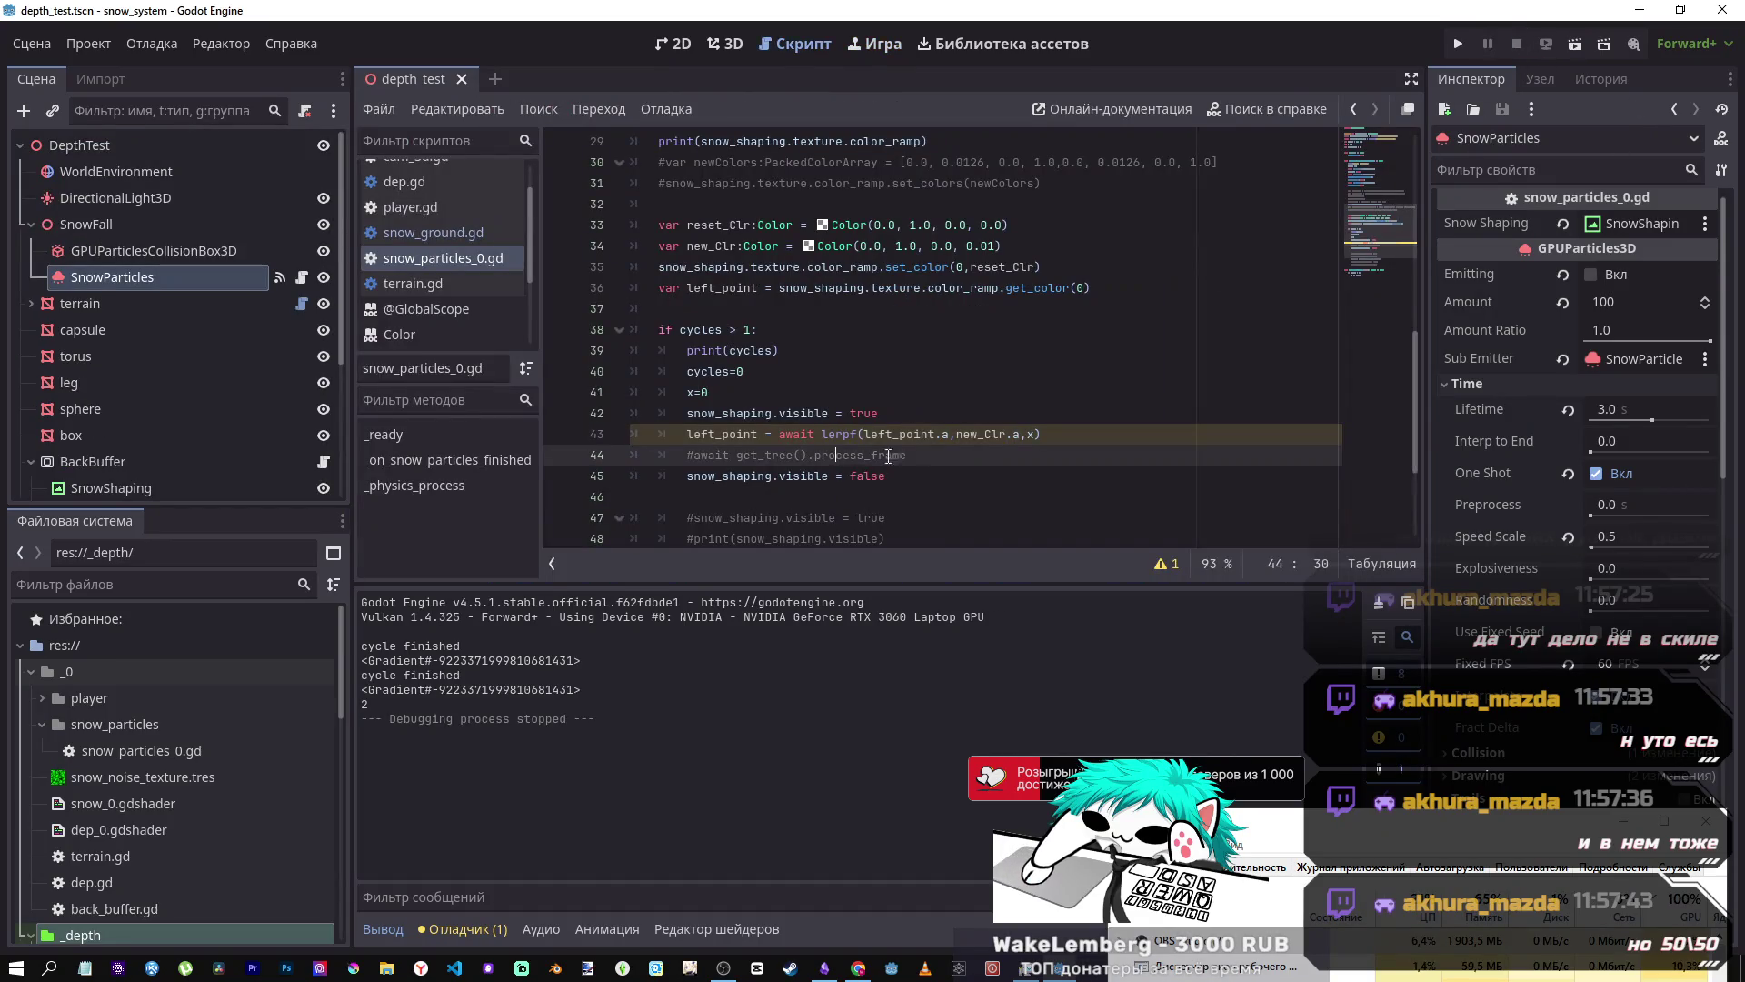
{"action": "left_click_drag", "start_coordinate": [1053, 436], "coordinate": [686, 434]}
{"action": "left_click", "coordinate": [841, 454]}
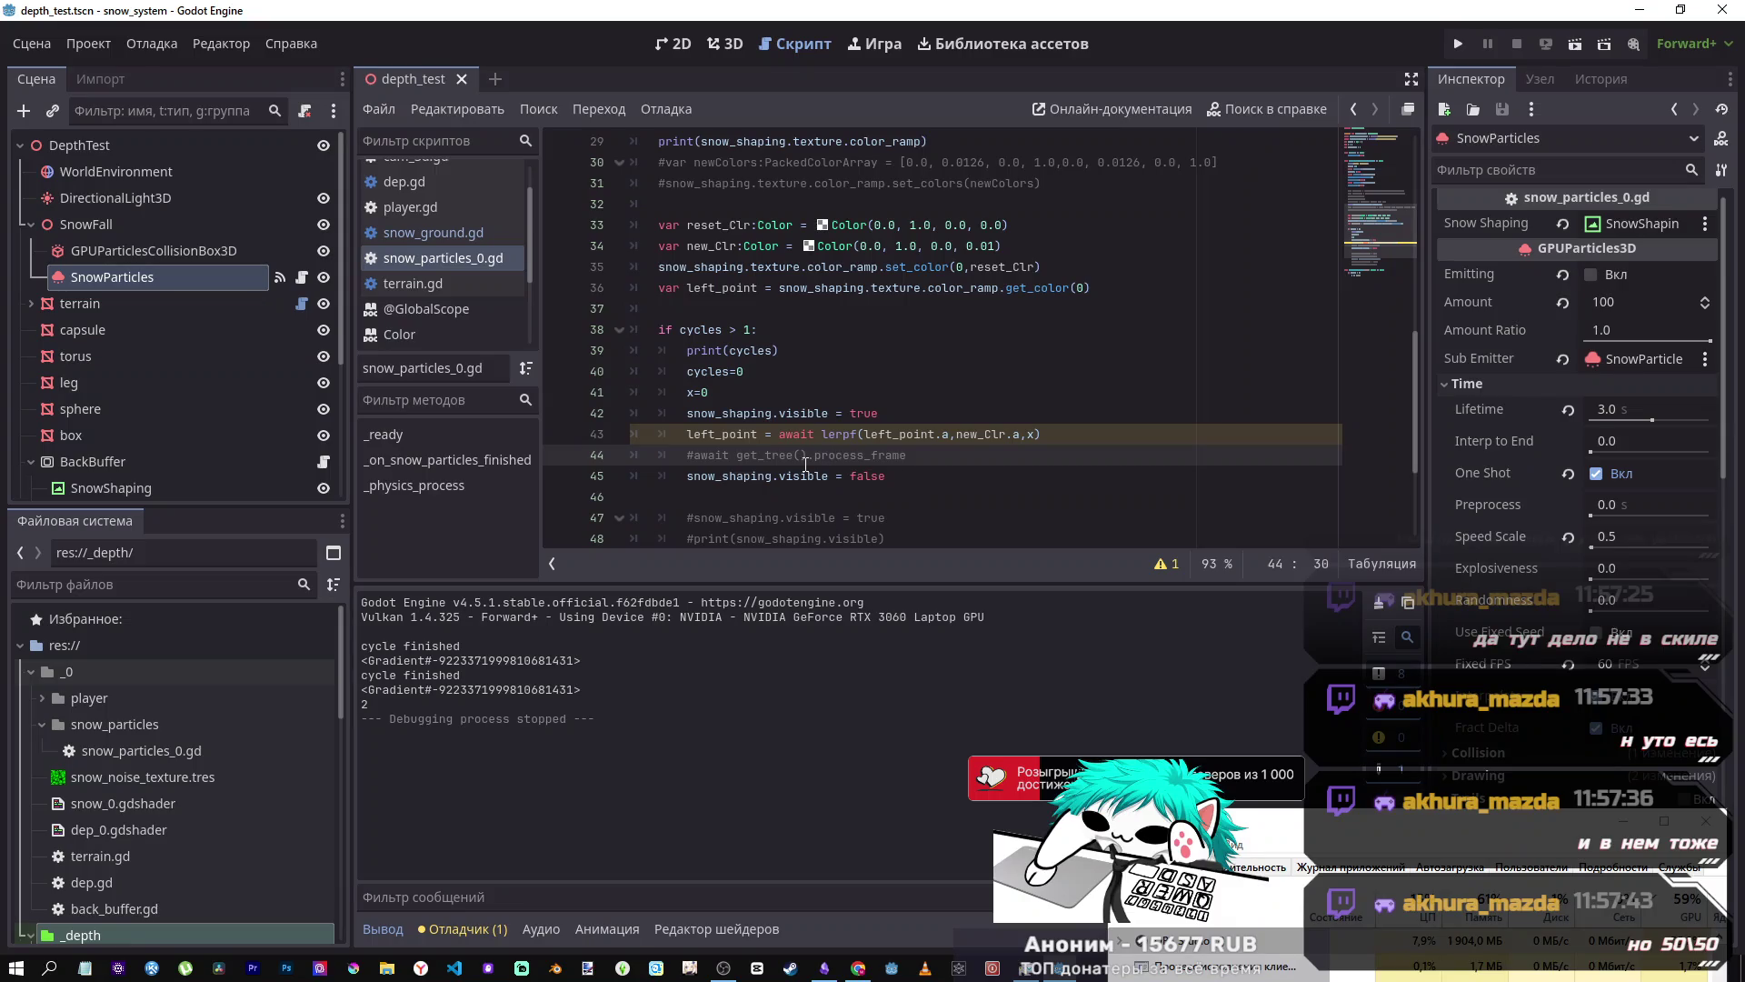
{"action": "left_click_drag", "start_coordinate": [821, 434], "coordinate": [779, 435]}
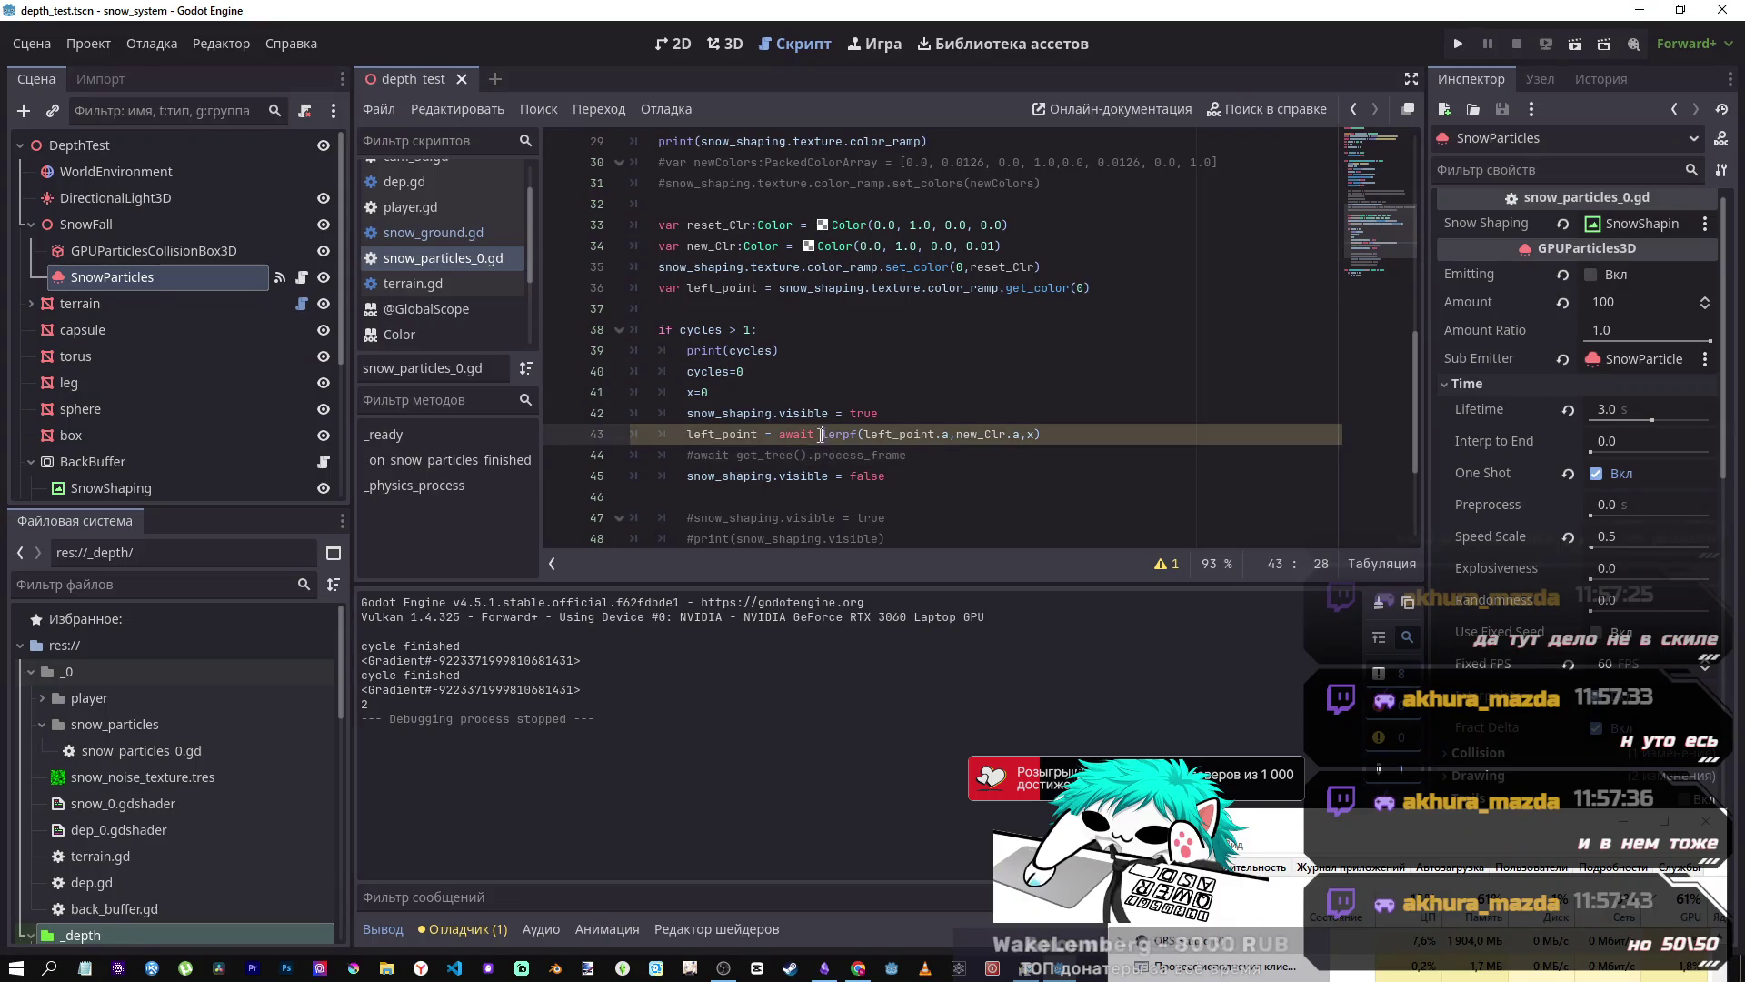
{"action": "key", "text": "BackSpace"}
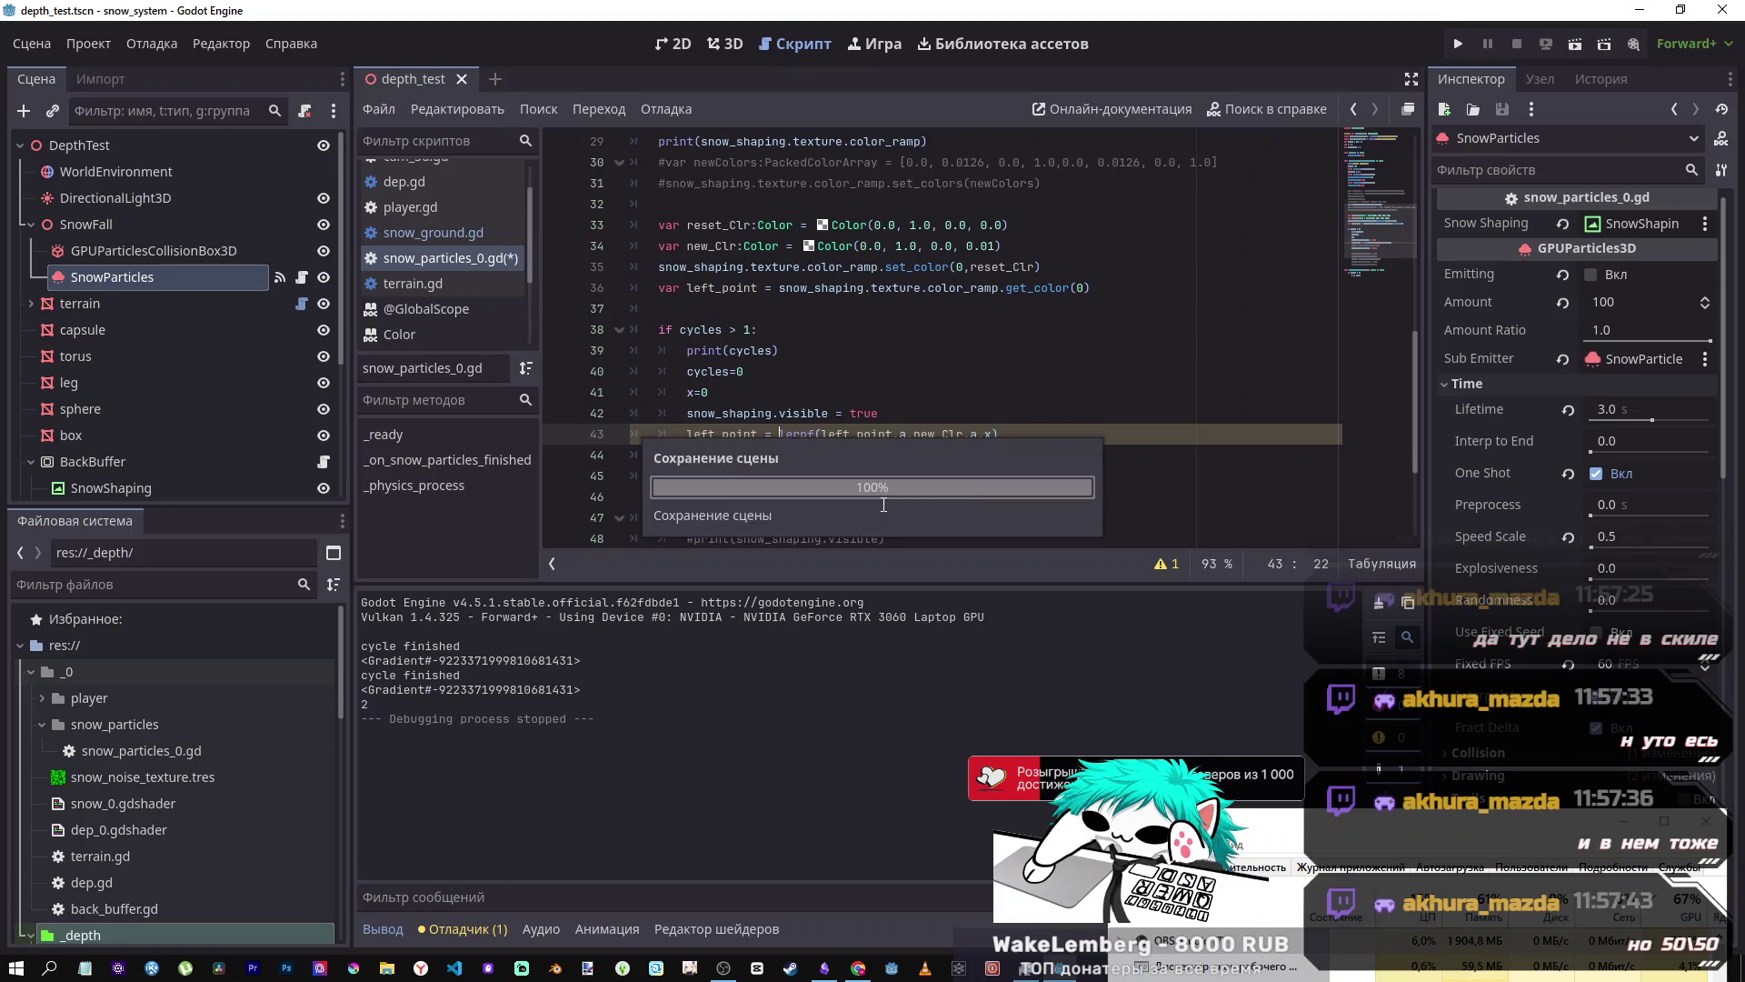
{"action": "left_click", "coordinate": [934, 459]}
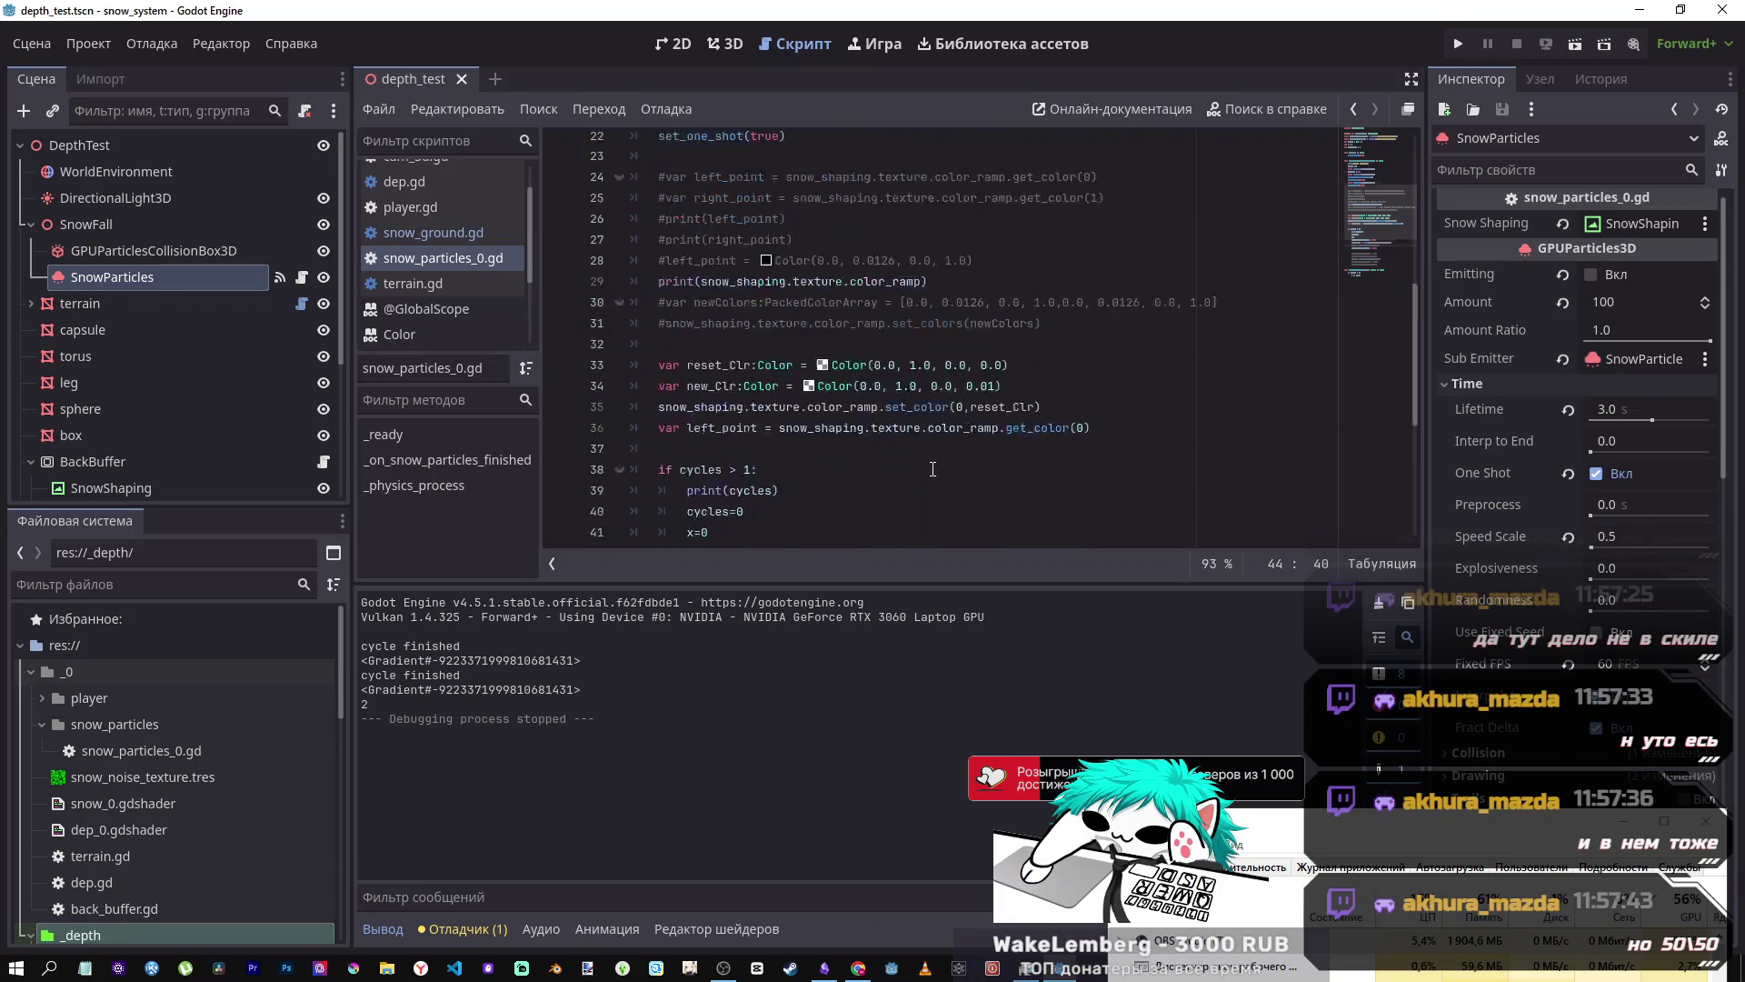
- Glance at terrain.gd, then return to snow_particles_0.gd by way of the 3D view
{"action": "left_click", "coordinate": [466, 278]}
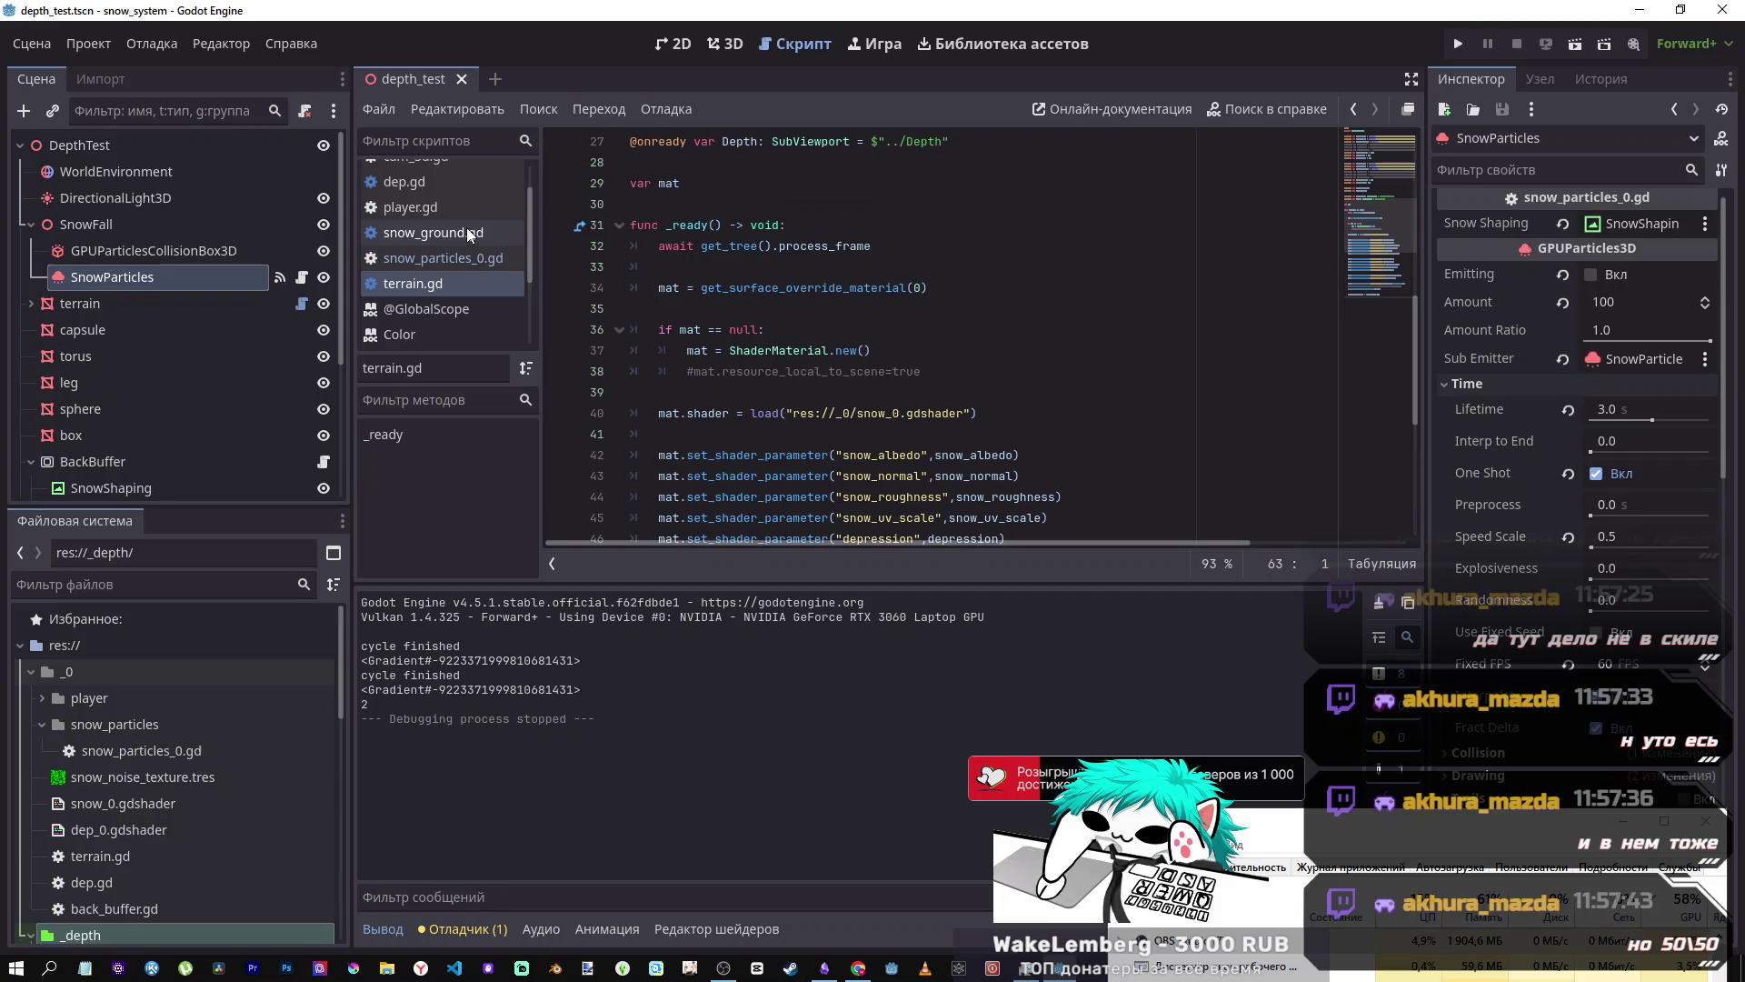
{"action": "scroll", "coordinate": [829, 363], "scroll_direction": "up", "scroll_amount": 2}
{"action": "scroll", "coordinate": [829, 363], "scroll_direction": "down", "scroll_amount": 3}
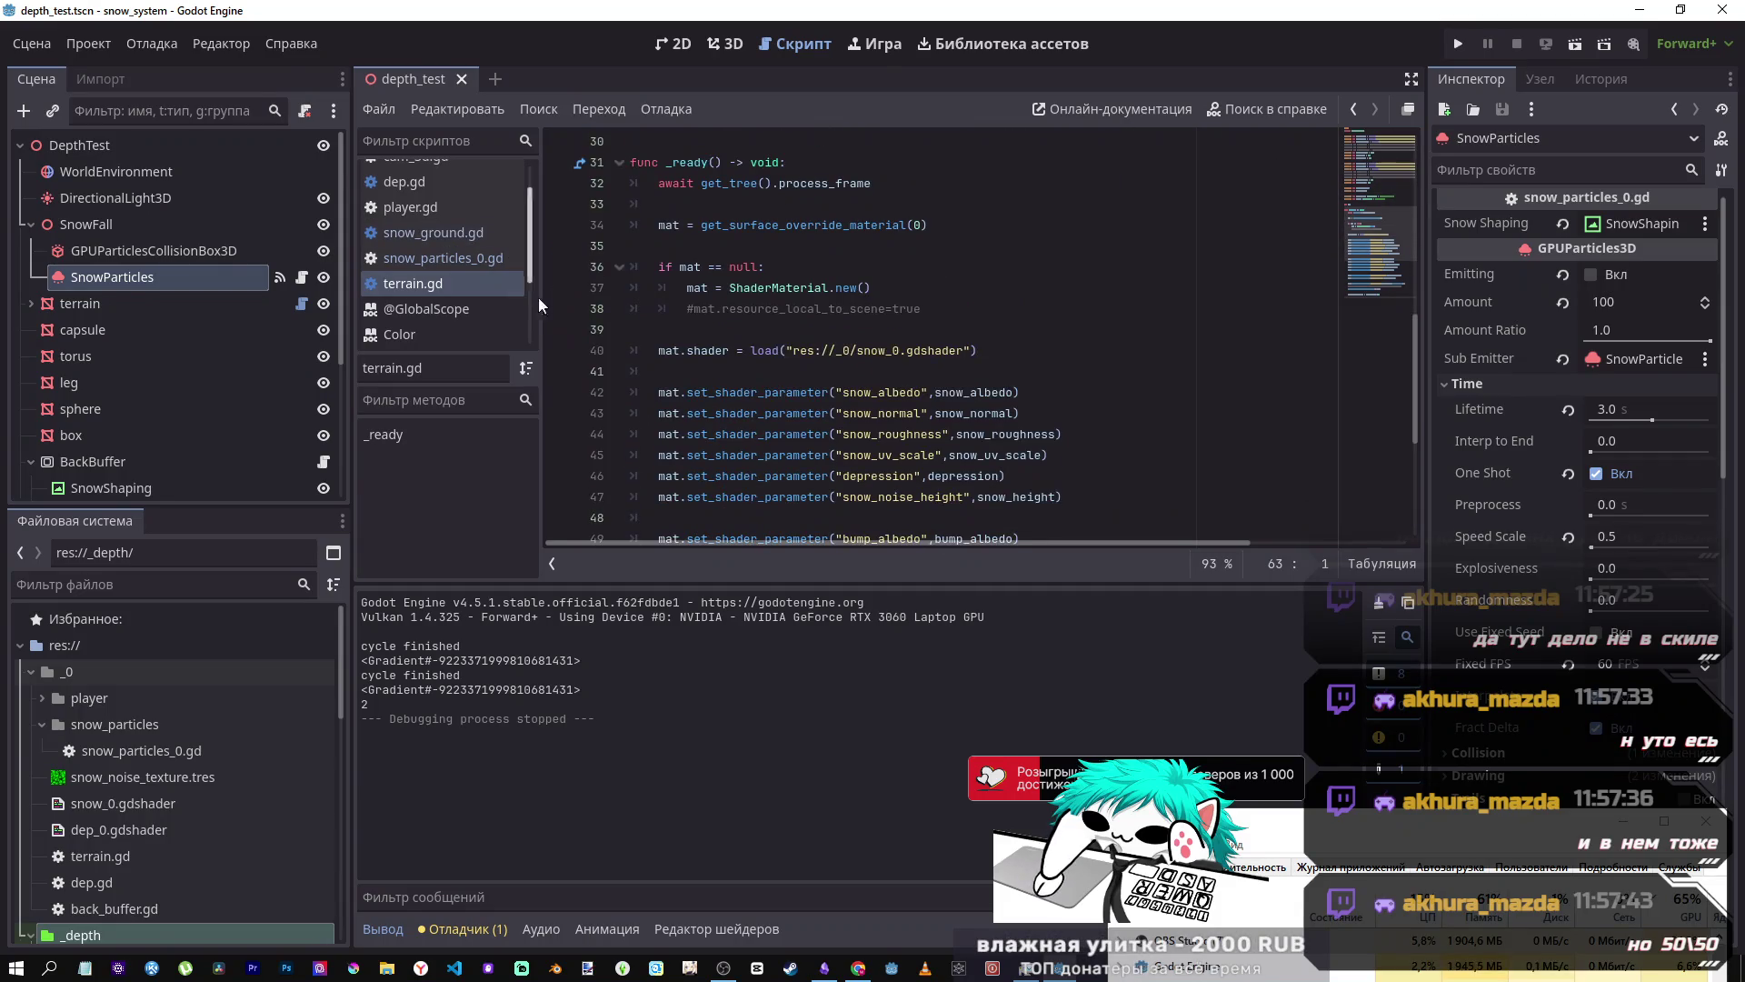
{"action": "left_click", "coordinate": [433, 258]}
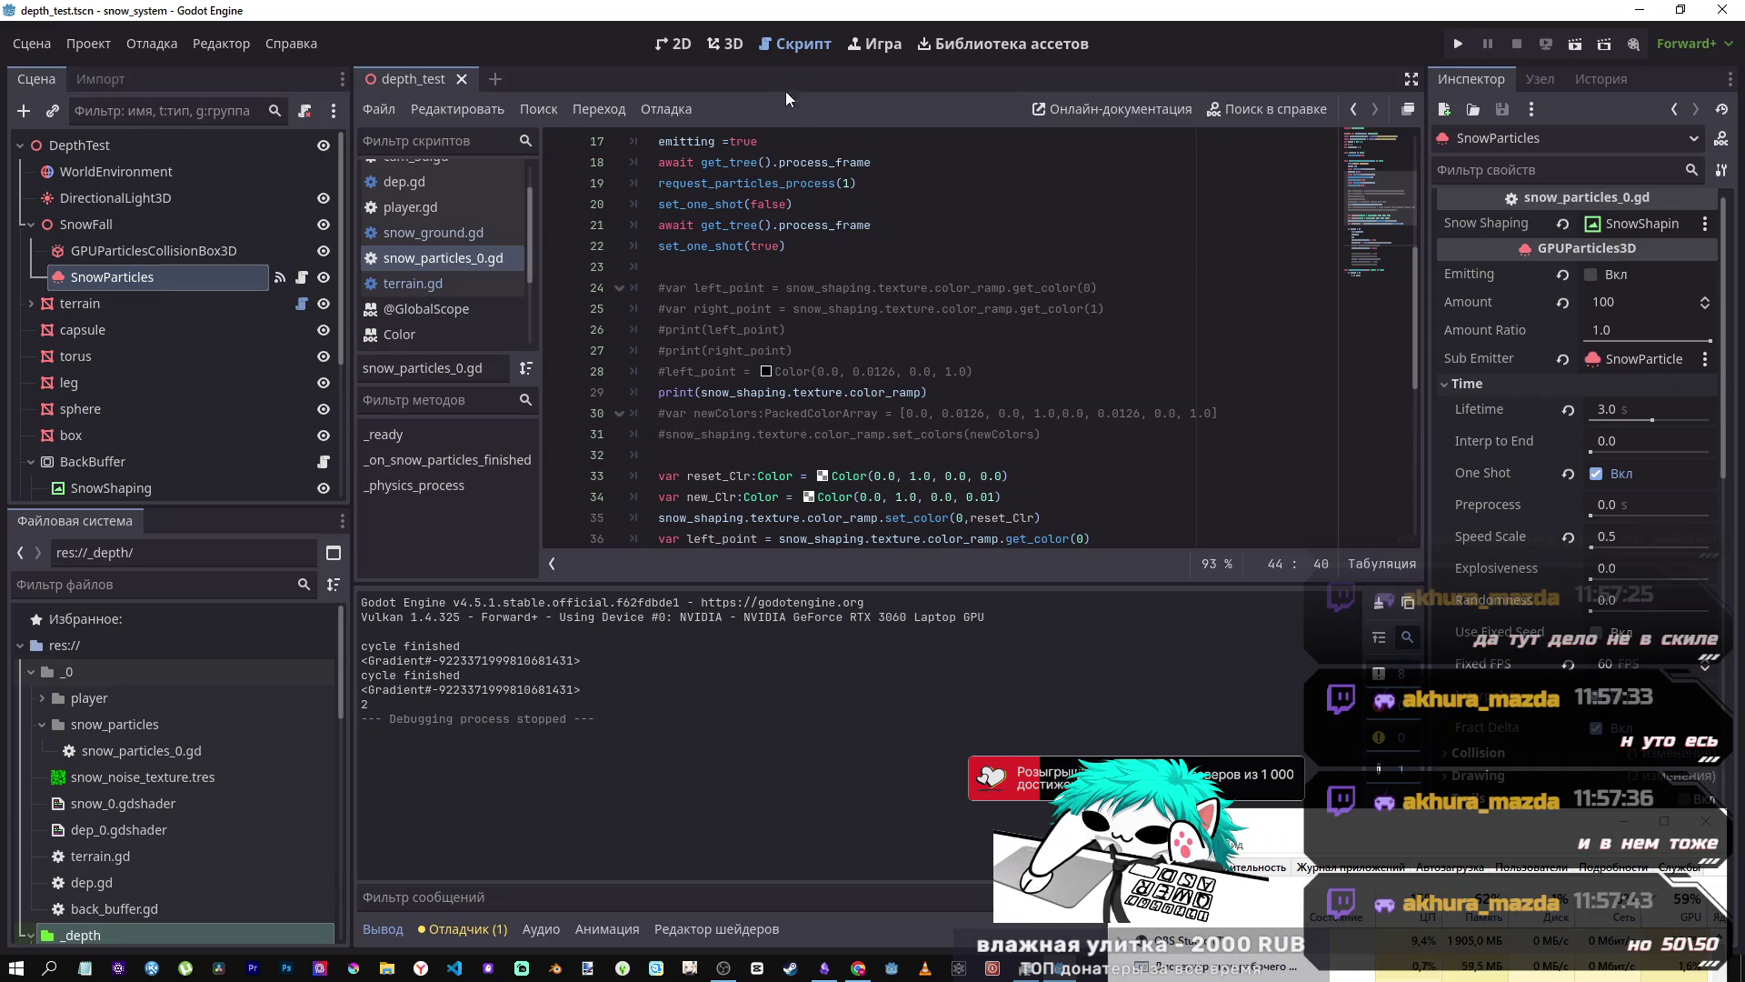
{"action": "left_click", "coordinate": [733, 43]}
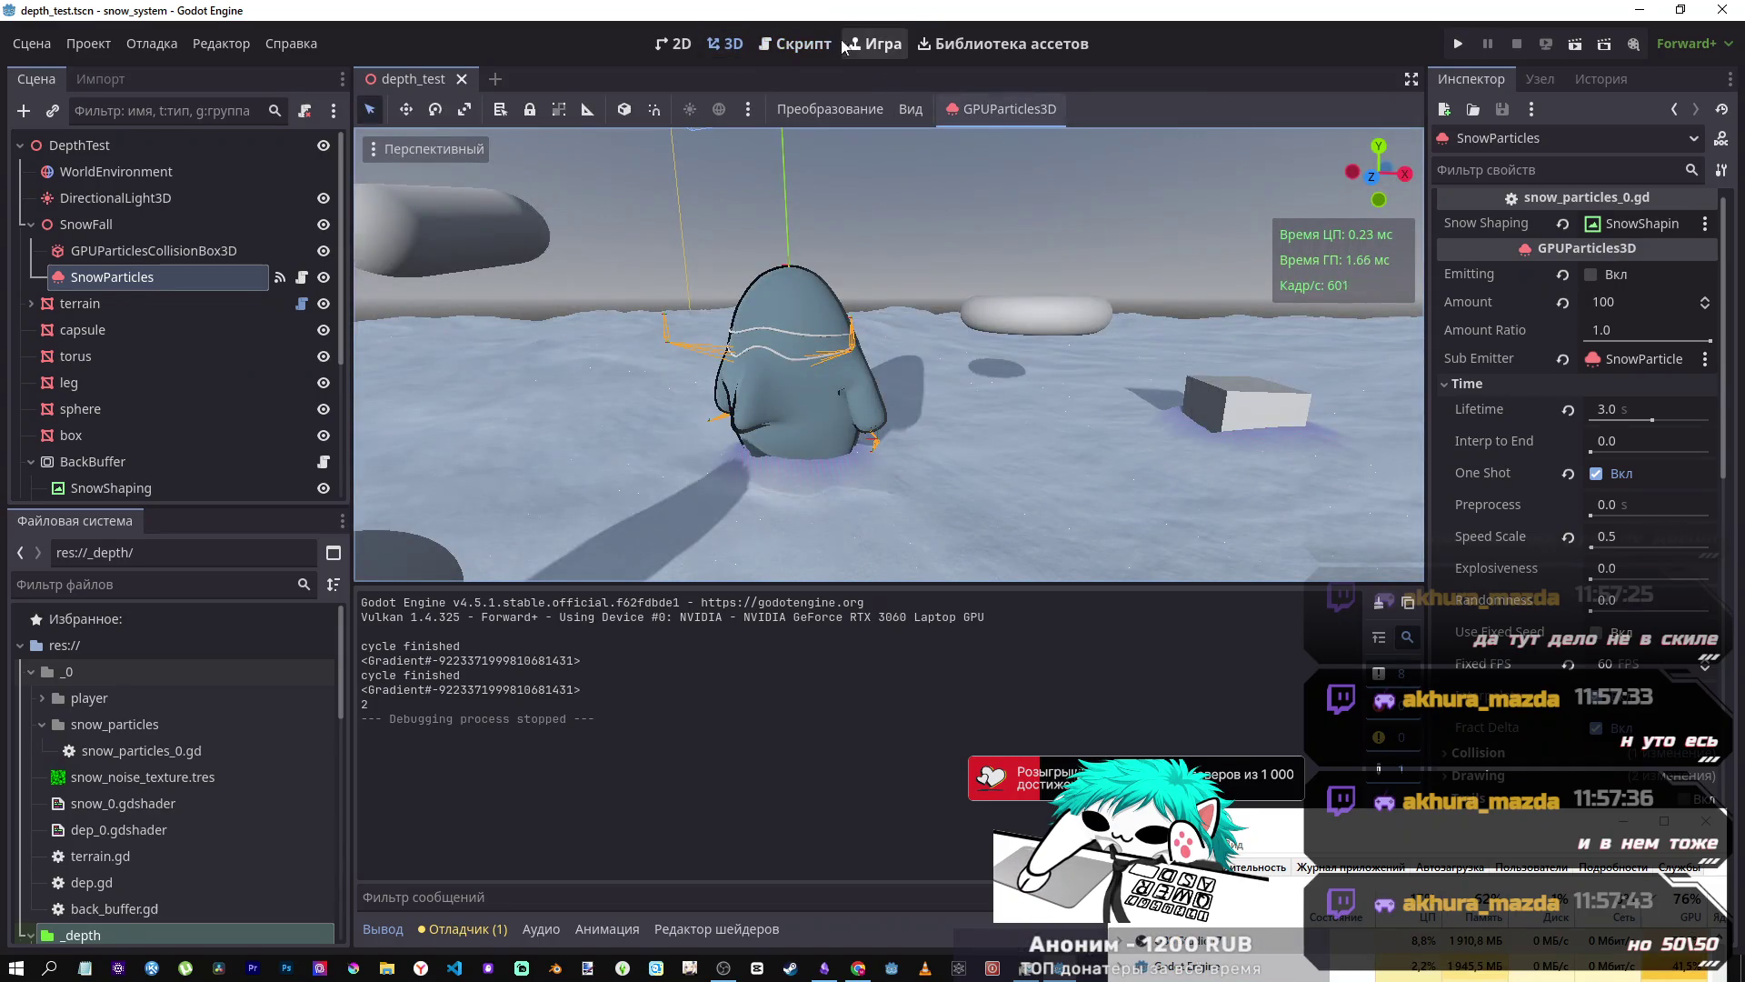
{"action": "left_click", "coordinate": [813, 43]}
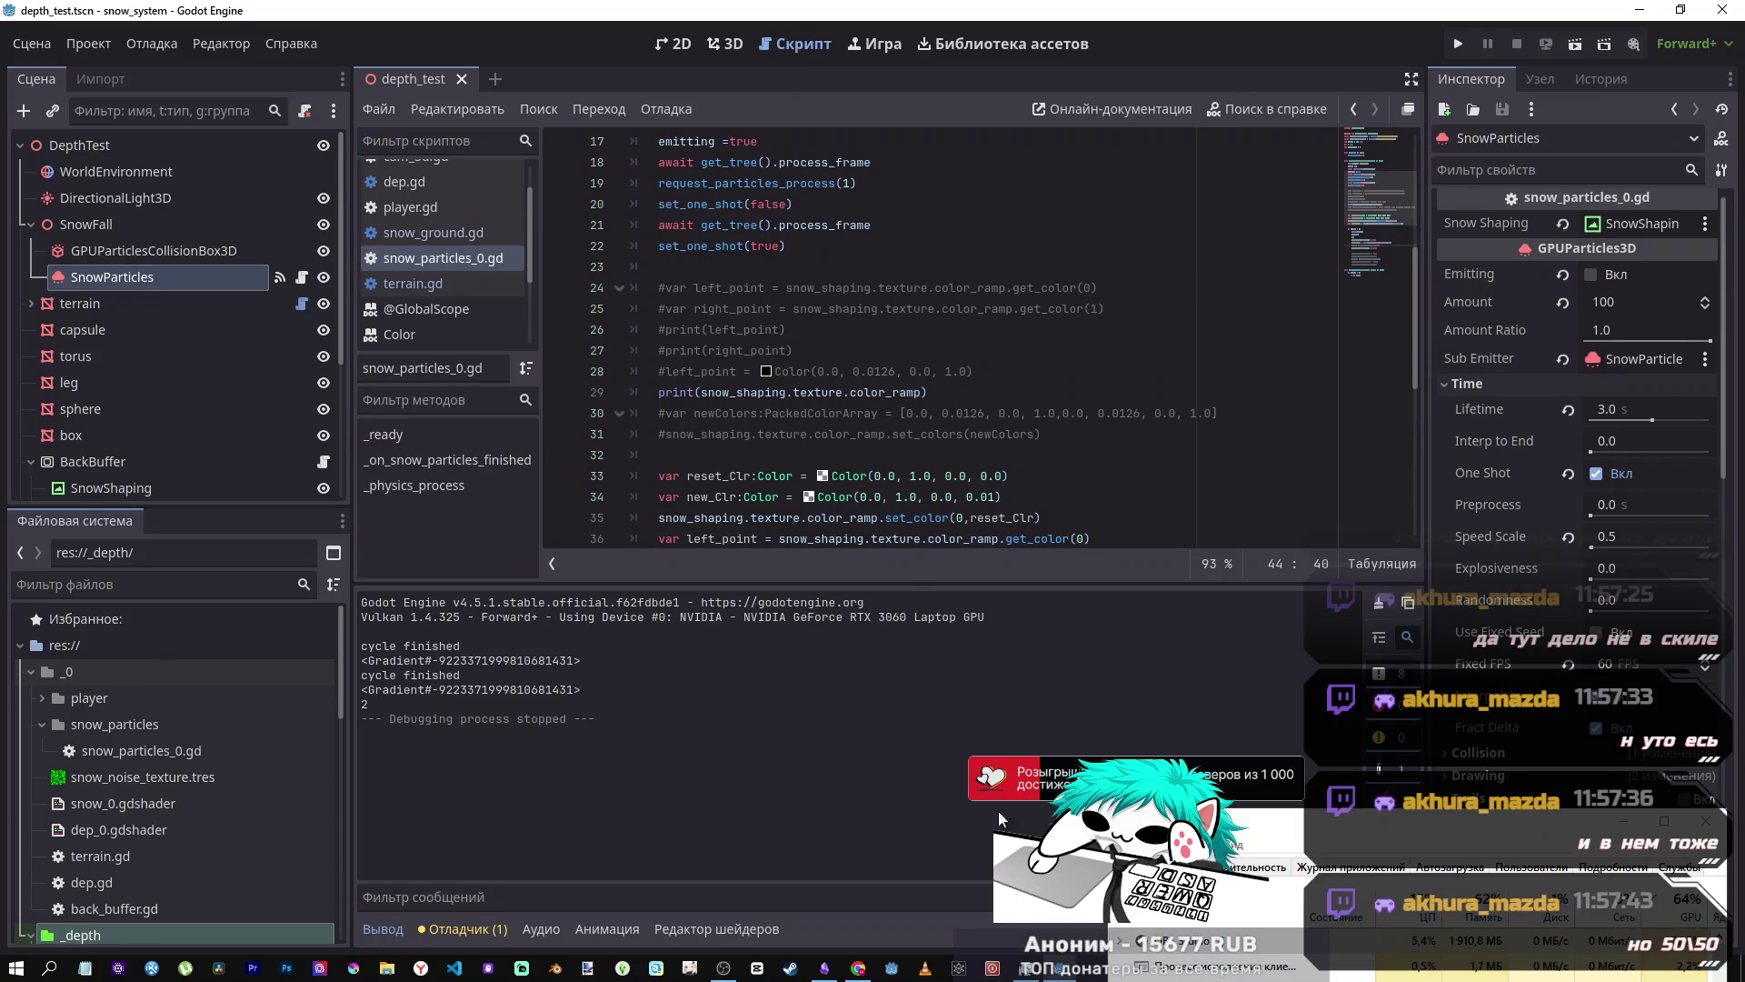
{"action": "left_click", "coordinate": [860, 966]}
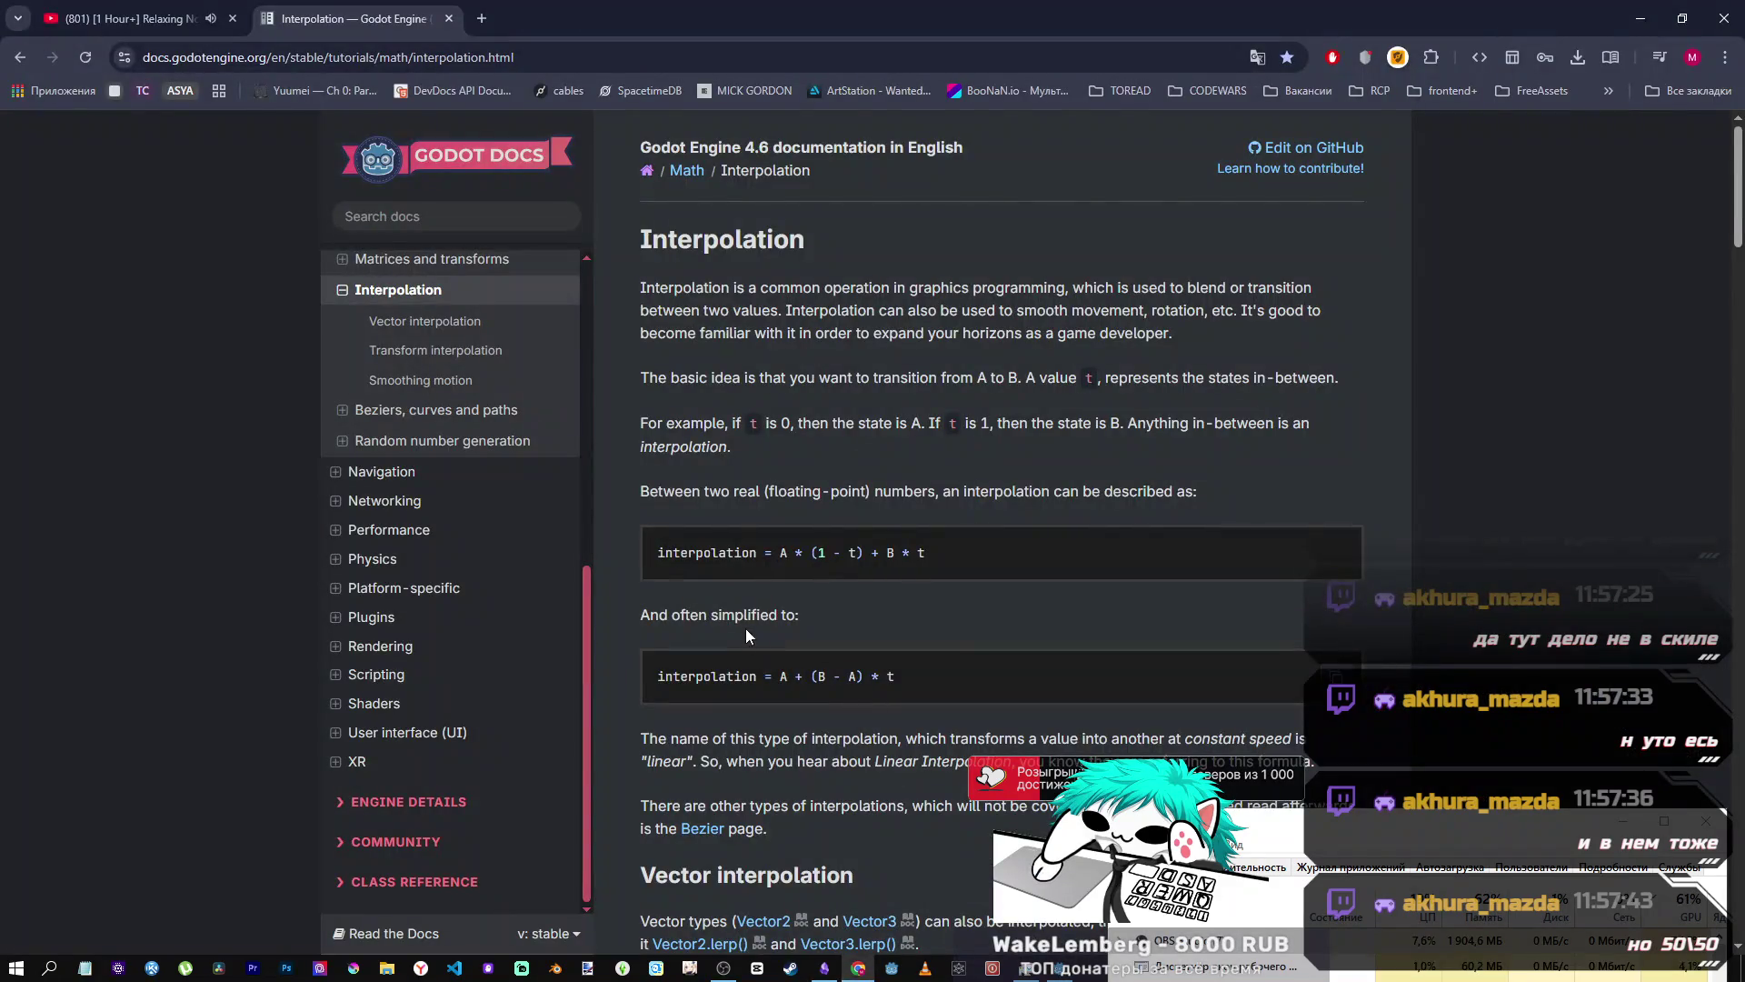
{"action": "scroll", "coordinate": [772, 563], "scroll_direction": "down", "scroll_amount": 2}
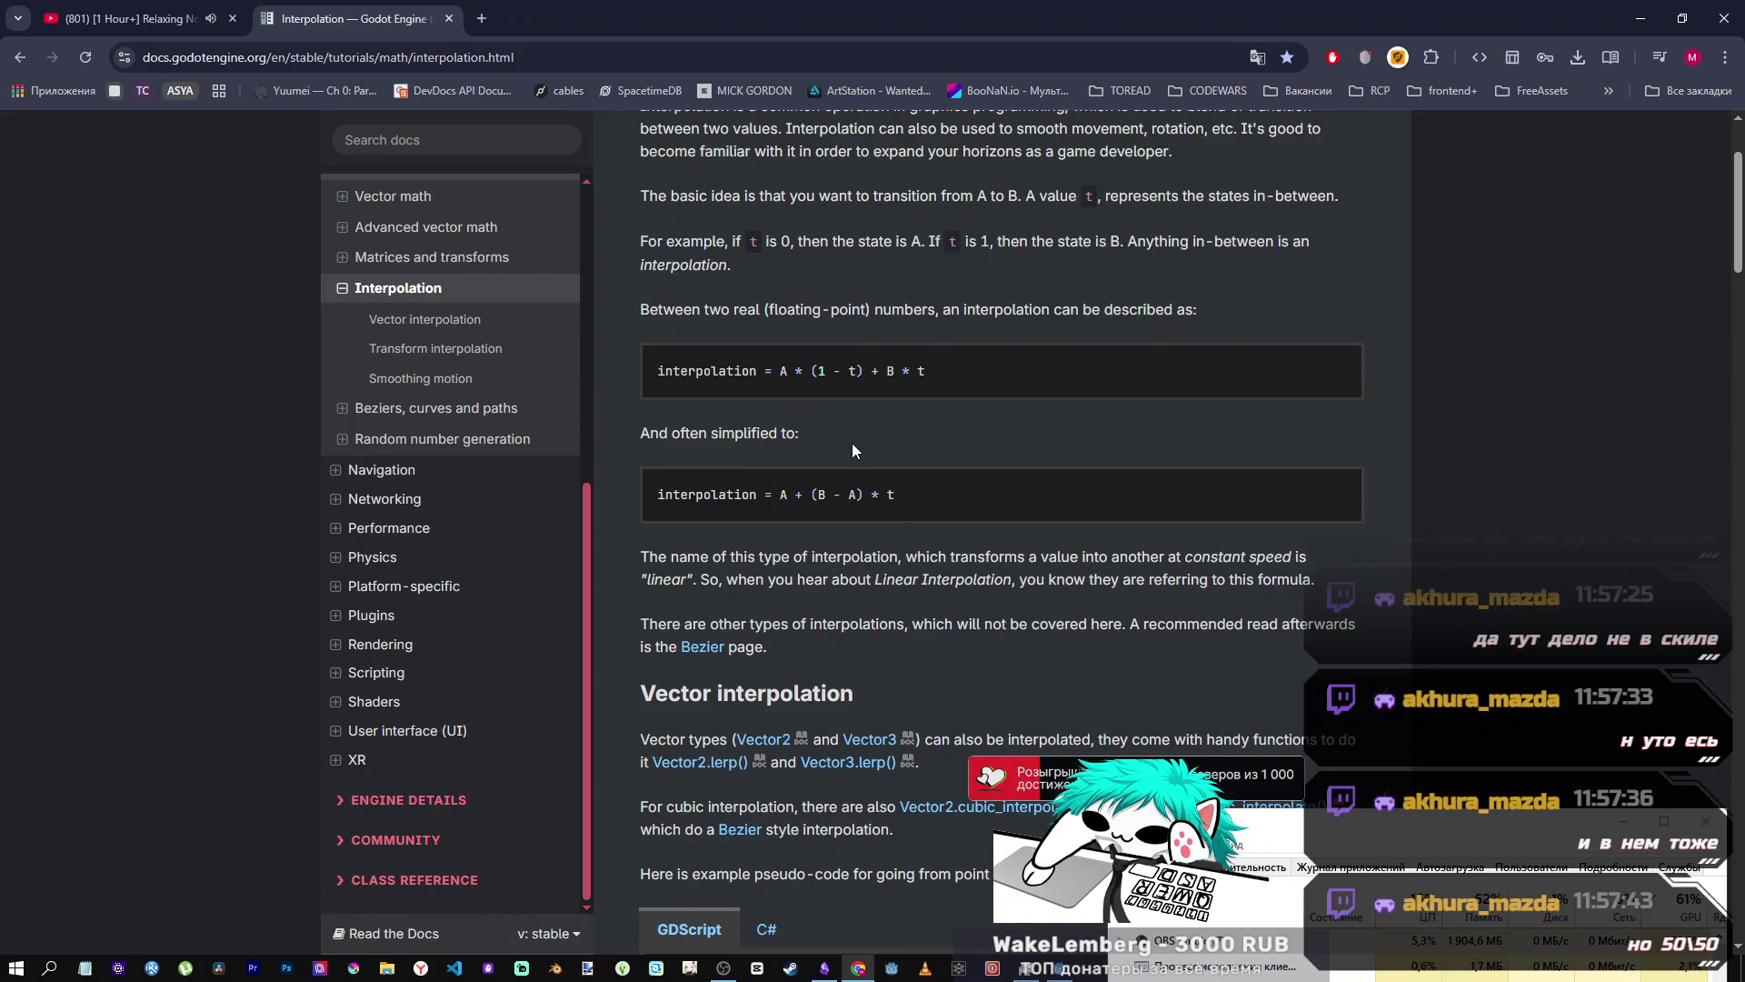
{"action": "scroll", "coordinate": [853, 443], "scroll_direction": "up", "scroll_amount": 1}
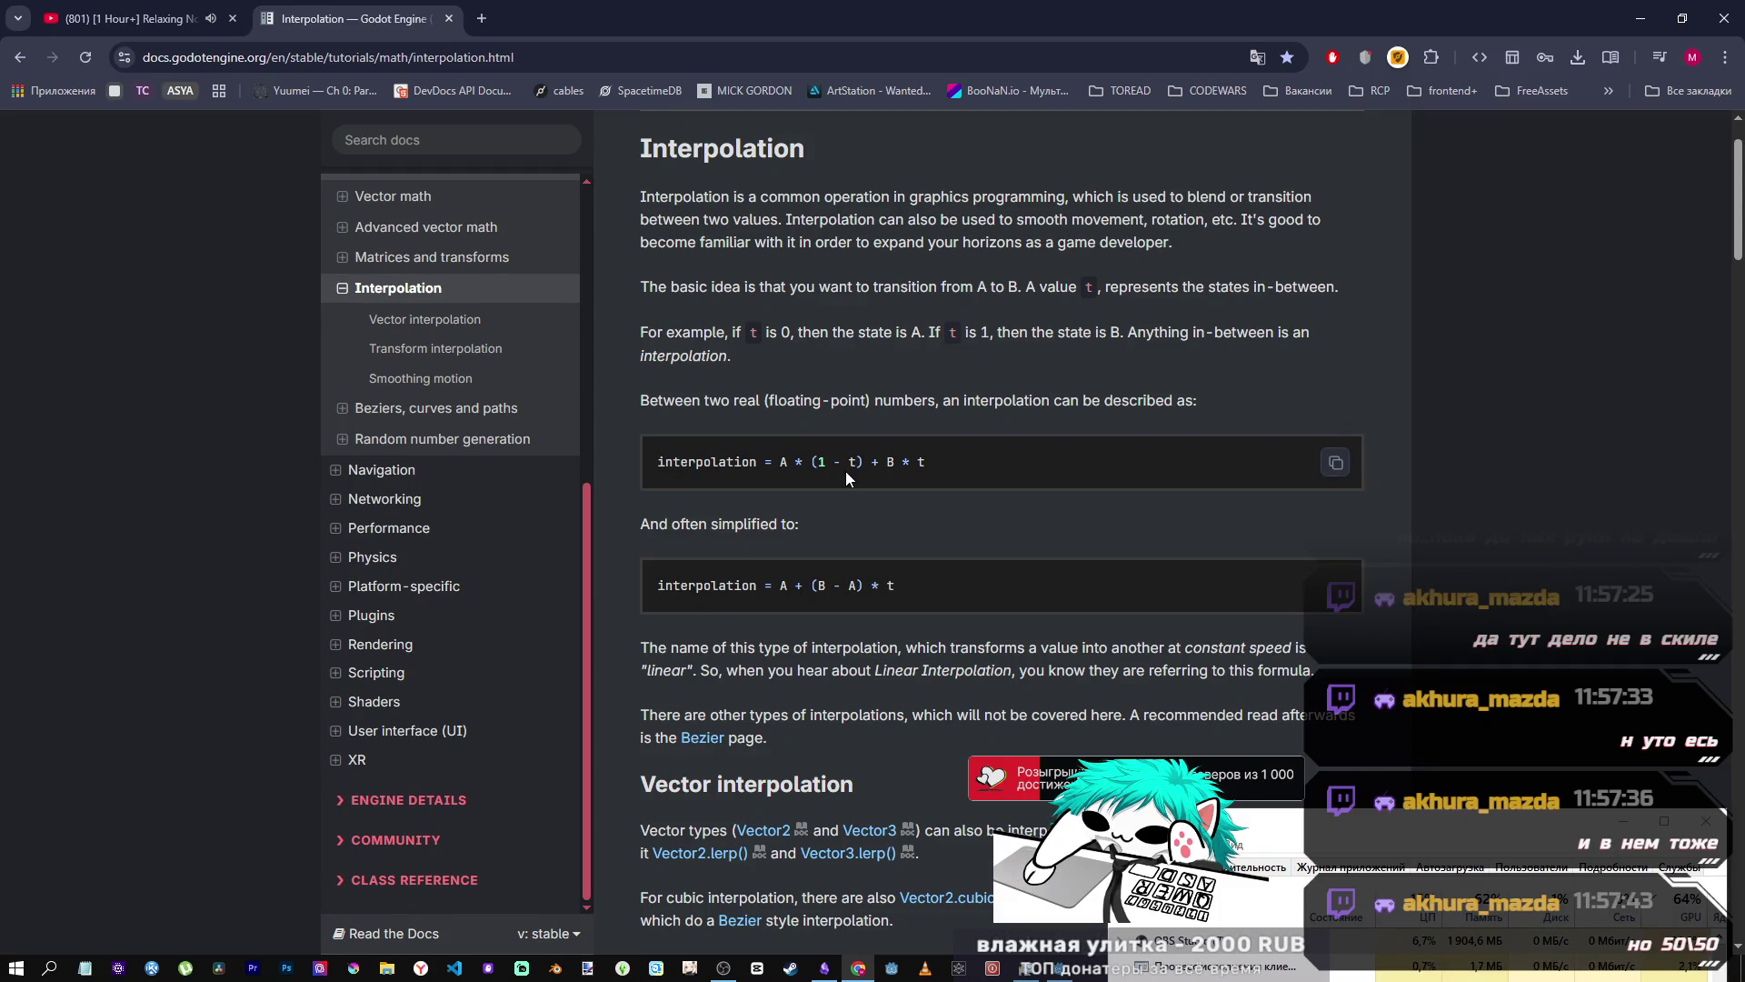
{"action": "scroll", "coordinate": [845, 471], "scroll_direction": "down", "scroll_amount": 4}
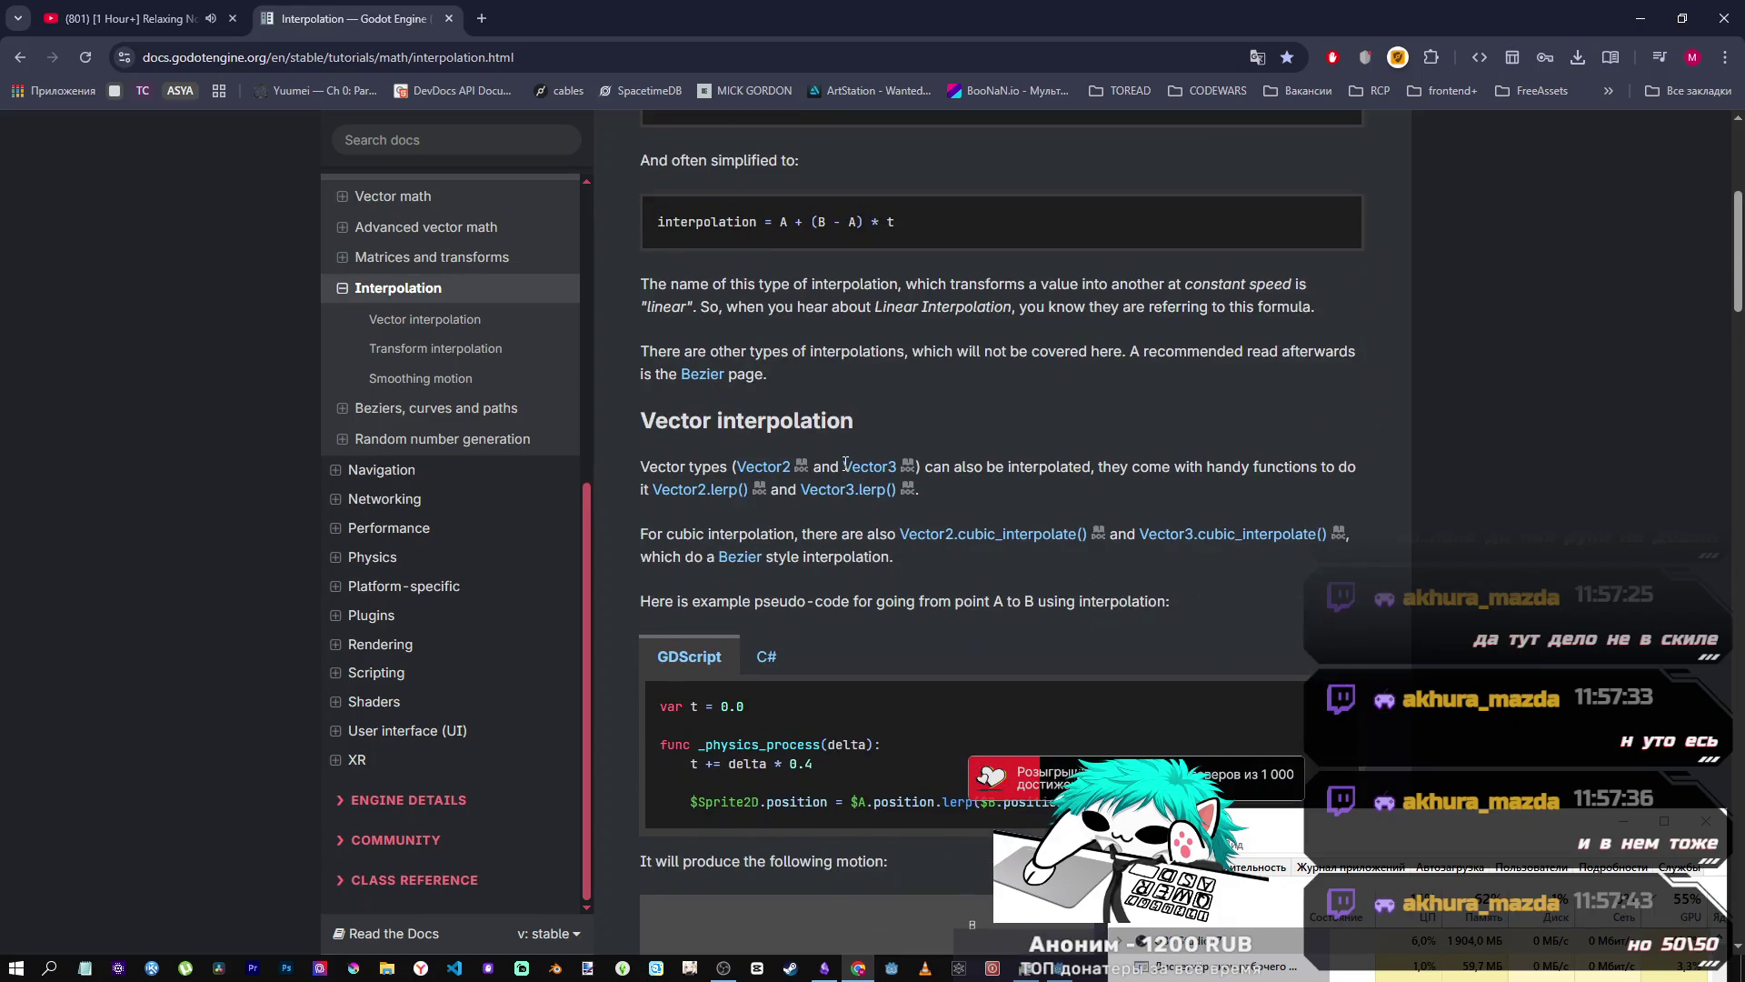
{"action": "scroll", "coordinate": [845, 464], "scroll_direction": "down", "scroll_amount": 6}
{"action": "scroll", "coordinate": [842, 462], "scroll_direction": "up", "scroll_amount": 2}
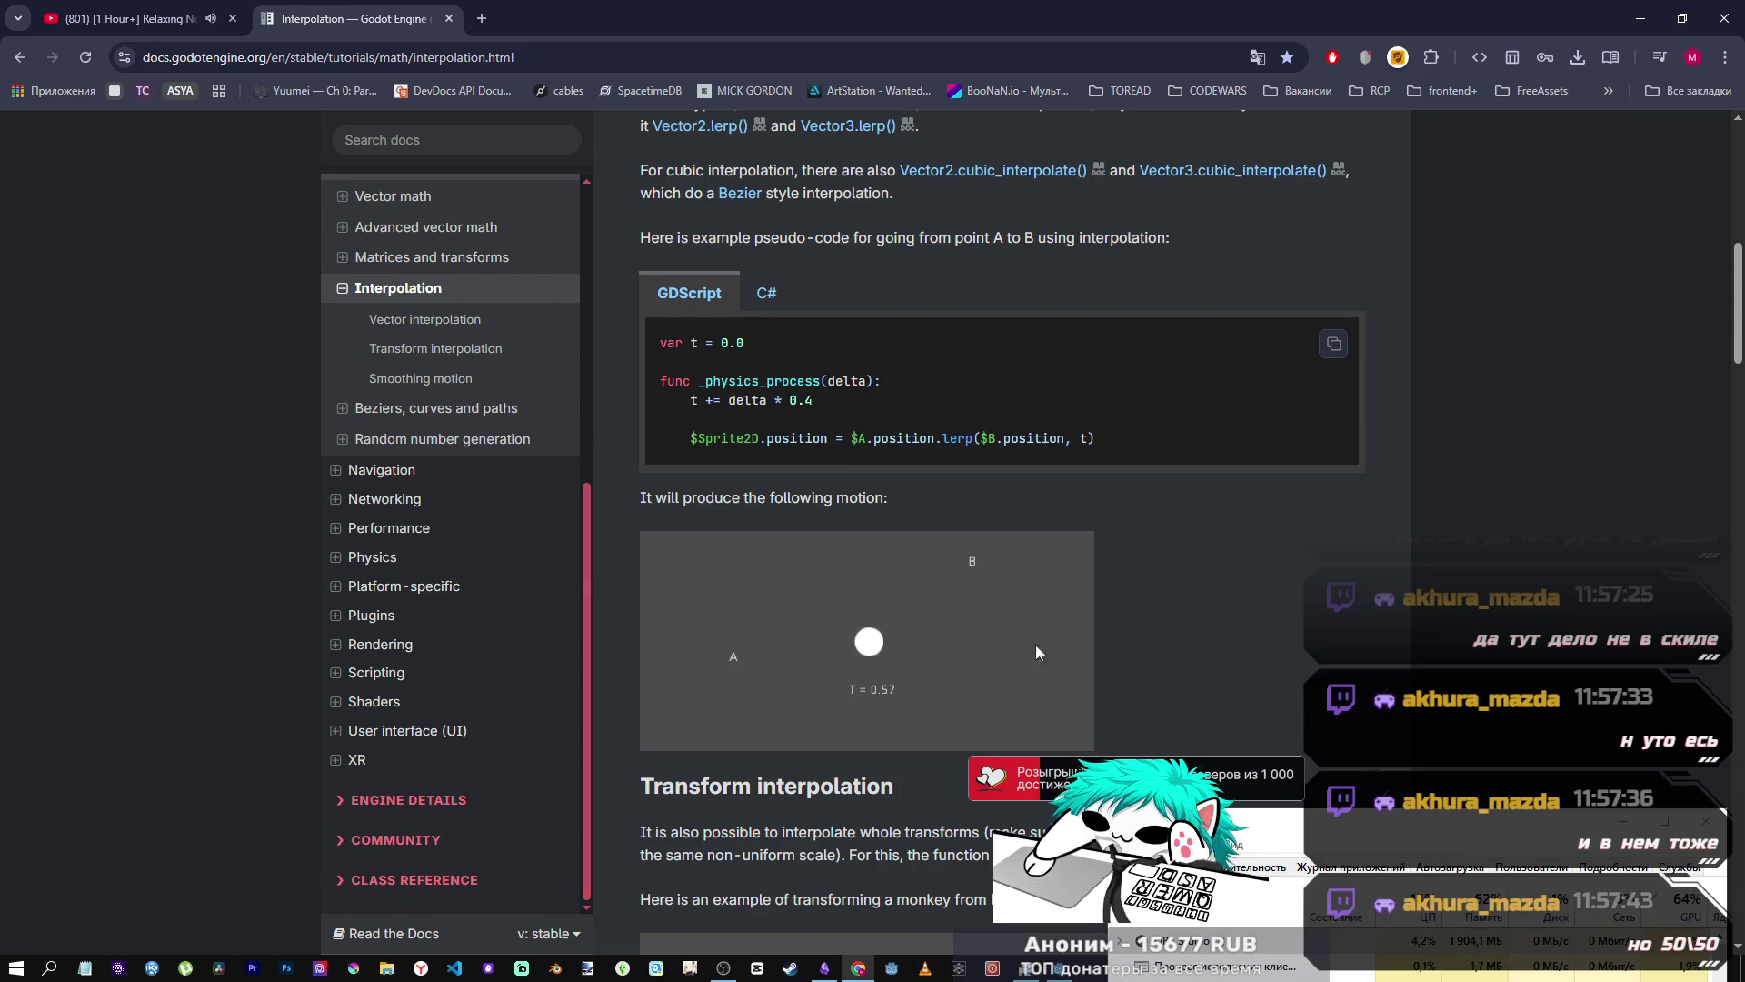
{"action": "key", "text": "alt+Tab"}
{"action": "scroll", "coordinate": [851, 447], "scroll_direction": "down", "scroll_amount": 7}
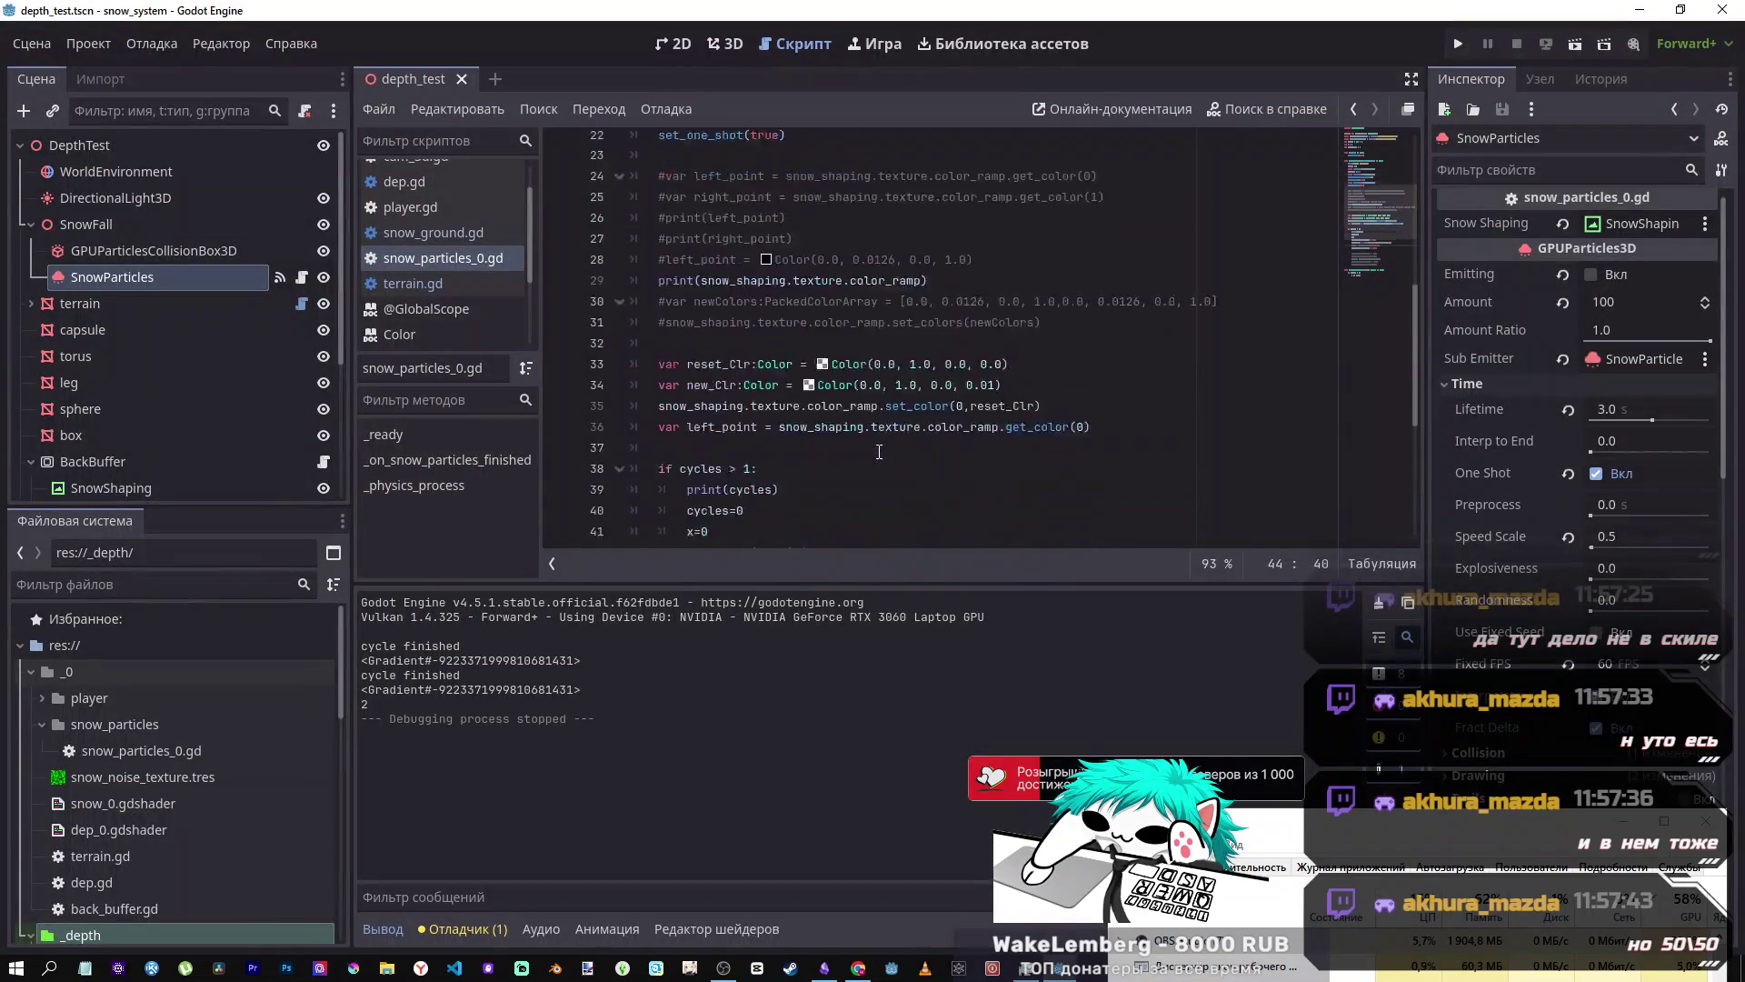
- Change the x increment on line 55 to delta * 0.4 and toggle line 44's await comment
{"action": "left_click", "coordinate": [772, 504]}
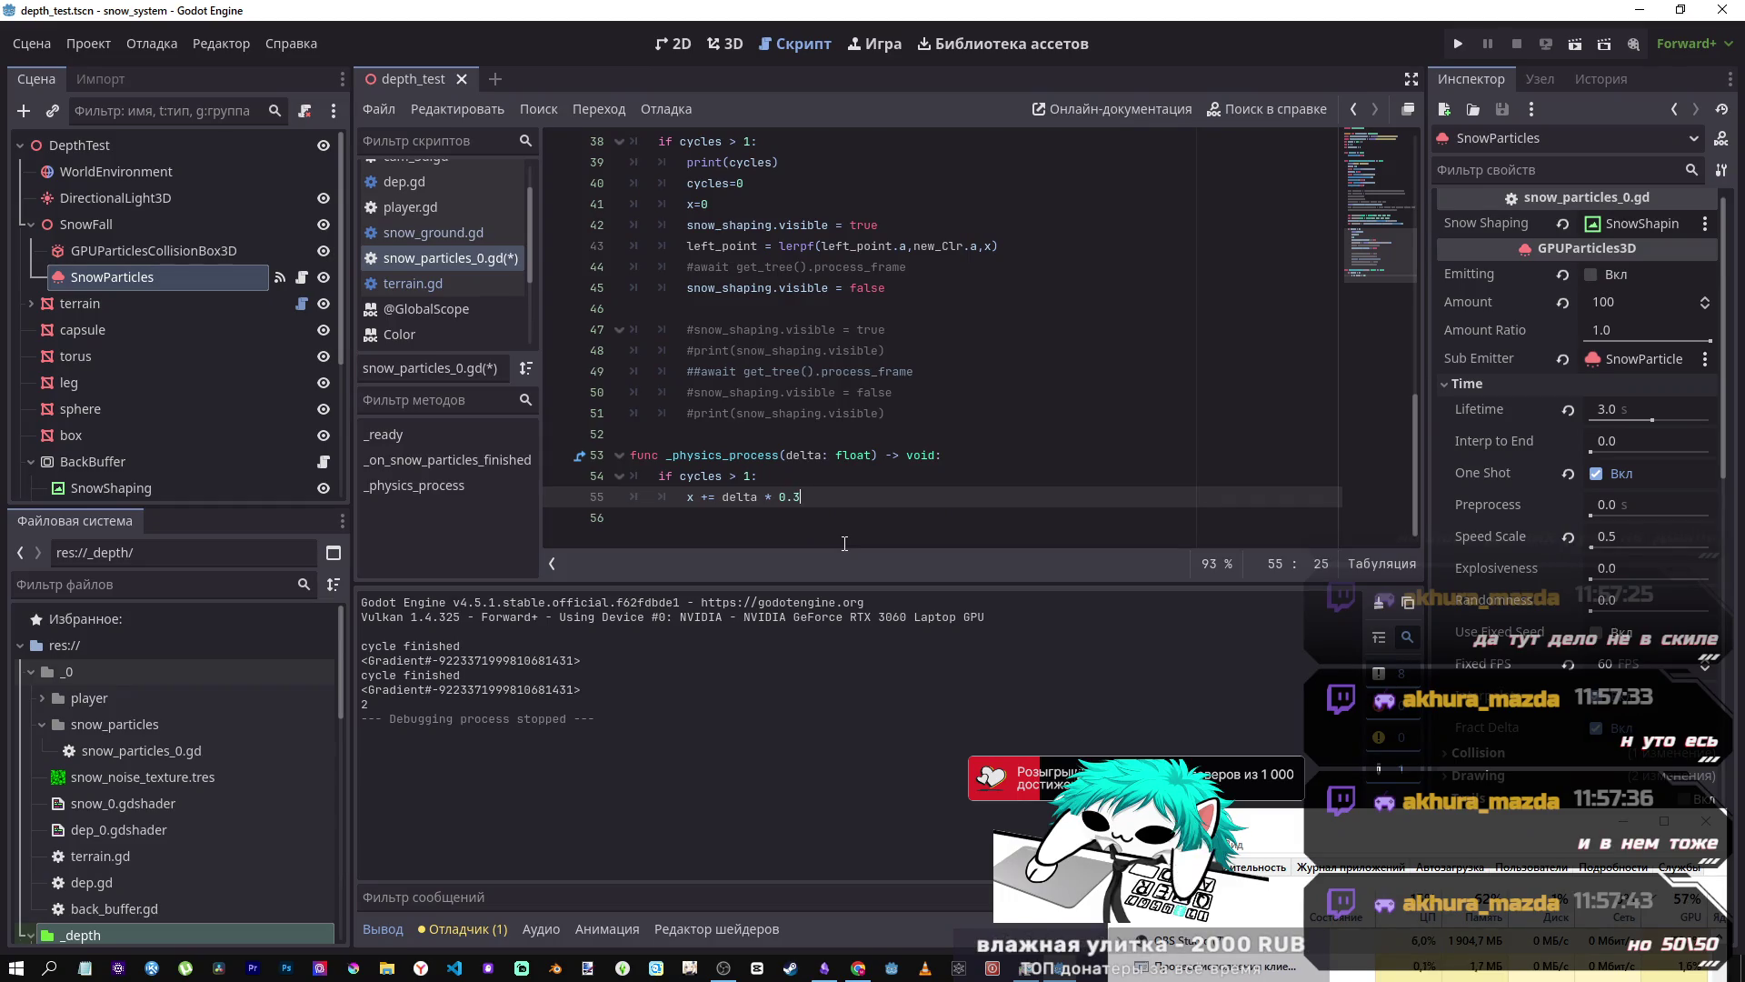
{"action": "type", "text": "4"}
{"action": "key", "text": "ctrl+s"}
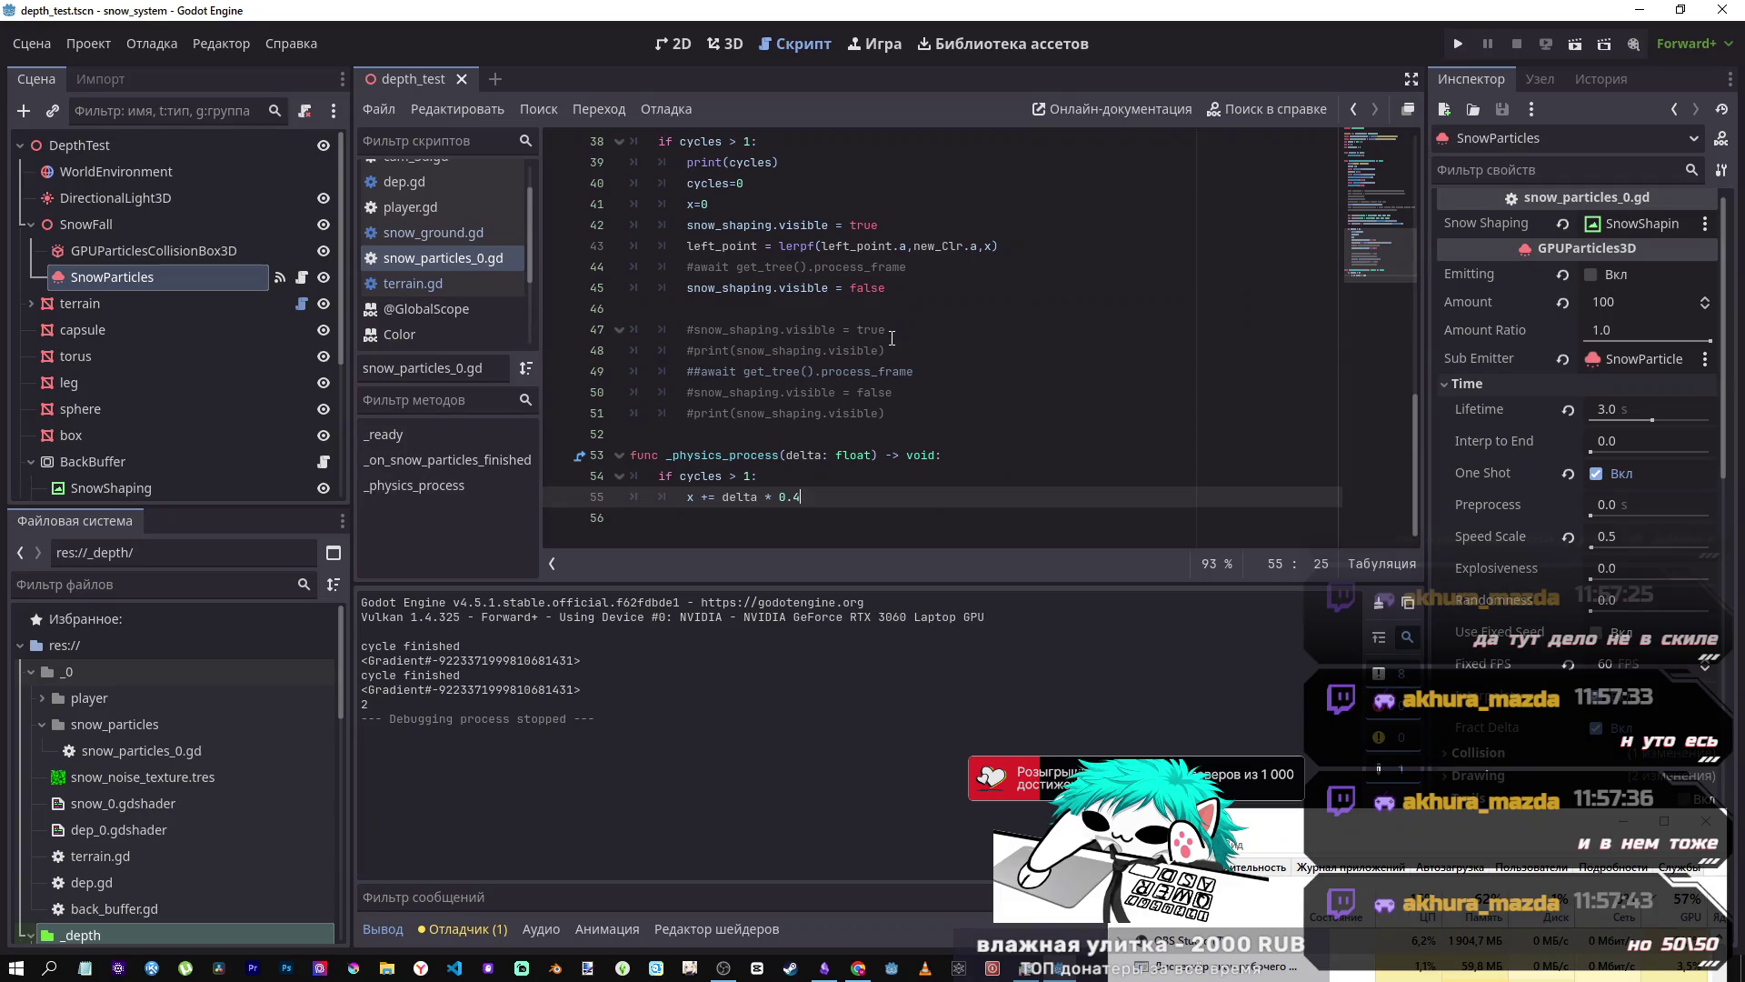
{"action": "left_click", "coordinate": [913, 273]}
{"action": "key", "text": "ctrl+k"}
- Save the script and test-run the current scene, stopping it afterwards
{"action": "key", "text": "ctrl+s"}
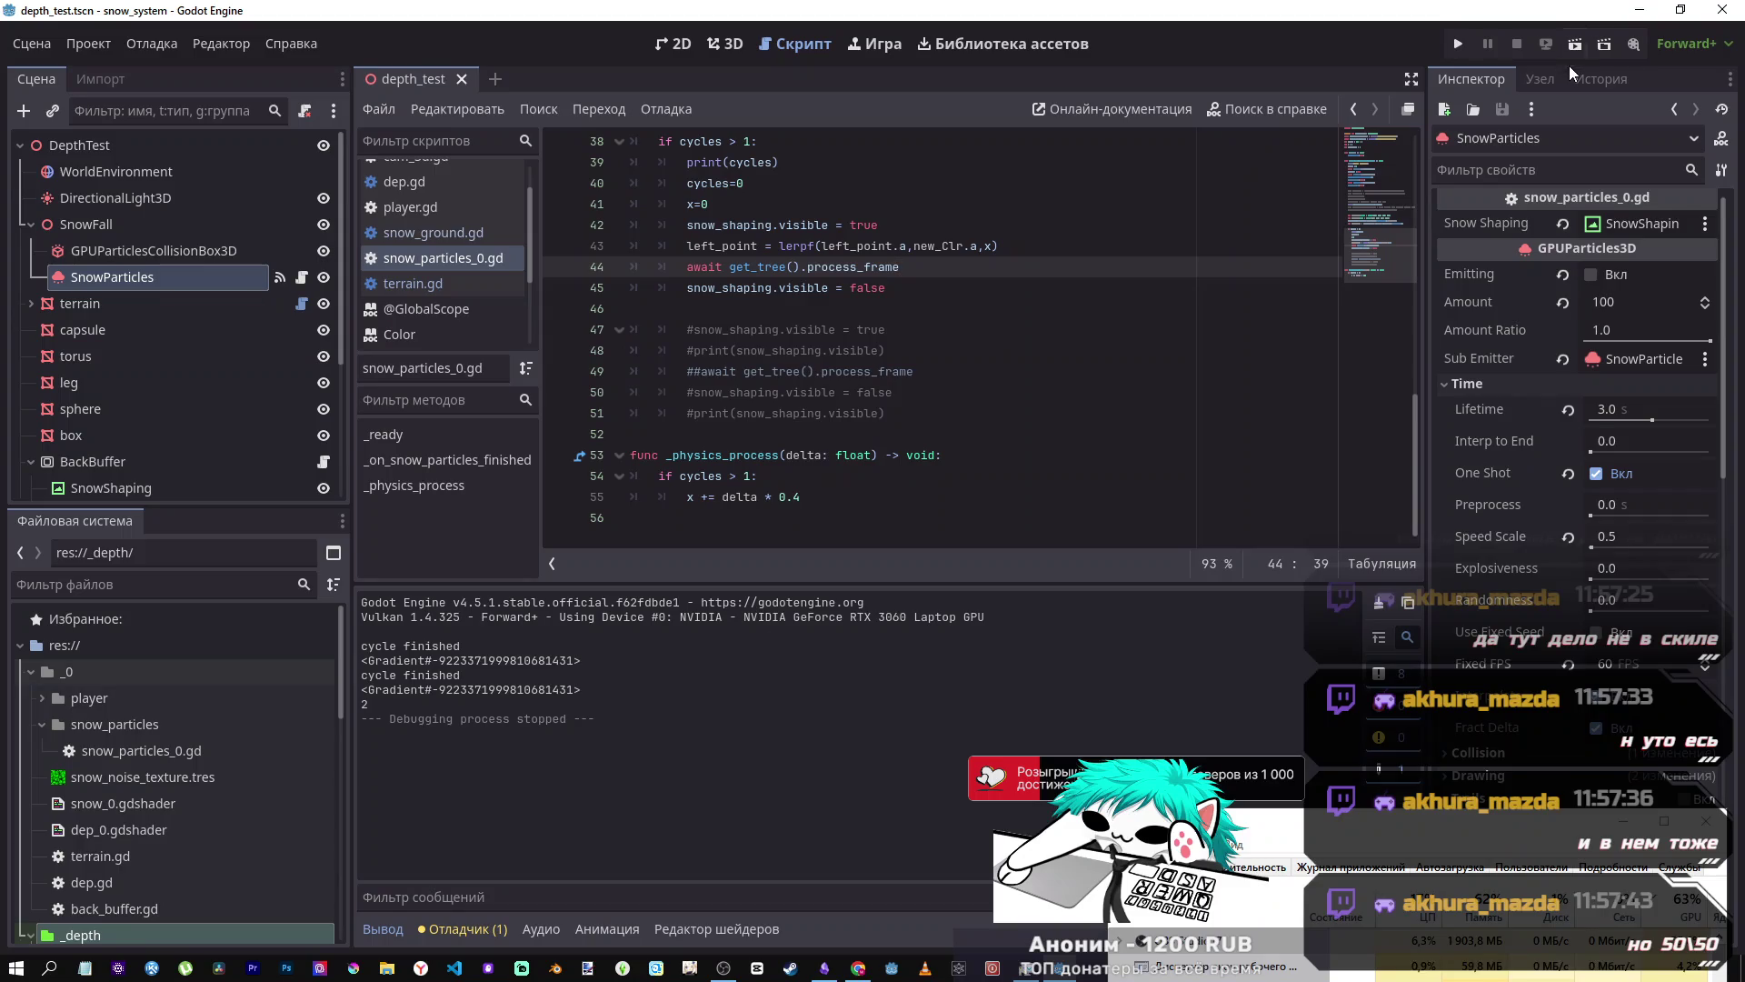
{"action": "left_click", "coordinate": [1575, 46]}
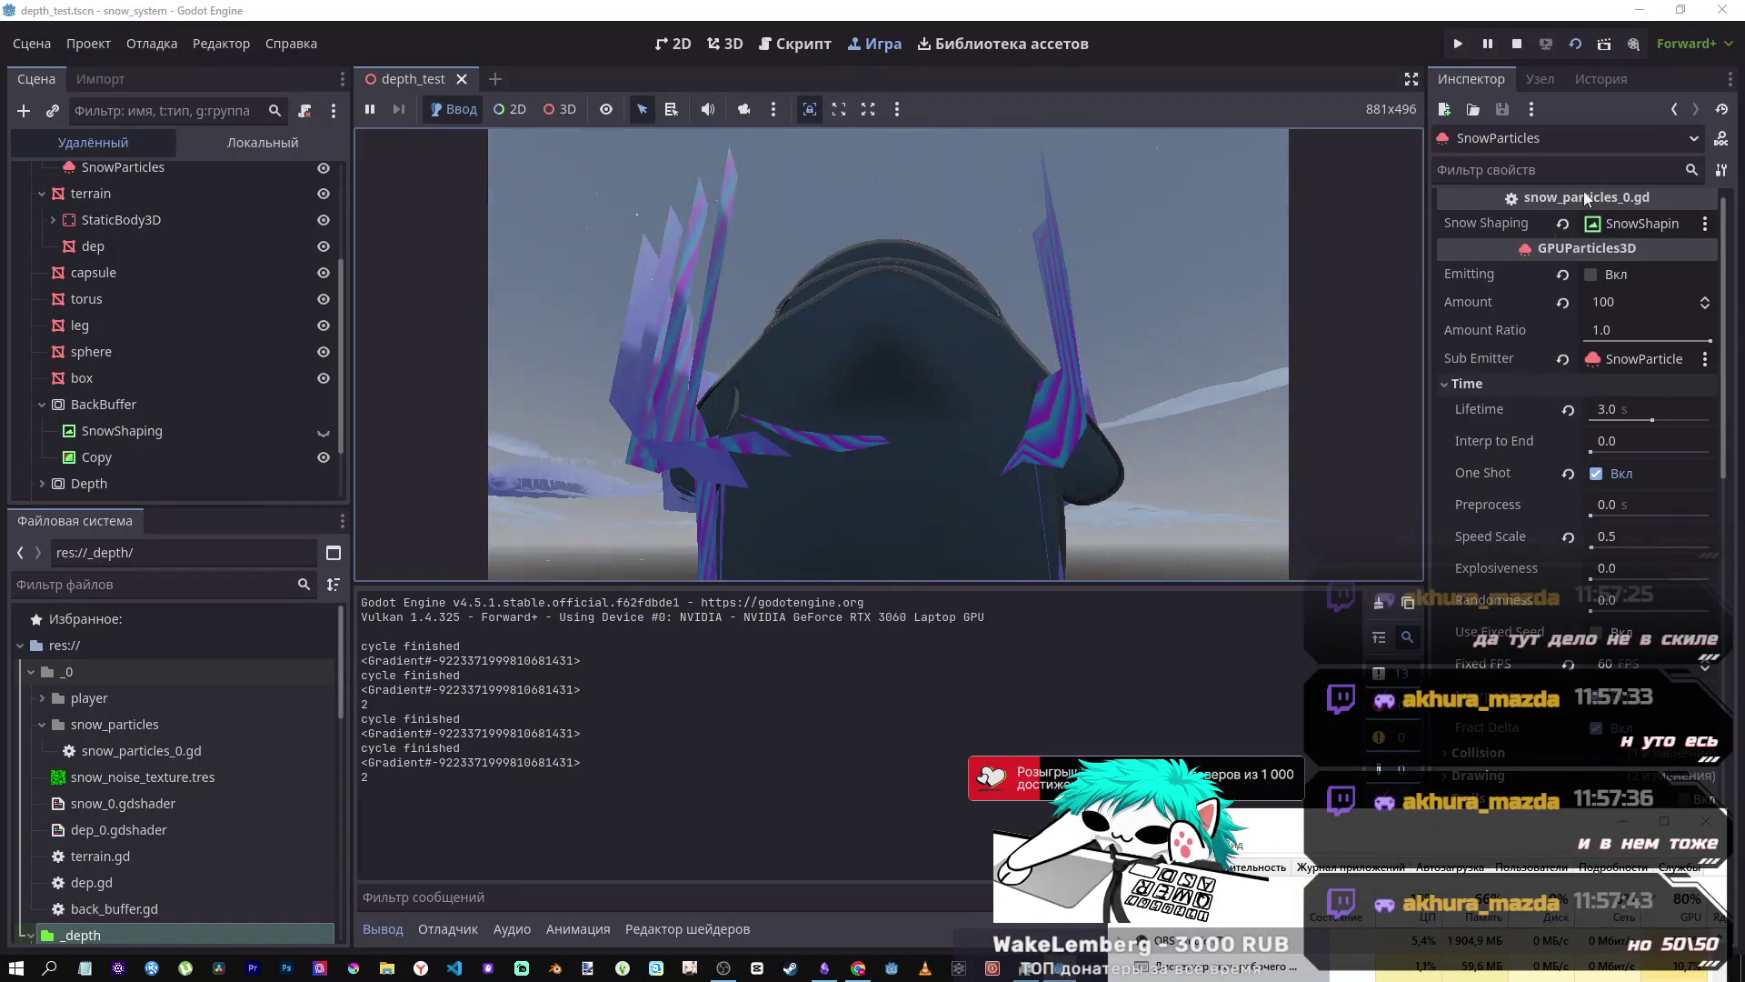
{"action": "left_click", "coordinate": [1525, 43]}
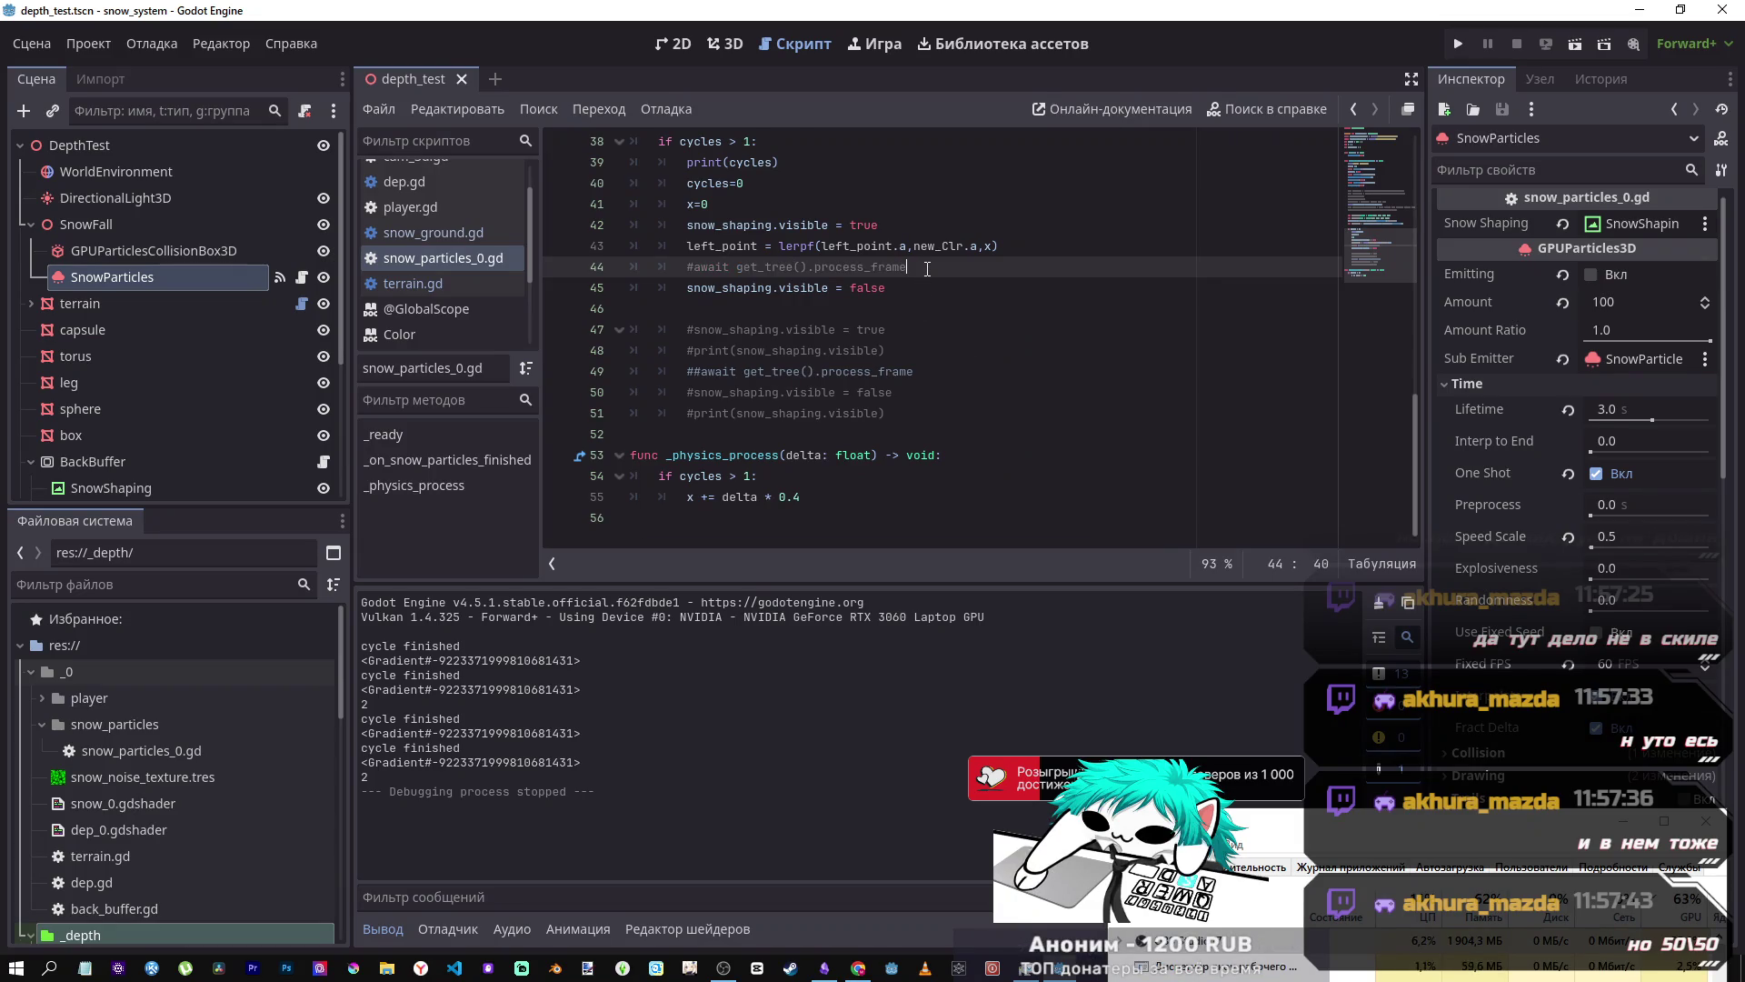
- Run and stop the scene once more, then cut the await statement from line 44
{"action": "left_click", "coordinate": [1576, 45]}
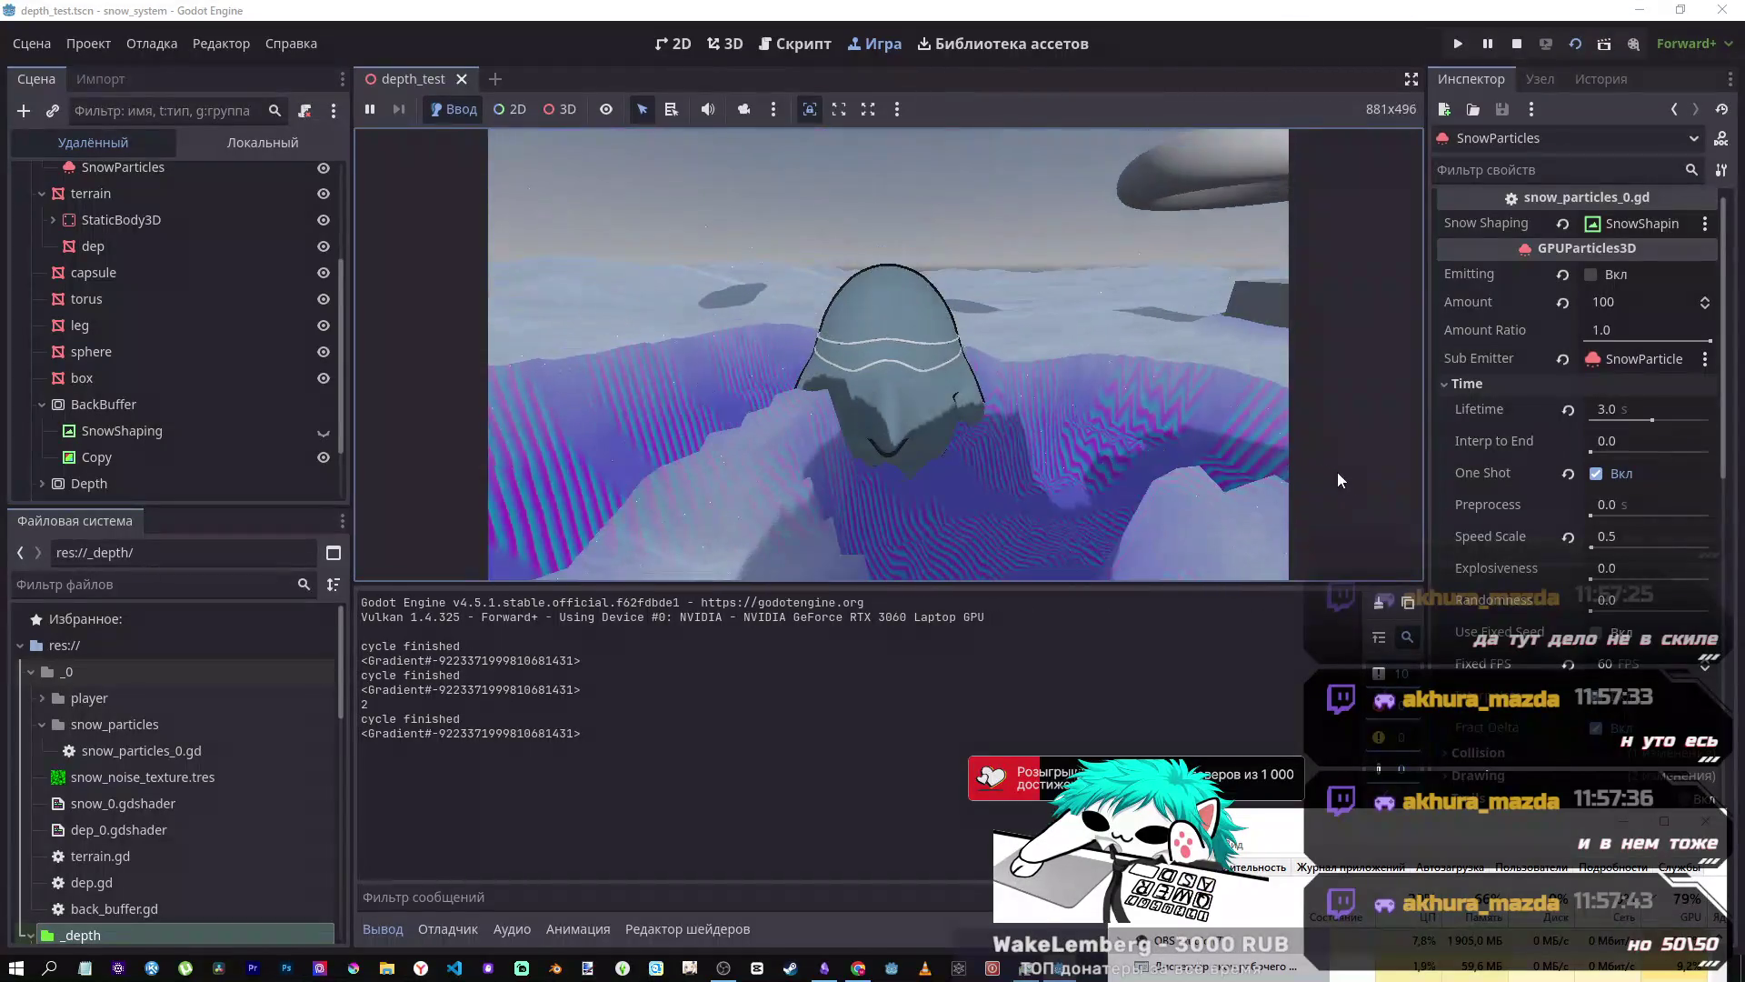
{"action": "left_click", "coordinate": [1526, 42]}
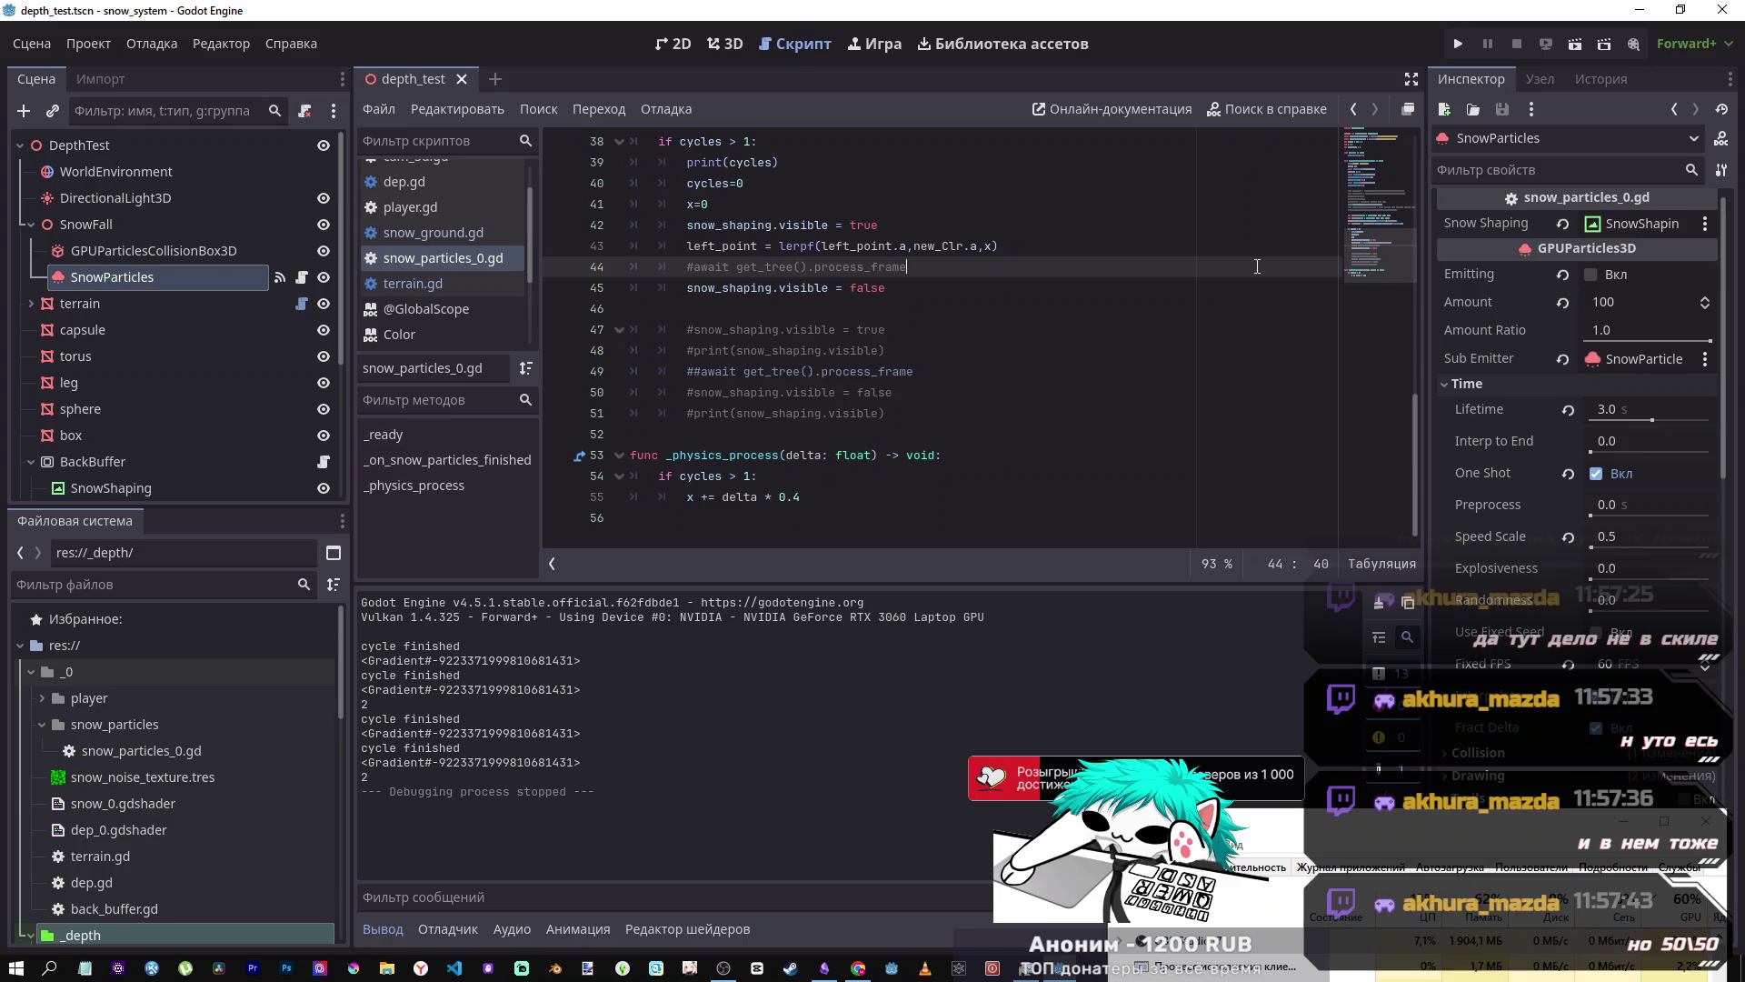
{"action": "key", "text": "ctrl+shift+Left"}
{"action": "key", "text": "ctrl+shift+Left"}
{"action": "key", "text": "ctrl+shift+Left"}
{"action": "key", "text": "BackSpace"}
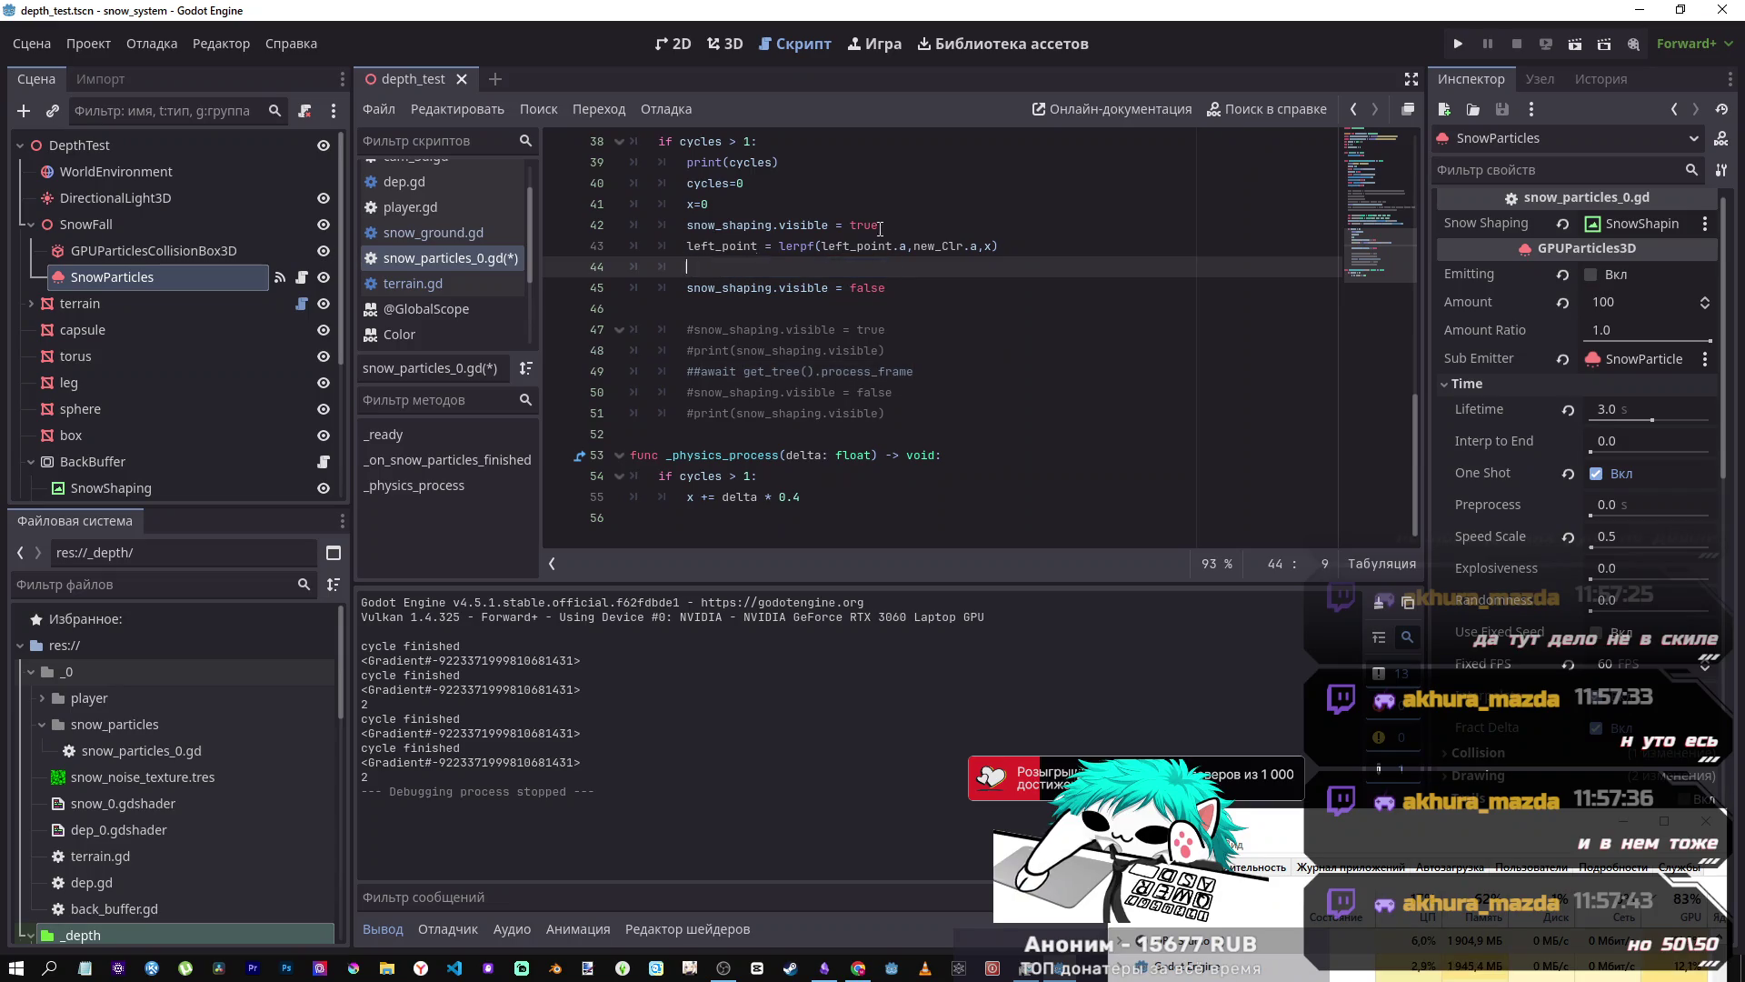
- Place the await right after snow_shaping.visible = true, remove the empty line, and test-run the scene
{"action": "left_click", "coordinate": [874, 227]}
{"action": "key", "text": "Return"}
{"action": "key", "text": "Down"}
{"action": "key", "text": "Down"}
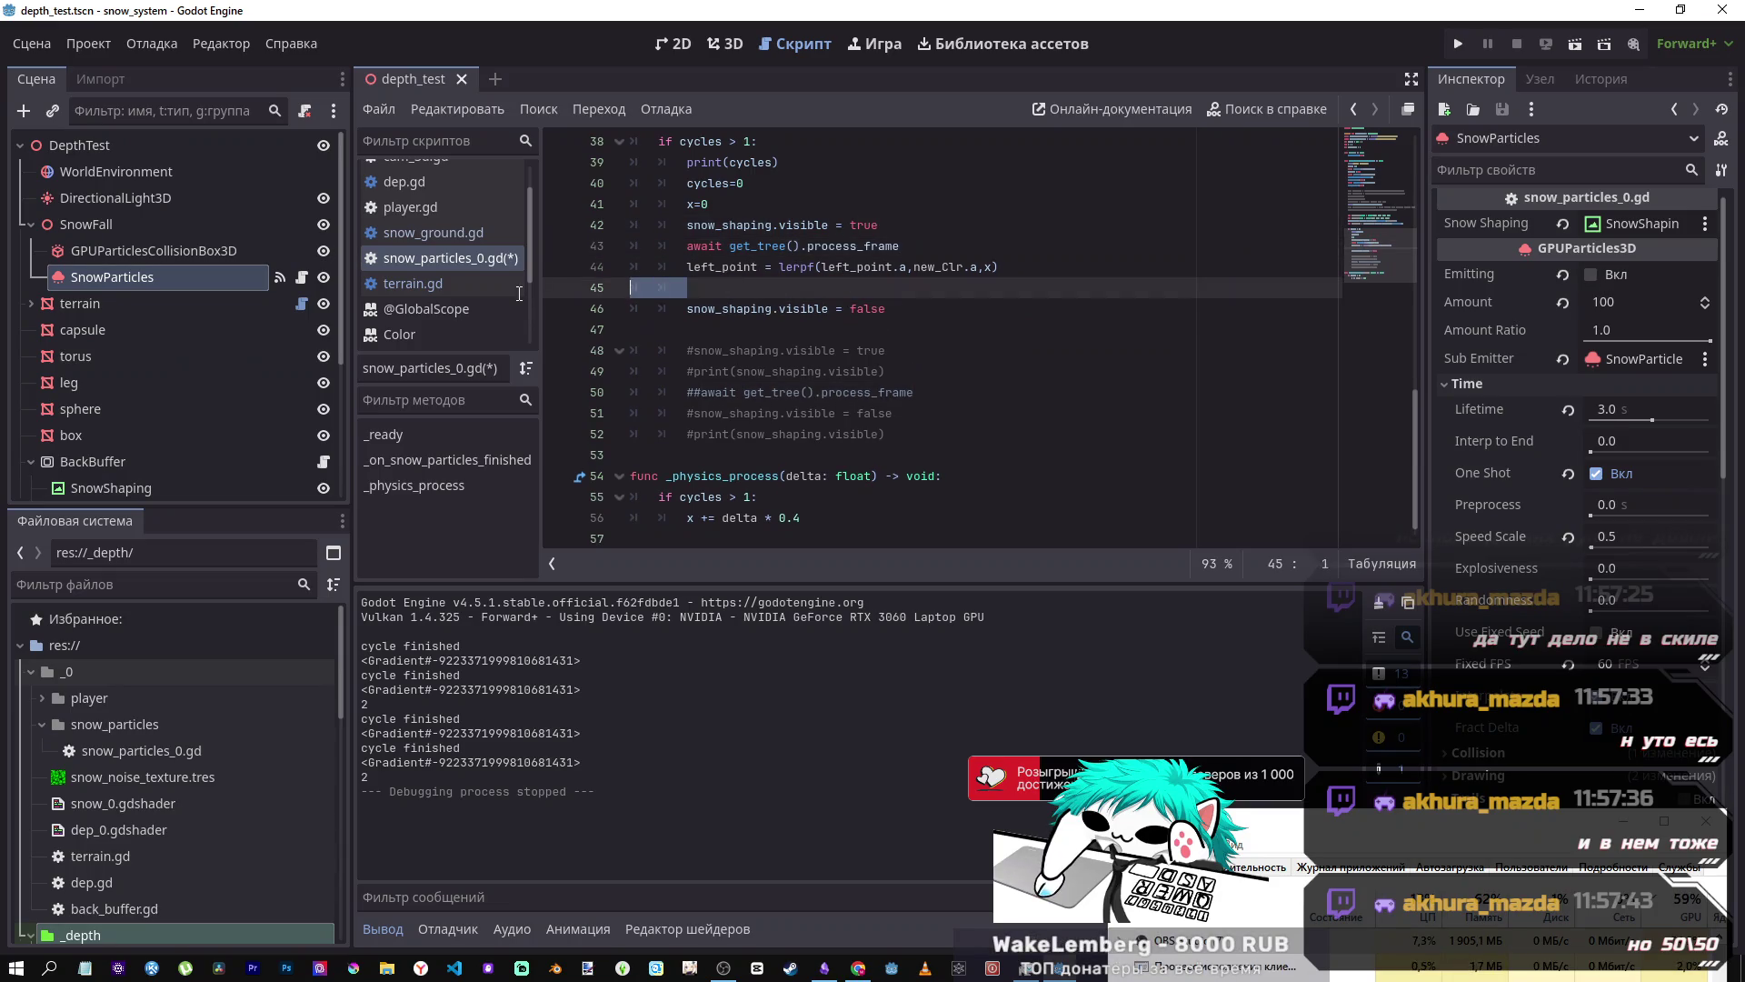
{"action": "key", "text": "BackSpace"}
{"action": "left_click", "coordinate": [1577, 46]}
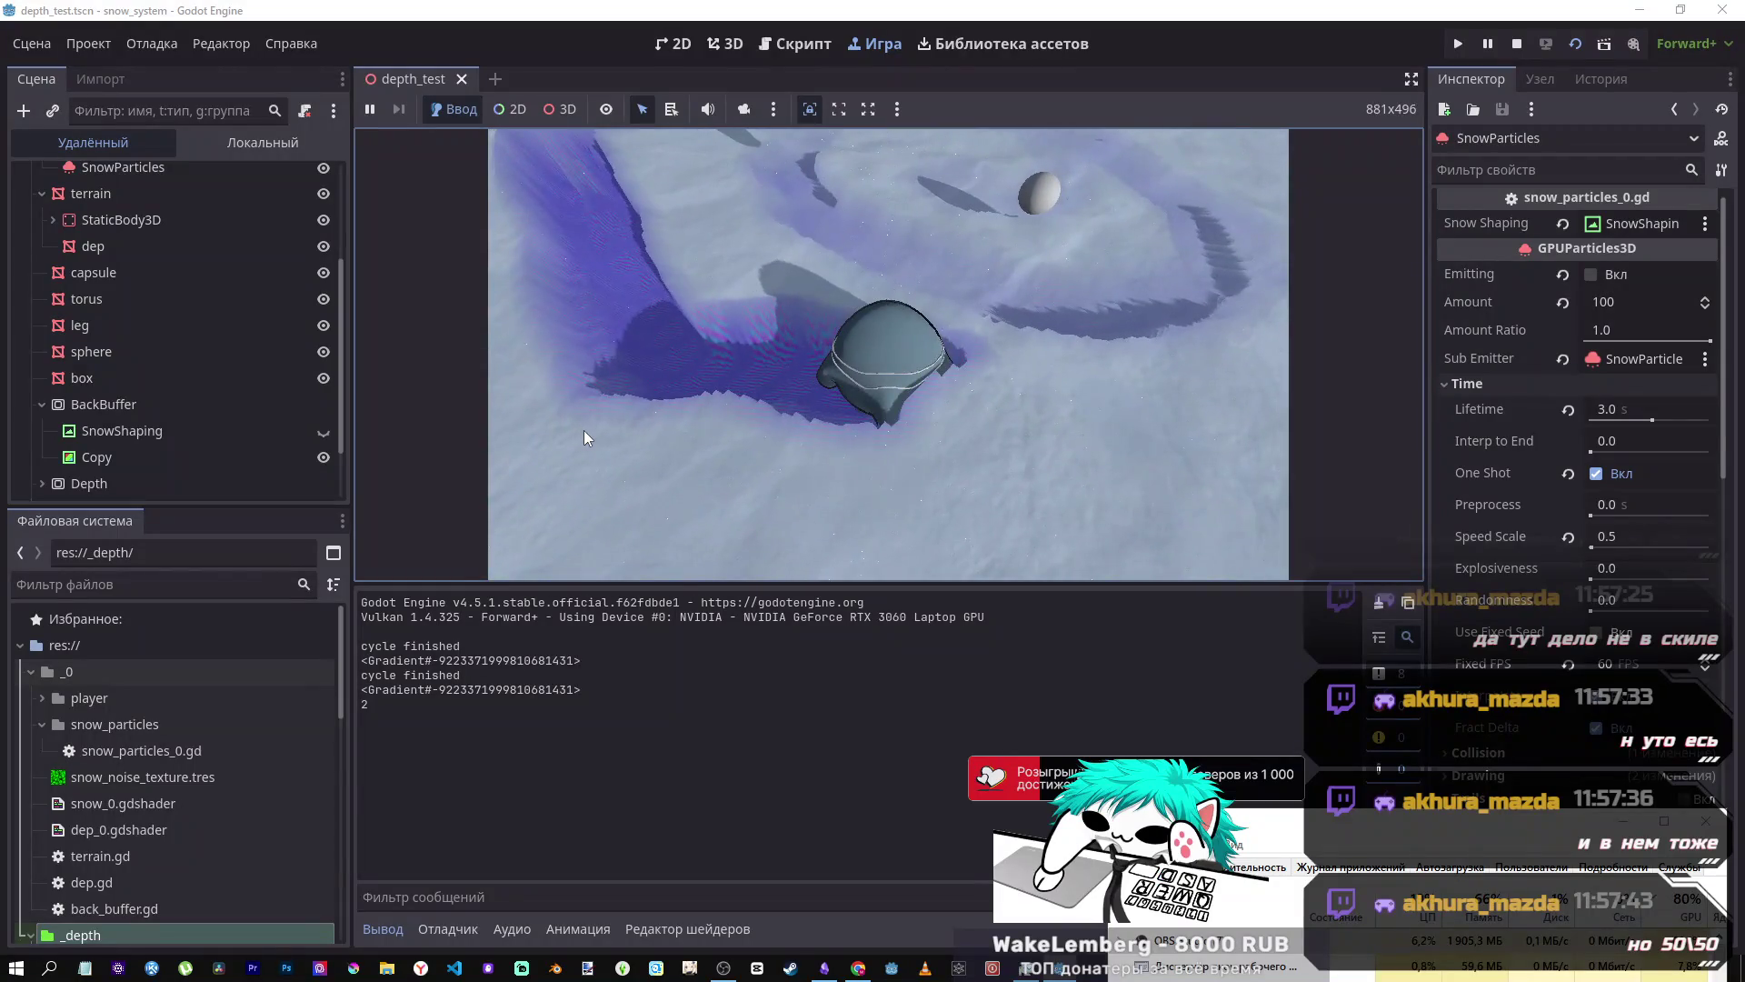
{"action": "left_click", "coordinate": [1515, 43]}
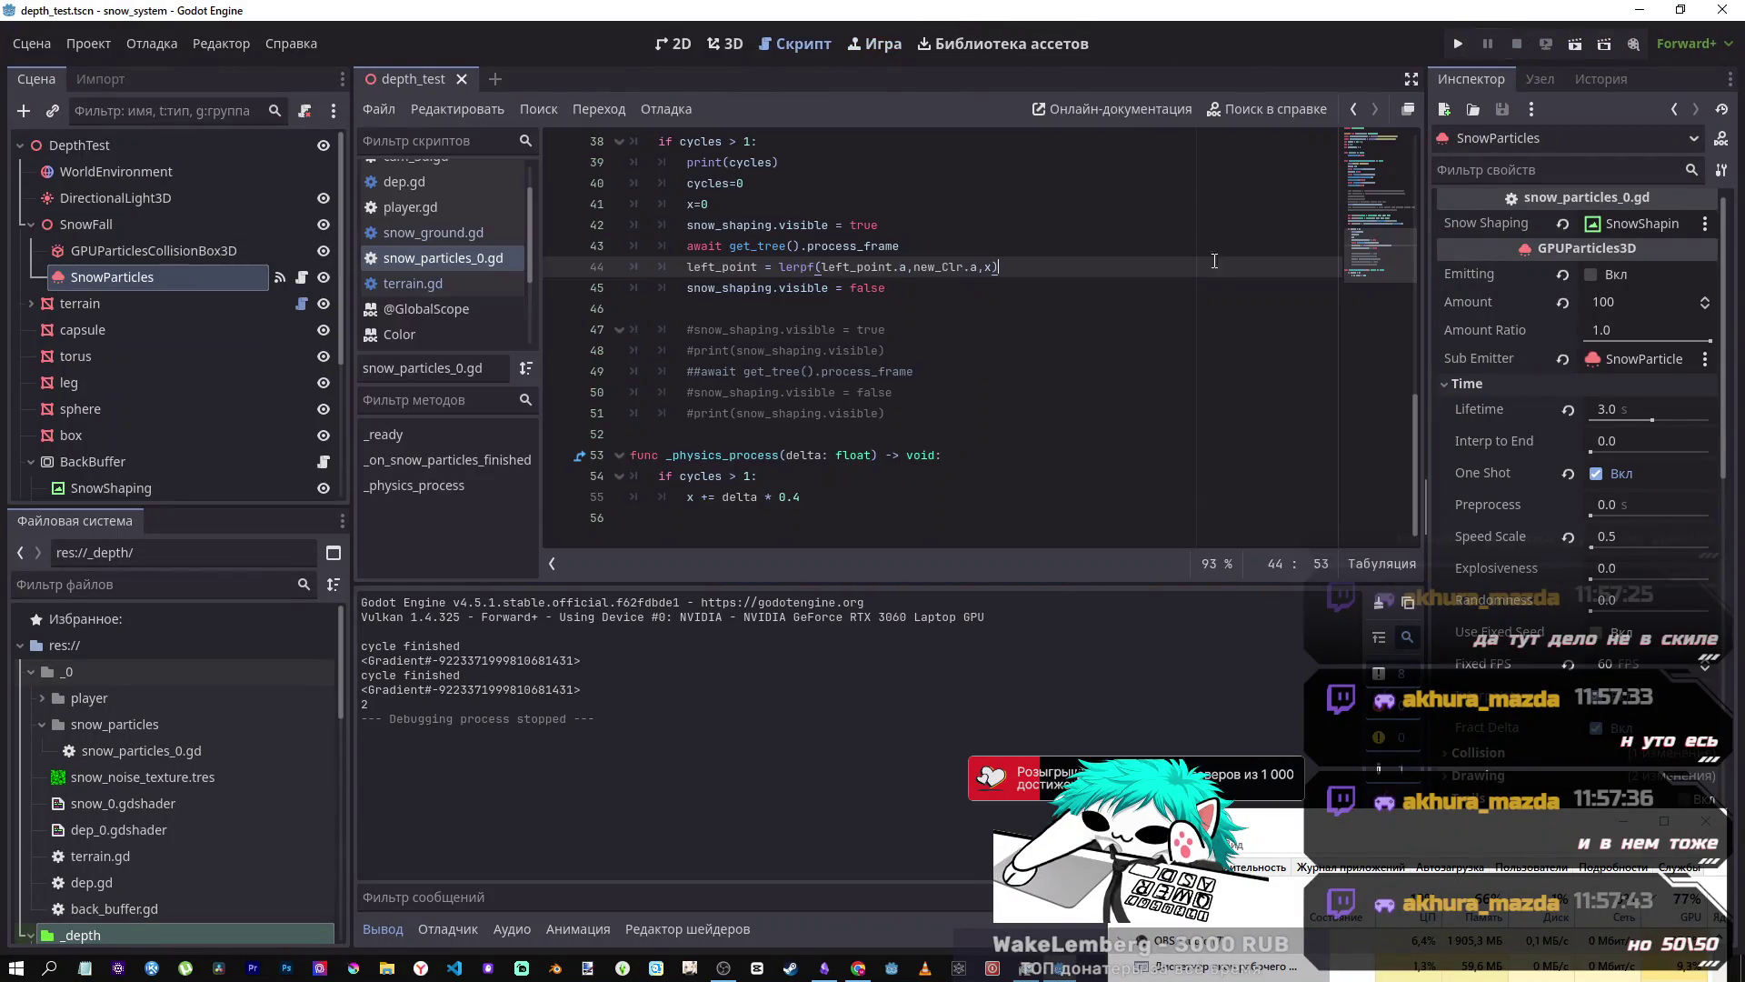
- Change line 55's x increment to delta * 0.001 and test-run the snow trail
{"action": "left_click", "coordinate": [797, 498]}
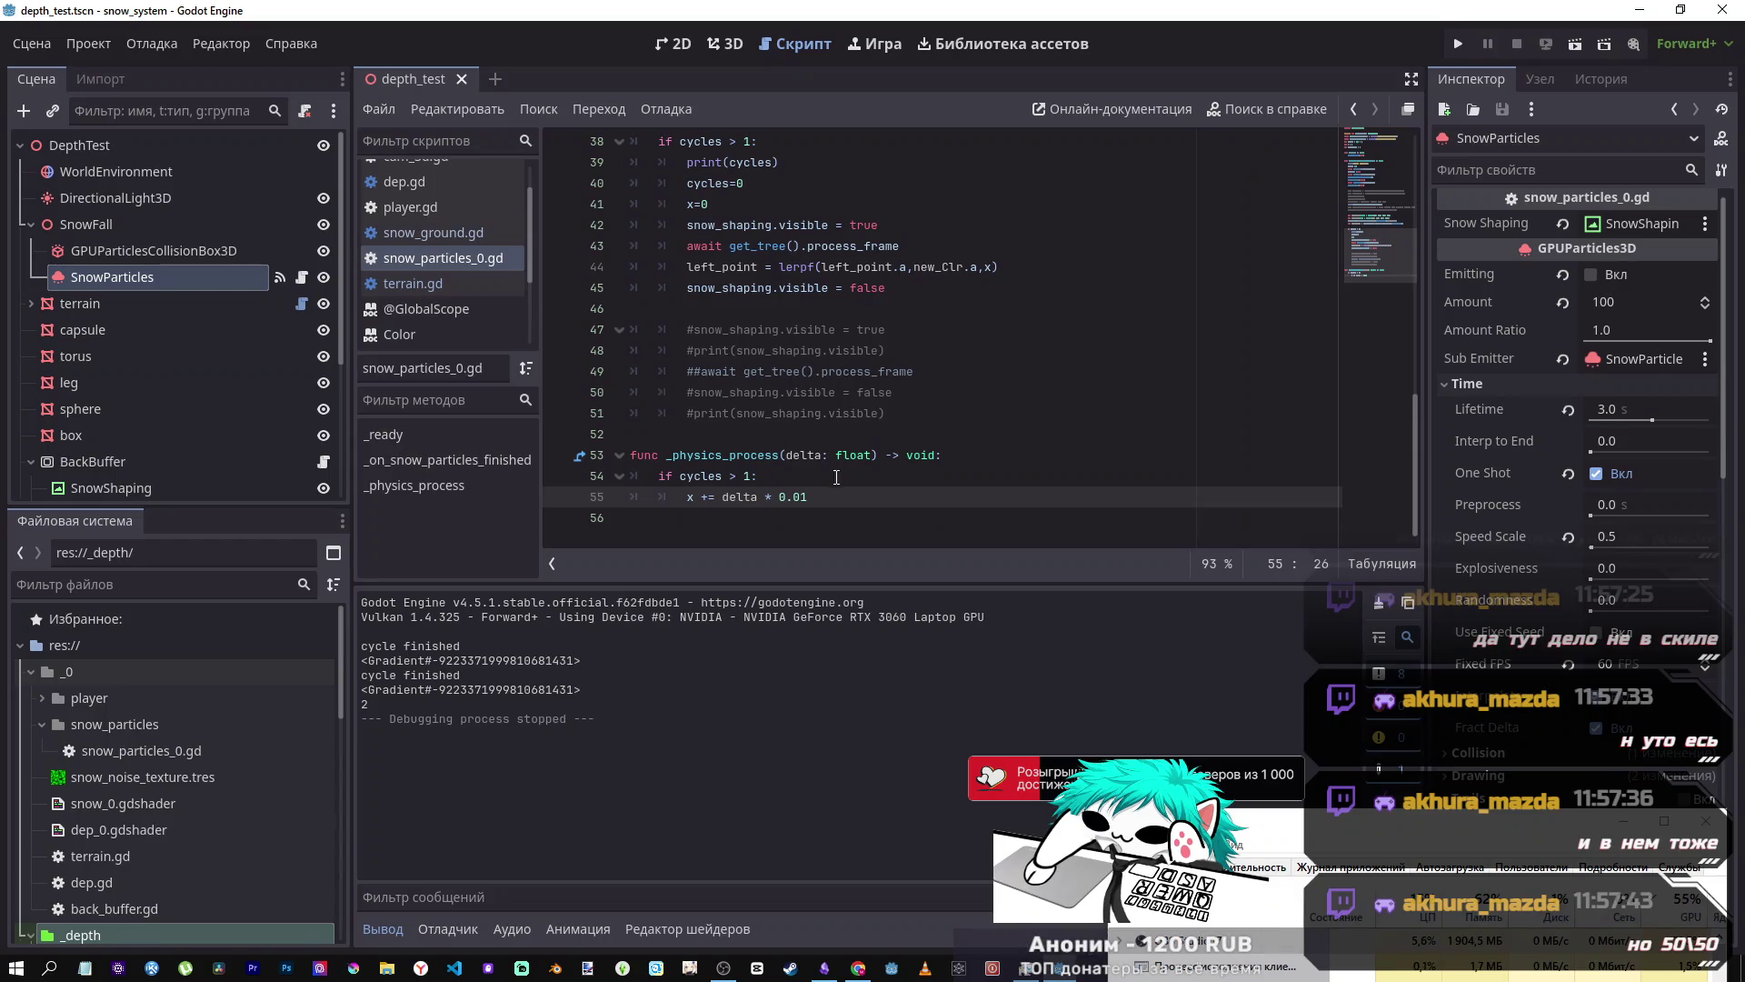
{"action": "type", "text": "01"}
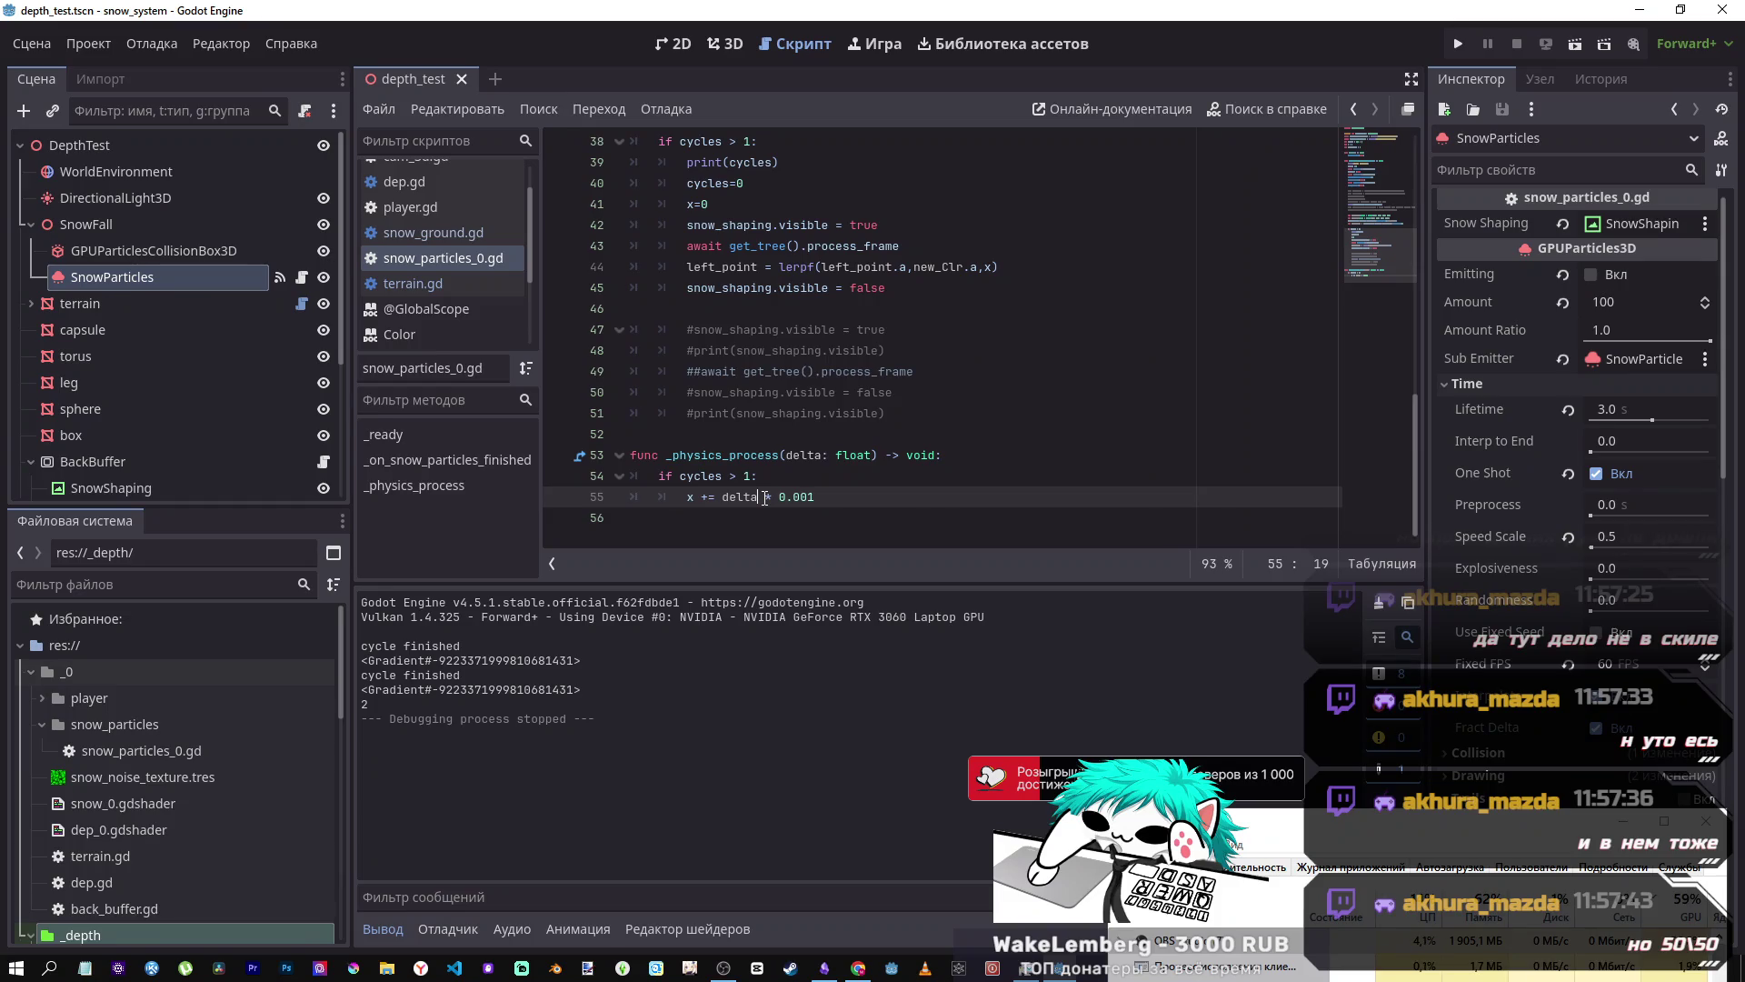
{"action": "left_click", "coordinate": [1575, 43]}
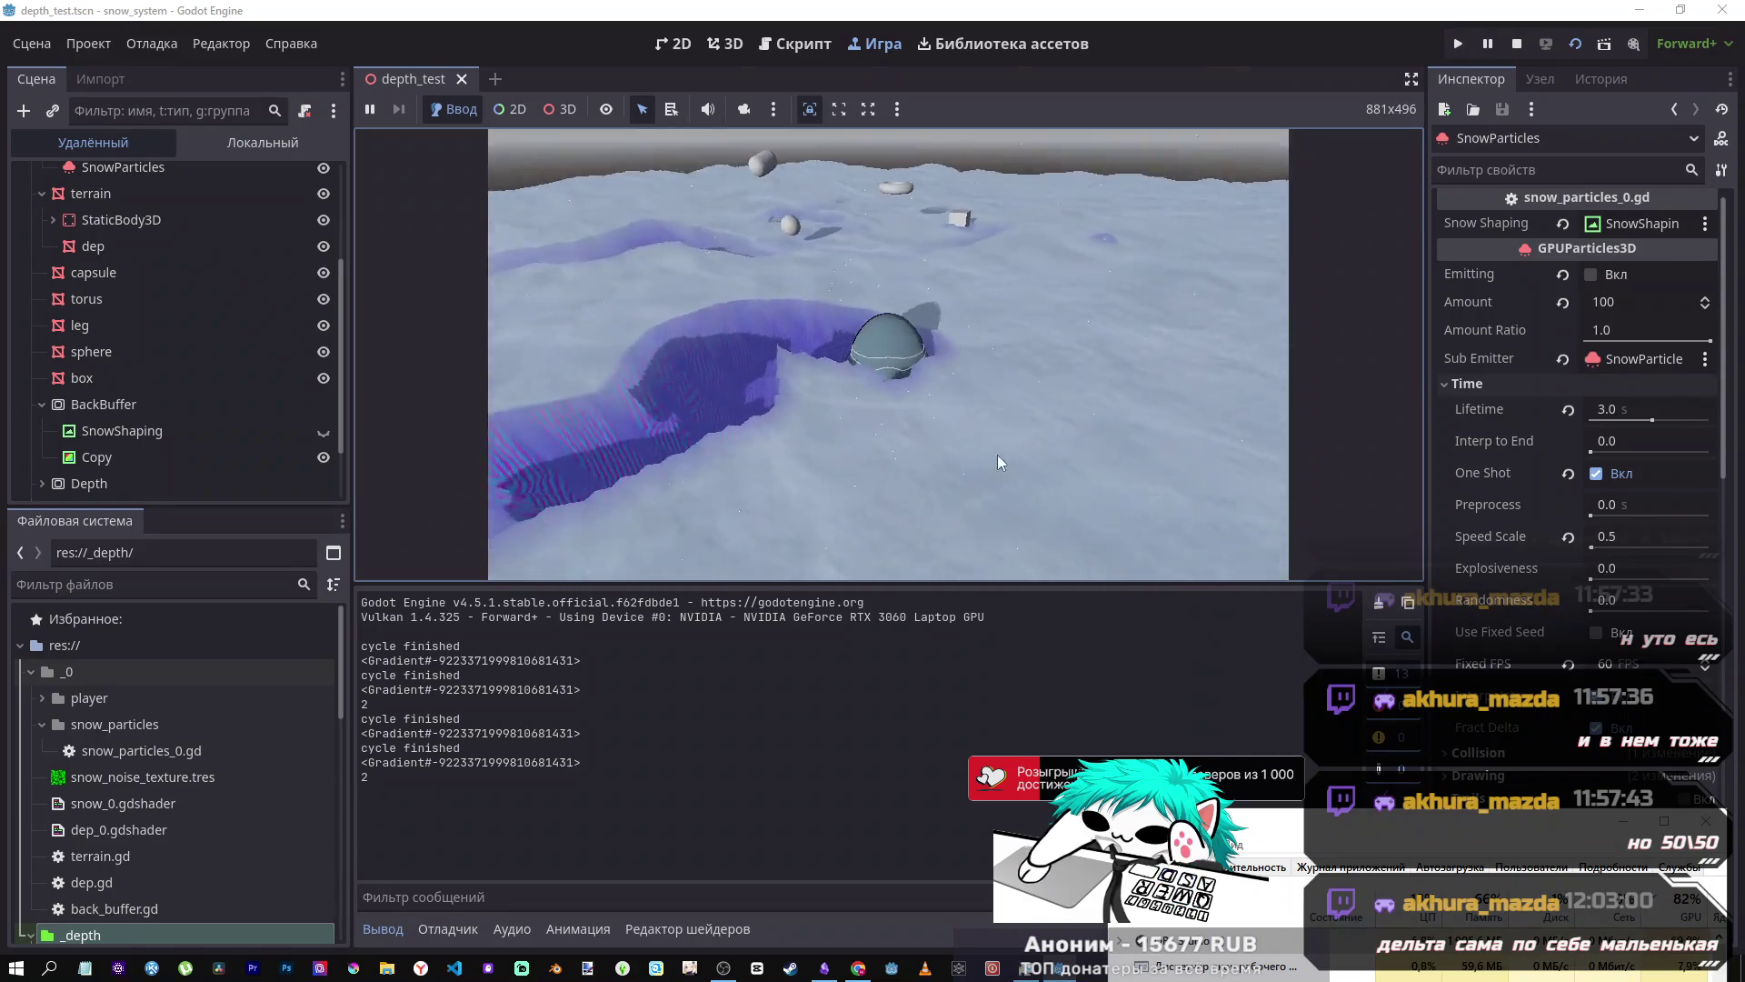
{"action": "left_click", "coordinate": [1454, 45]}
{"action": "left_click", "coordinate": [1517, 43]}
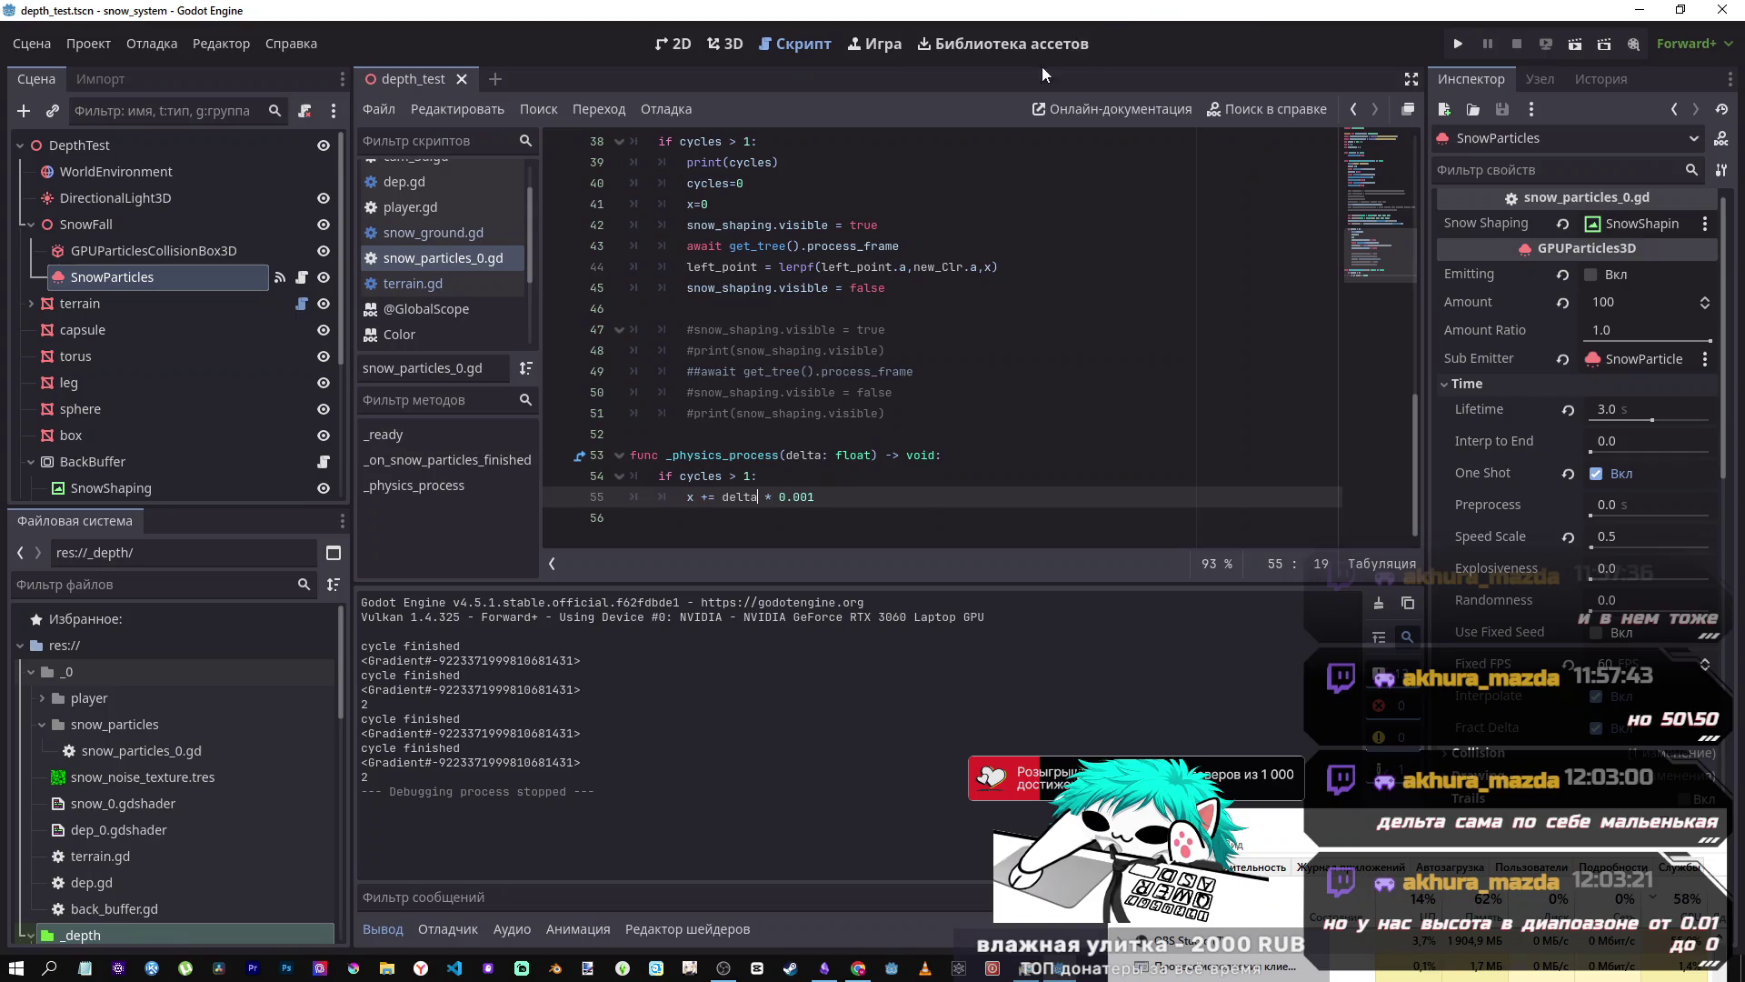
{"action": "scroll", "coordinate": [965, 466], "scroll_direction": "up", "scroll_amount": 2}
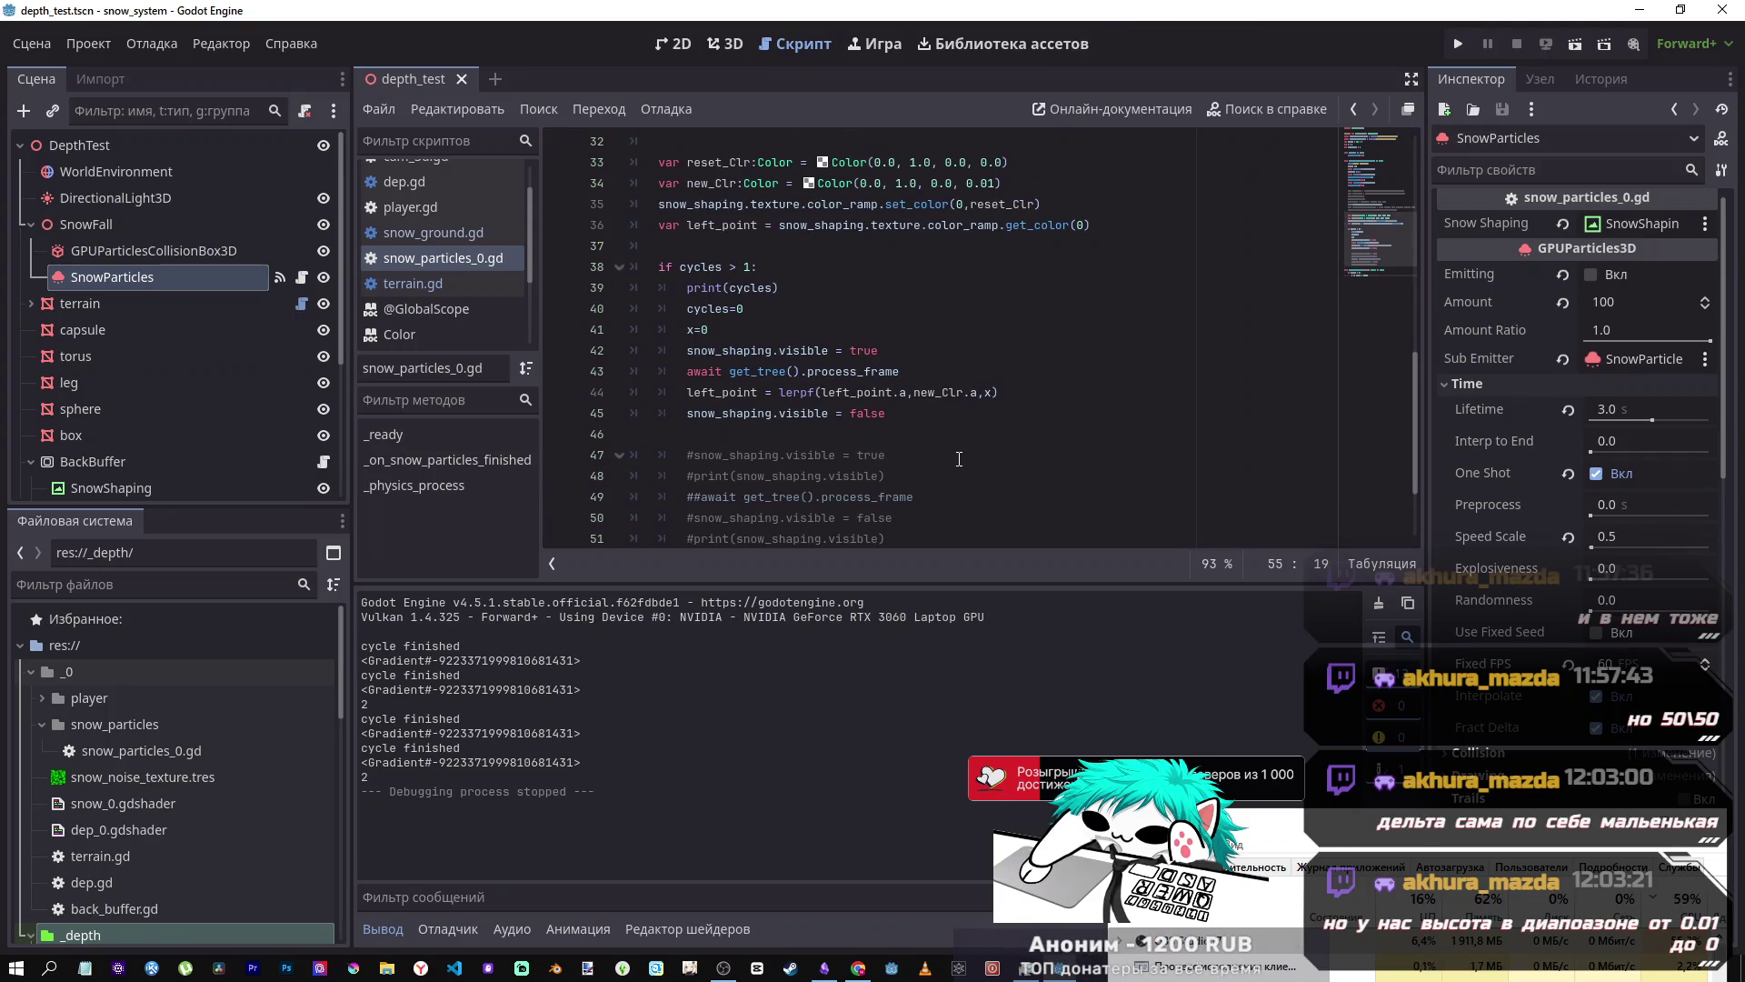
{"action": "scroll", "coordinate": [956, 458], "scroll_direction": "down", "scroll_amount": 1}
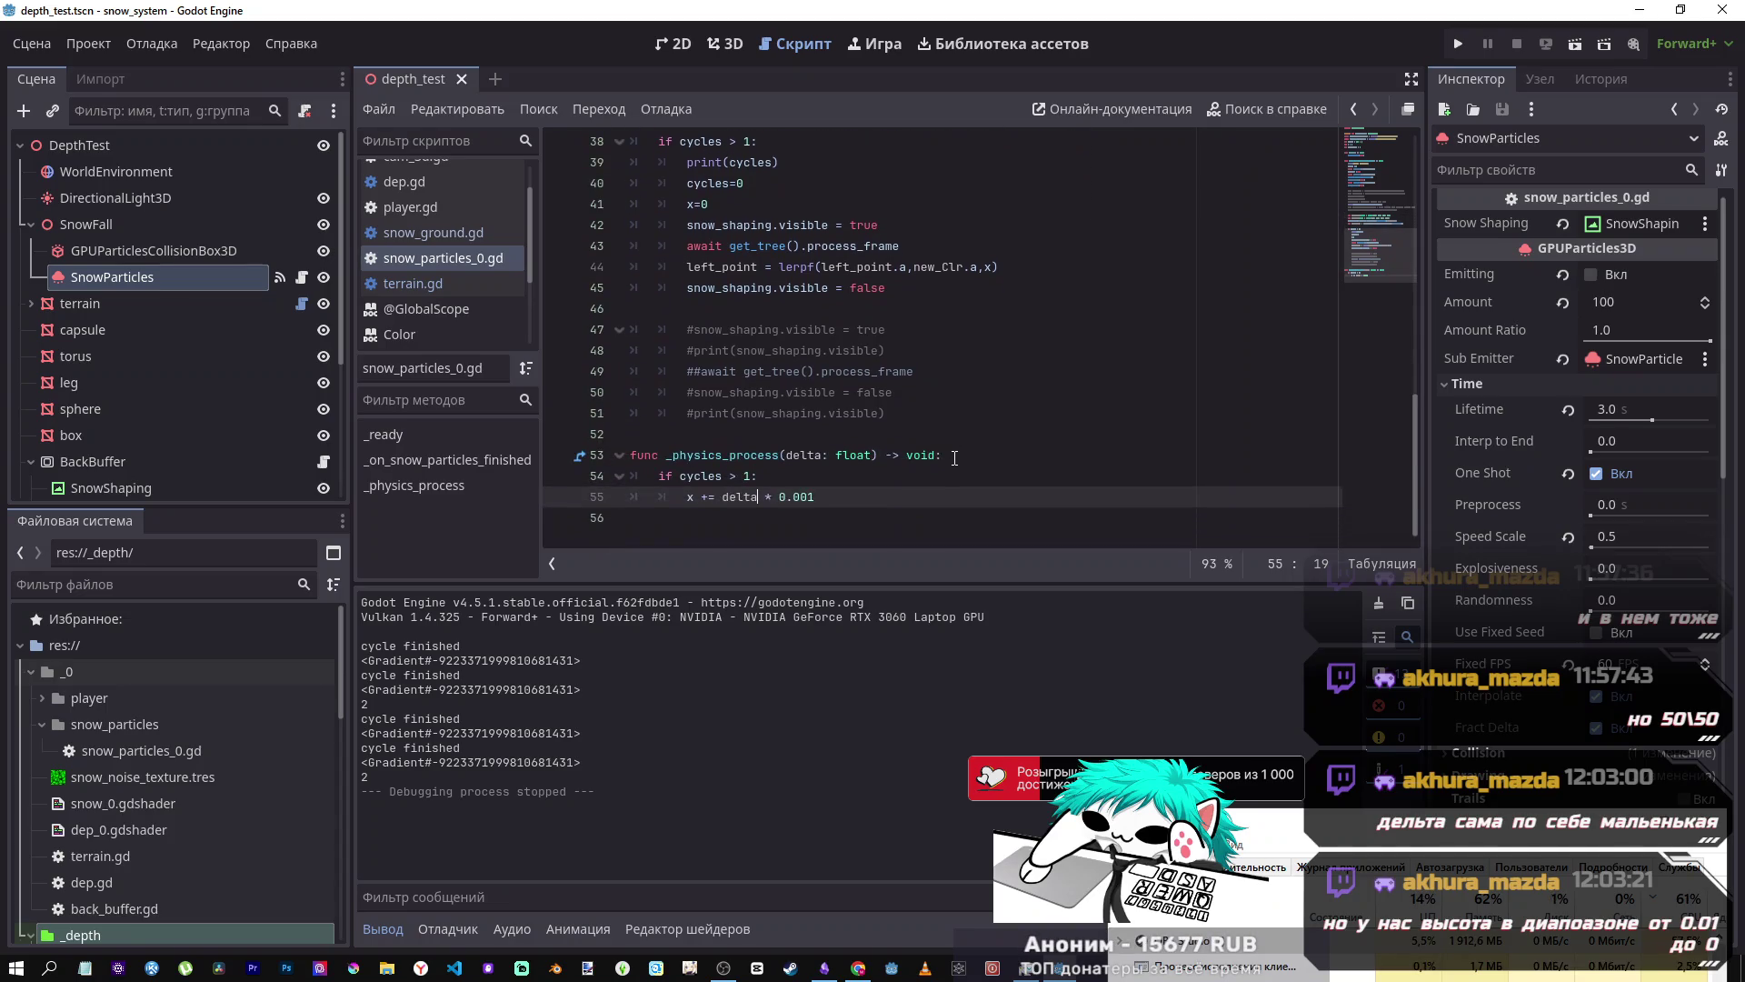
{"action": "scroll", "coordinate": [954, 458], "scroll_direction": "up", "scroll_amount": 3}
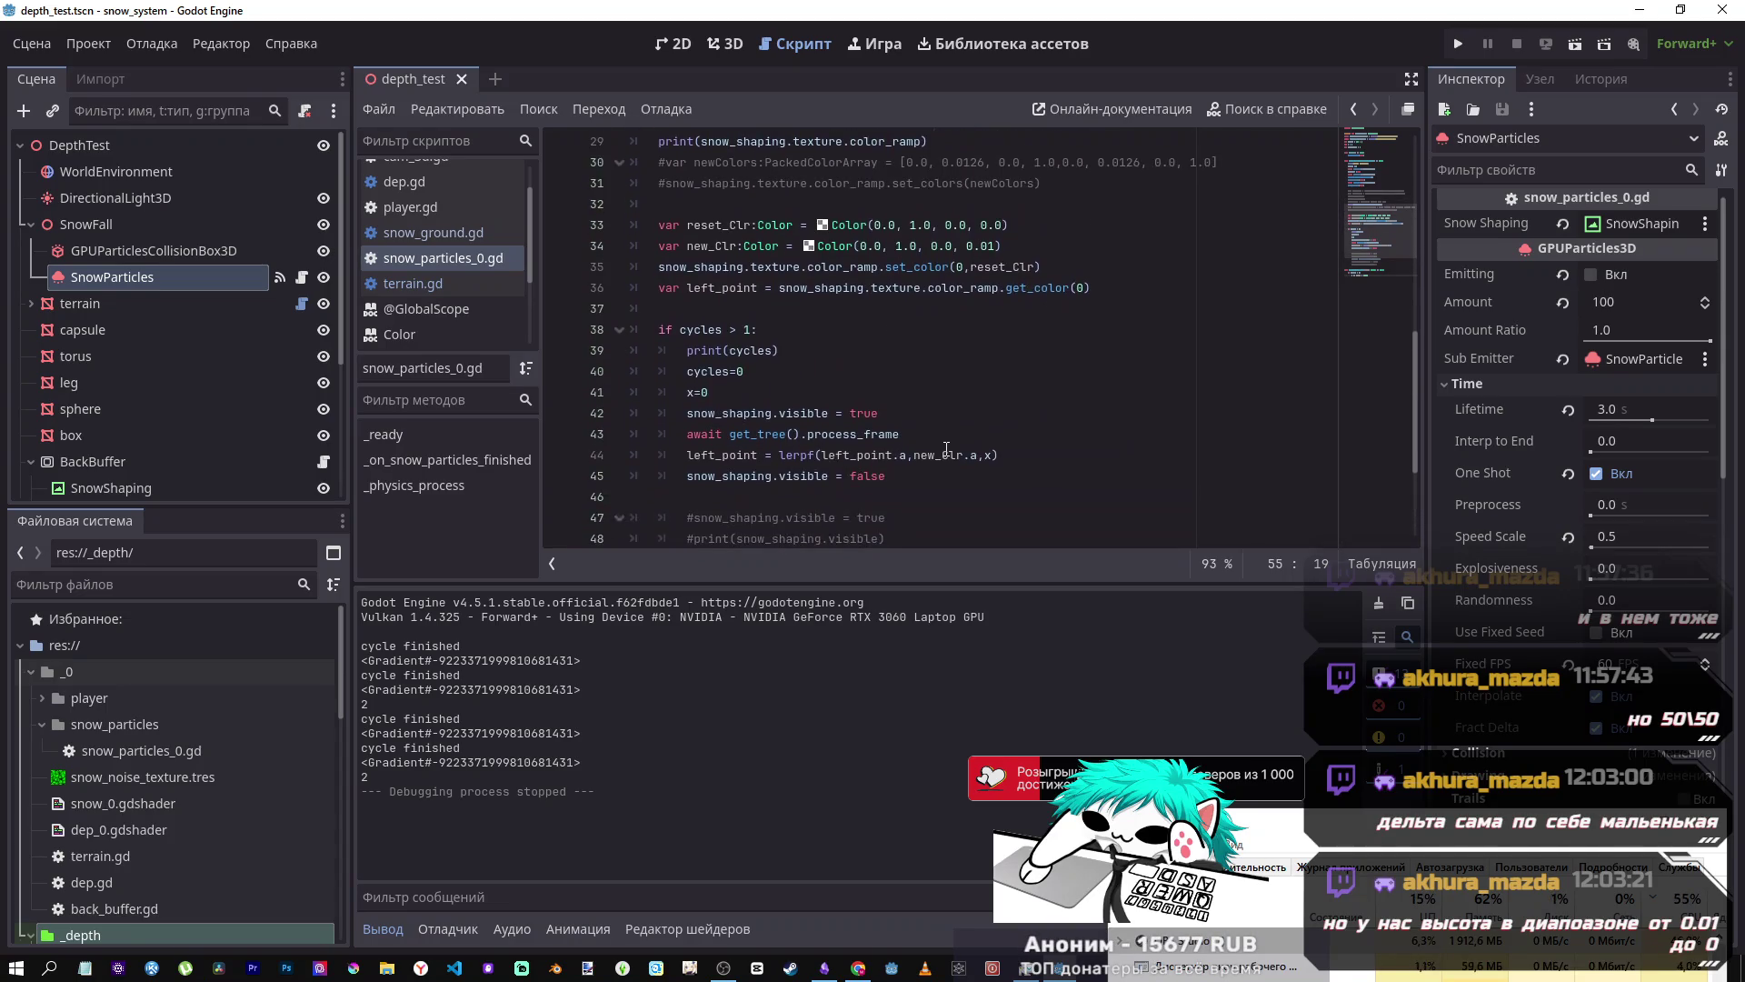
{"action": "scroll", "coordinate": [945, 449], "scroll_direction": "down", "scroll_amount": 1}
{"action": "scroll", "coordinate": [941, 448], "scroll_direction": "up", "scroll_amount": 1}
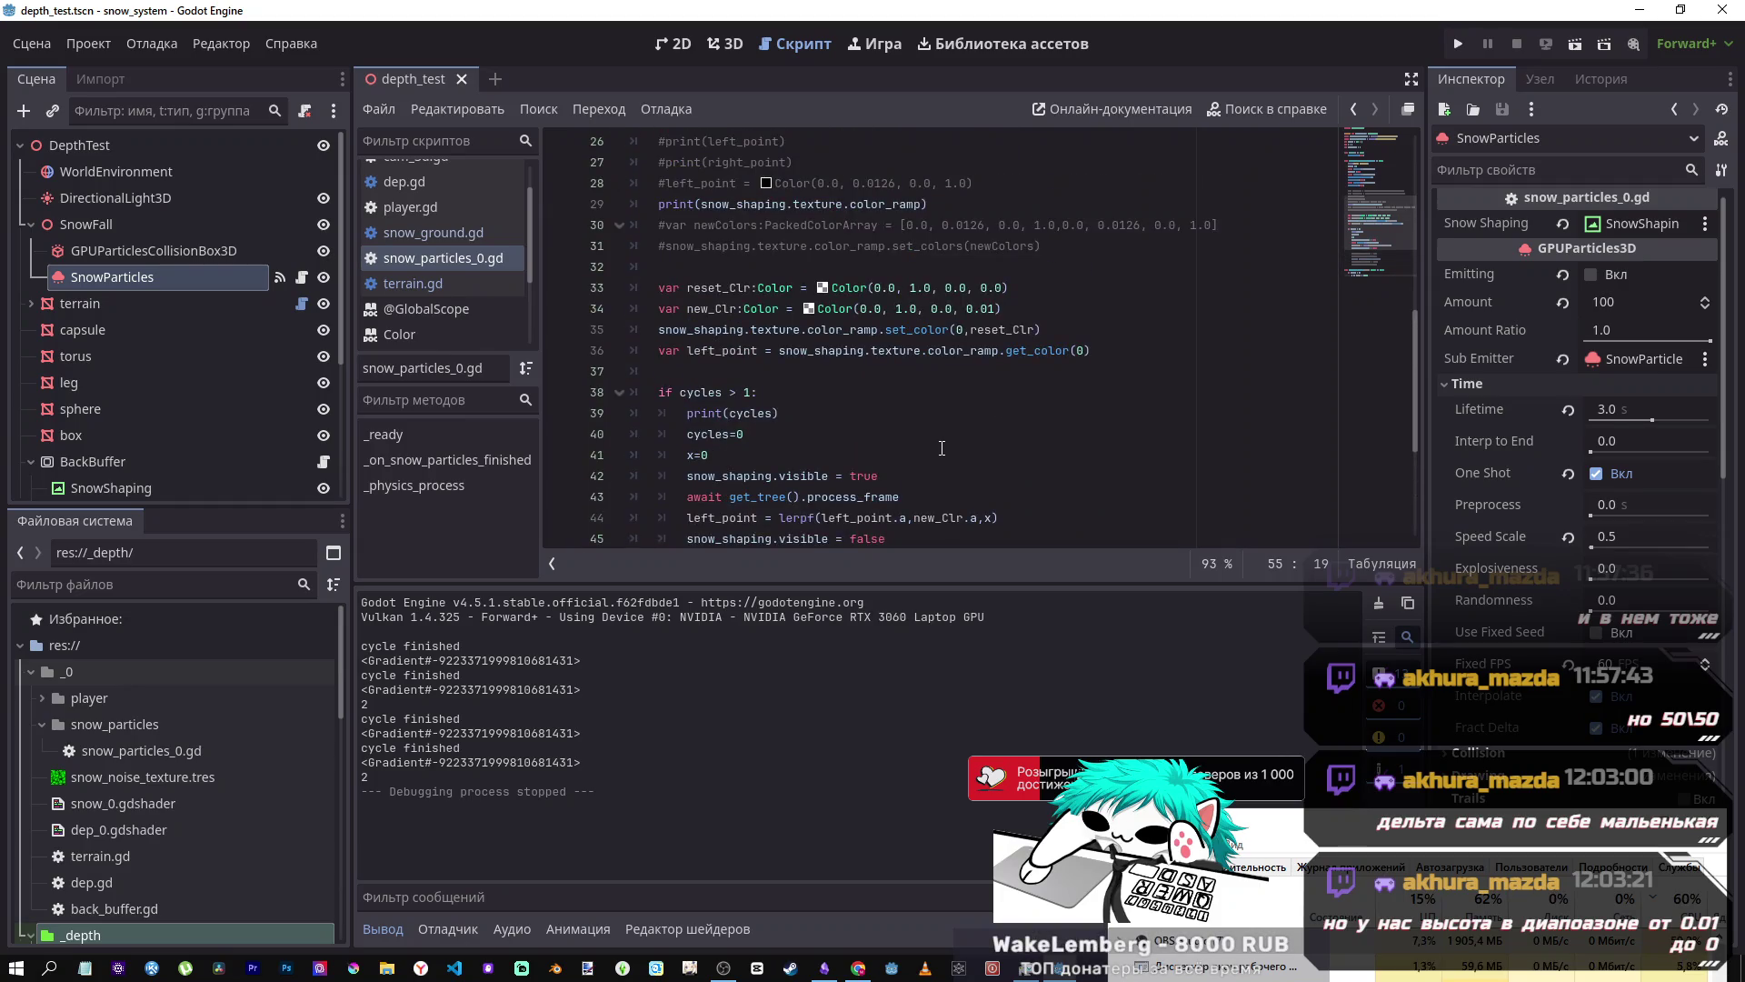
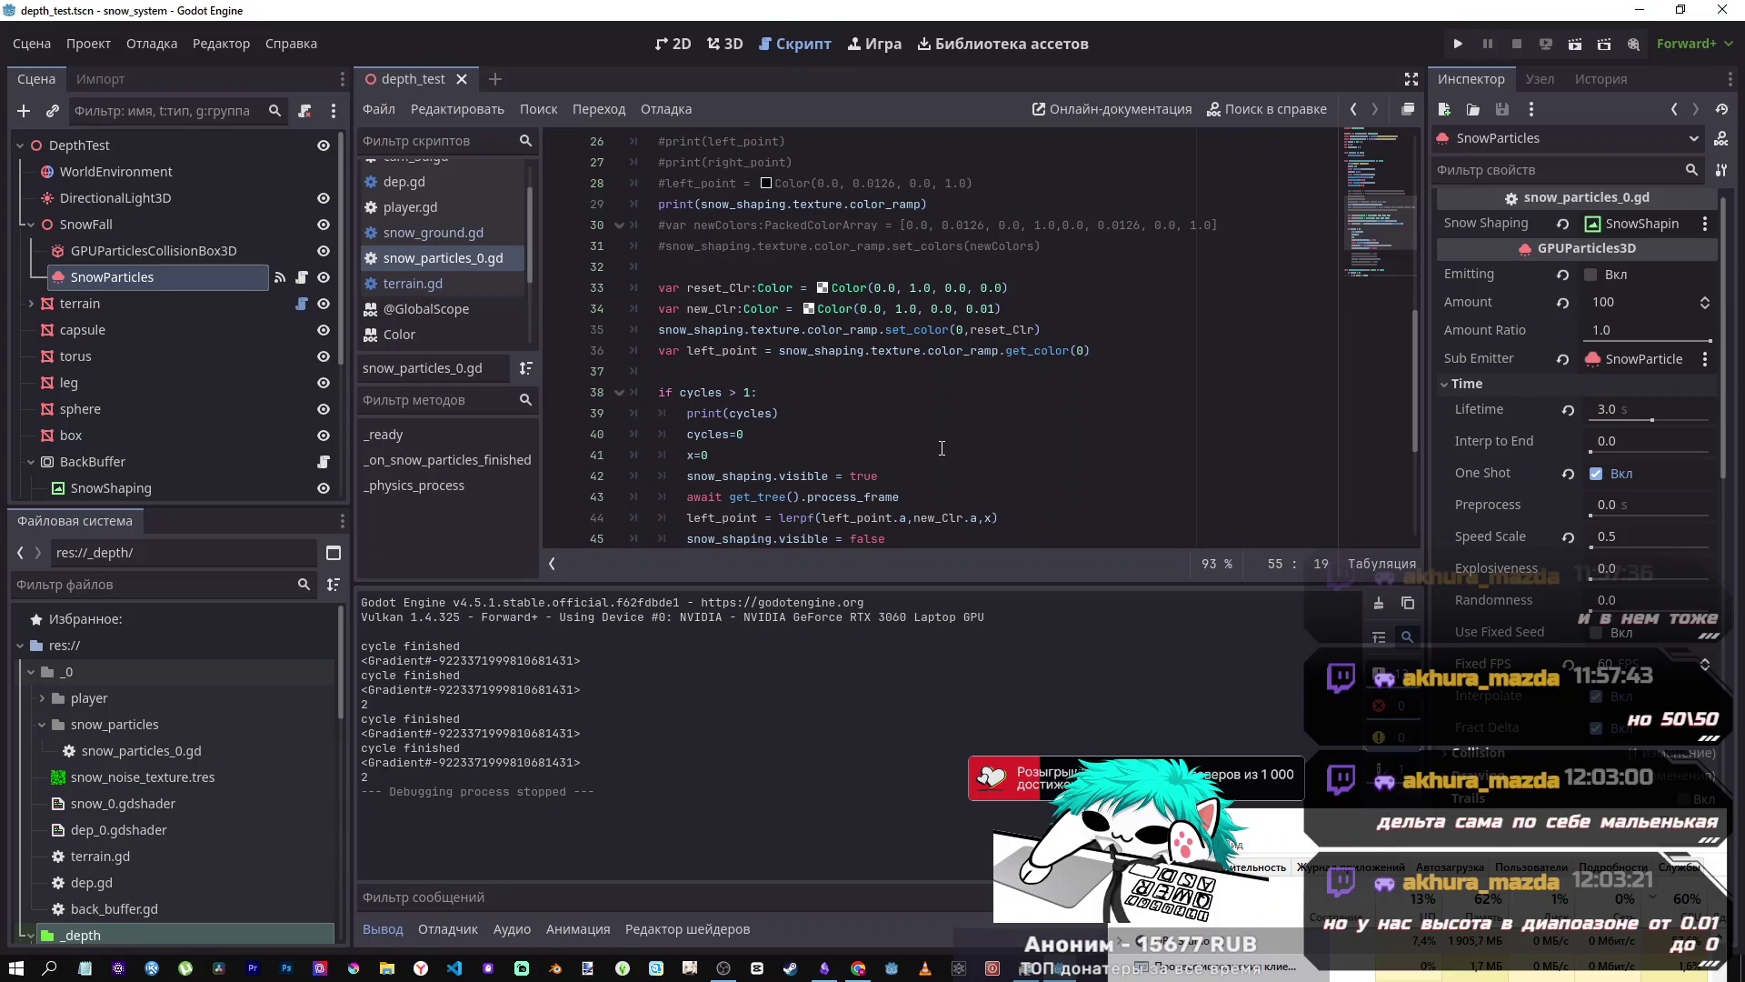
- Add print(x) below 'x += delta * 0.001', save the script, and launch the scene
{"action": "scroll", "coordinate": [942, 447], "scroll_direction": "down", "scroll_amount": 4}
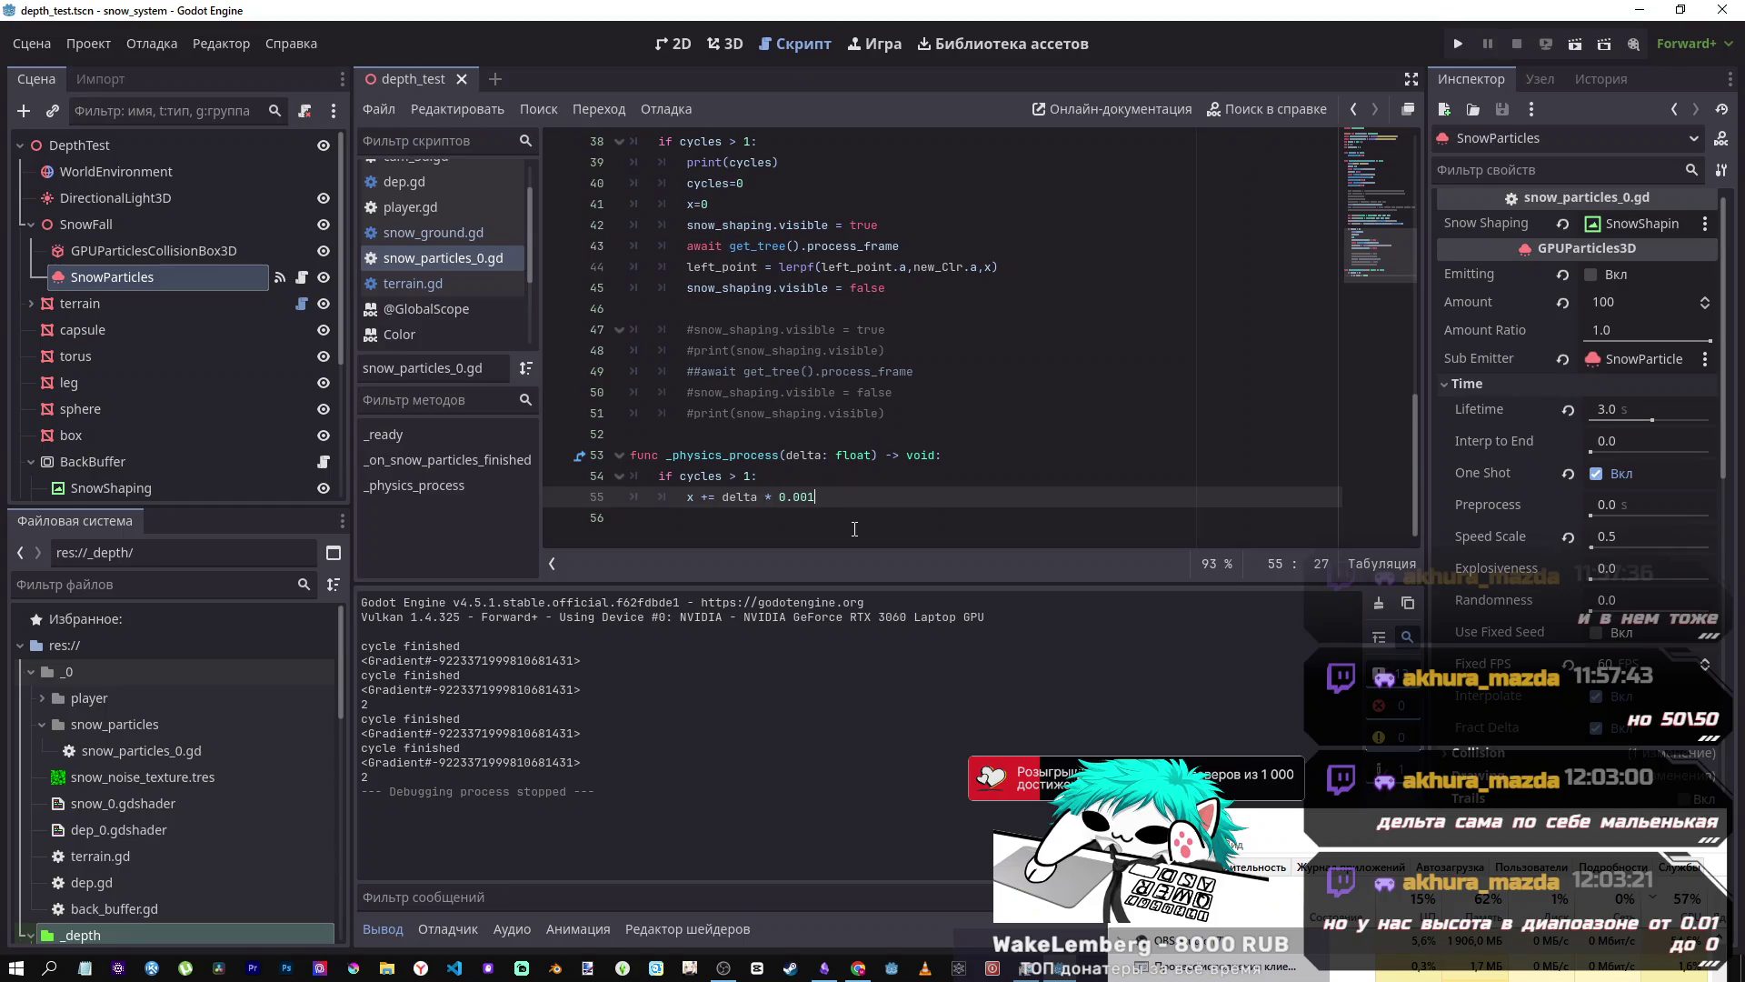
{"action": "key", "text": "Return"}
{"action": "type", "text": "print("}
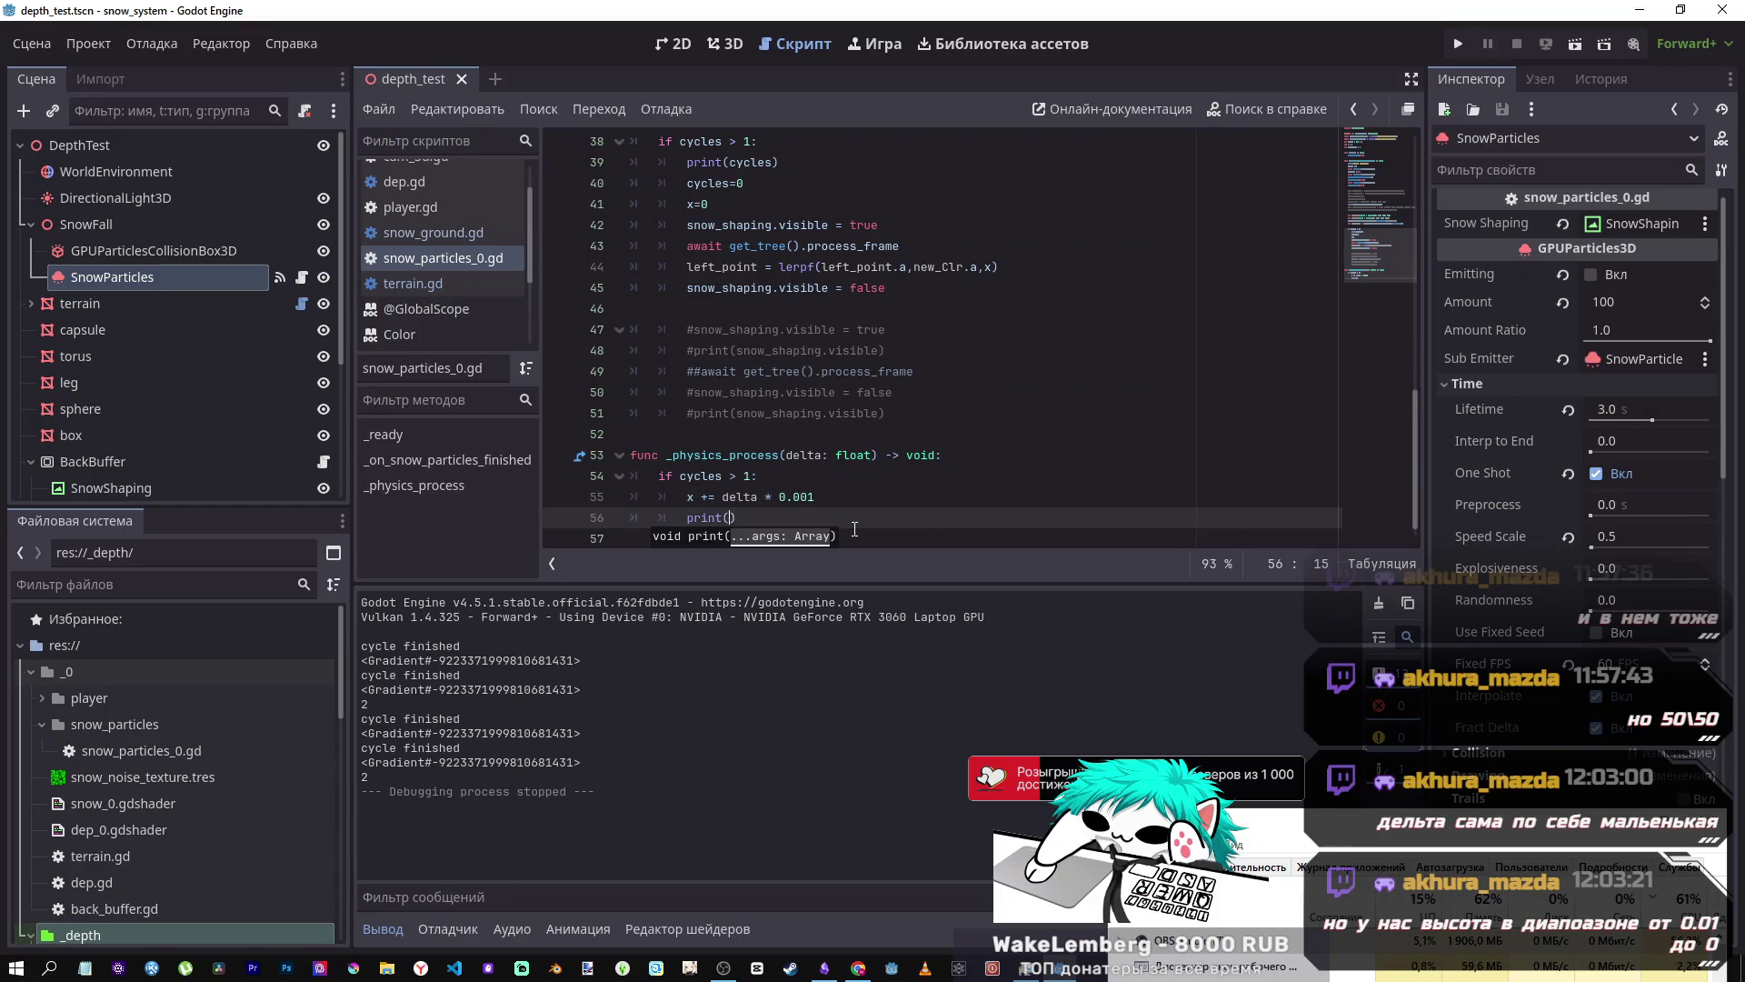
{"action": "type", "text": "x"}
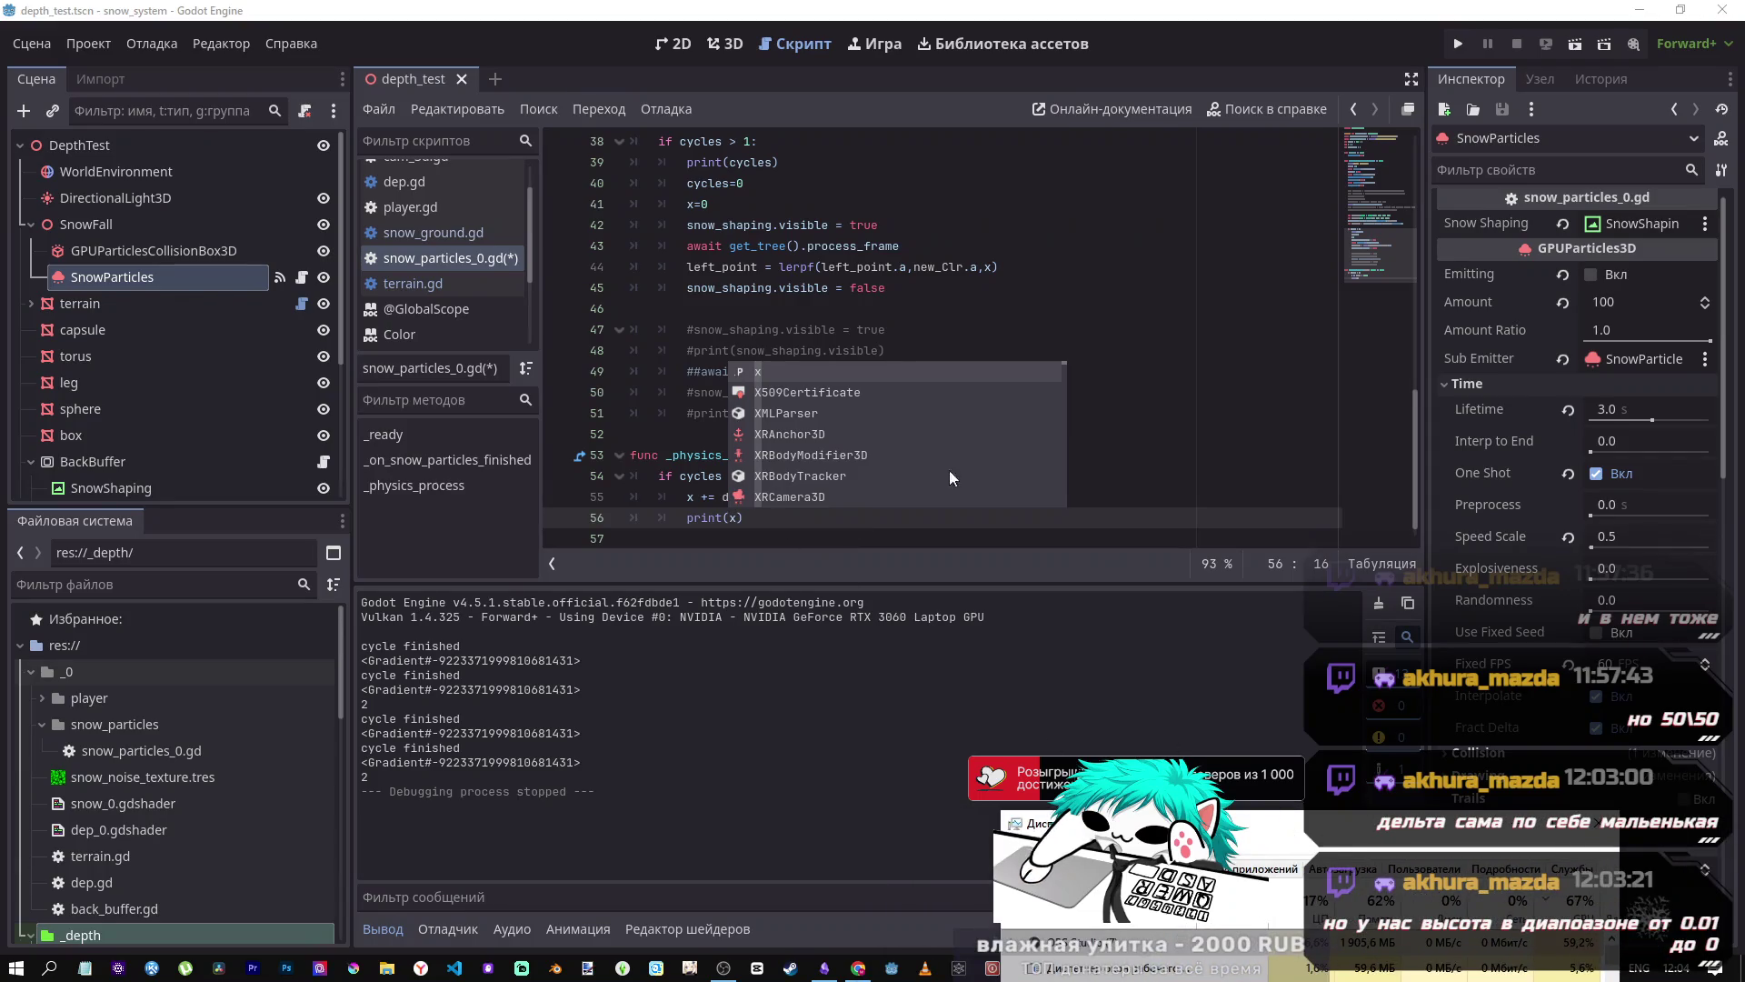
{"action": "left_click", "coordinate": [896, 433]}
{"action": "key", "text": "ctrl+s"}
{"action": "left_click", "coordinate": [1574, 45]}
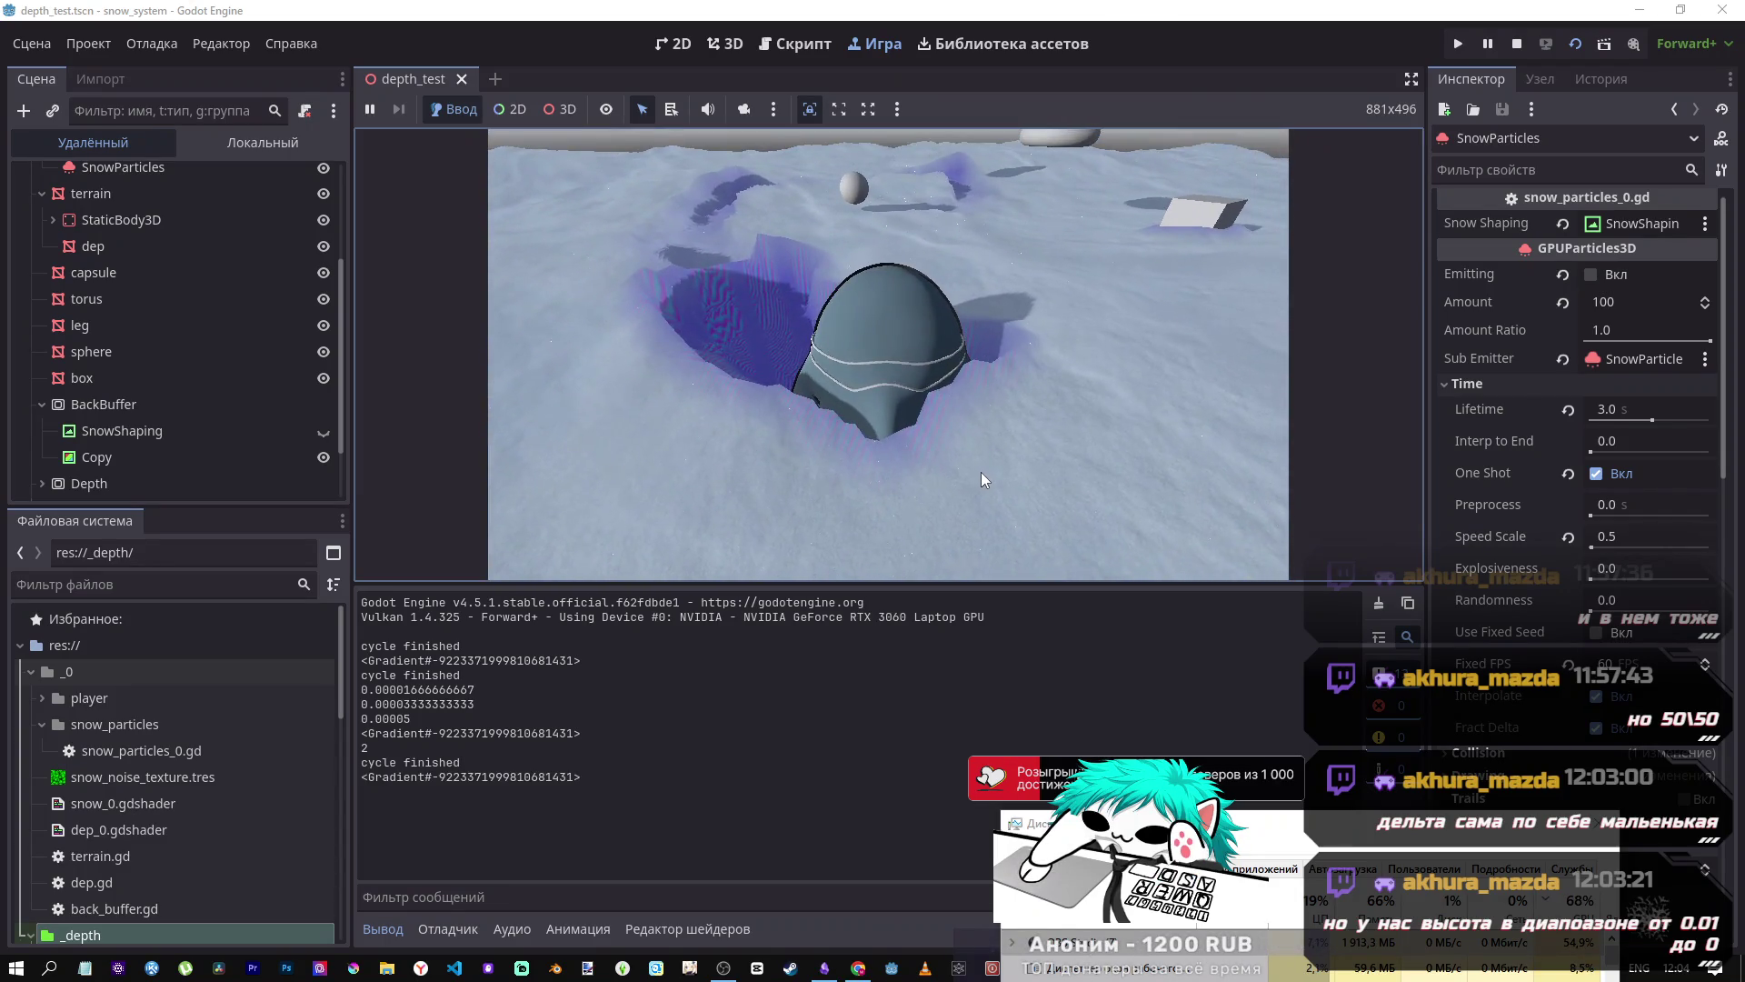
- Stop the running snow scene after checking the deformation and logged x values
{"action": "left_click", "coordinate": [1516, 43]}
- Delete the cycles=0 statement from line 40
{"action": "scroll", "coordinate": [863, 273], "scroll_direction": "up", "scroll_amount": 3}
{"action": "scroll", "coordinate": [818, 300], "scroll_direction": "down", "scroll_amount": 1}
{"action": "left_click", "coordinate": [747, 313]}
{"action": "scroll", "coordinate": [747, 363], "scroll_direction": "down", "scroll_amount": 2}
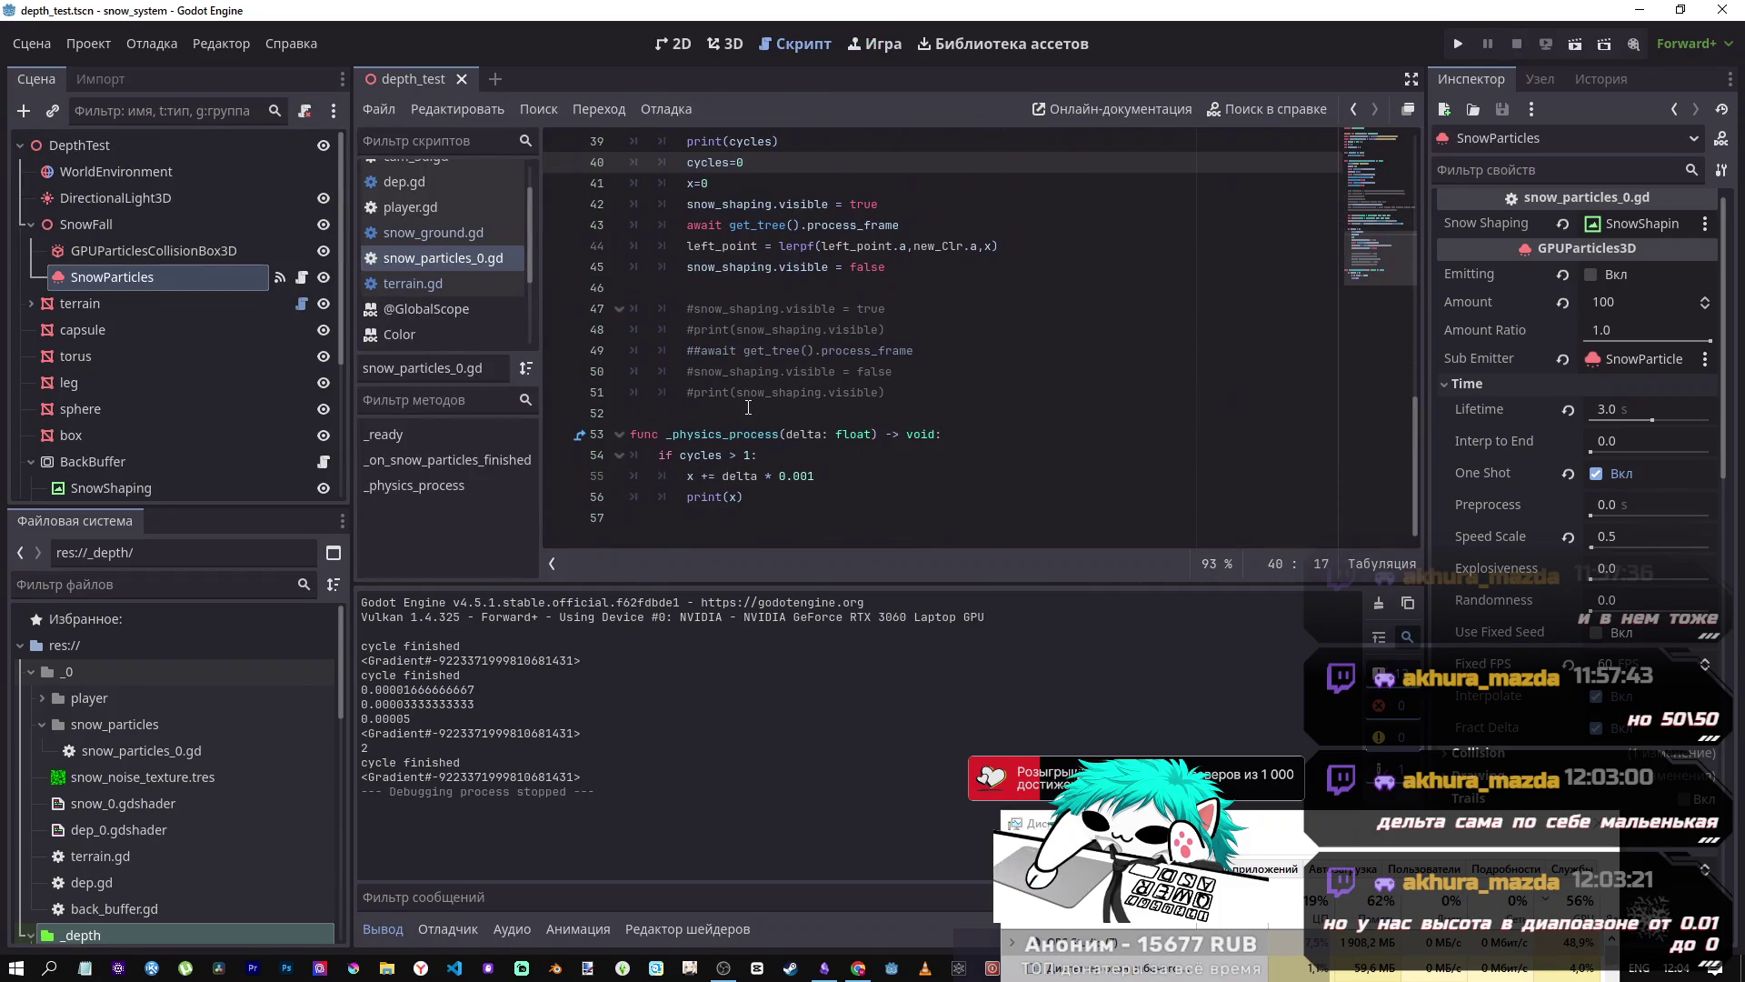
{"action": "scroll", "coordinate": [756, 430], "scroll_direction": "up", "scroll_amount": 2}
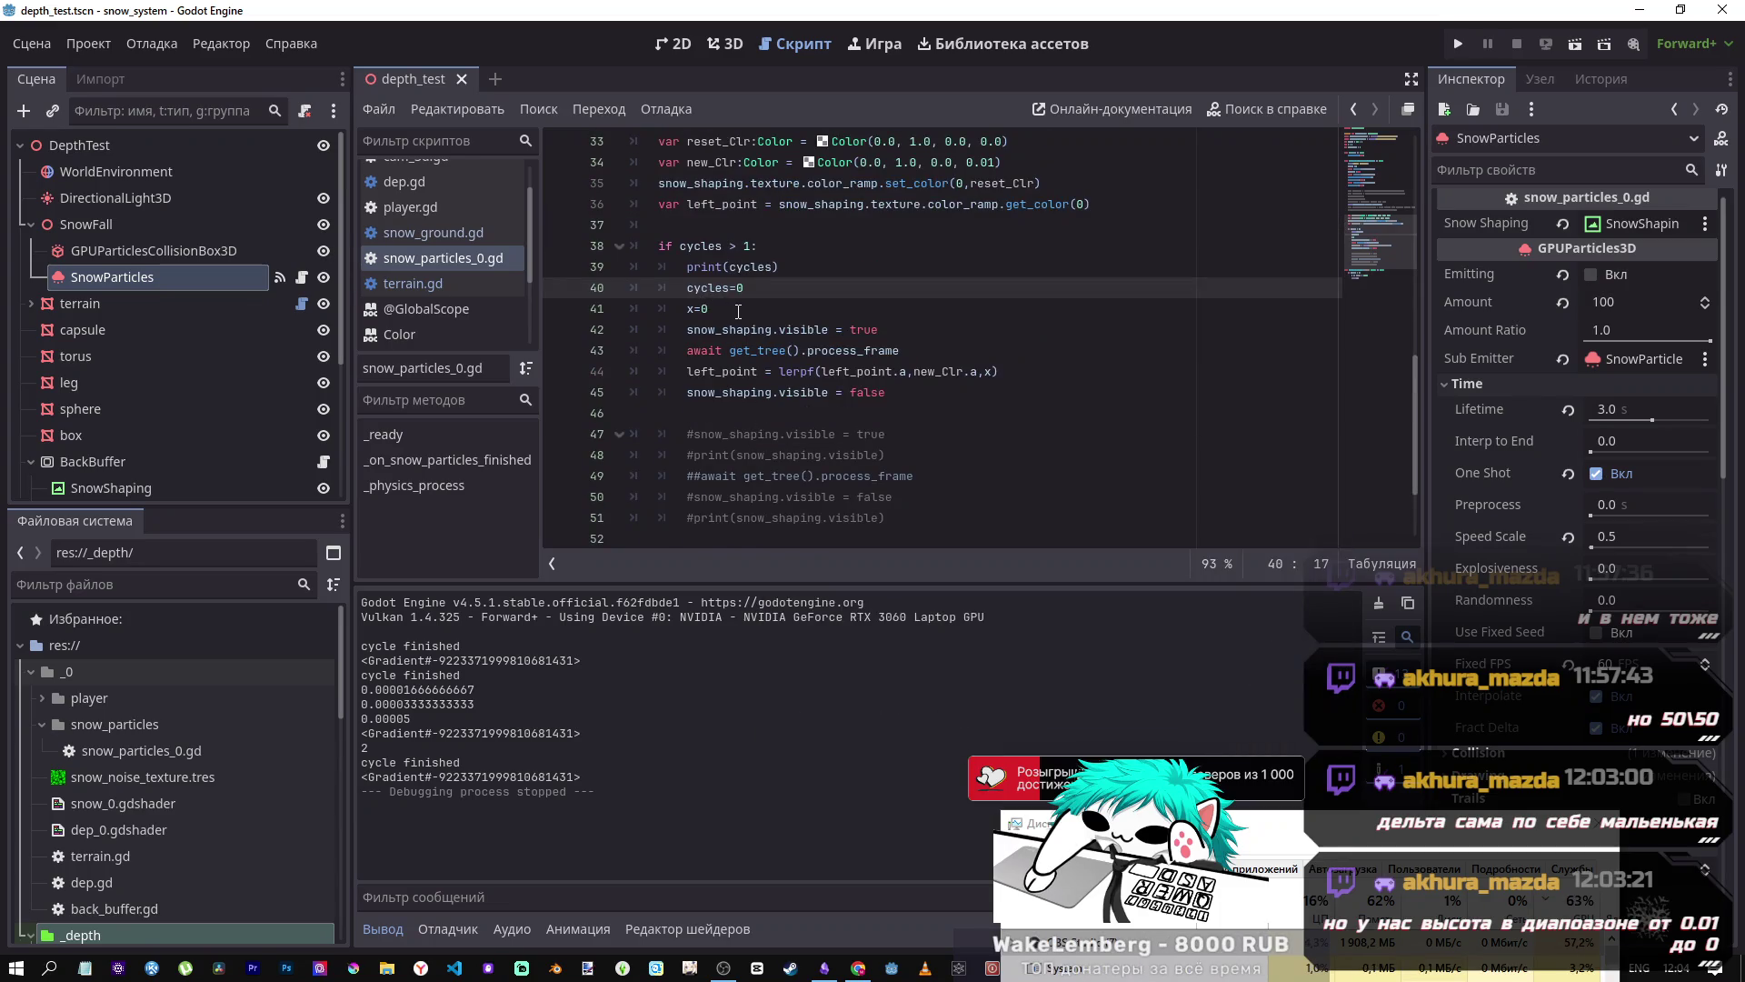
{"action": "key", "text": "shift+Home"}
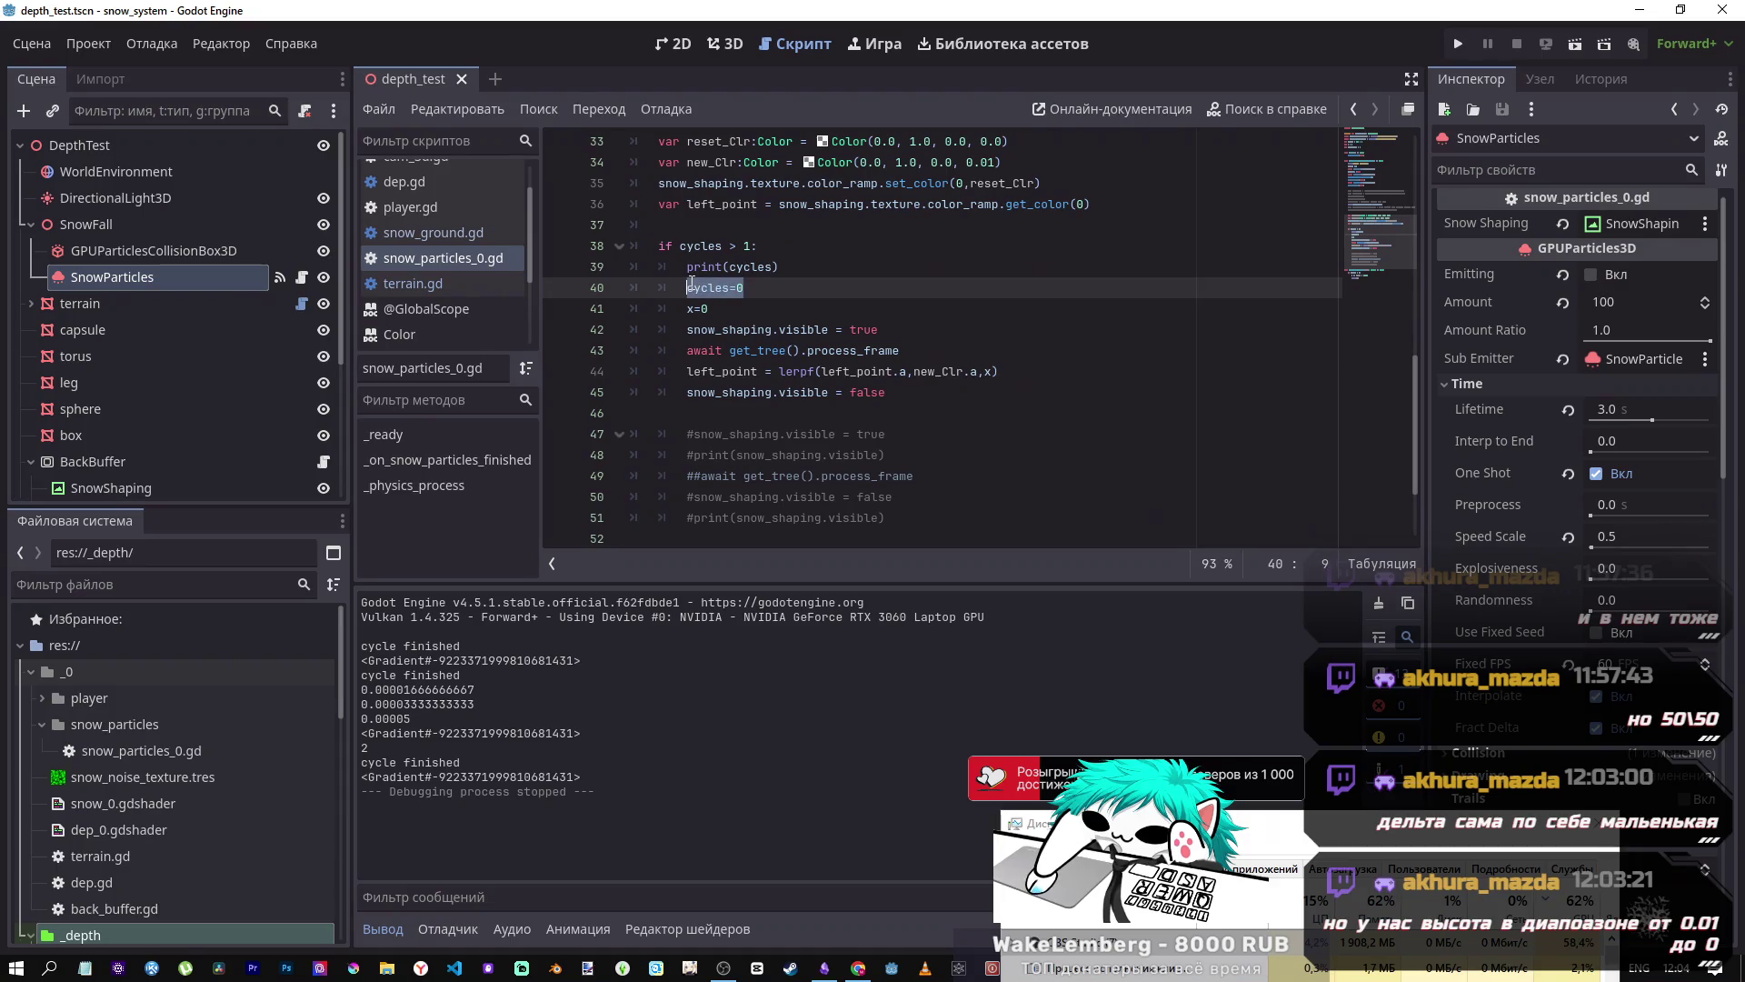
{"action": "key", "text": "BackSpace"}
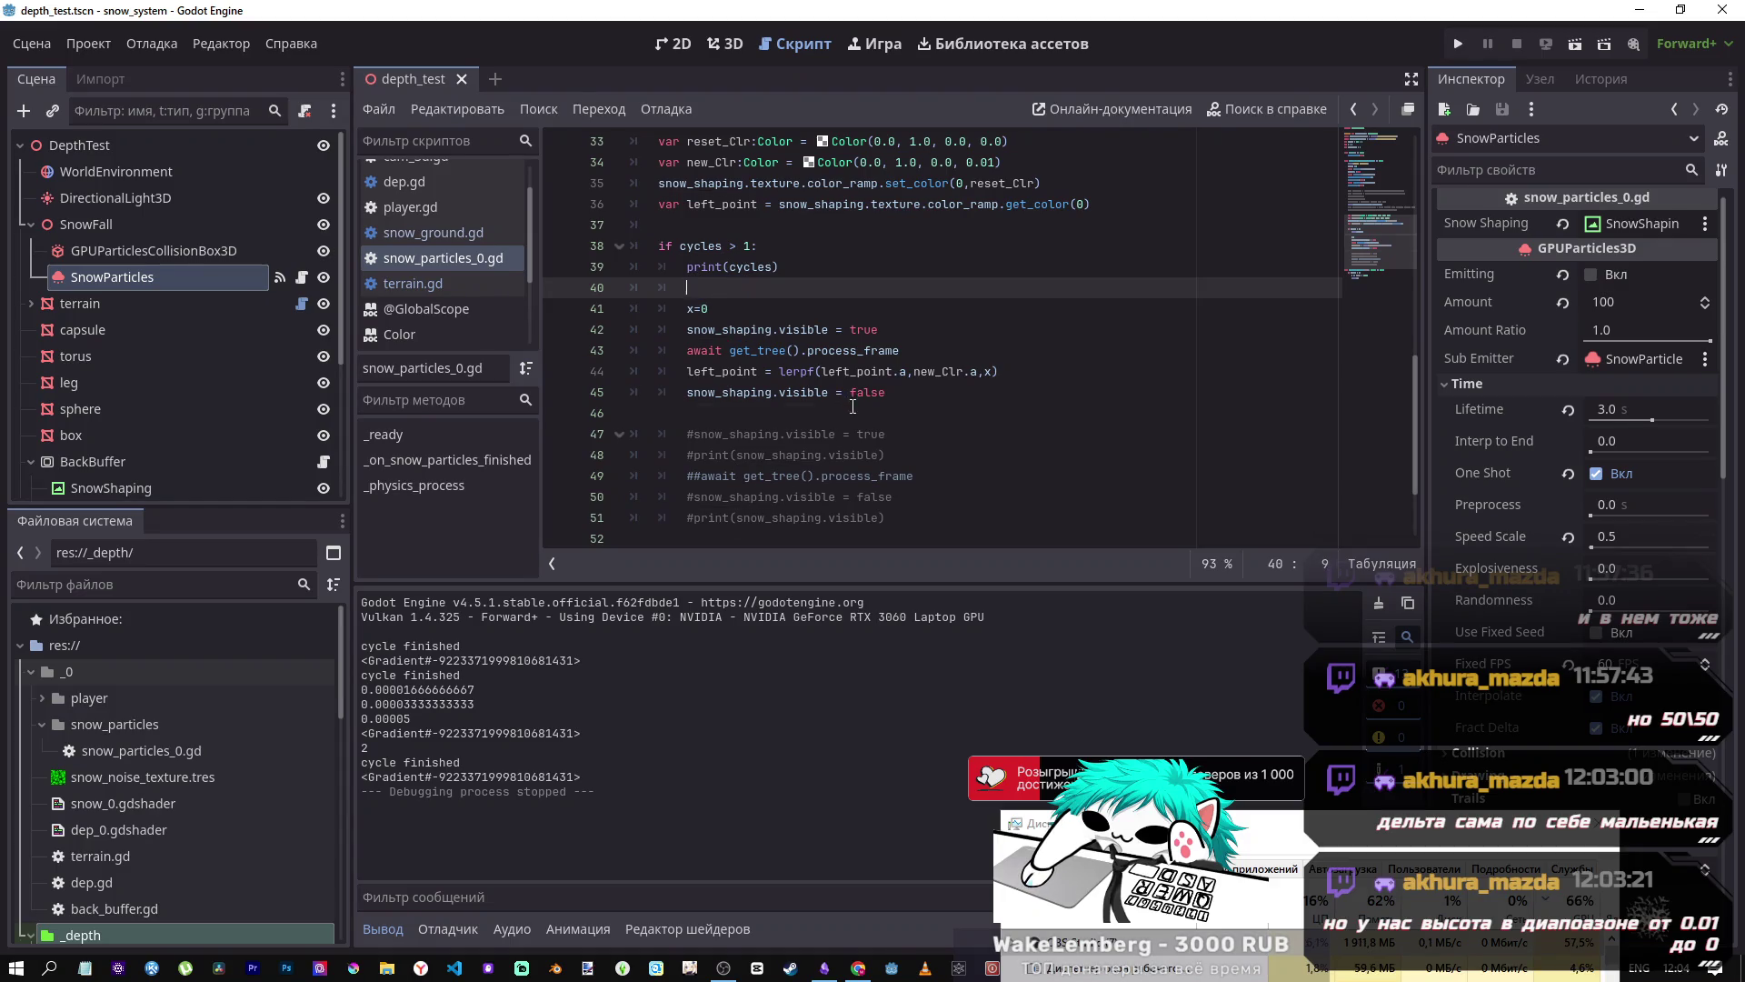
- Insert cycles=0 on a new line after 'snow_shaping.visible = false' and save
{"action": "left_click", "coordinate": [855, 411]}
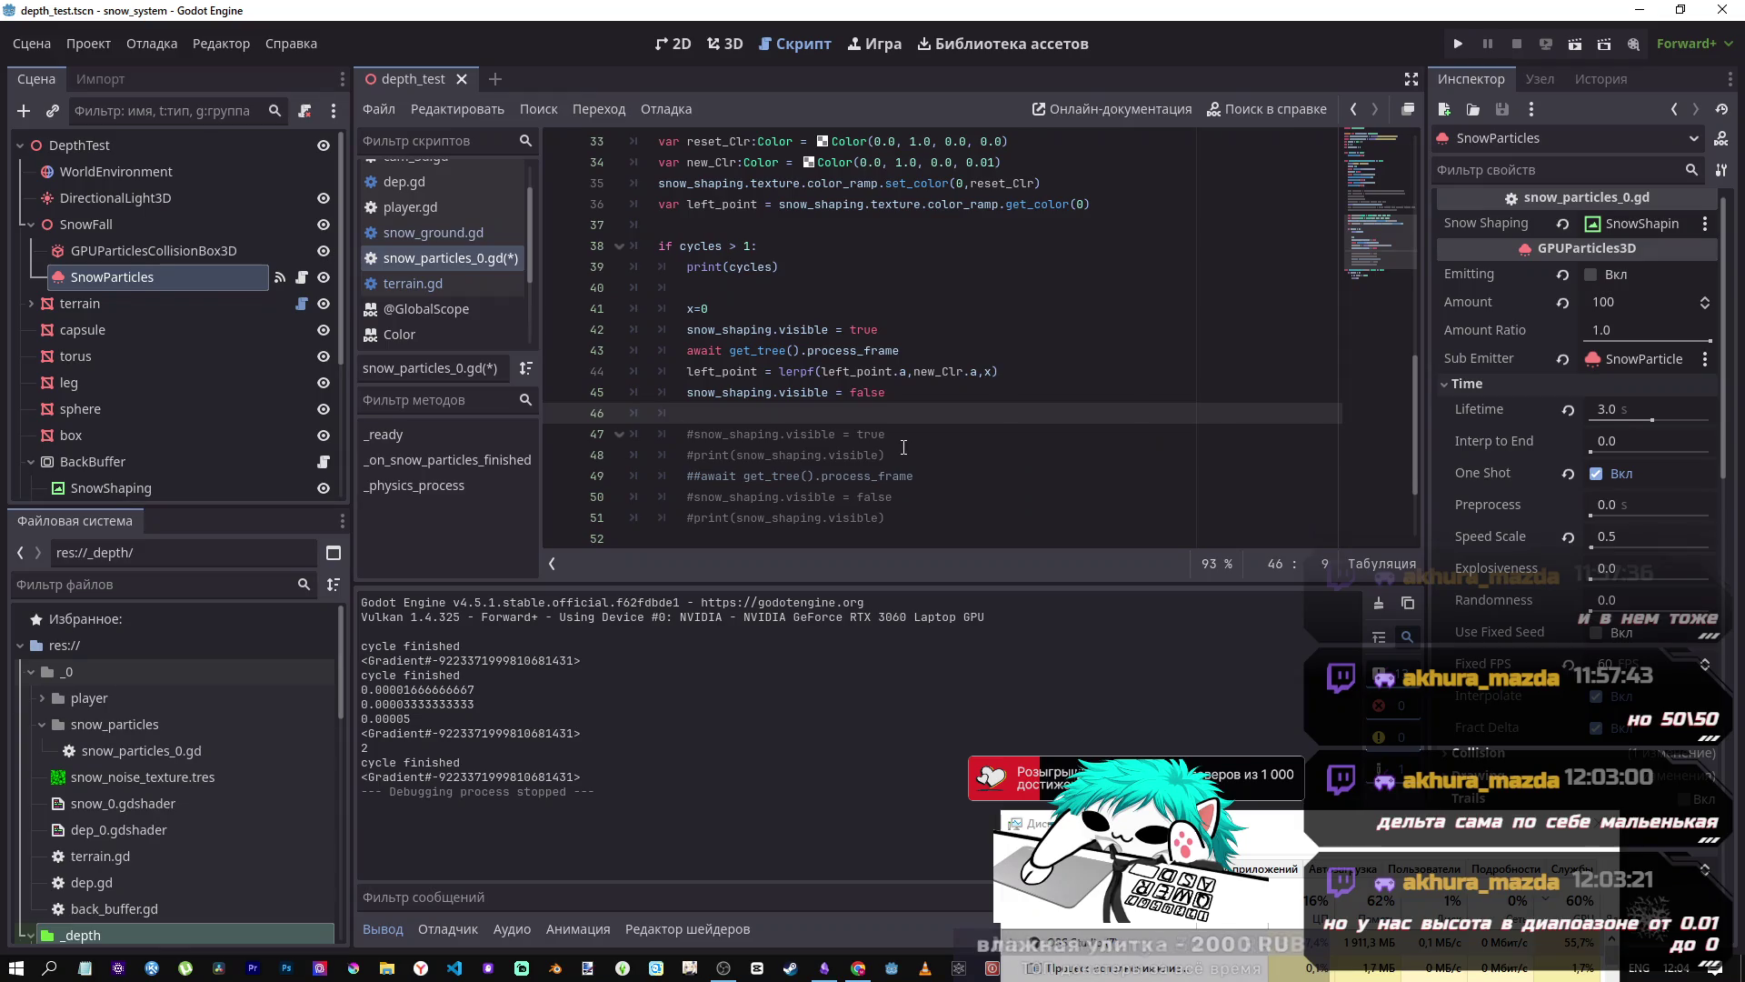
{"action": "key", "text": "Return"}
{"action": "key", "text": "Return"}
{"action": "key", "text": "Up"}
{"action": "type", "text": "cycles=0"}
{"action": "key", "text": "ctrl+s"}
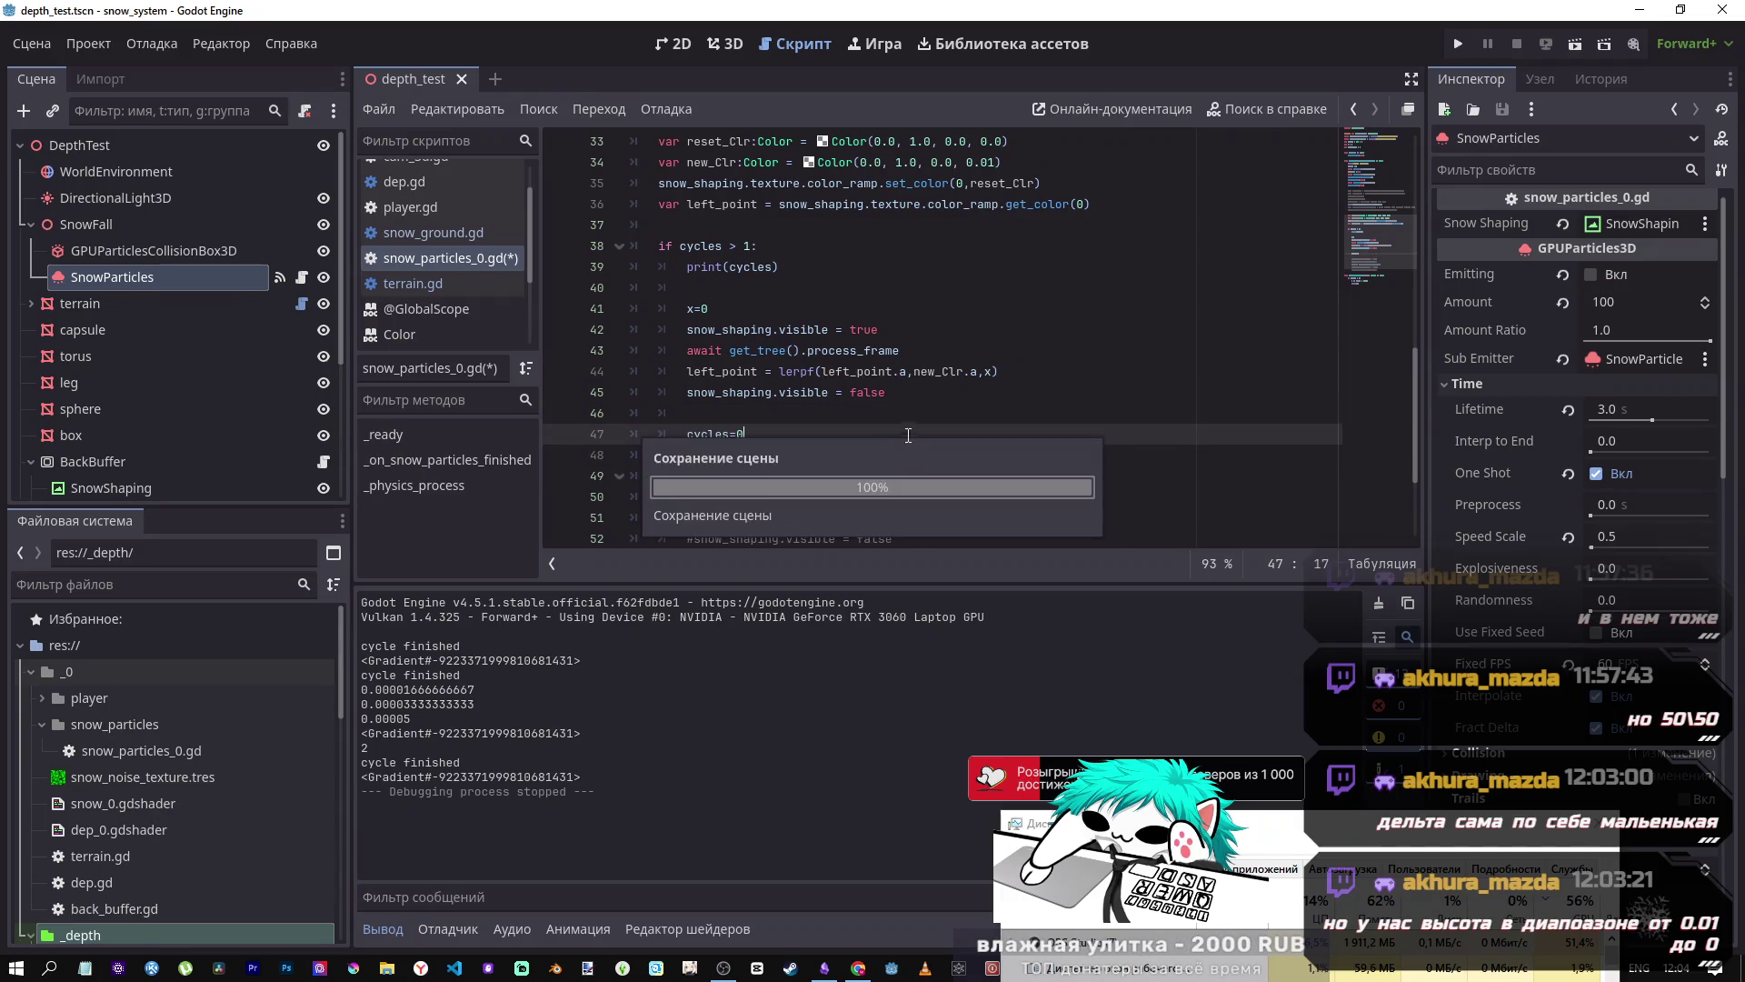
- Run the scene with the relocated cycles=0 reset, observe the snow, then stop it
{"action": "left_click", "coordinate": [1582, 48]}
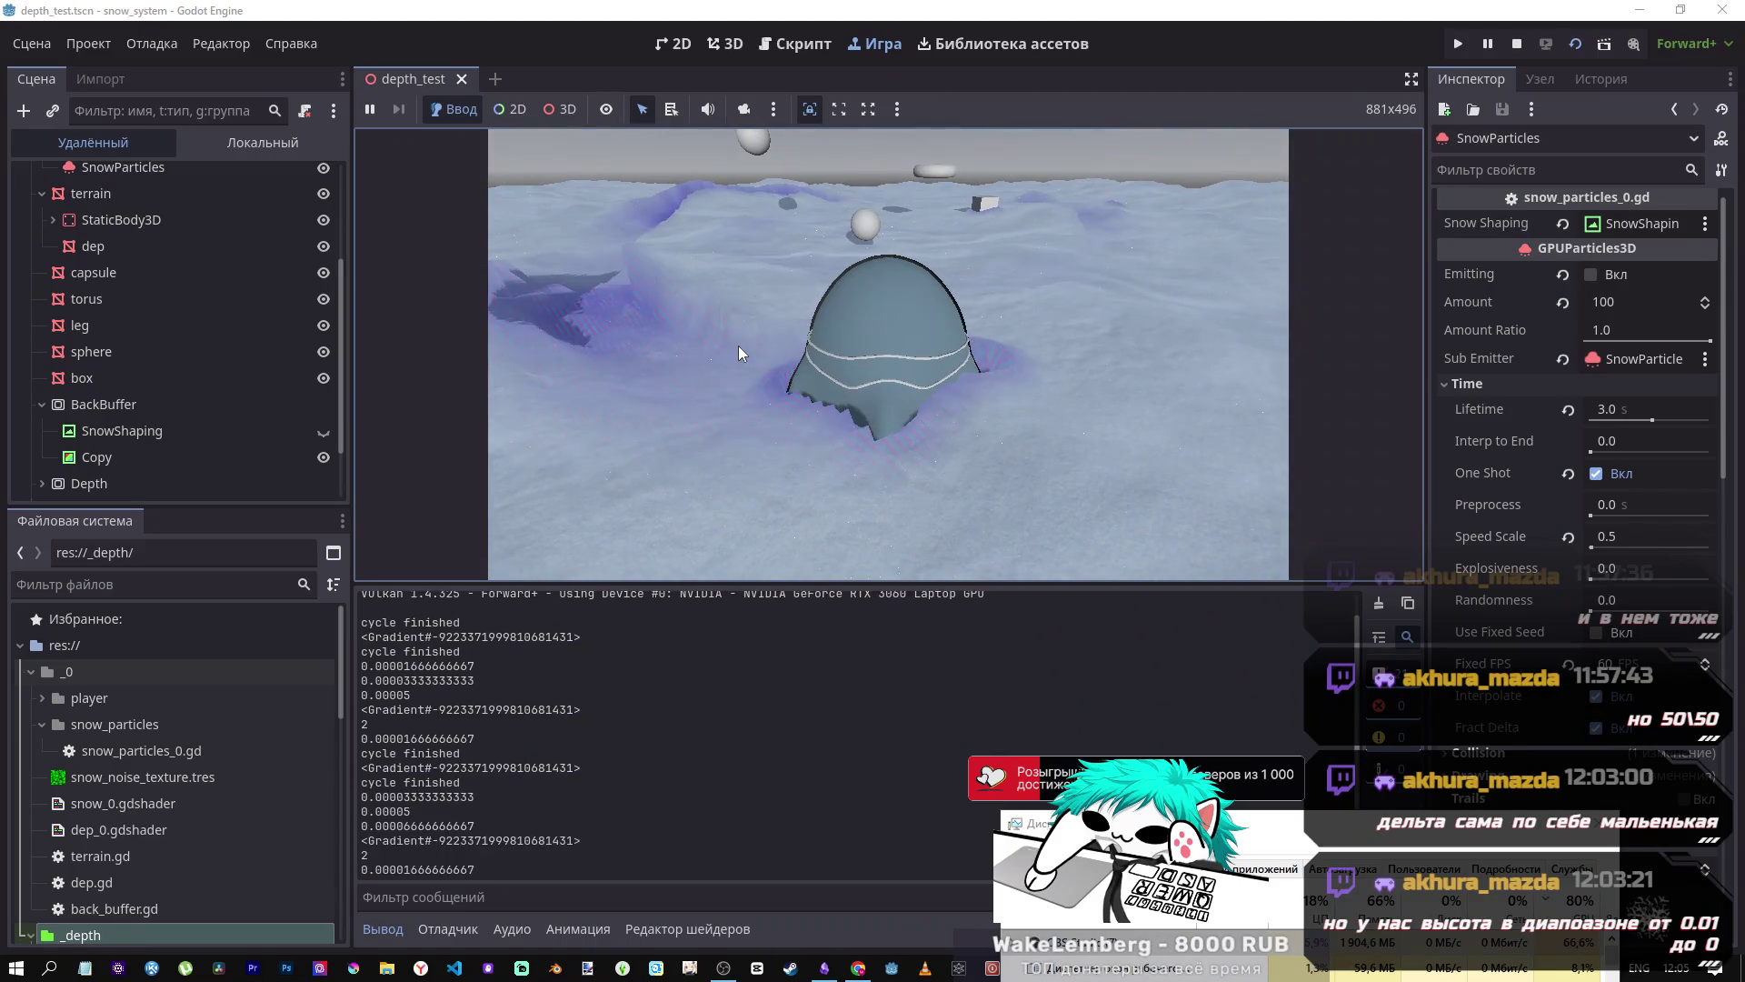
{"action": "left_click", "coordinate": [1516, 44]}
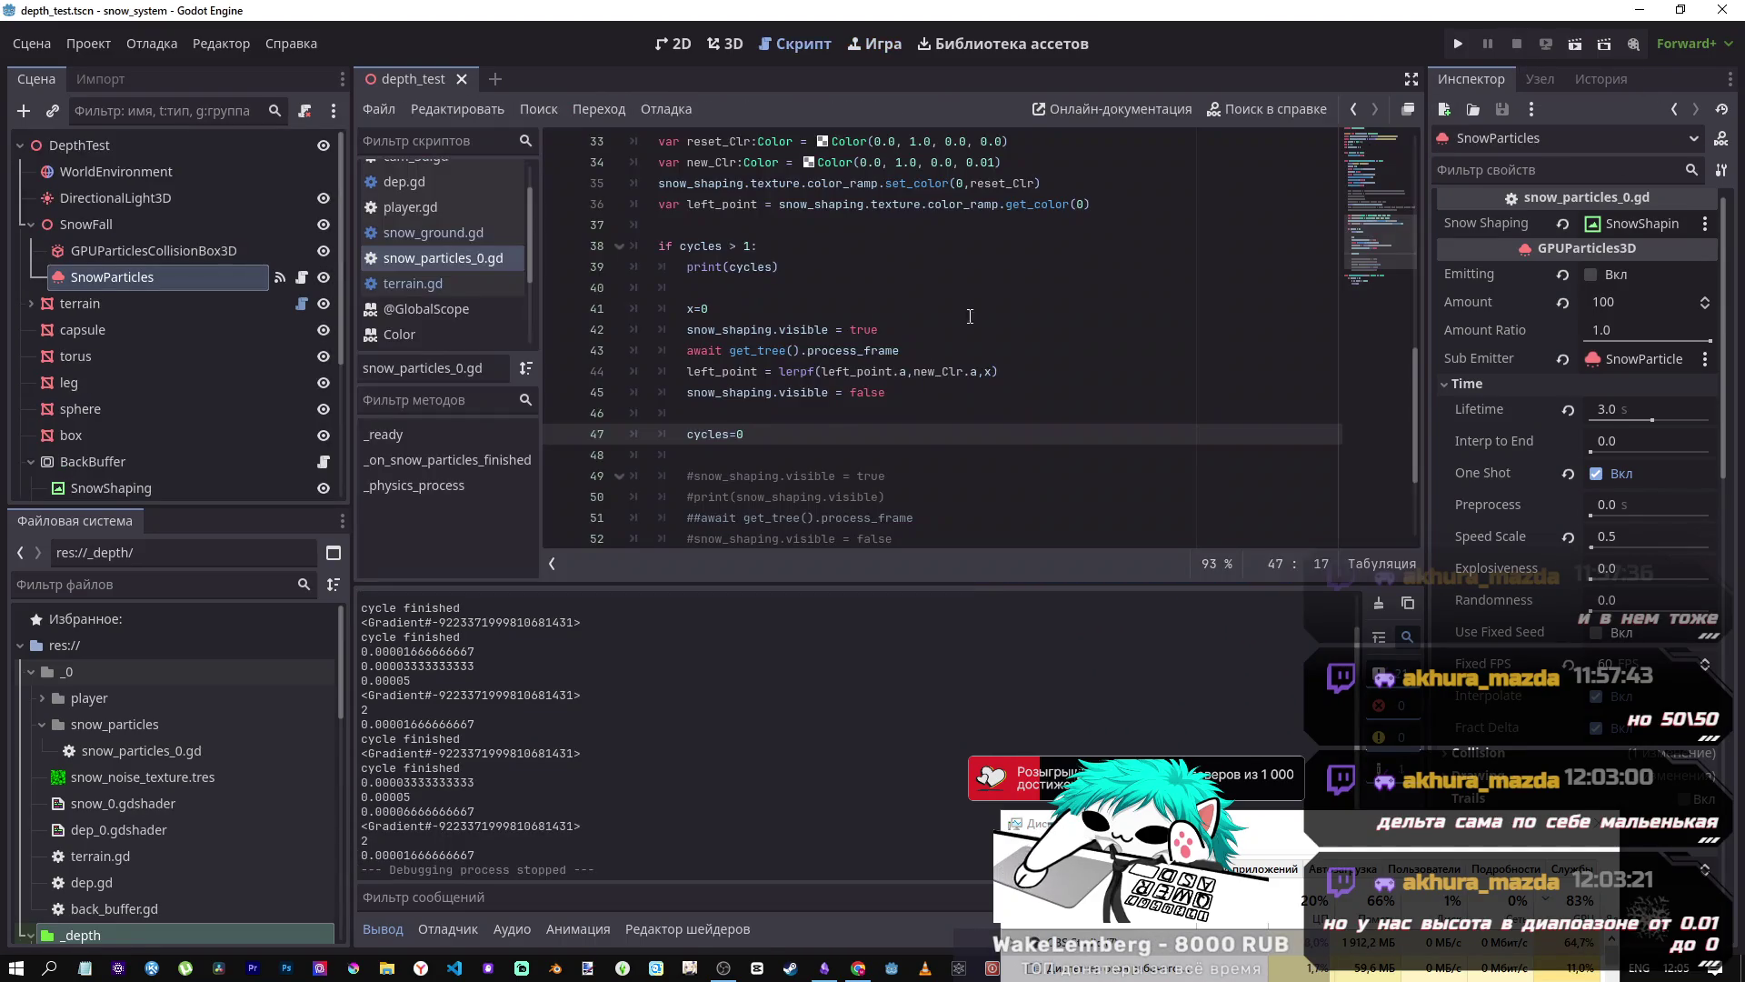
- Remove the moved cycles=0 and restore it on line 40 before x=0, then save
{"action": "scroll", "coordinate": [754, 434], "scroll_direction": "up", "scroll_amount": 2}
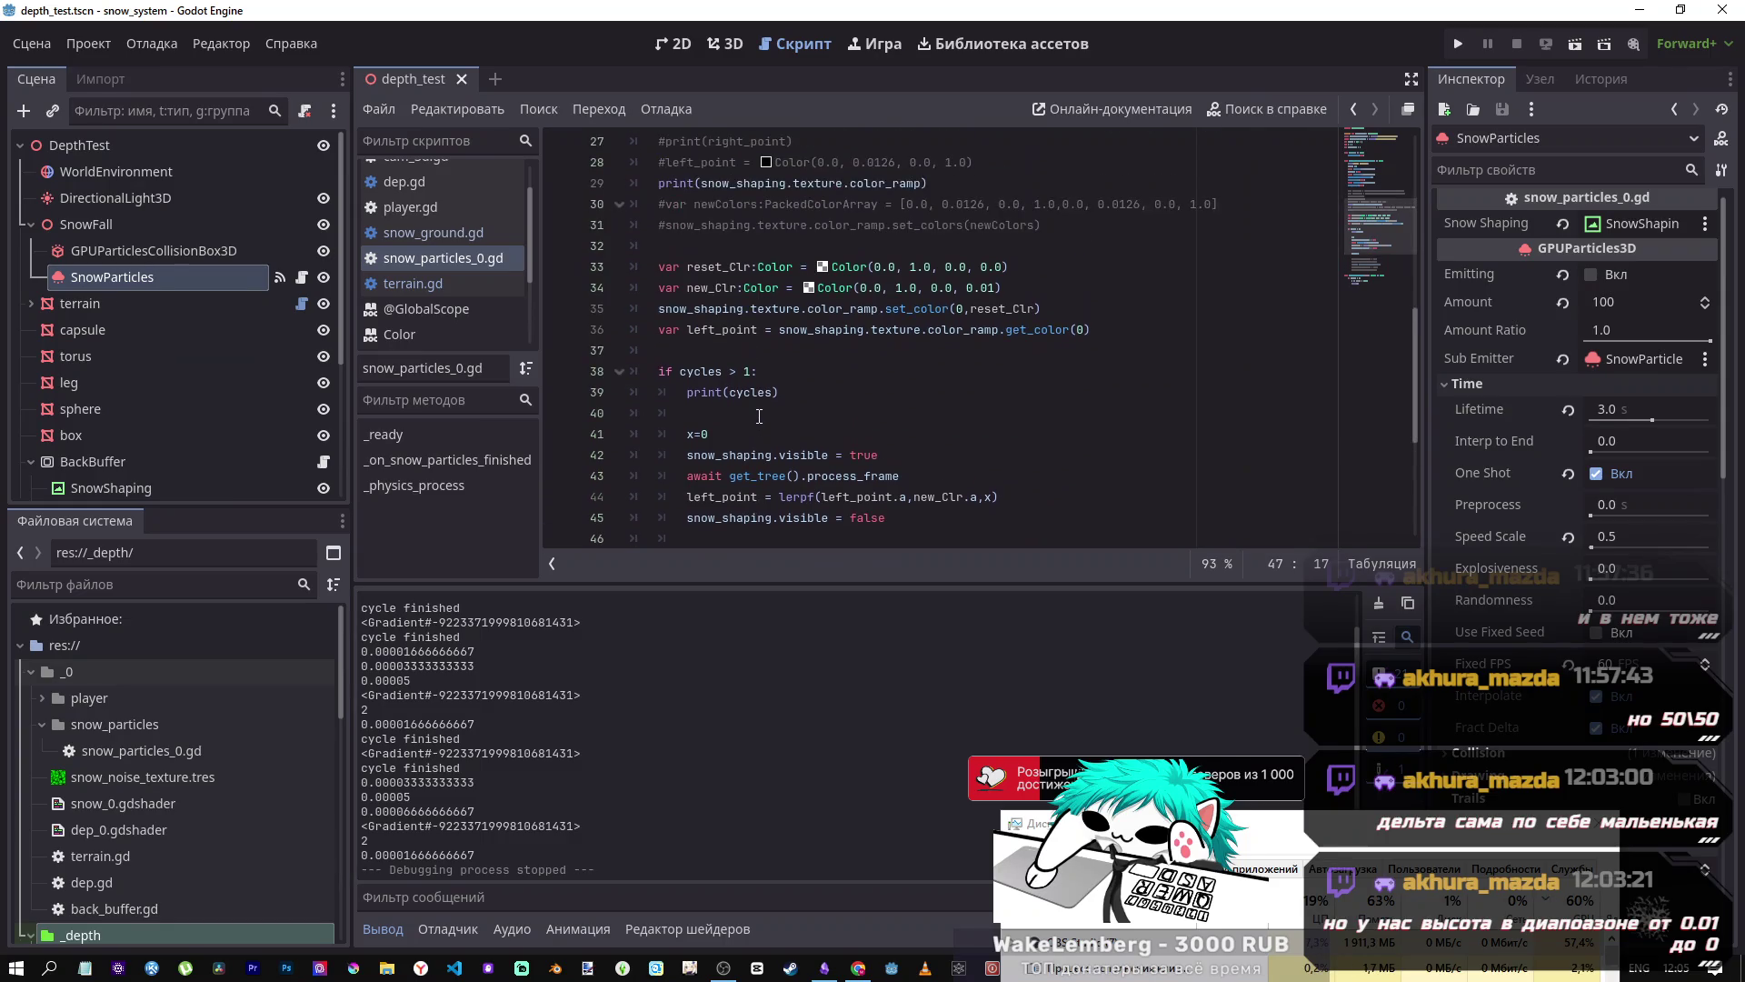
{"action": "scroll", "coordinate": [759, 415], "scroll_direction": "down", "scroll_amount": 4}
{"action": "scroll", "coordinate": [759, 416], "scroll_direction": "up", "scroll_amount": 2}
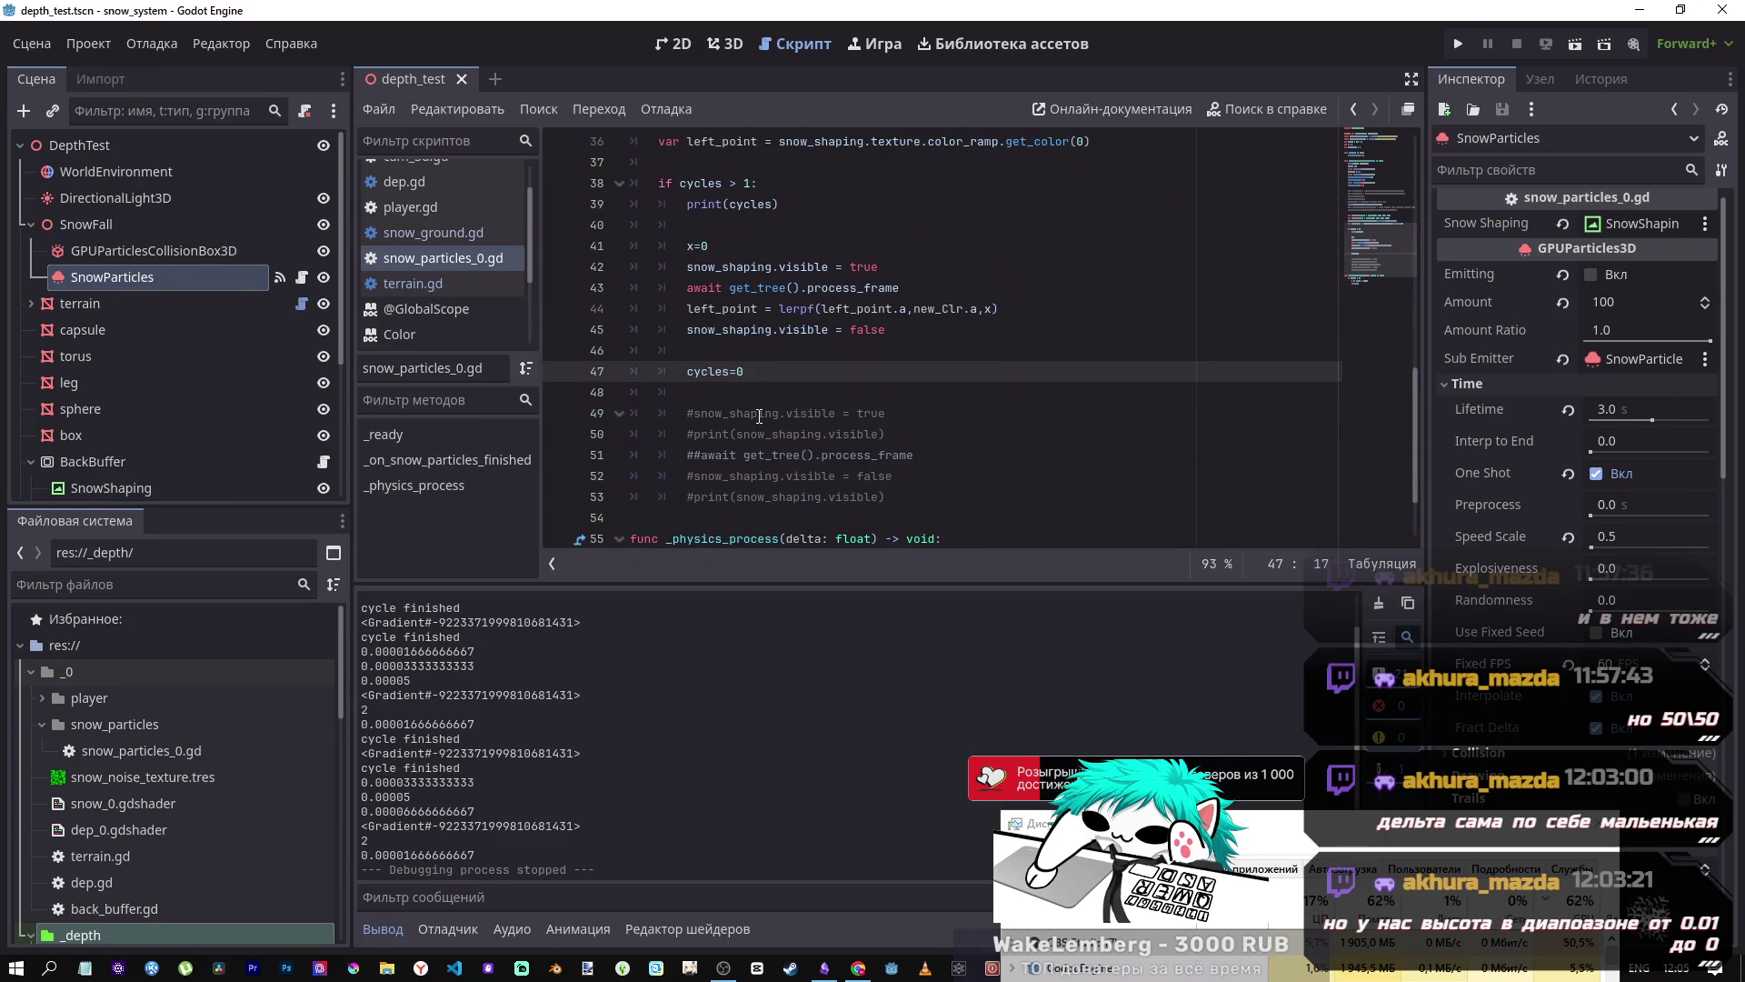
{"action": "scroll", "coordinate": [759, 415], "scroll_direction": "down", "scroll_amount": 2}
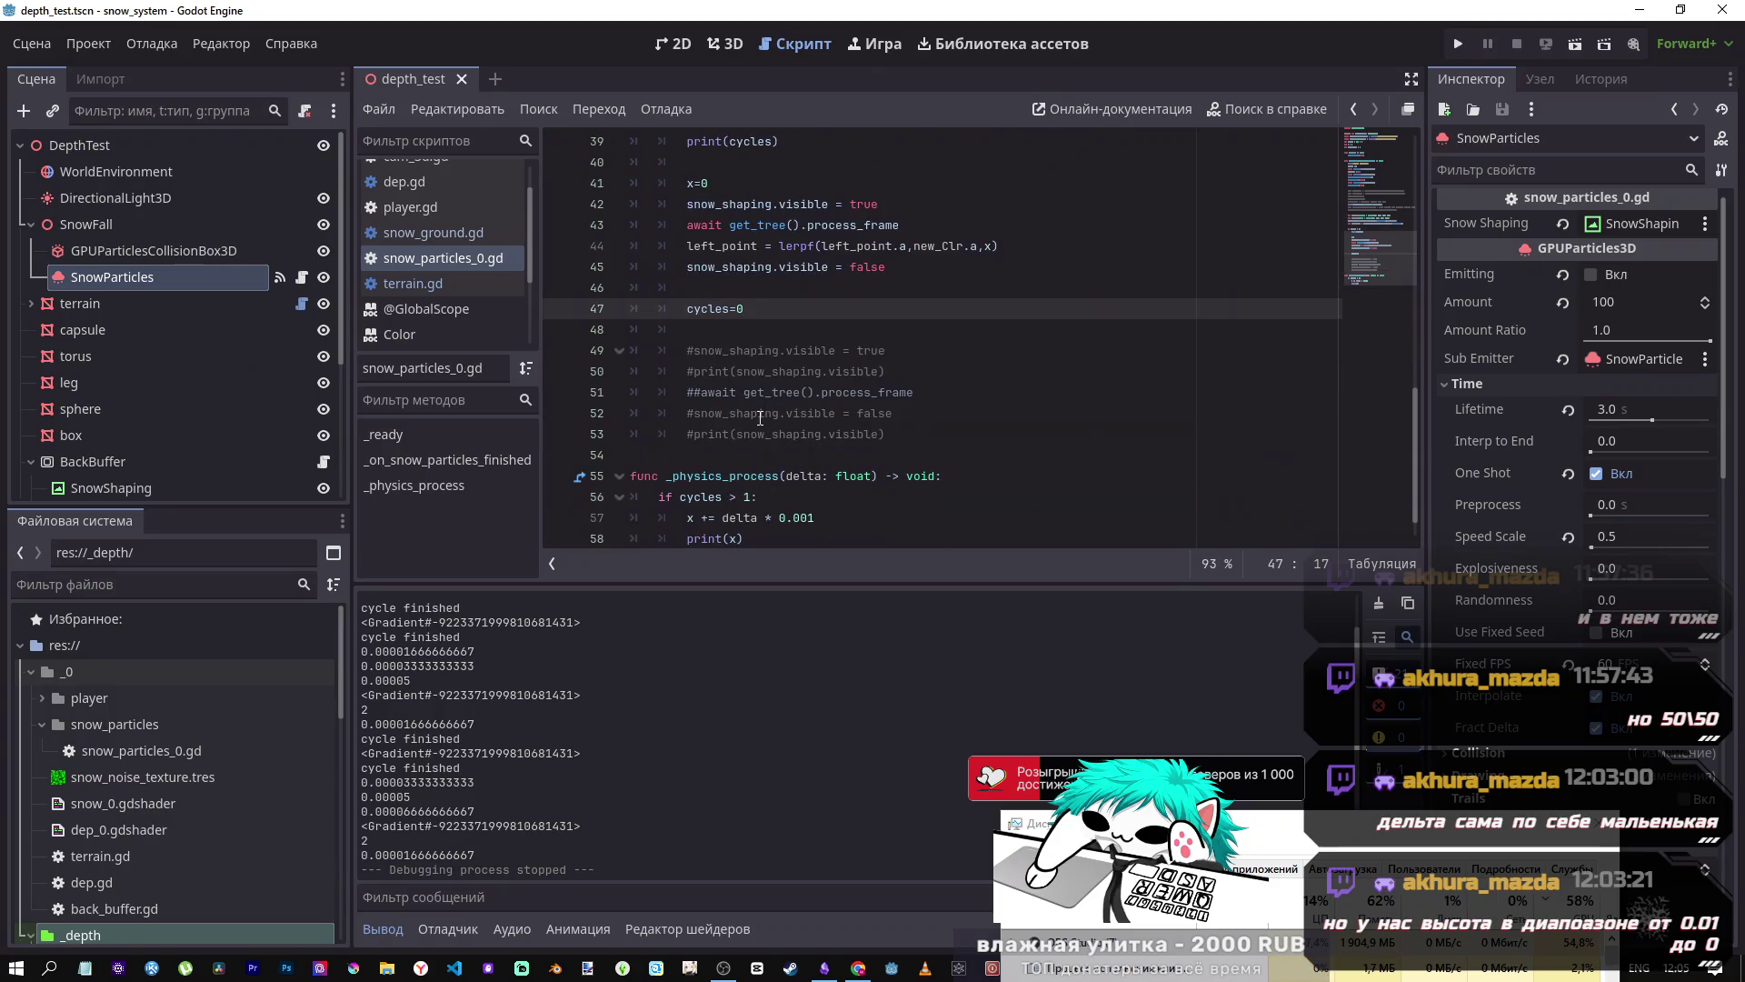
{"action": "scroll", "coordinate": [760, 416], "scroll_direction": "up", "scroll_amount": 1}
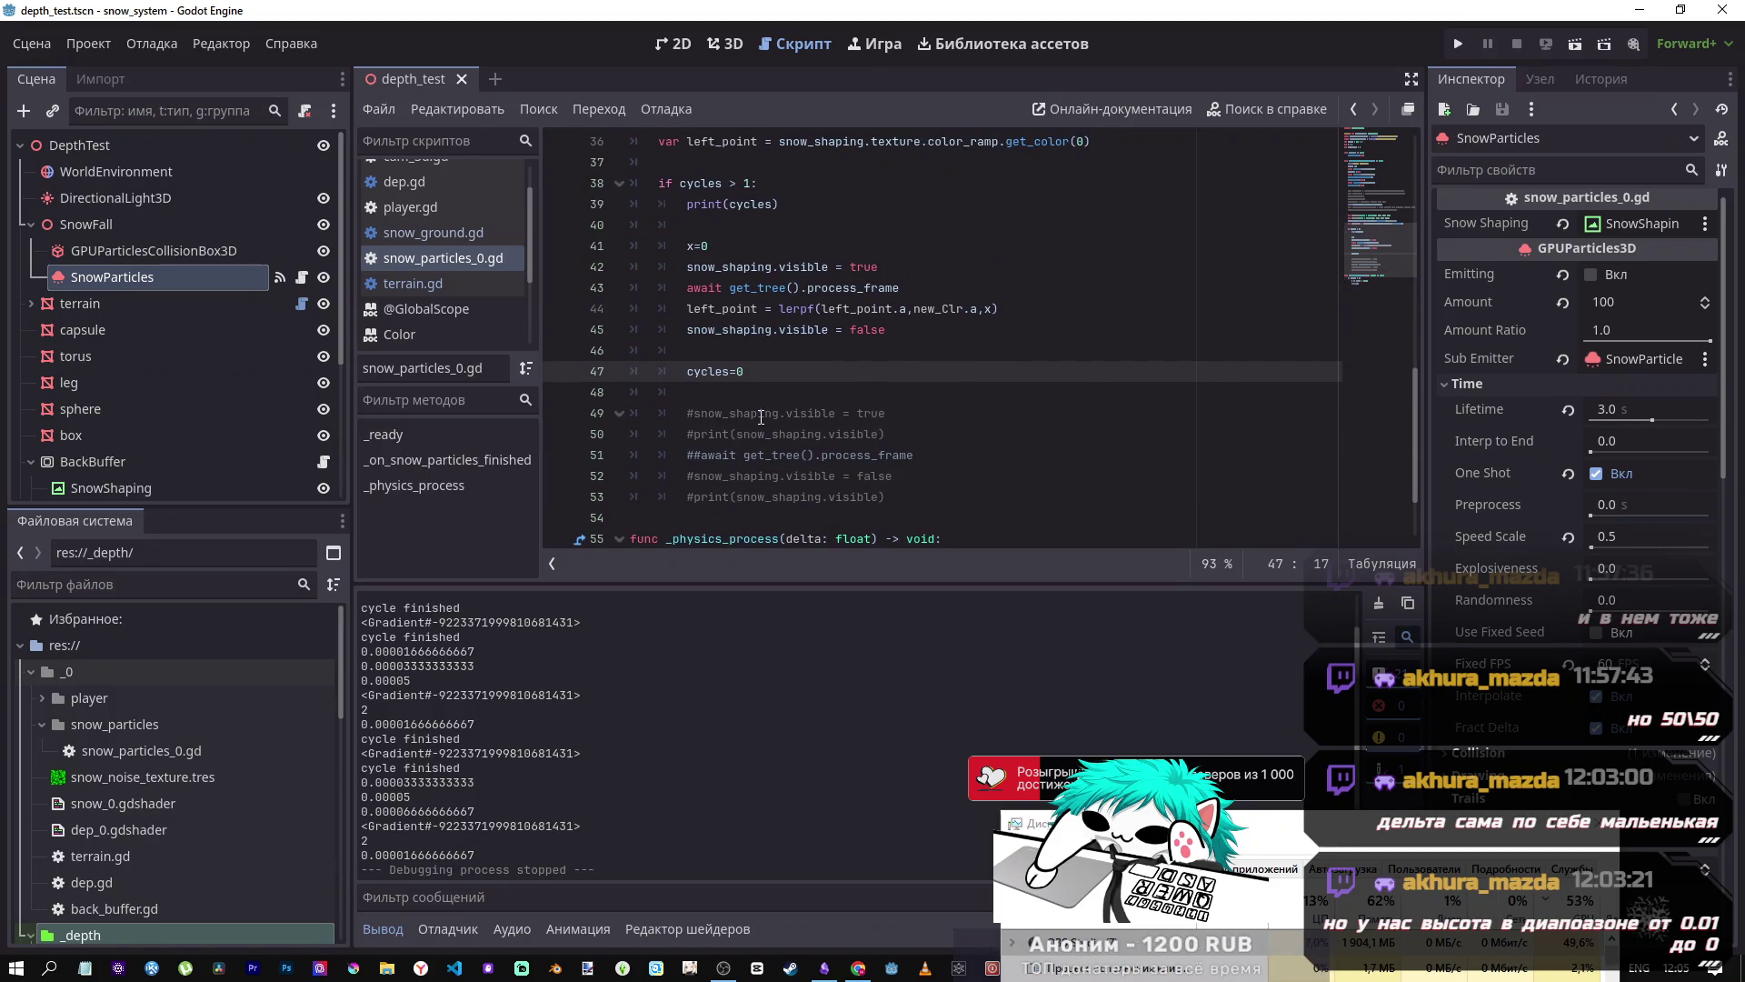
{"action": "key", "text": "shift+Home"}
{"action": "key", "text": "BackSpace"}
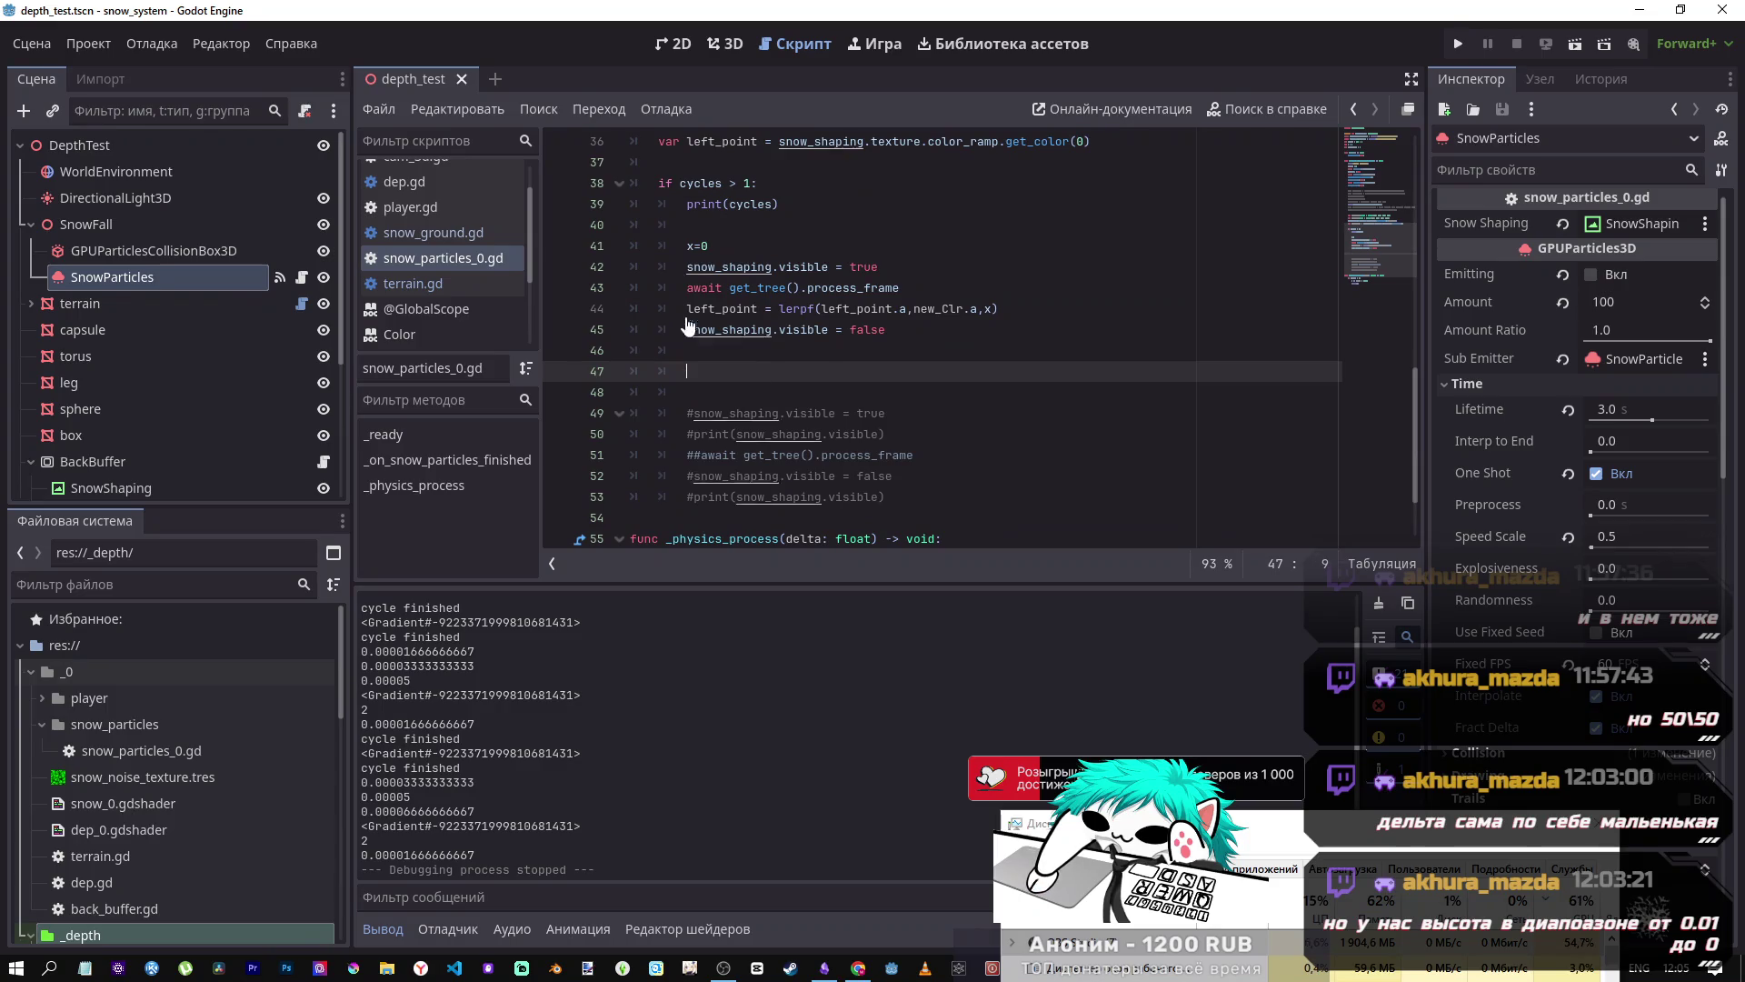
{"action": "left_click", "coordinate": [709, 224]}
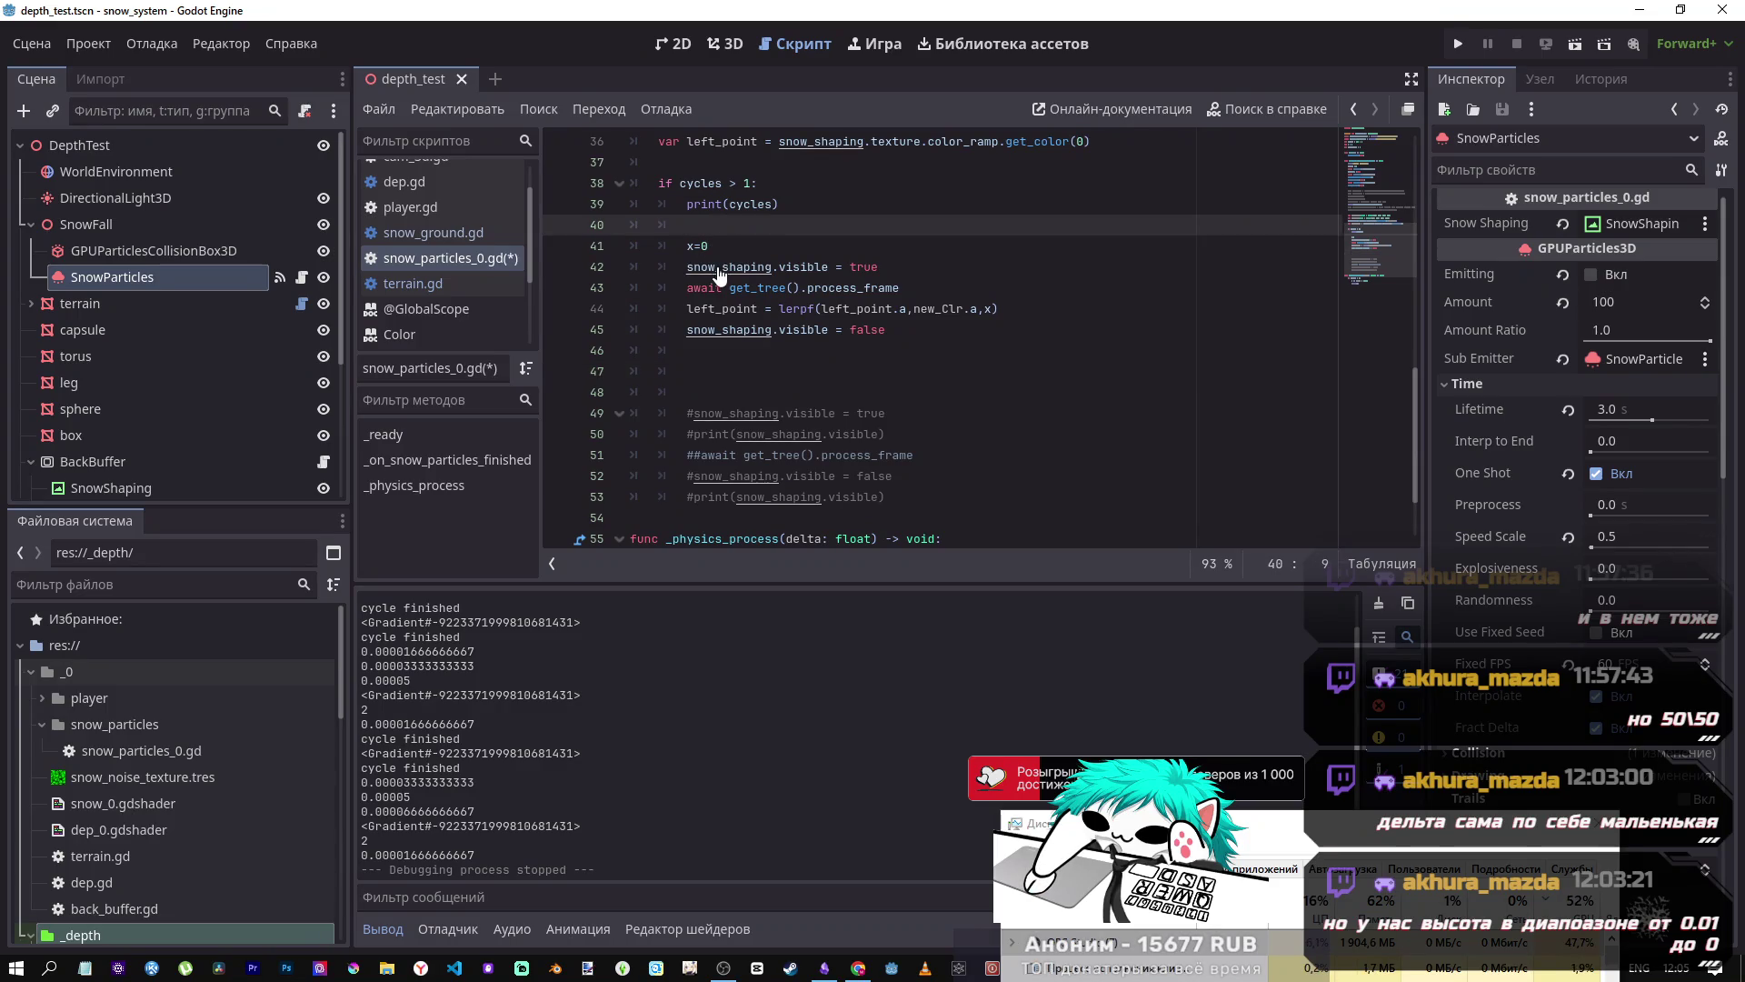
{"action": "key", "text": "ctrl+z"}
{"action": "key", "text": "ctrl+z"}
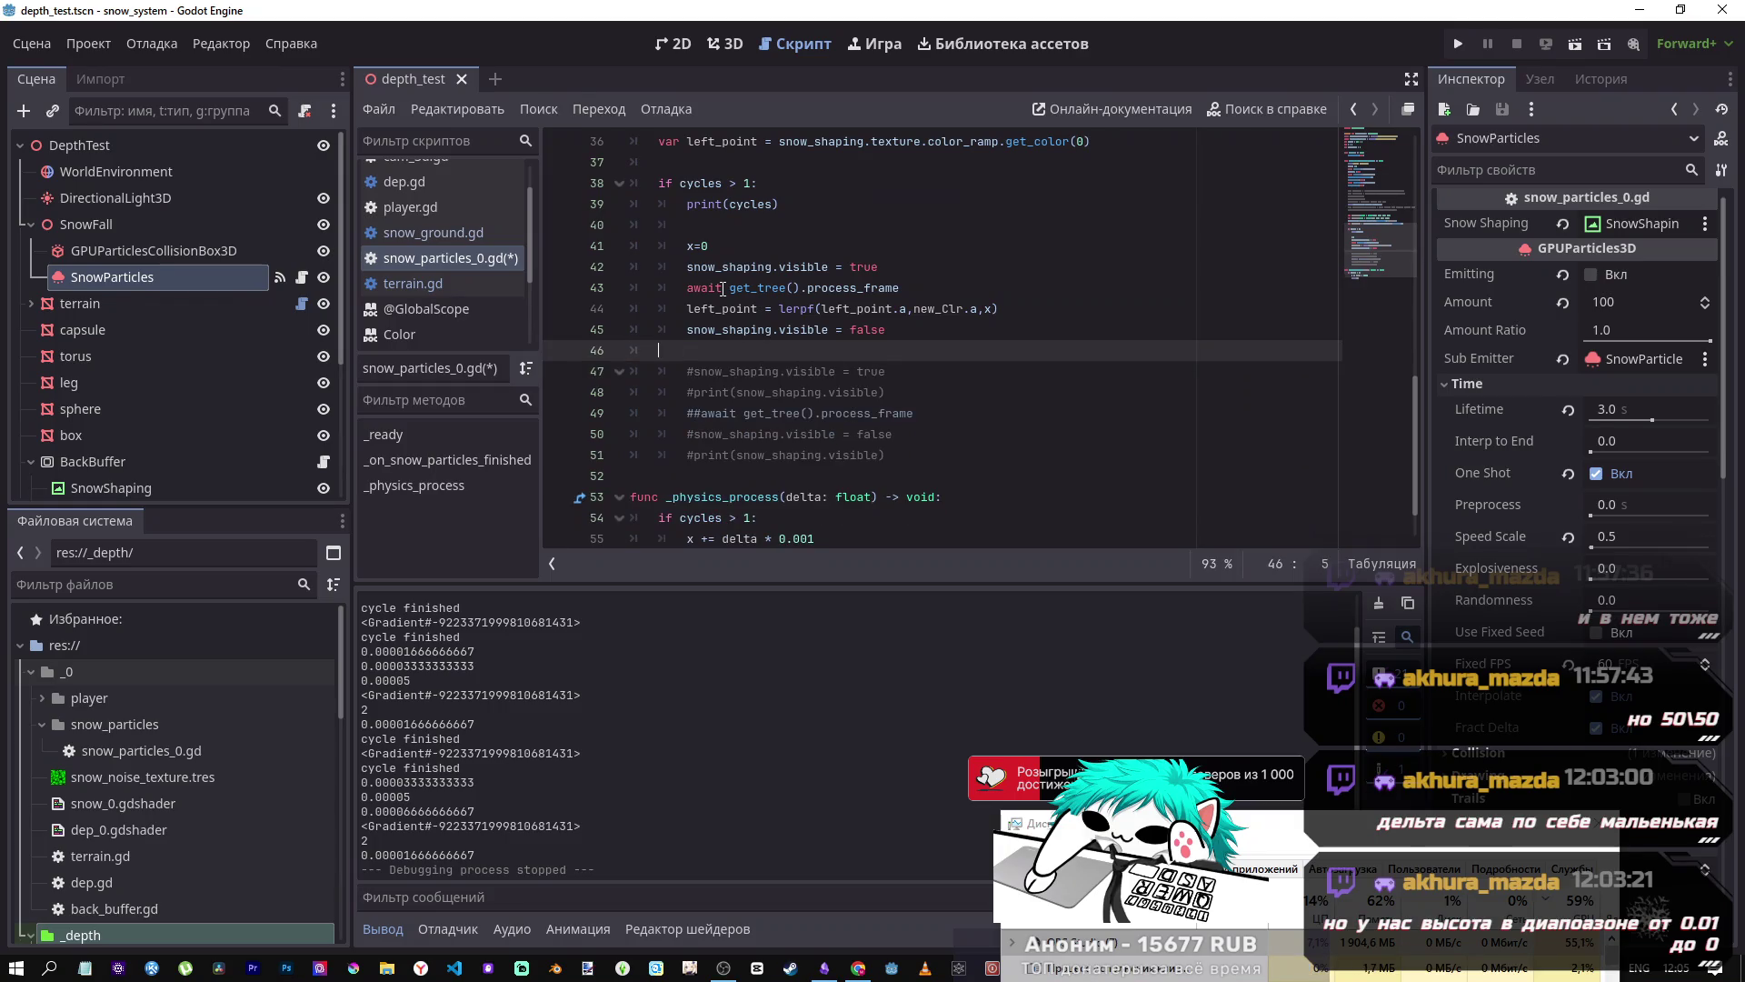
{"action": "key", "text": "ctrl+z"}
{"action": "key", "text": "ctrl+s"}
- Unindent the x increment and print lines out of the 'if cycles > 1:' block and save
{"action": "scroll", "coordinate": [727, 479], "scroll_direction": "down", "scroll_amount": 1}
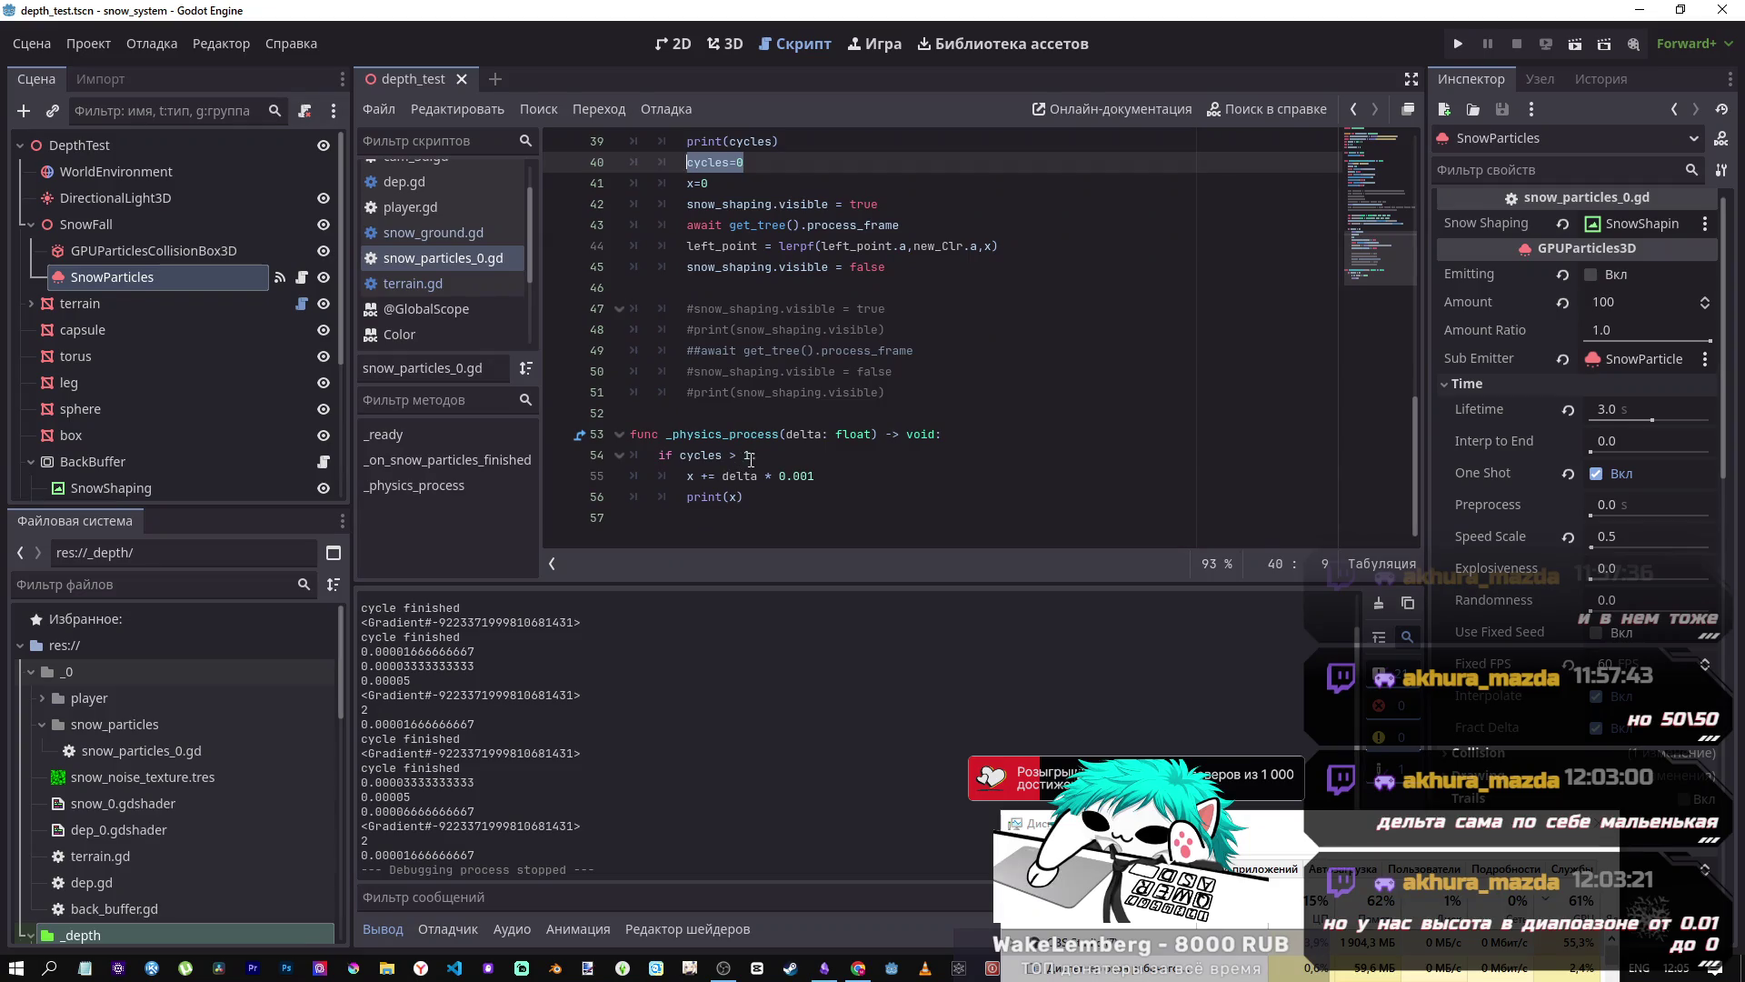
{"action": "left_click", "coordinate": [751, 459]}
{"action": "type", "text": ":"}
{"action": "scroll", "coordinate": [796, 373], "scroll_direction": "up", "scroll_amount": 1}
{"action": "scroll", "coordinate": [796, 373], "scroll_direction": "down", "scroll_amount": 1}
{"action": "left_click_drag", "start_coordinate": [702, 476], "coordinate": [738, 497]}
{"action": "key", "text": "shift+Tab"}
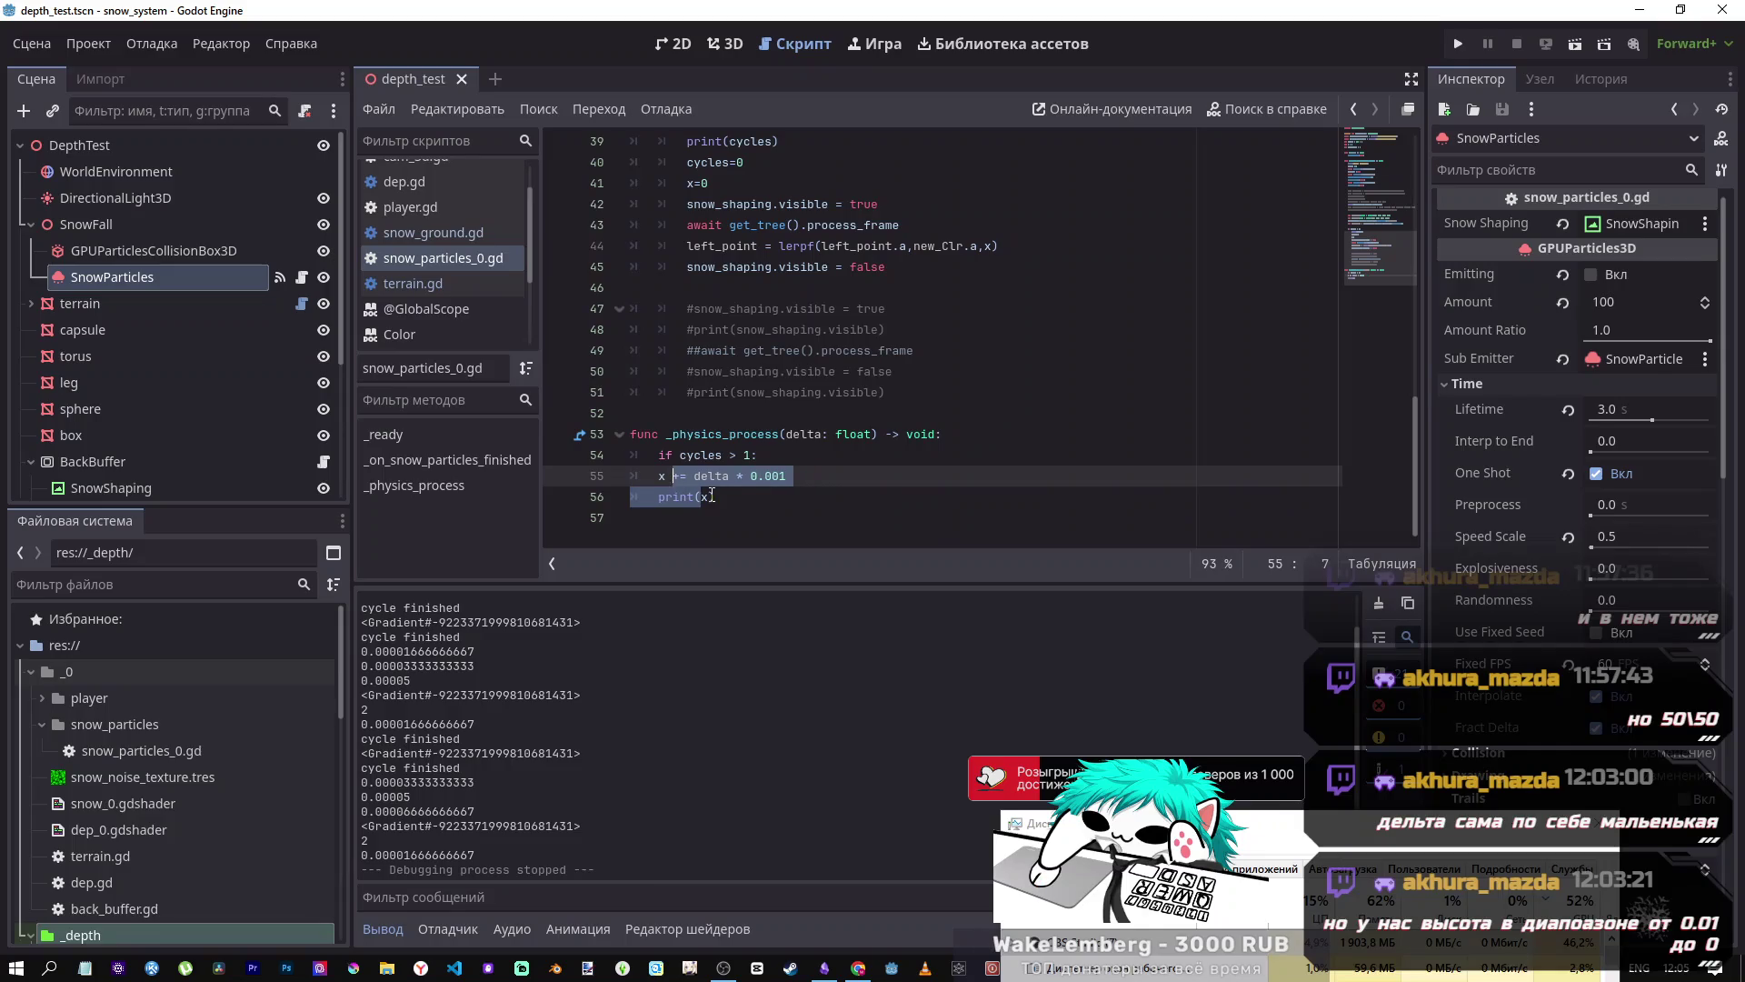
{"action": "left_click", "coordinate": [772, 459]}
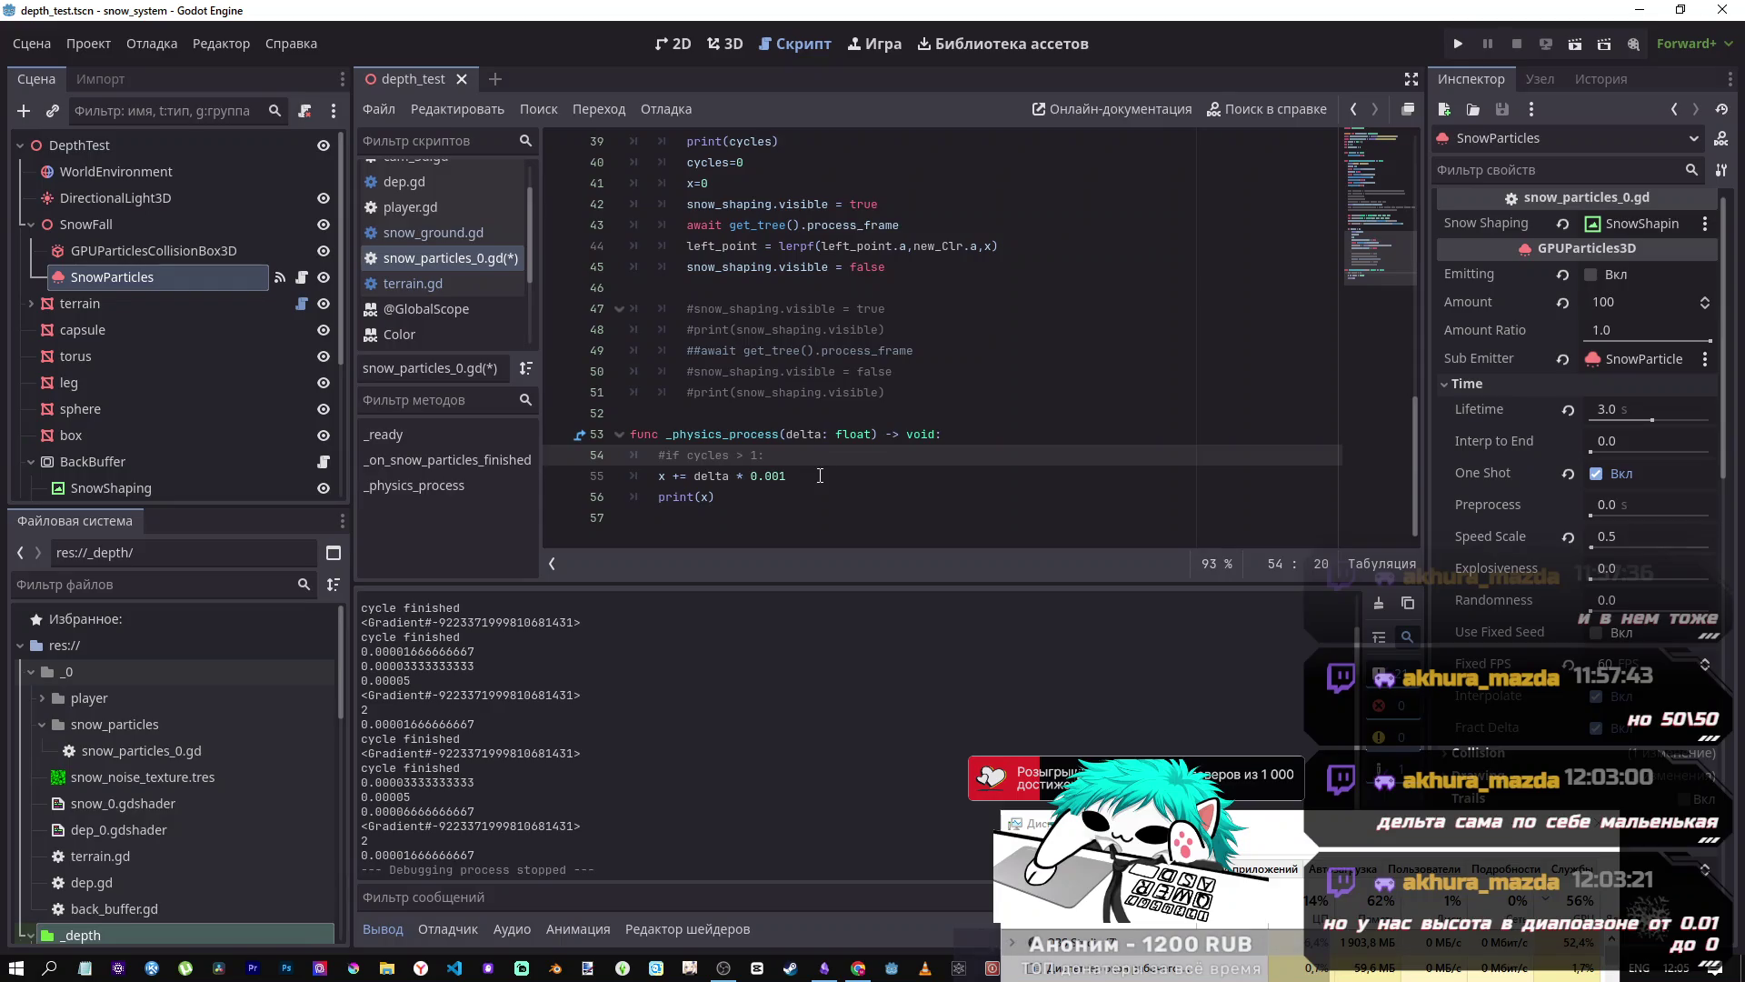
{"action": "key", "text": "ctrl+s"}
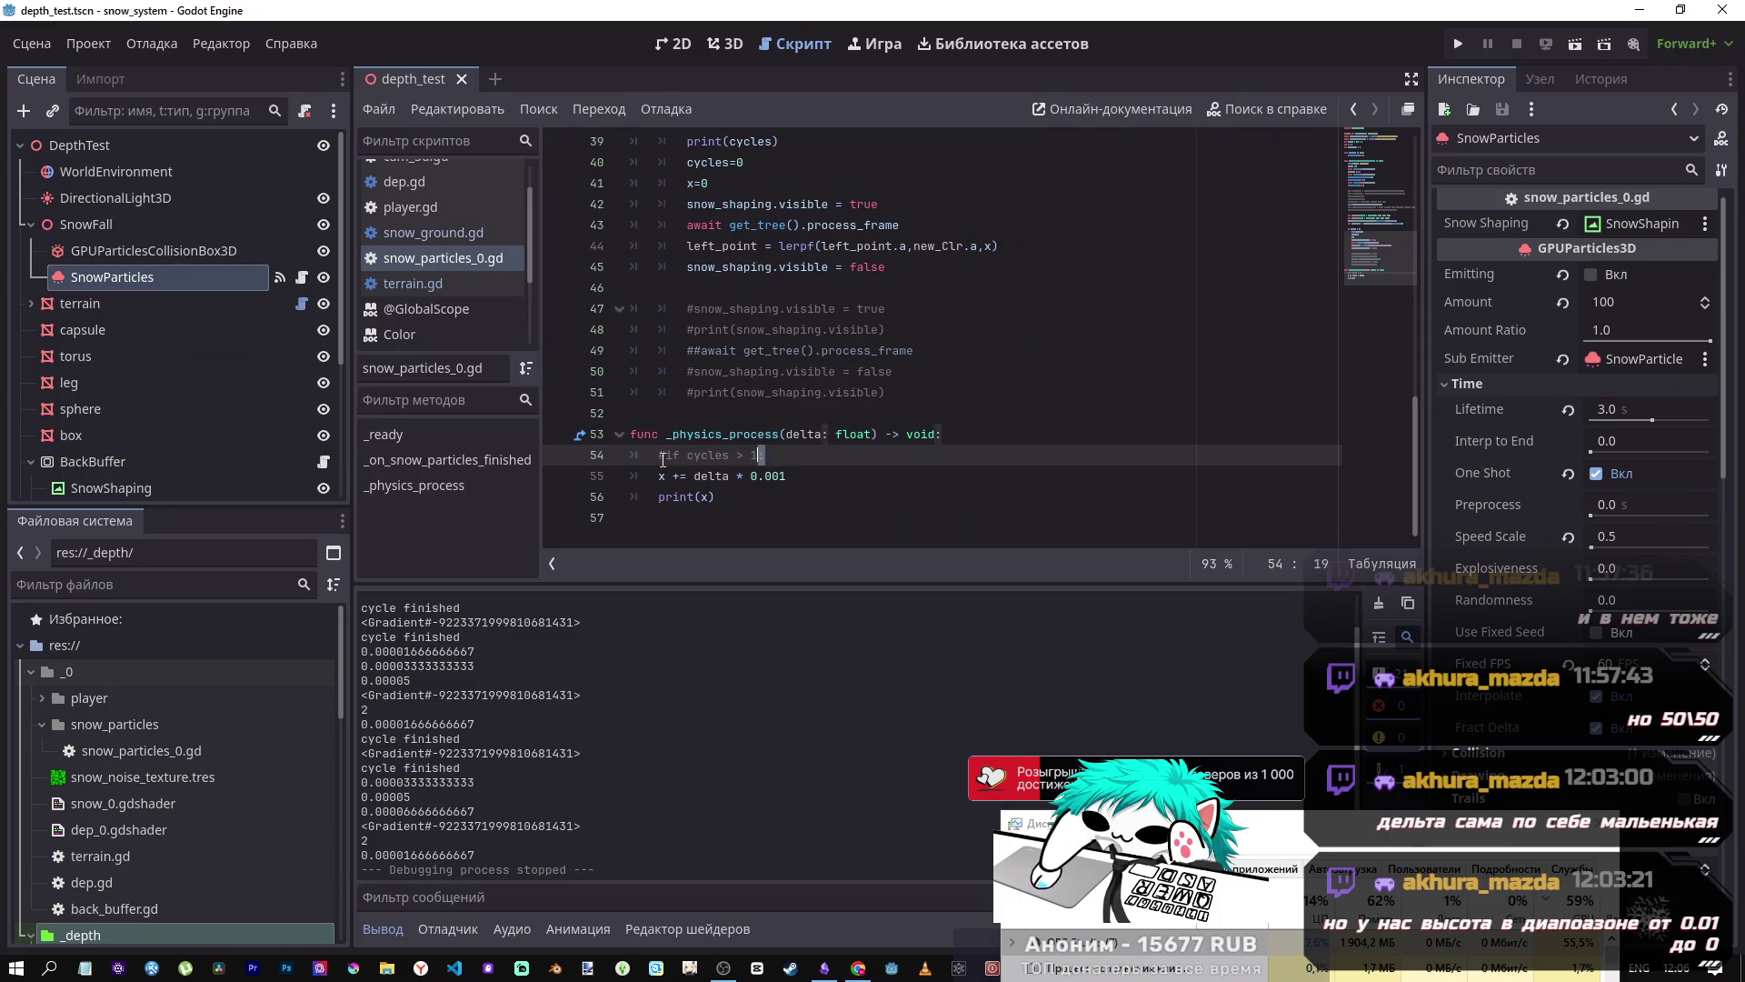
- Select the commented-out cycles check, then launch the scene to watch x climb steadily
{"action": "left_click_drag", "start_coordinate": [766, 455], "coordinate": [661, 457]}
{"action": "left_click", "coordinate": [690, 433]}
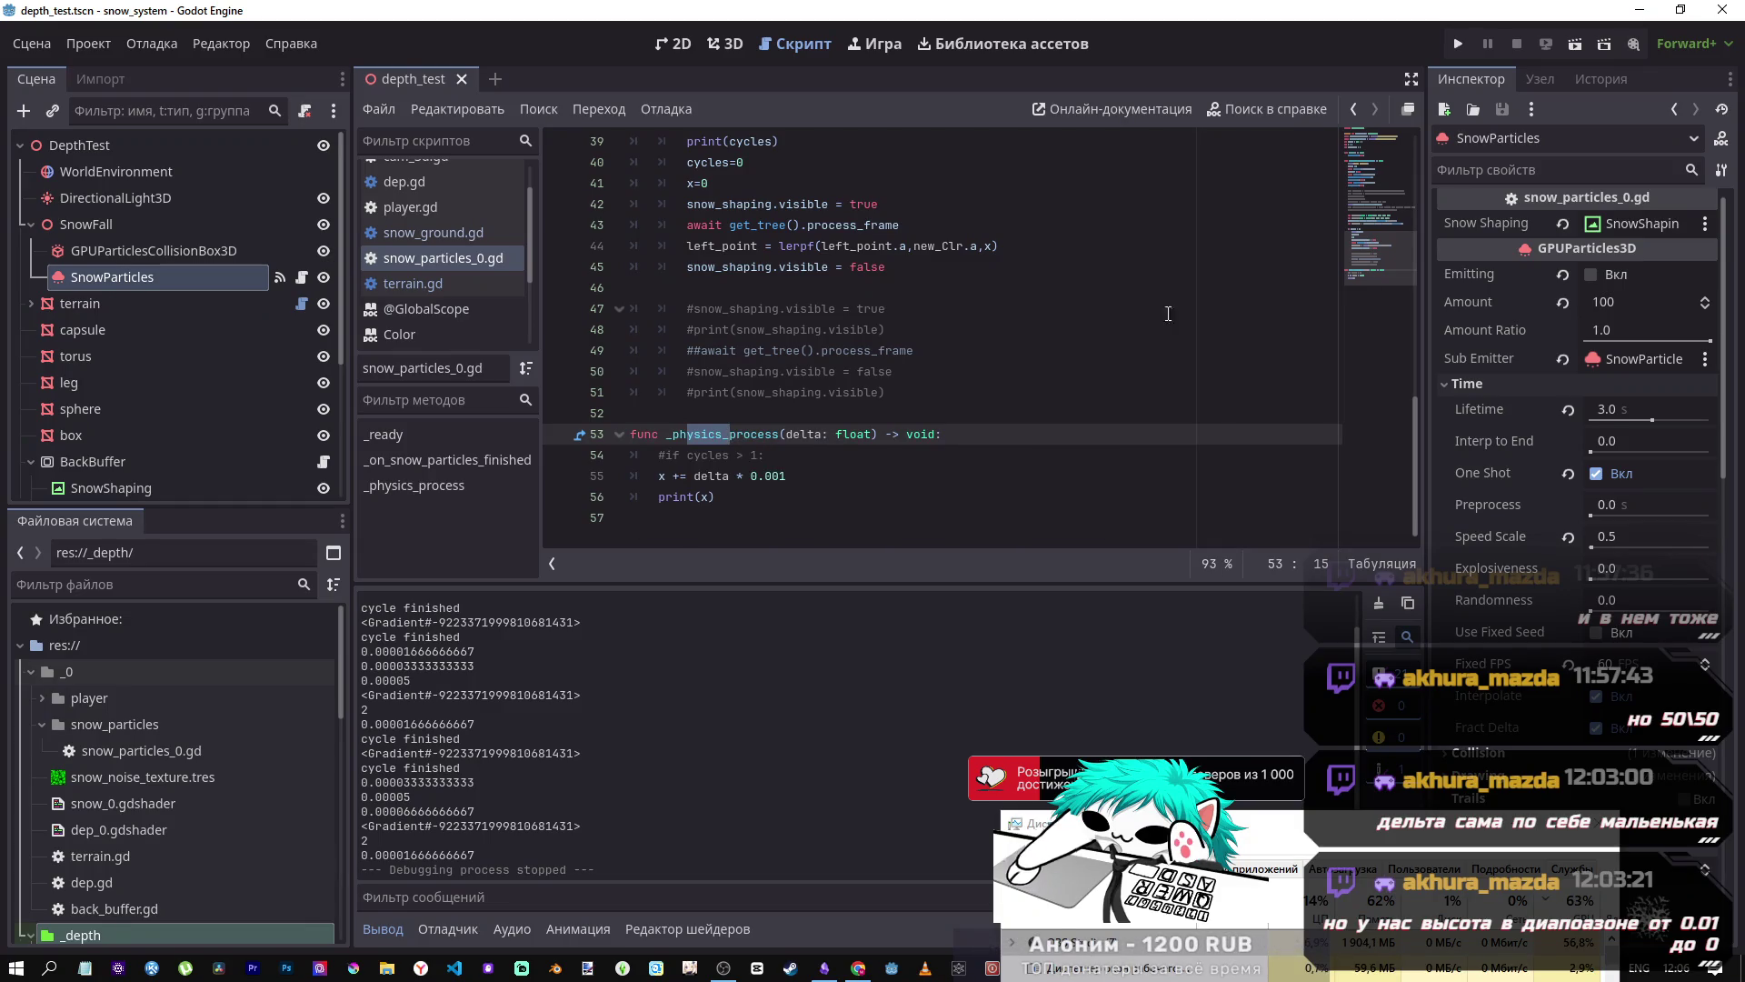
{"action": "left_click", "coordinate": [1575, 44]}
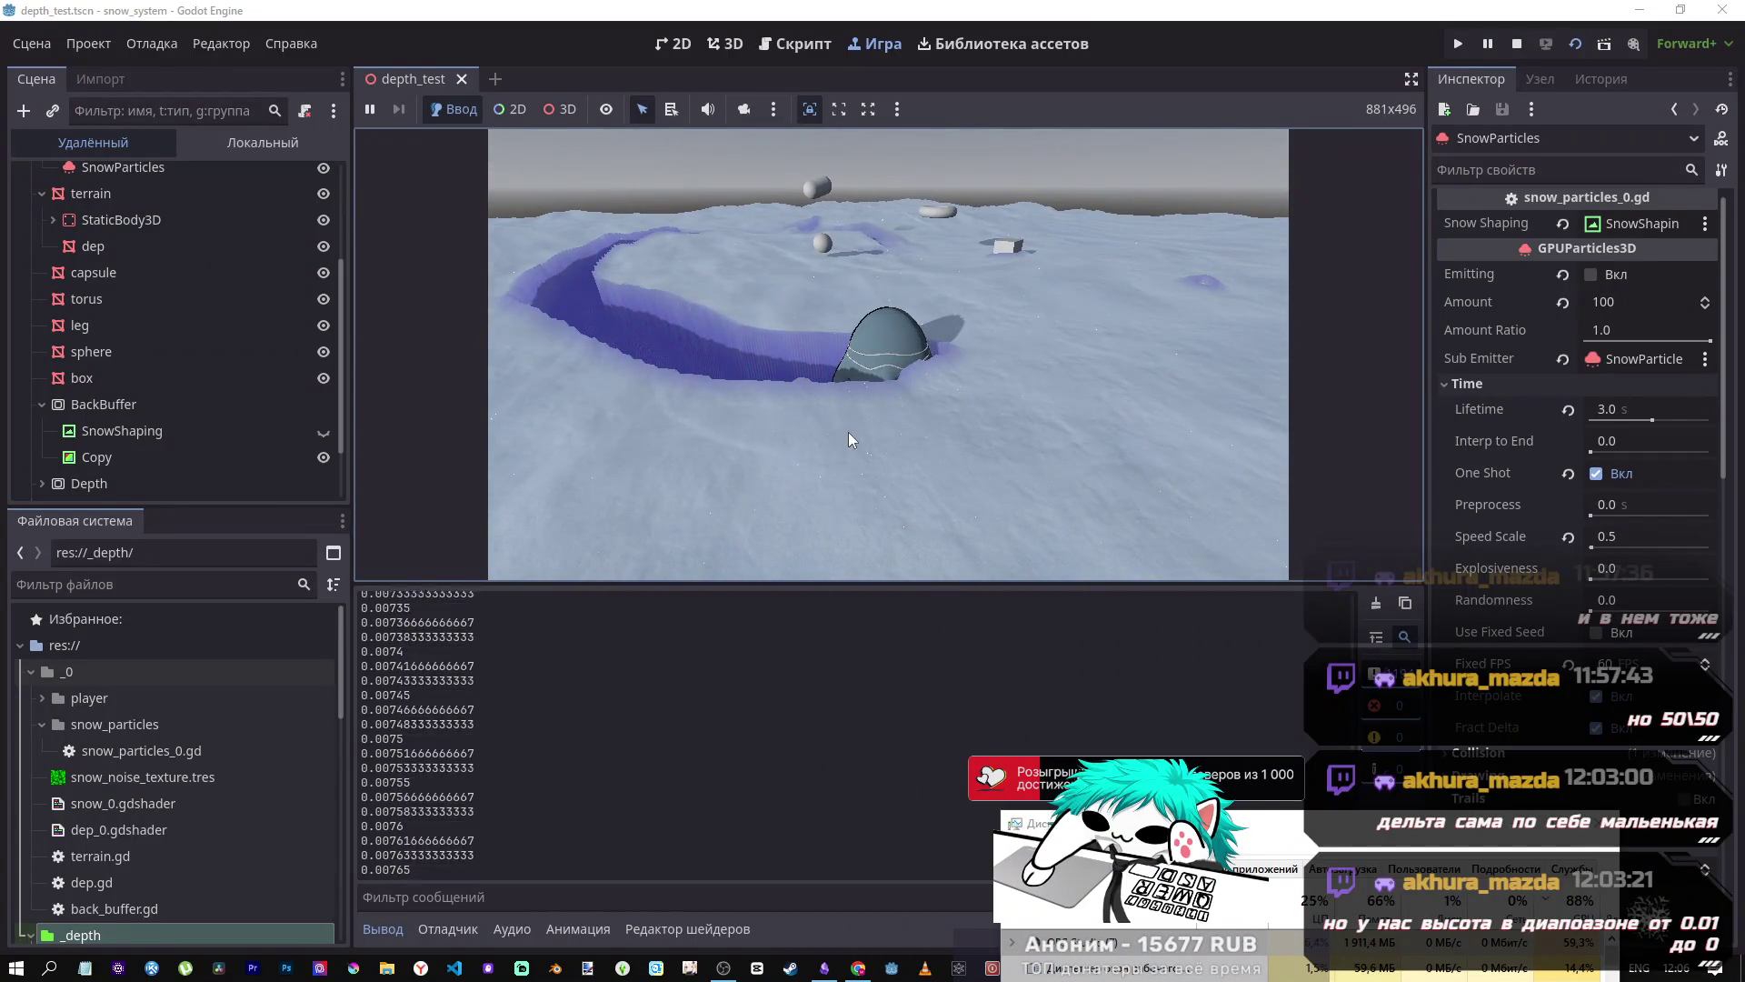
- Orbit the game camera around the capsule, then stop the run
{"action": "mouse_move", "coordinate": [848, 432]}
{"action": "left_mouse_down"}
{"action": "mouse_move", "coordinate": [727, 454]}
{"action": "mouse_move", "coordinate": [1439, 94]}
{"action": "left_mouse_up"}
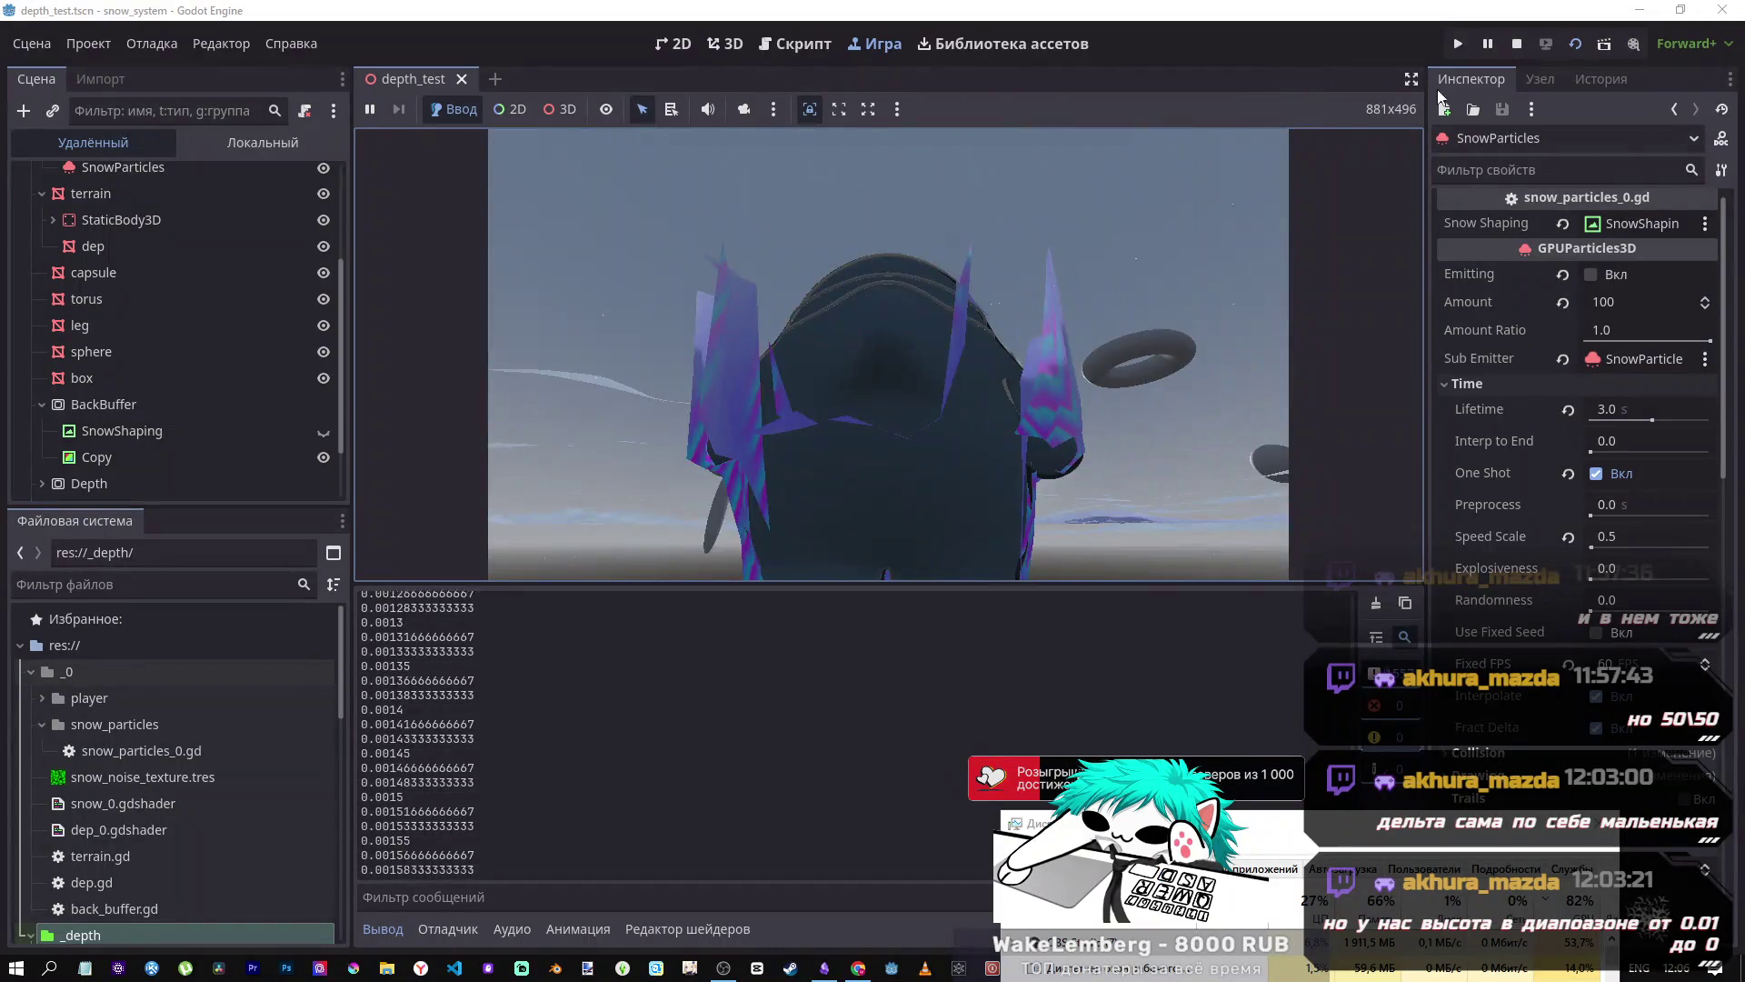
{"action": "left_click", "coordinate": [1516, 44]}
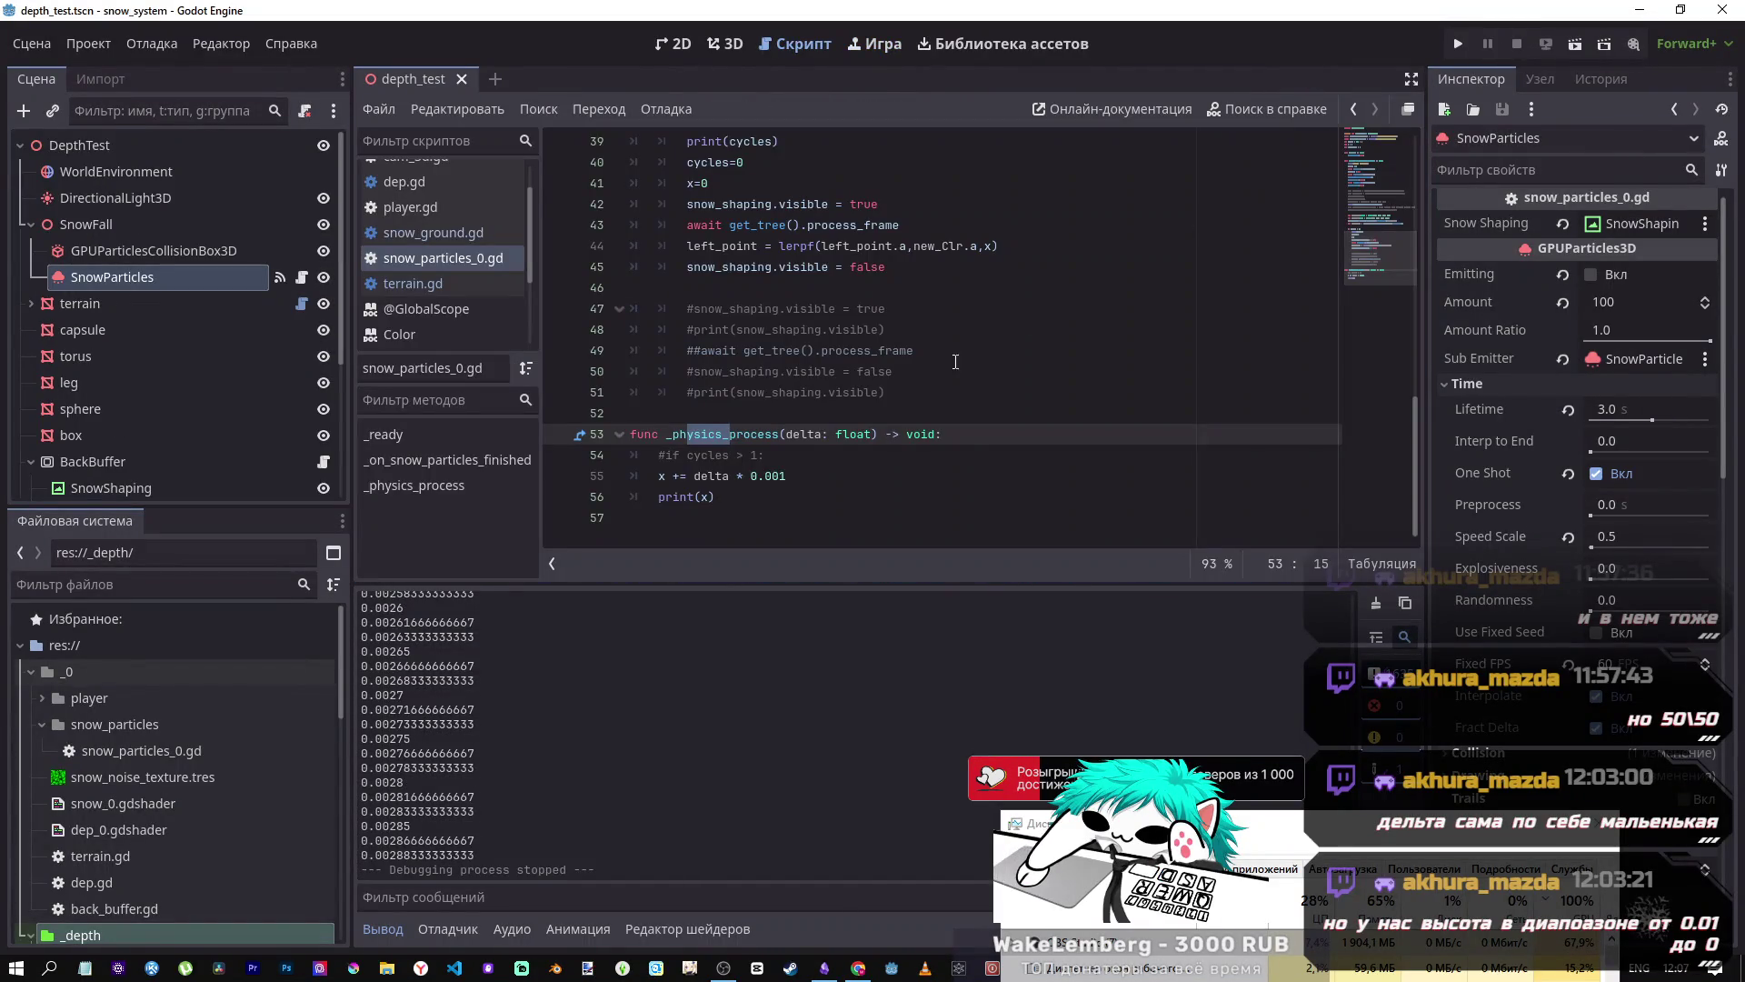
- Comment out 'snow_shaping.visible = false' on line 45 for a test run
{"action": "scroll", "coordinate": [915, 346], "scroll_direction": "up", "scroll_amount": 3}
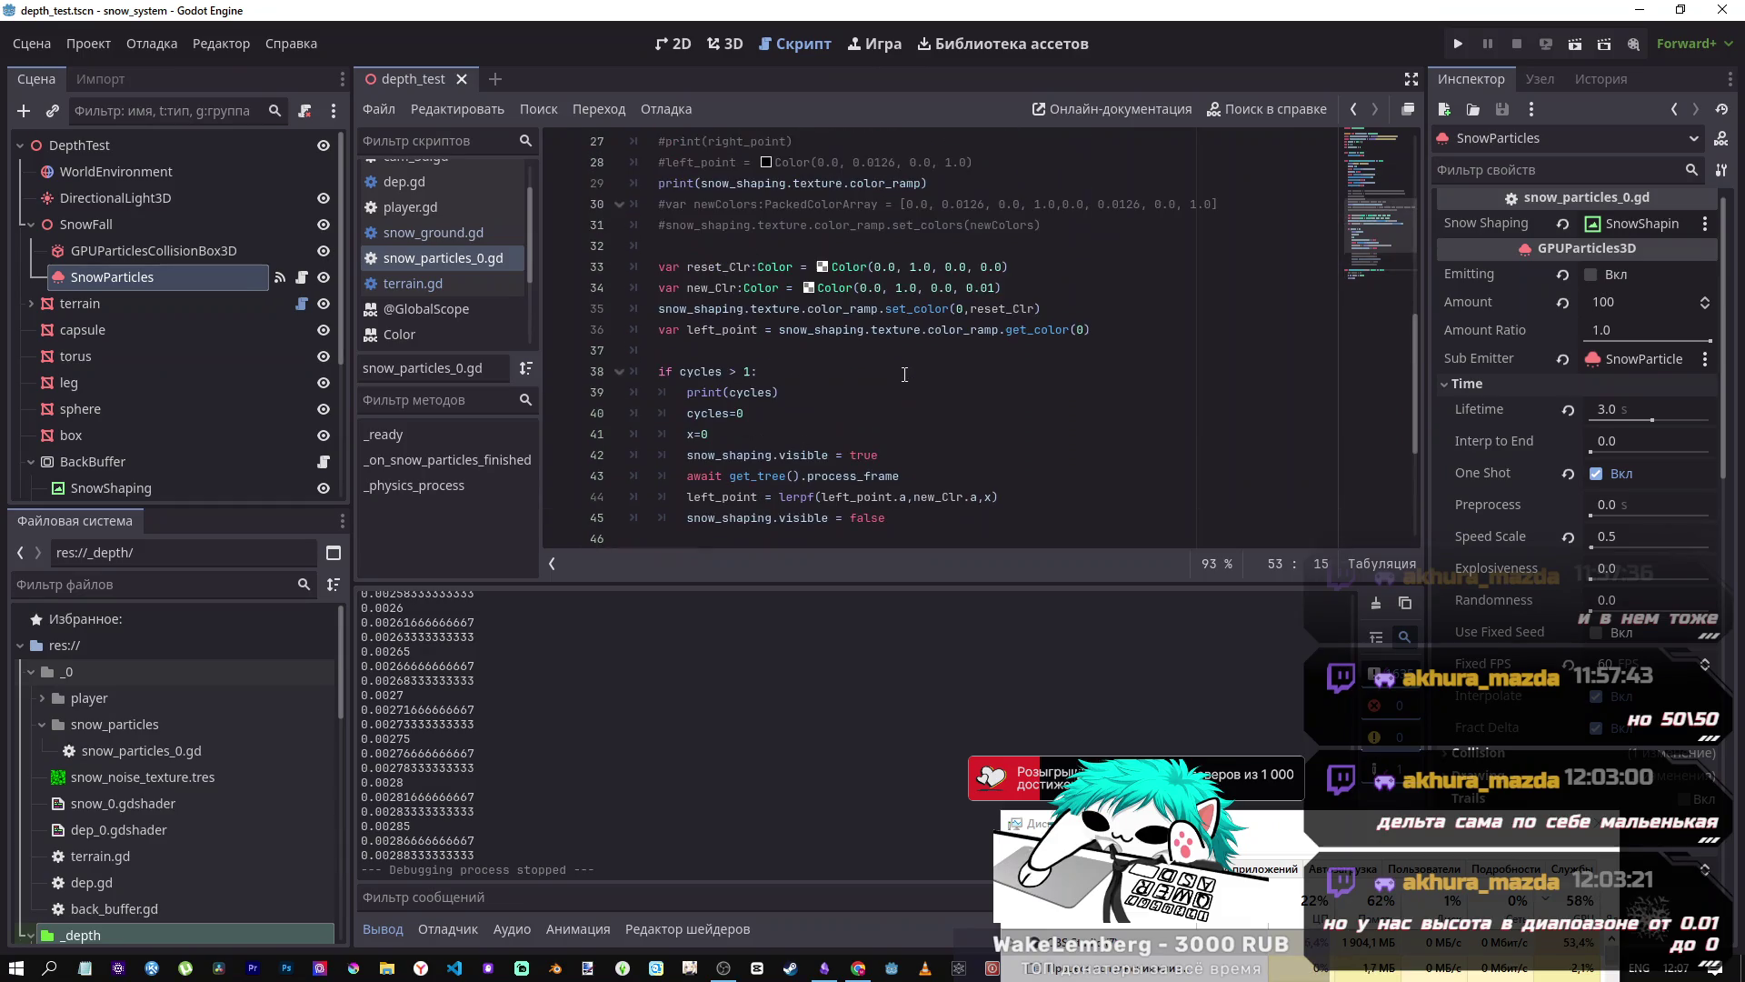
{"action": "left_click", "coordinate": [903, 519]}
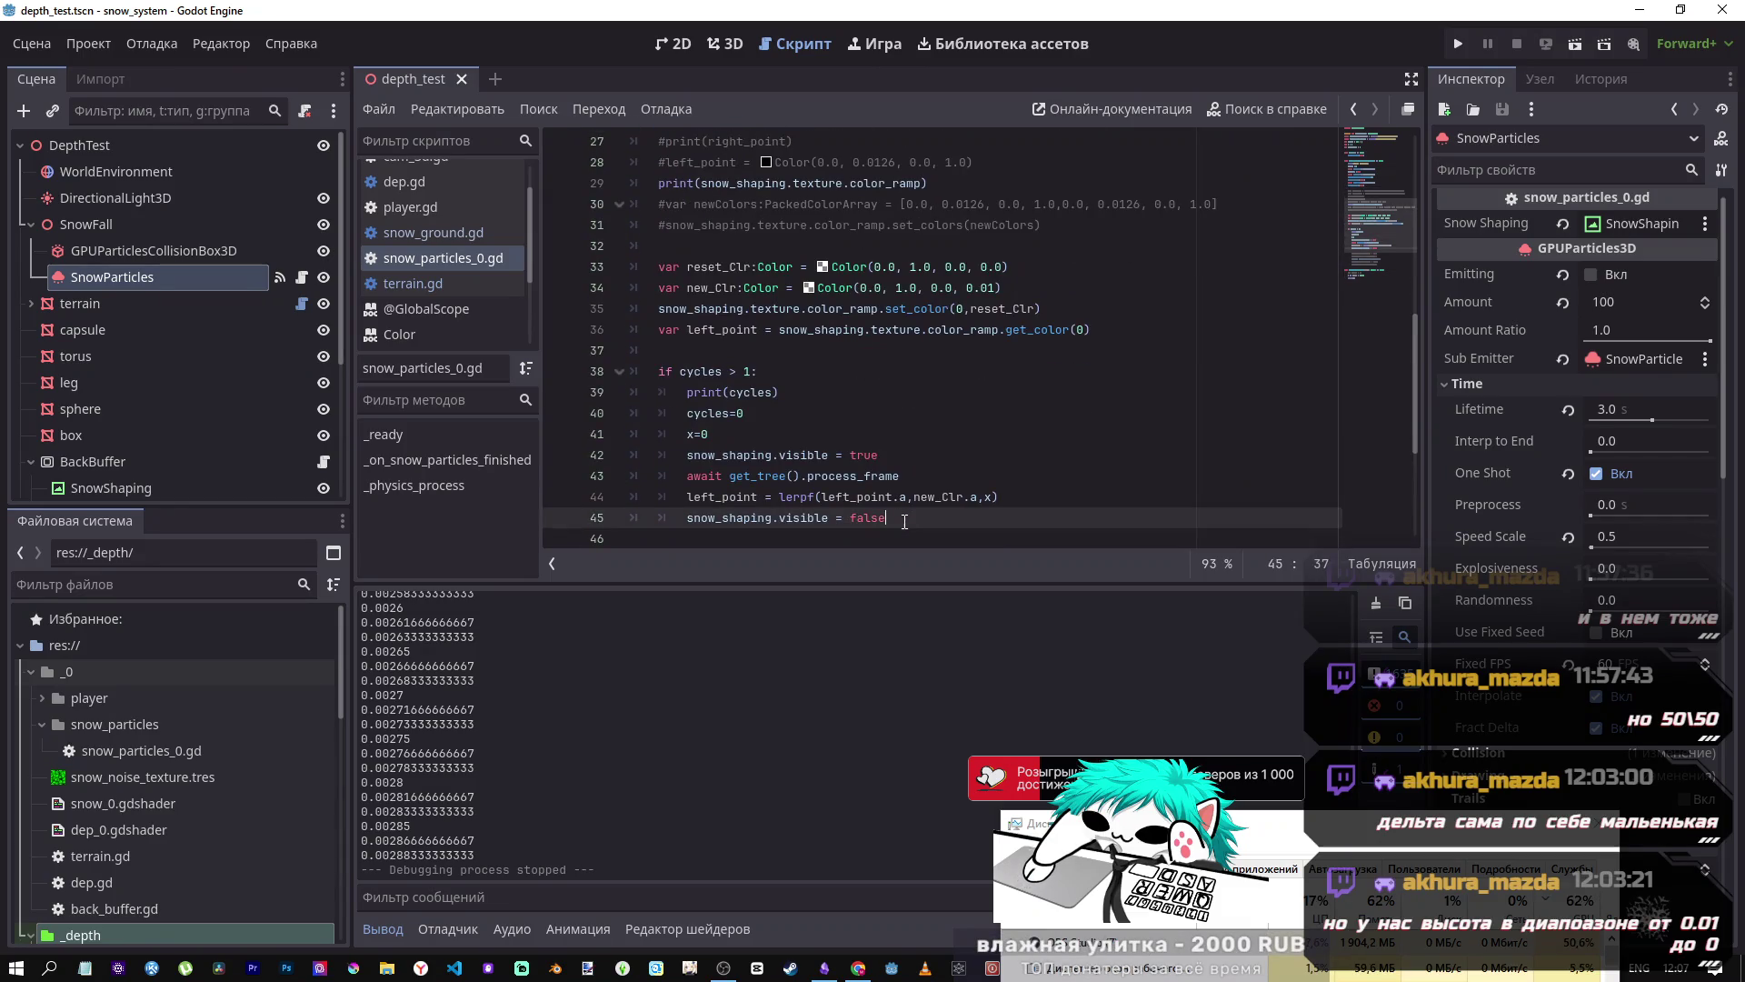
{"action": "key", "text": "ctrl+k"}
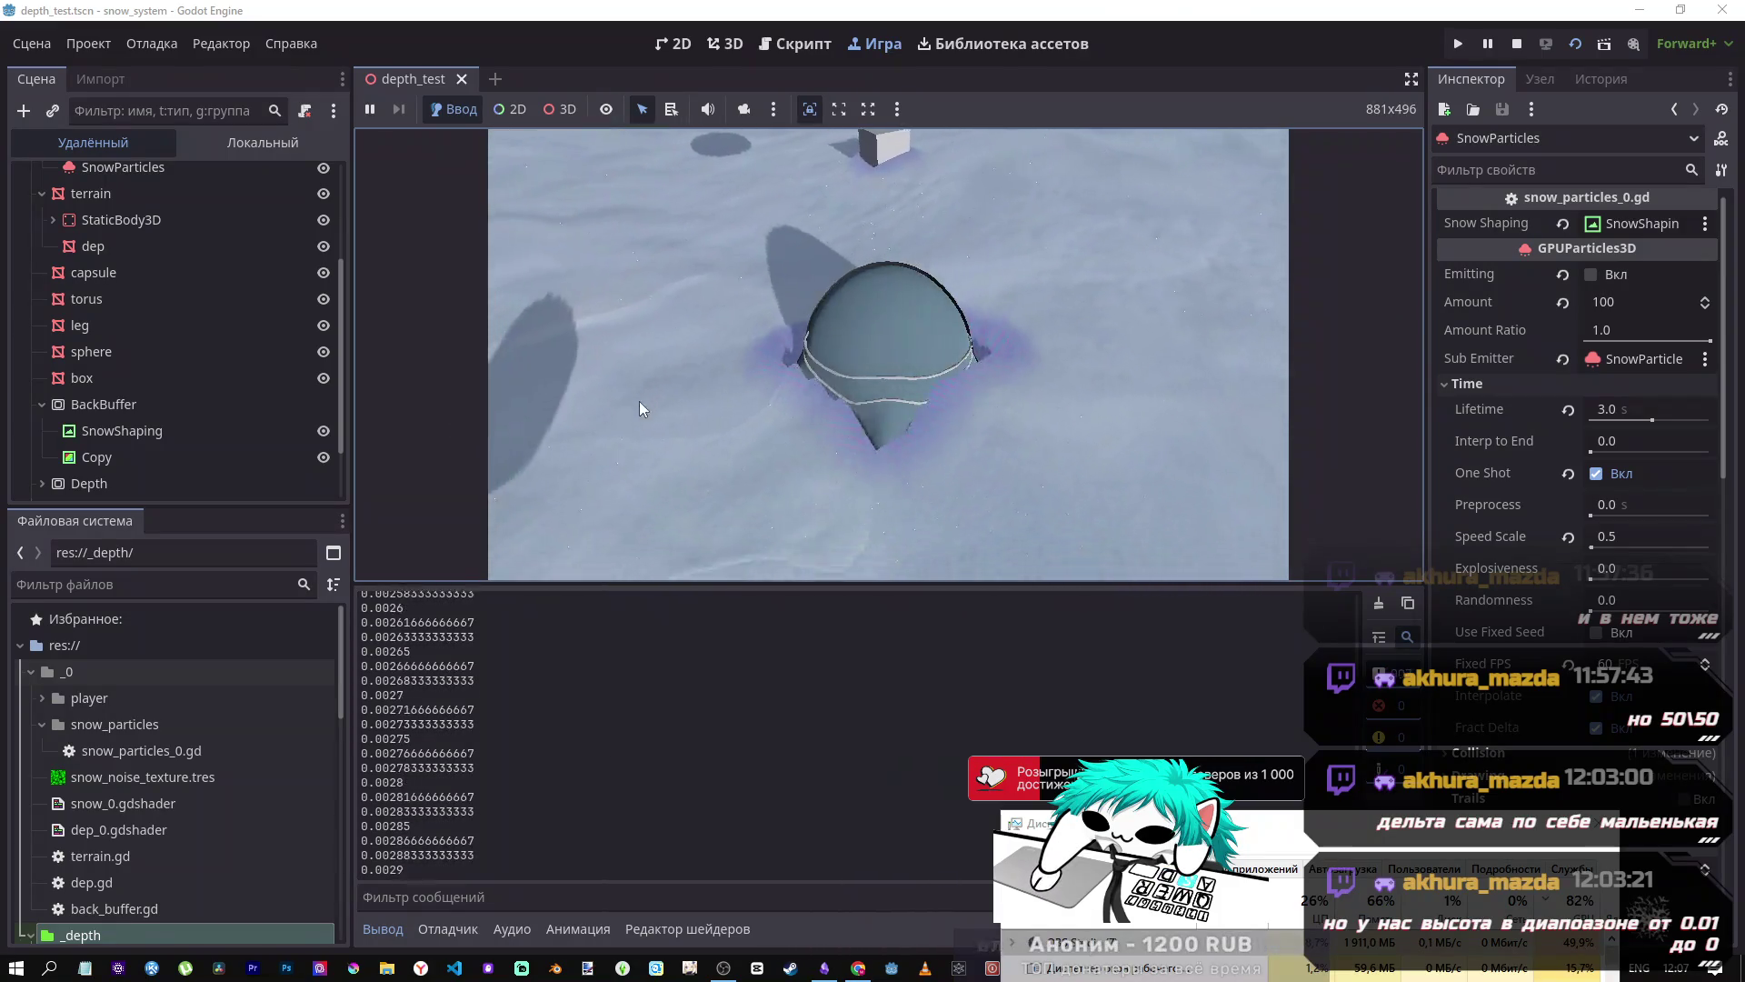
- Stop the run, restore line 45 so snow_shaping is hidden again, and save
{"action": "left_click", "coordinate": [1515, 44]}
{"action": "key", "text": "Up"}
{"action": "key", "text": "Up"}
{"action": "key", "text": "Up"}
{"action": "key", "text": "Down"}
{"action": "key", "text": "Down"}
{"action": "key", "text": "Down"}
{"action": "key", "text": "Left"}
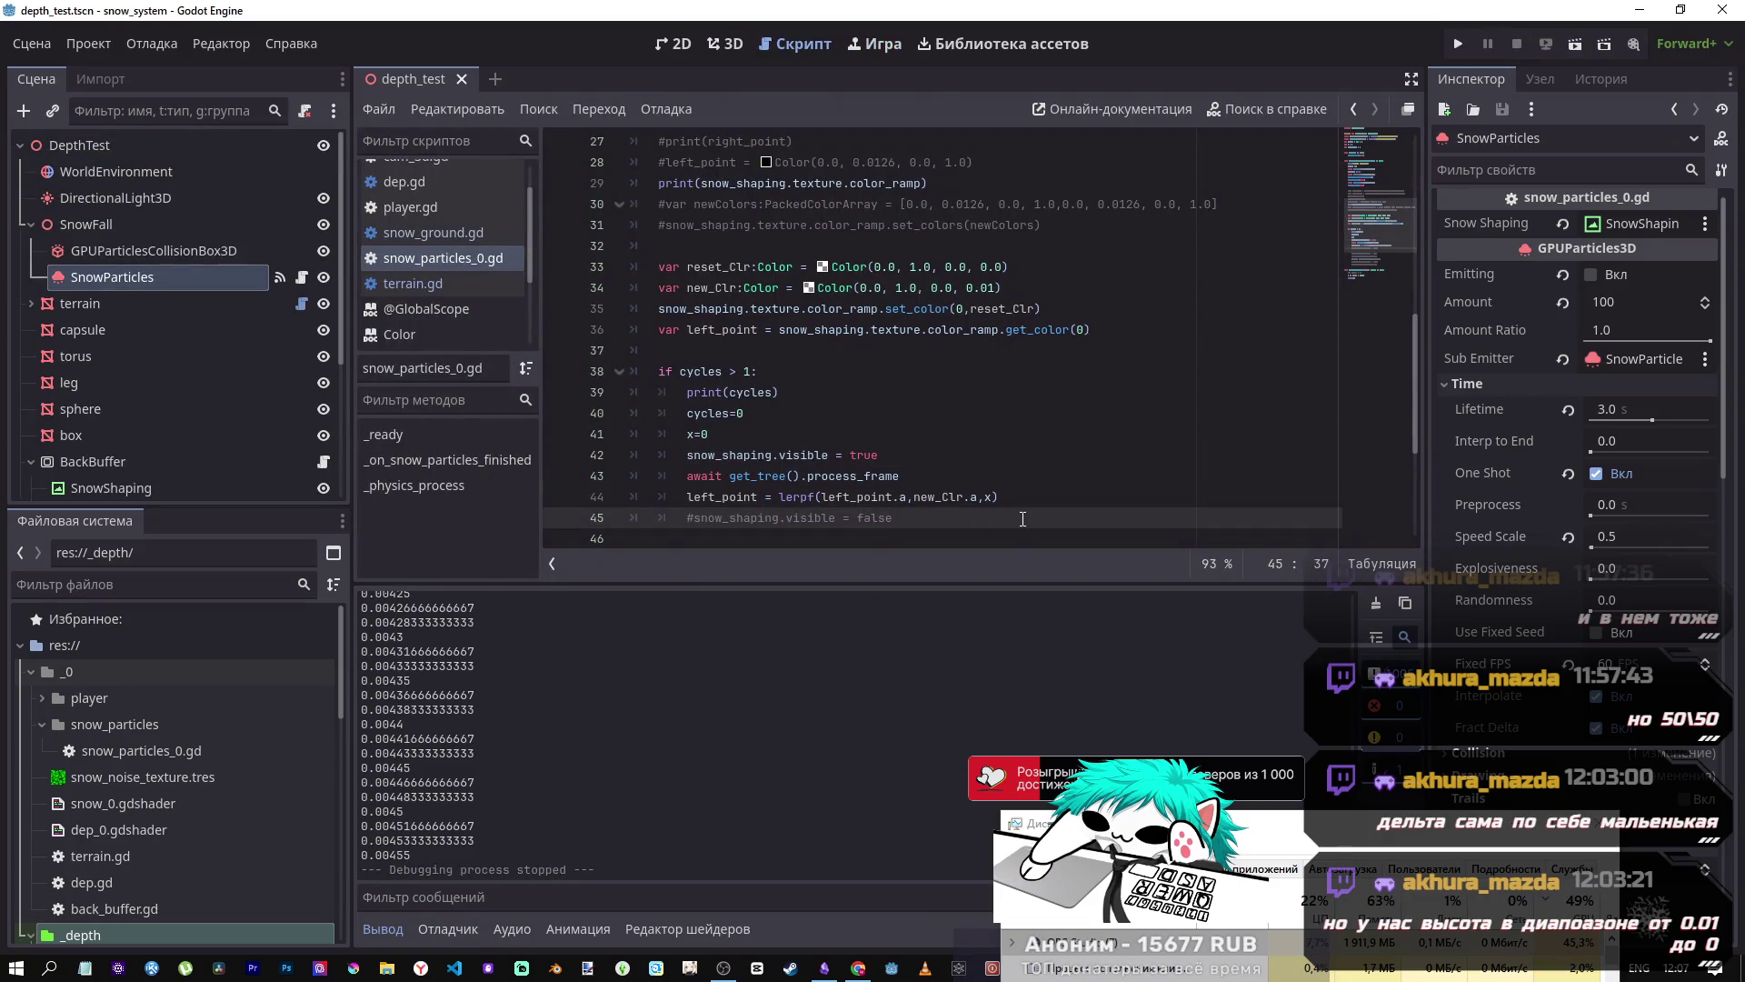
{"action": "key", "text": "ctrl+s"}
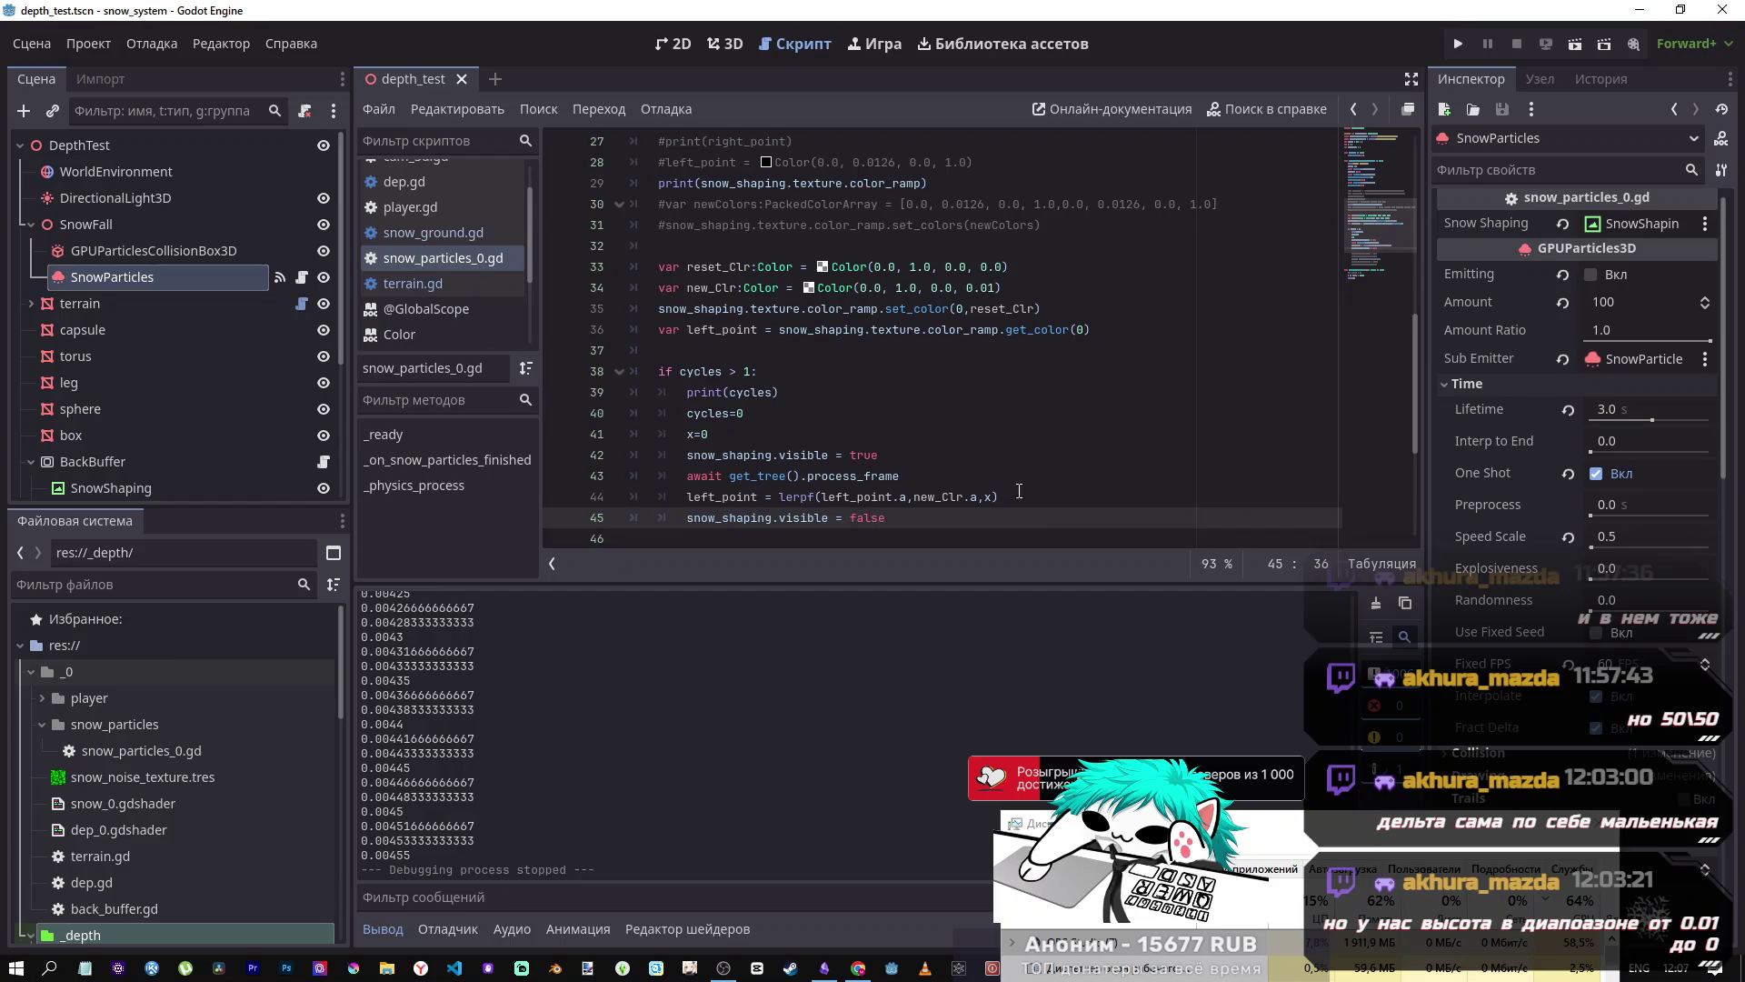
{"action": "scroll", "coordinate": [980, 483], "scroll_direction": "down", "scroll_amount": 4}
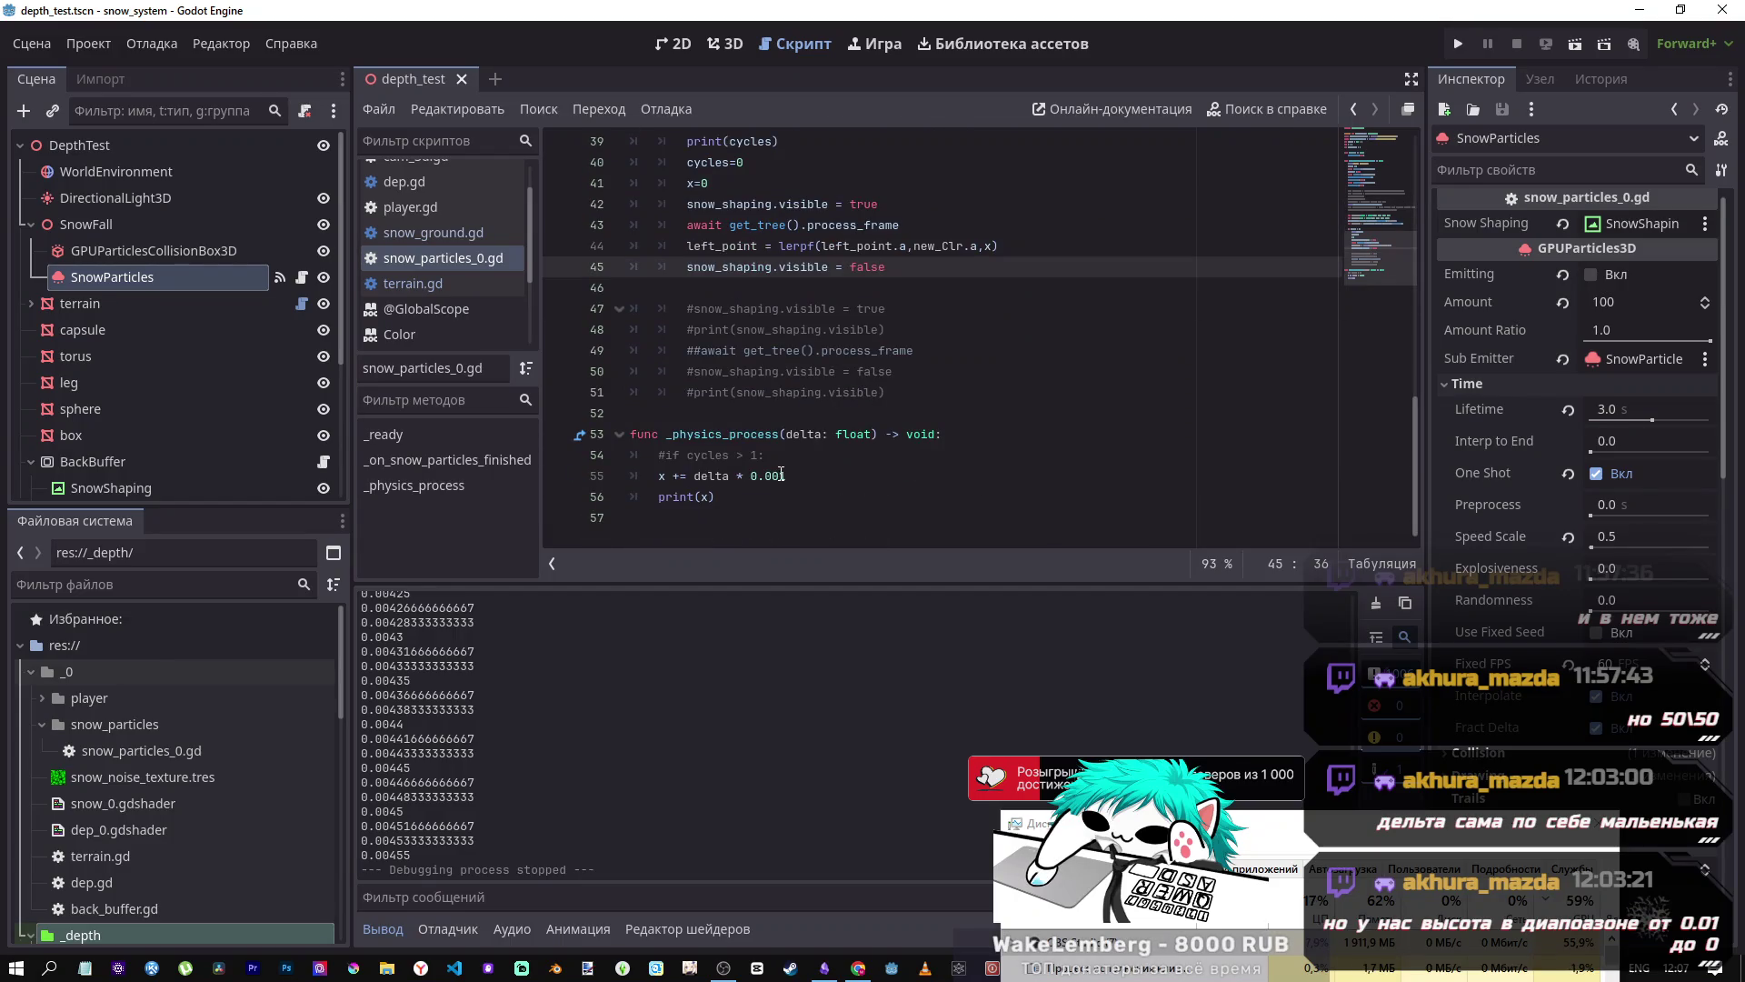
- Select the 0.001 increment on line 55 to change the step to 0.1
{"action": "left_click_drag", "start_coordinate": [780, 473], "coordinate": [768, 473]}
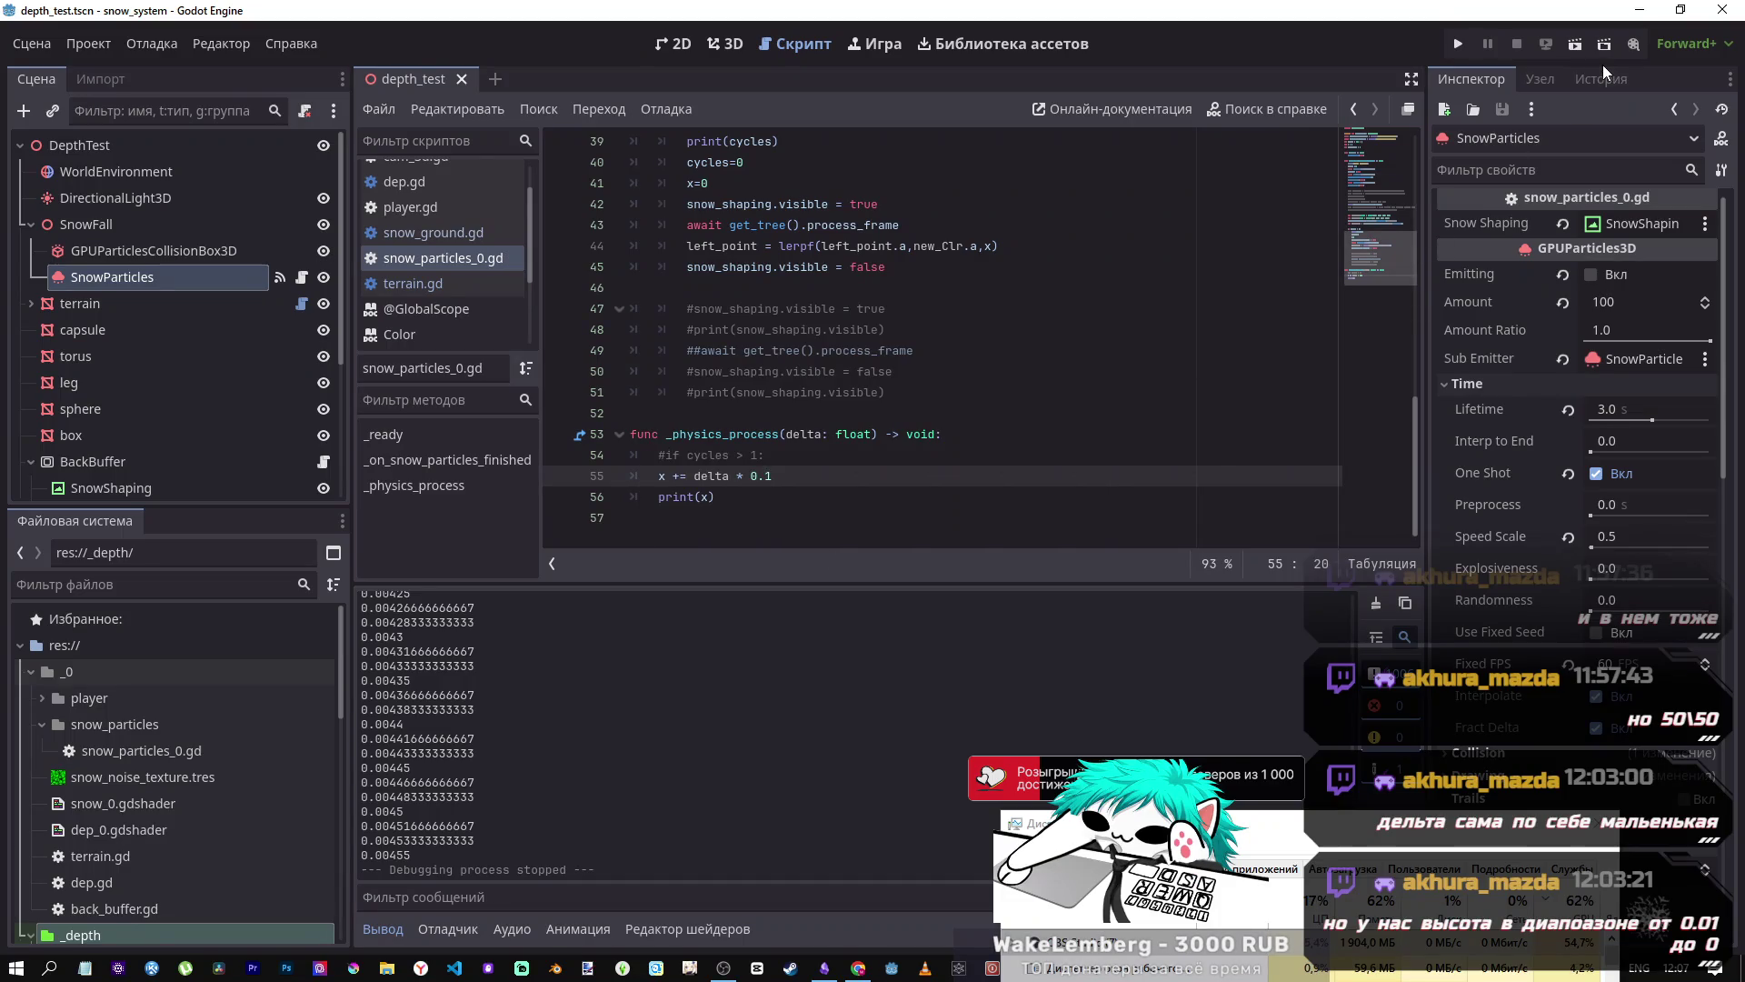
{"action": "scroll", "coordinate": [969, 420], "scroll_direction": "up", "scroll_amount": 4}
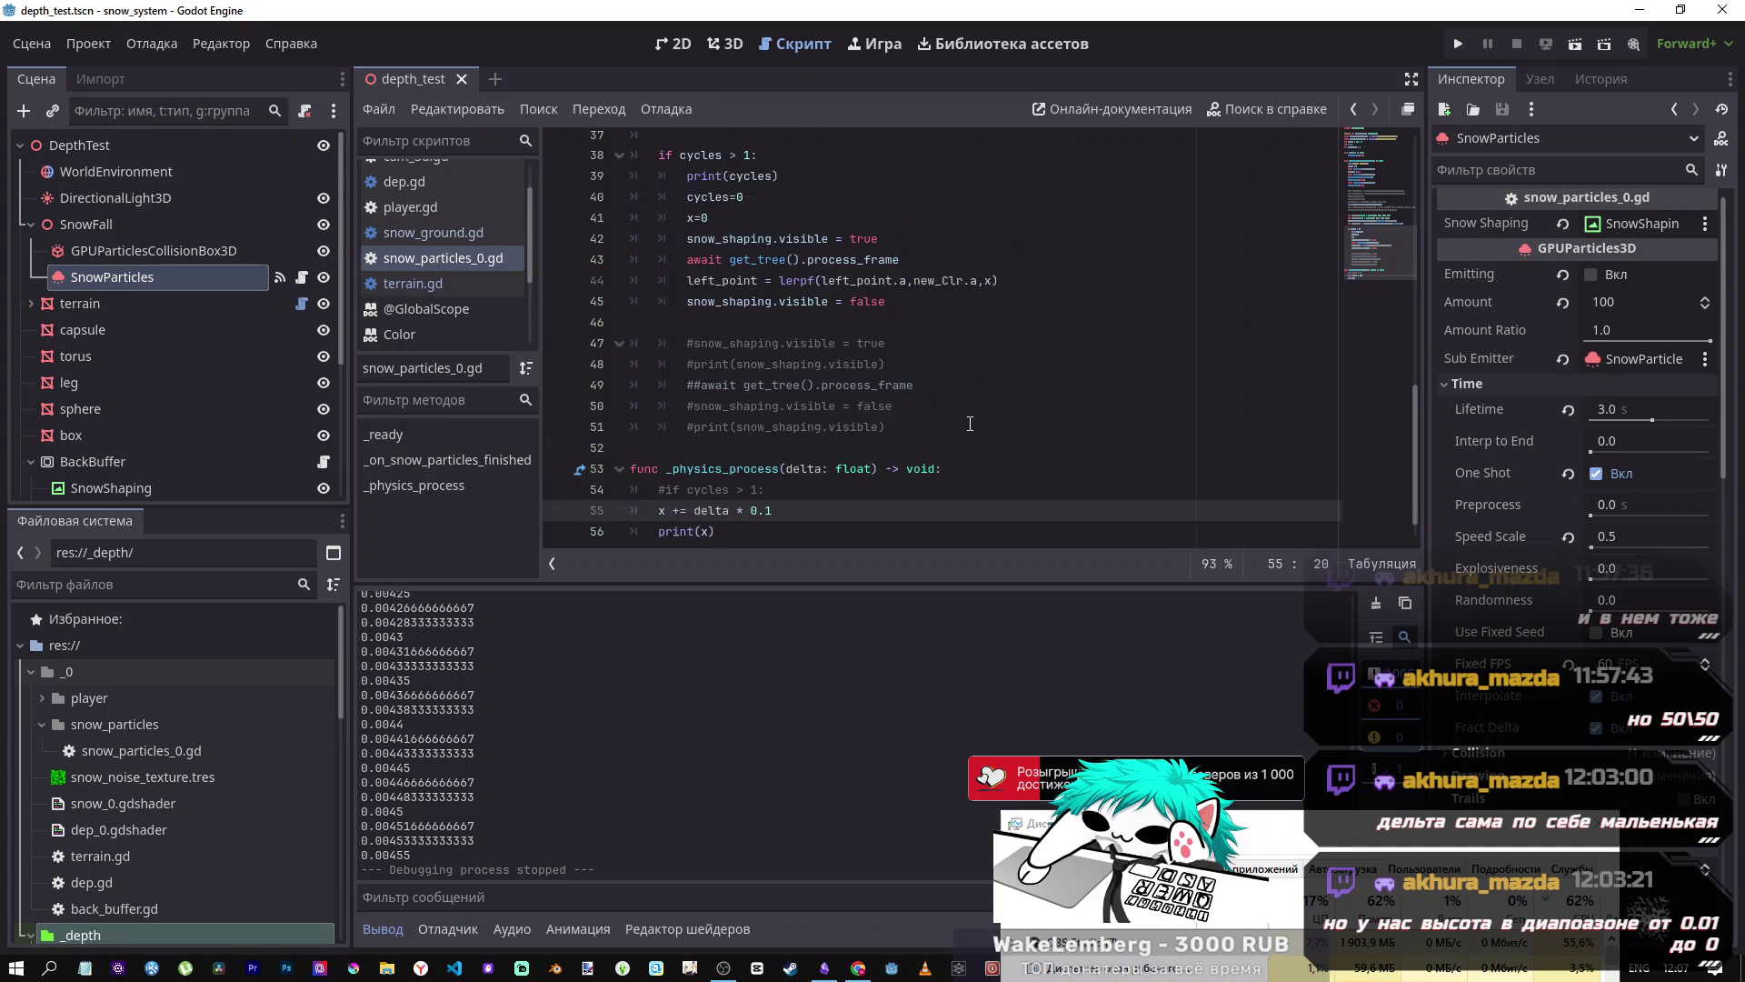
{"action": "scroll", "coordinate": [970, 420], "scroll_direction": "down", "scroll_amount": 2}
- Inspect the x weight in the lerpf call on line 44, then bring up the Interpolation docs
{"action": "double_click", "coordinate": [990, 371]}
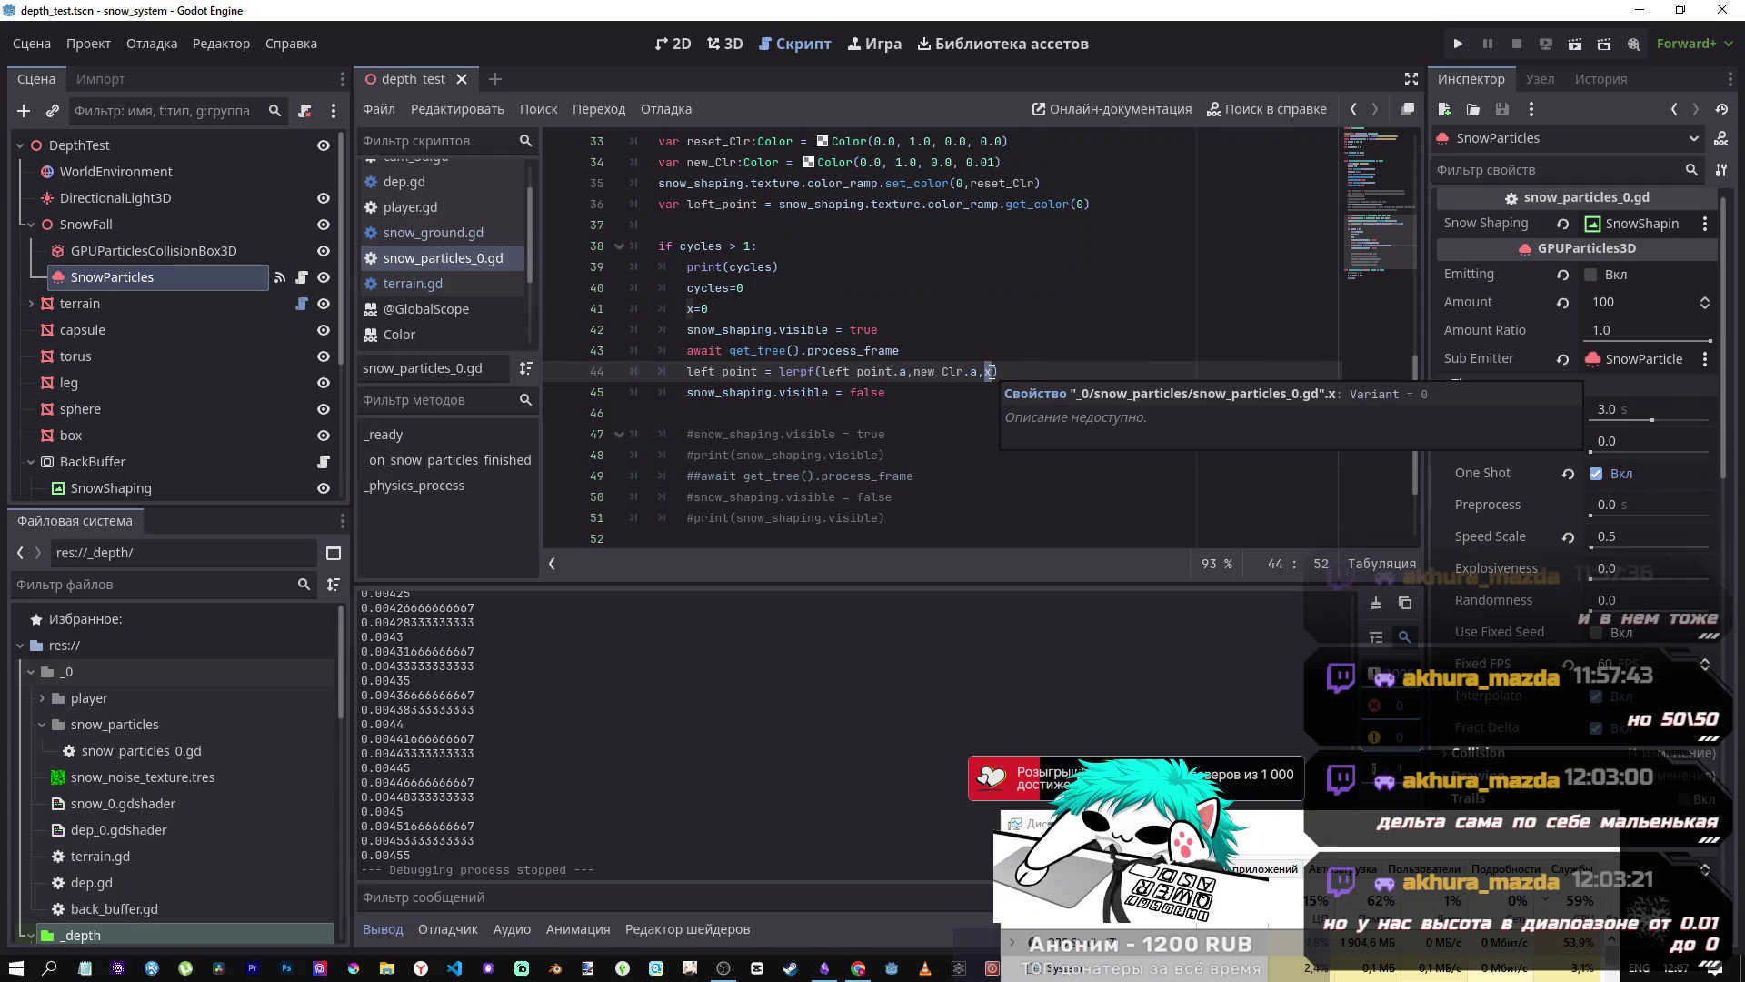
{"action": "scroll", "coordinate": [990, 373], "scroll_direction": "down", "scroll_amount": 2}
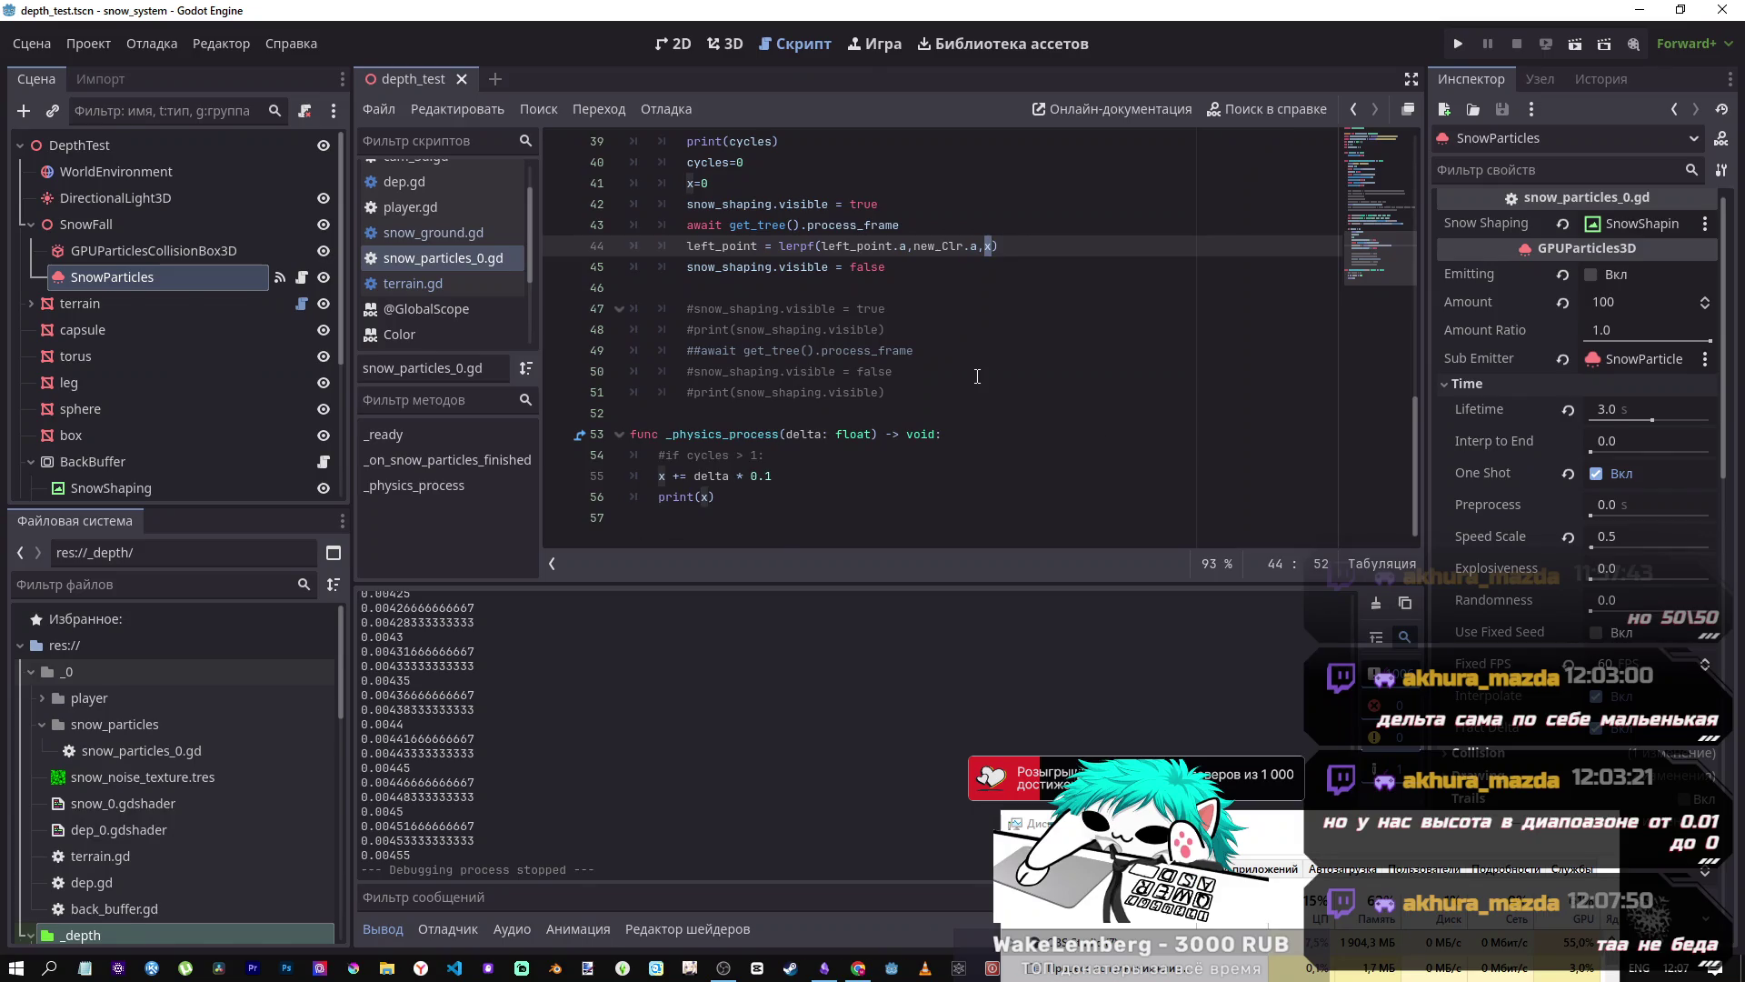
{"action": "left_click", "coordinate": [873, 437]}
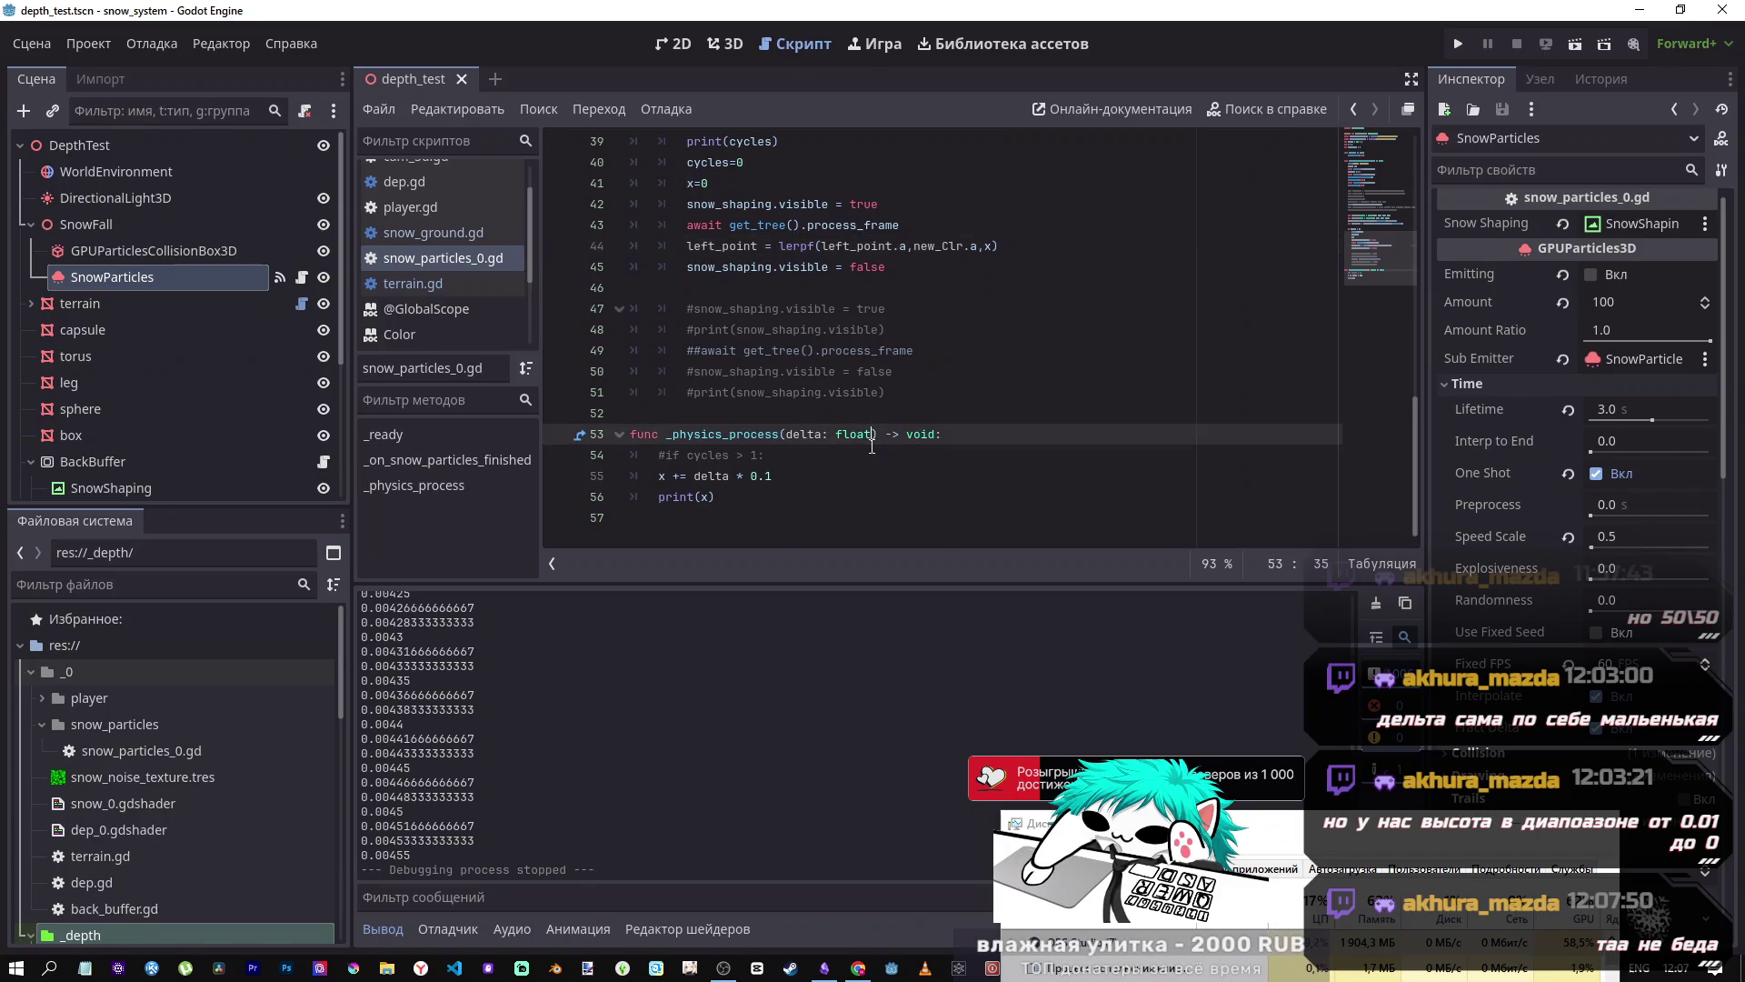
{"action": "left_click", "coordinate": [981, 267]}
{"action": "left_click", "coordinate": [991, 247]}
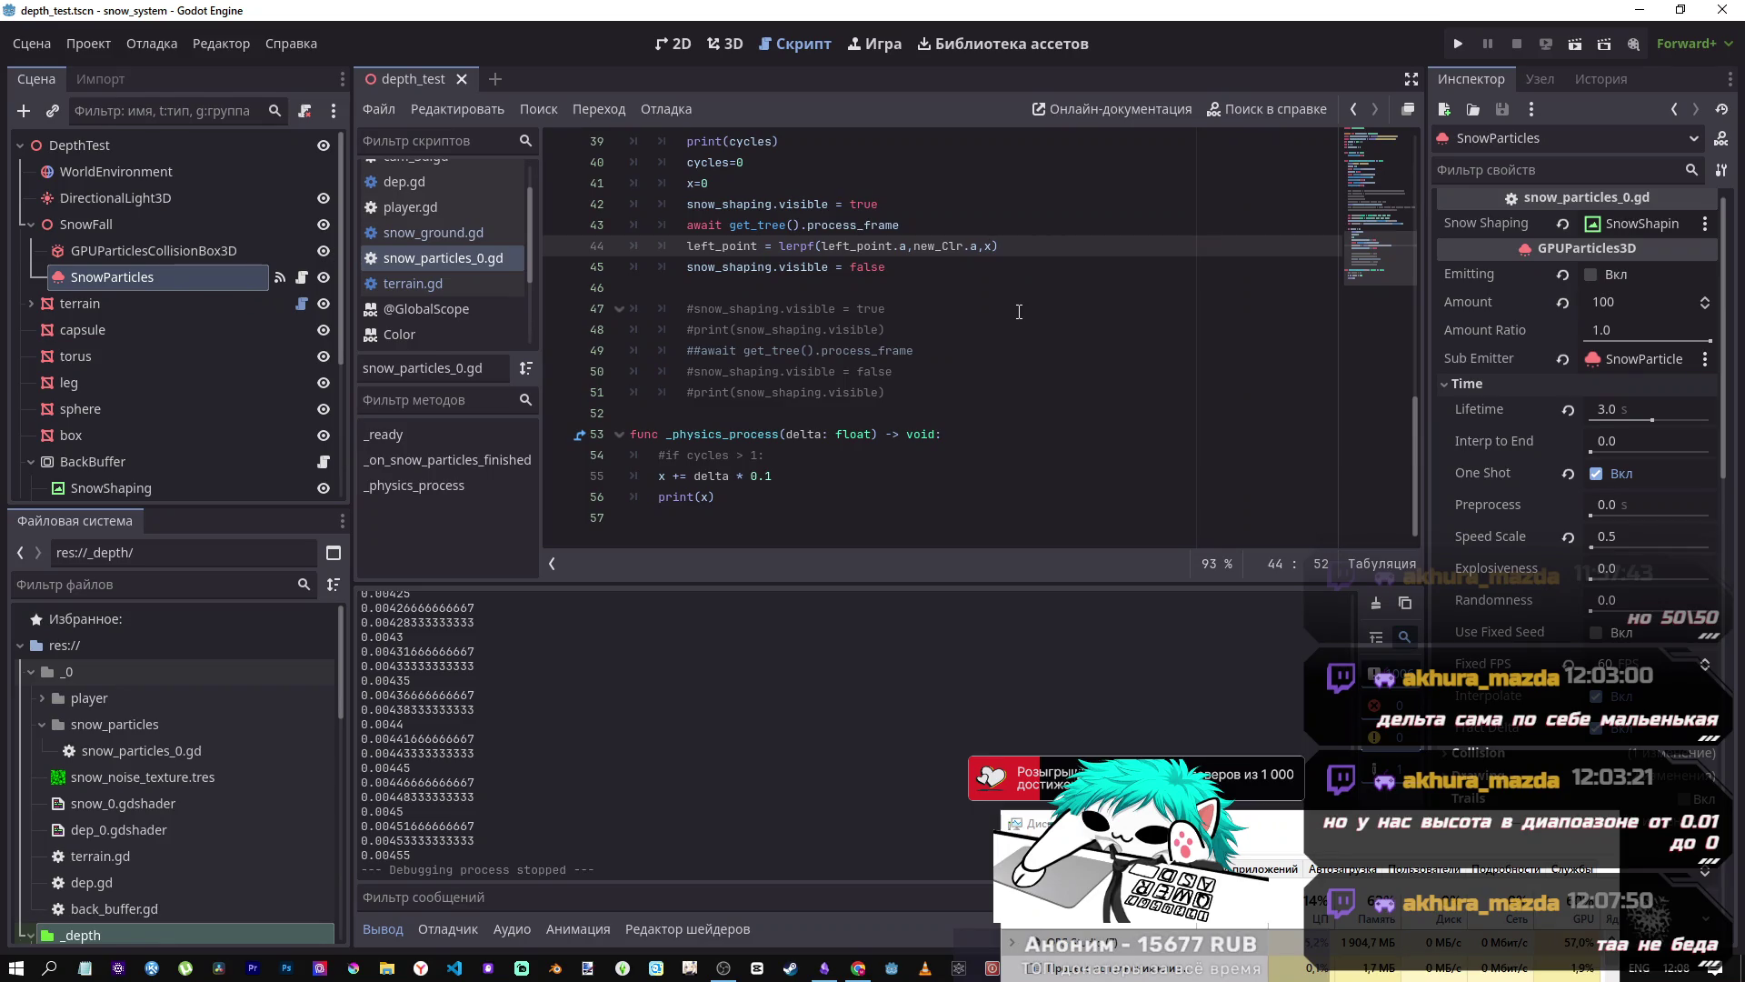
{"action": "left_click", "coordinate": [857, 969]}
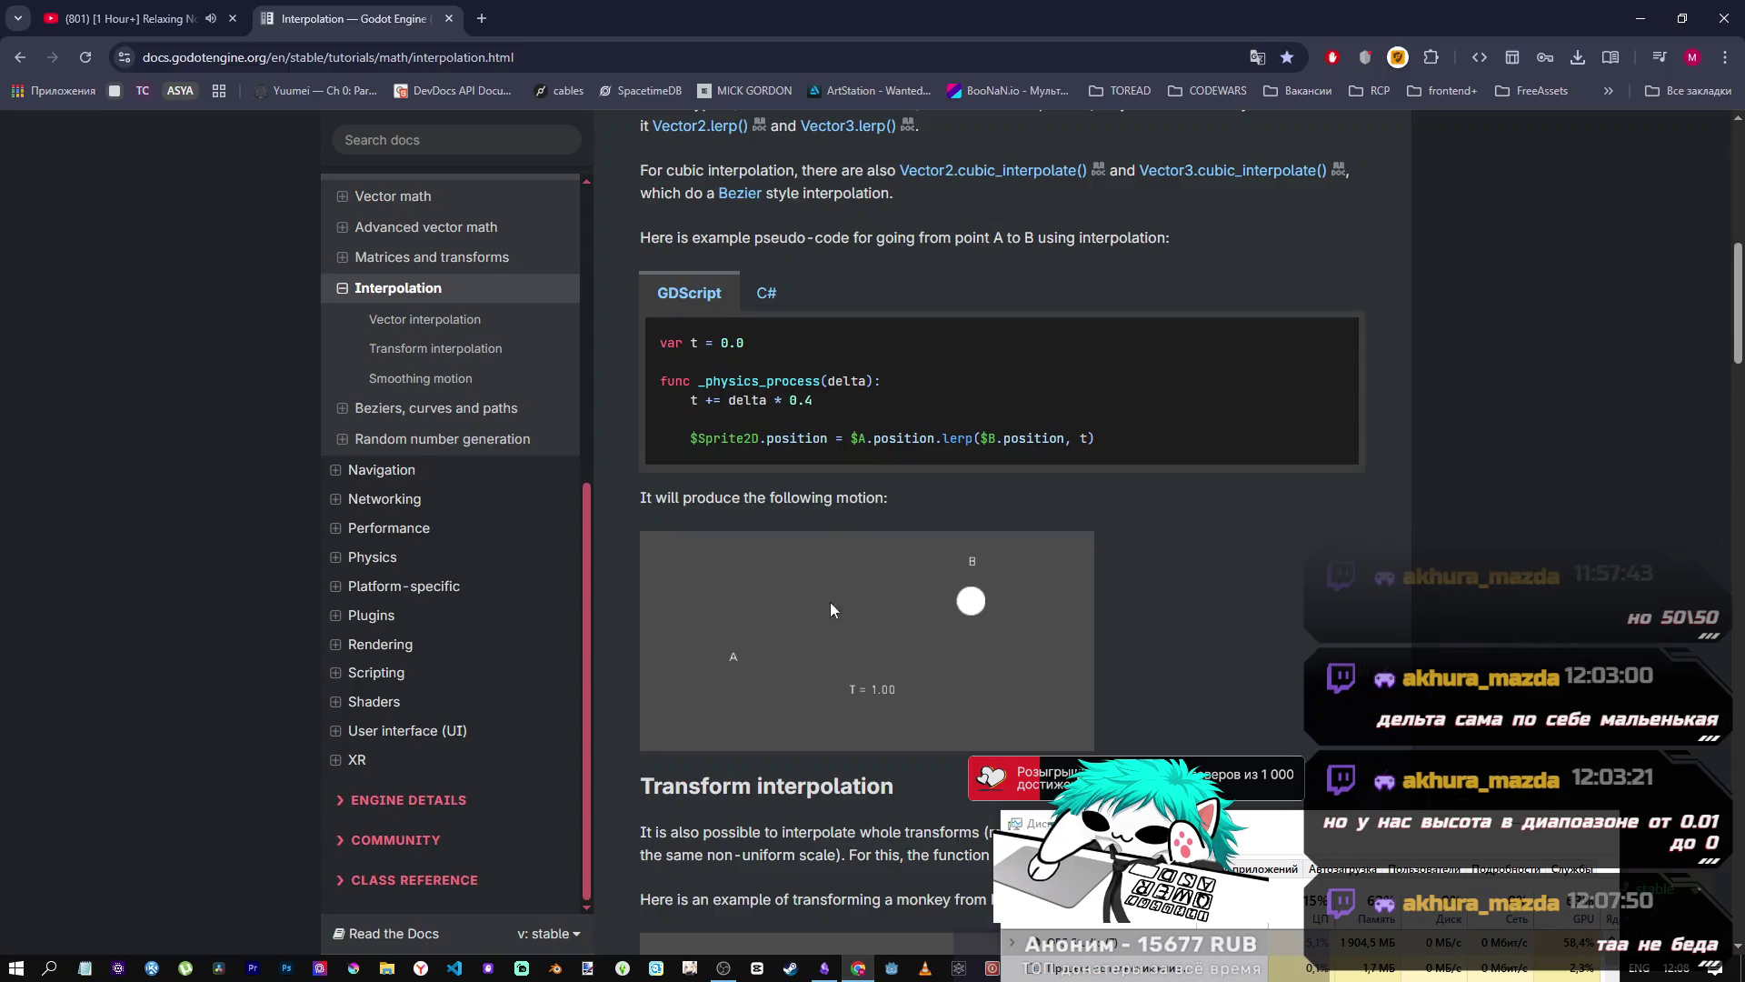
- On YouTube, start the My Mix playlist with VELES CULT – МЕЛЬНИЦА, then pause it
{"action": "key", "text": "ctrl+Tab"}
{"action": "left_click", "coordinate": [108, 136]}
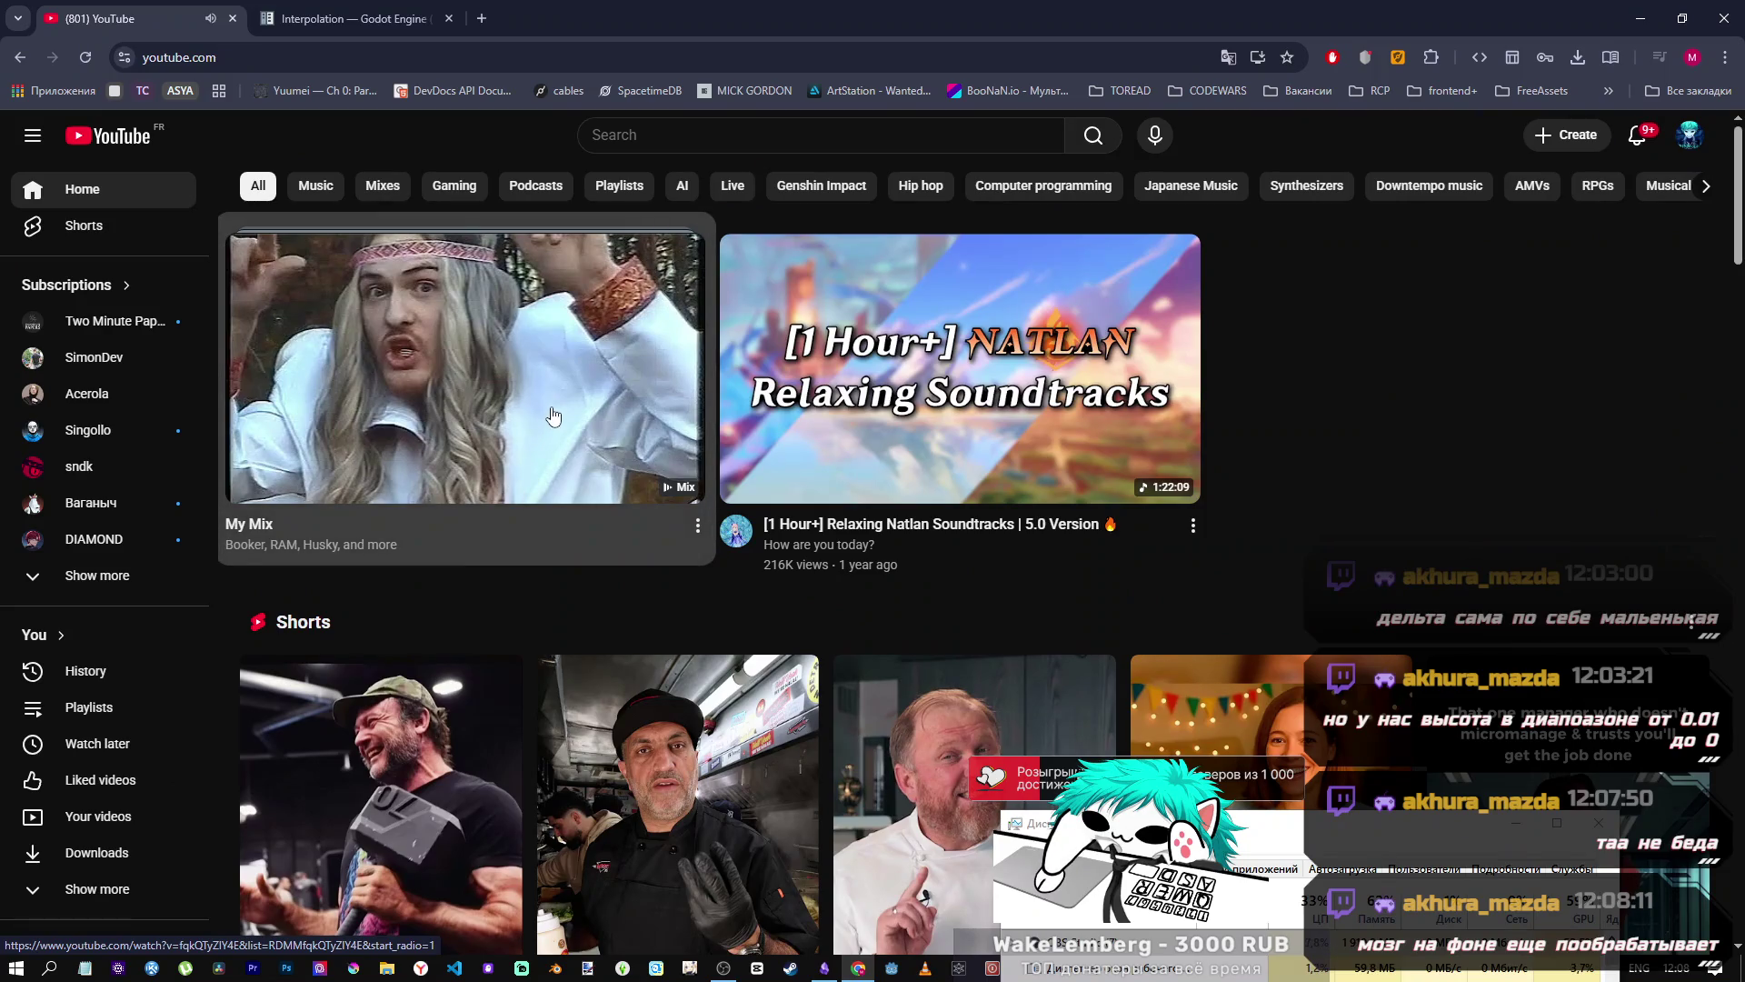
{"action": "left_click", "coordinate": [553, 418]}
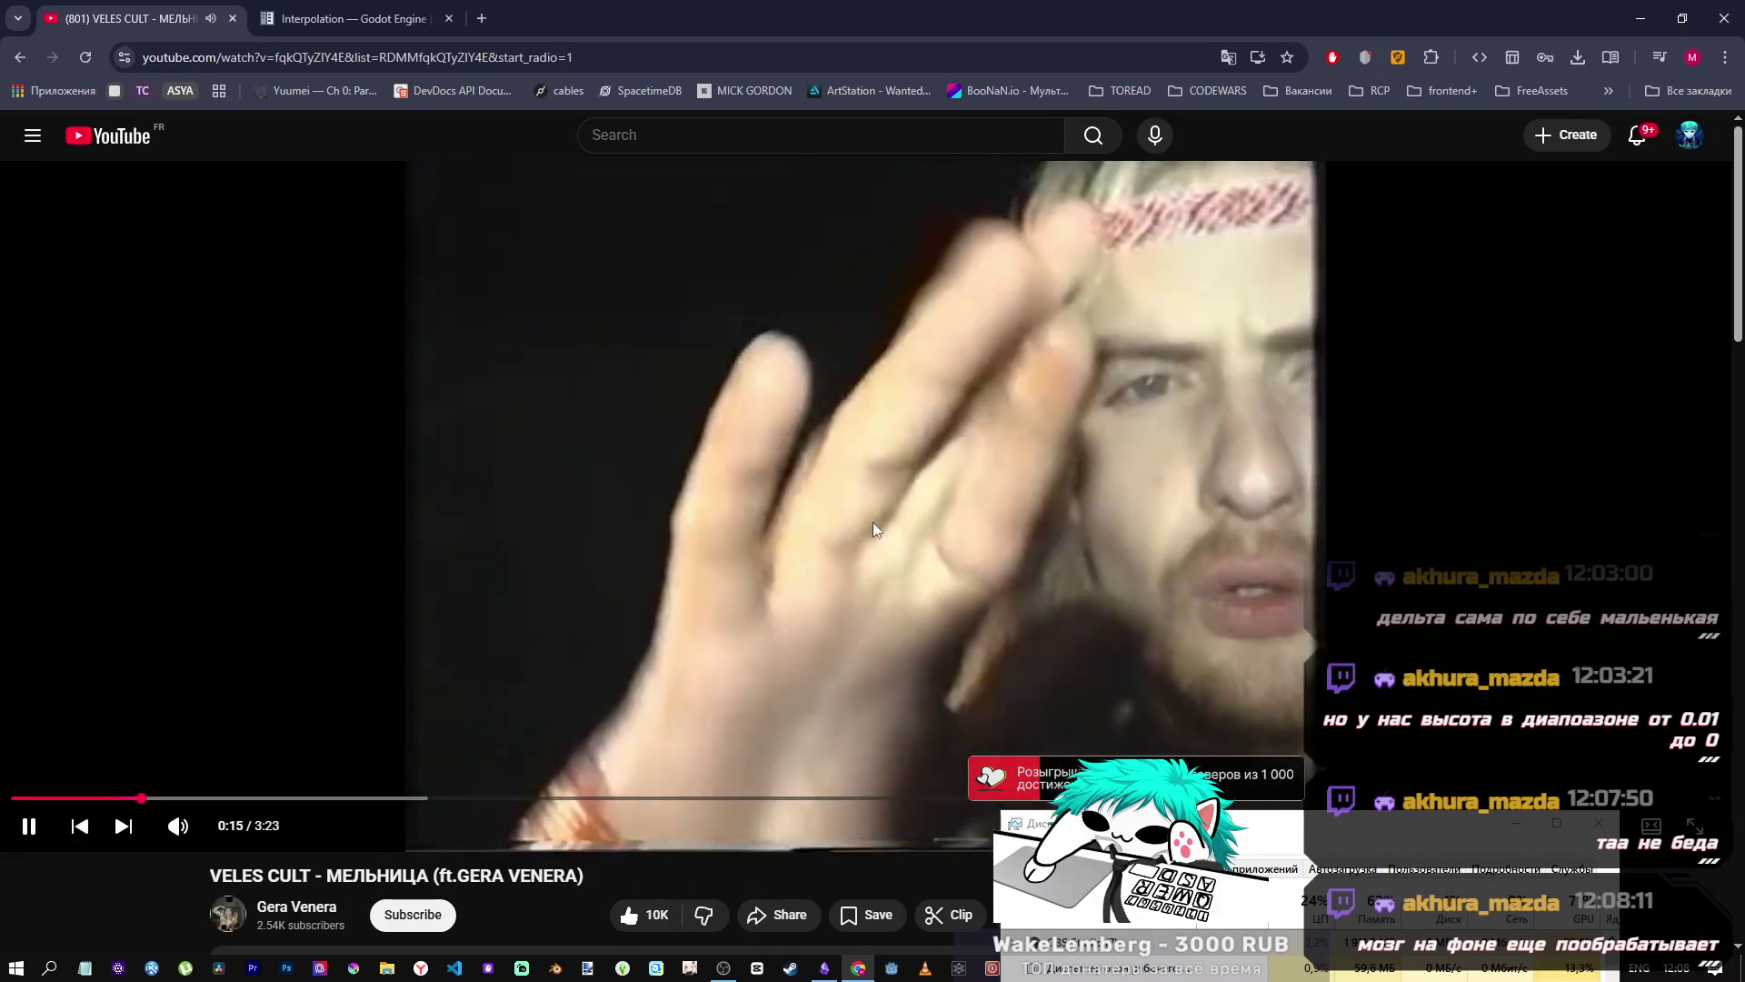
{"action": "left_click", "coordinate": [864, 525]}
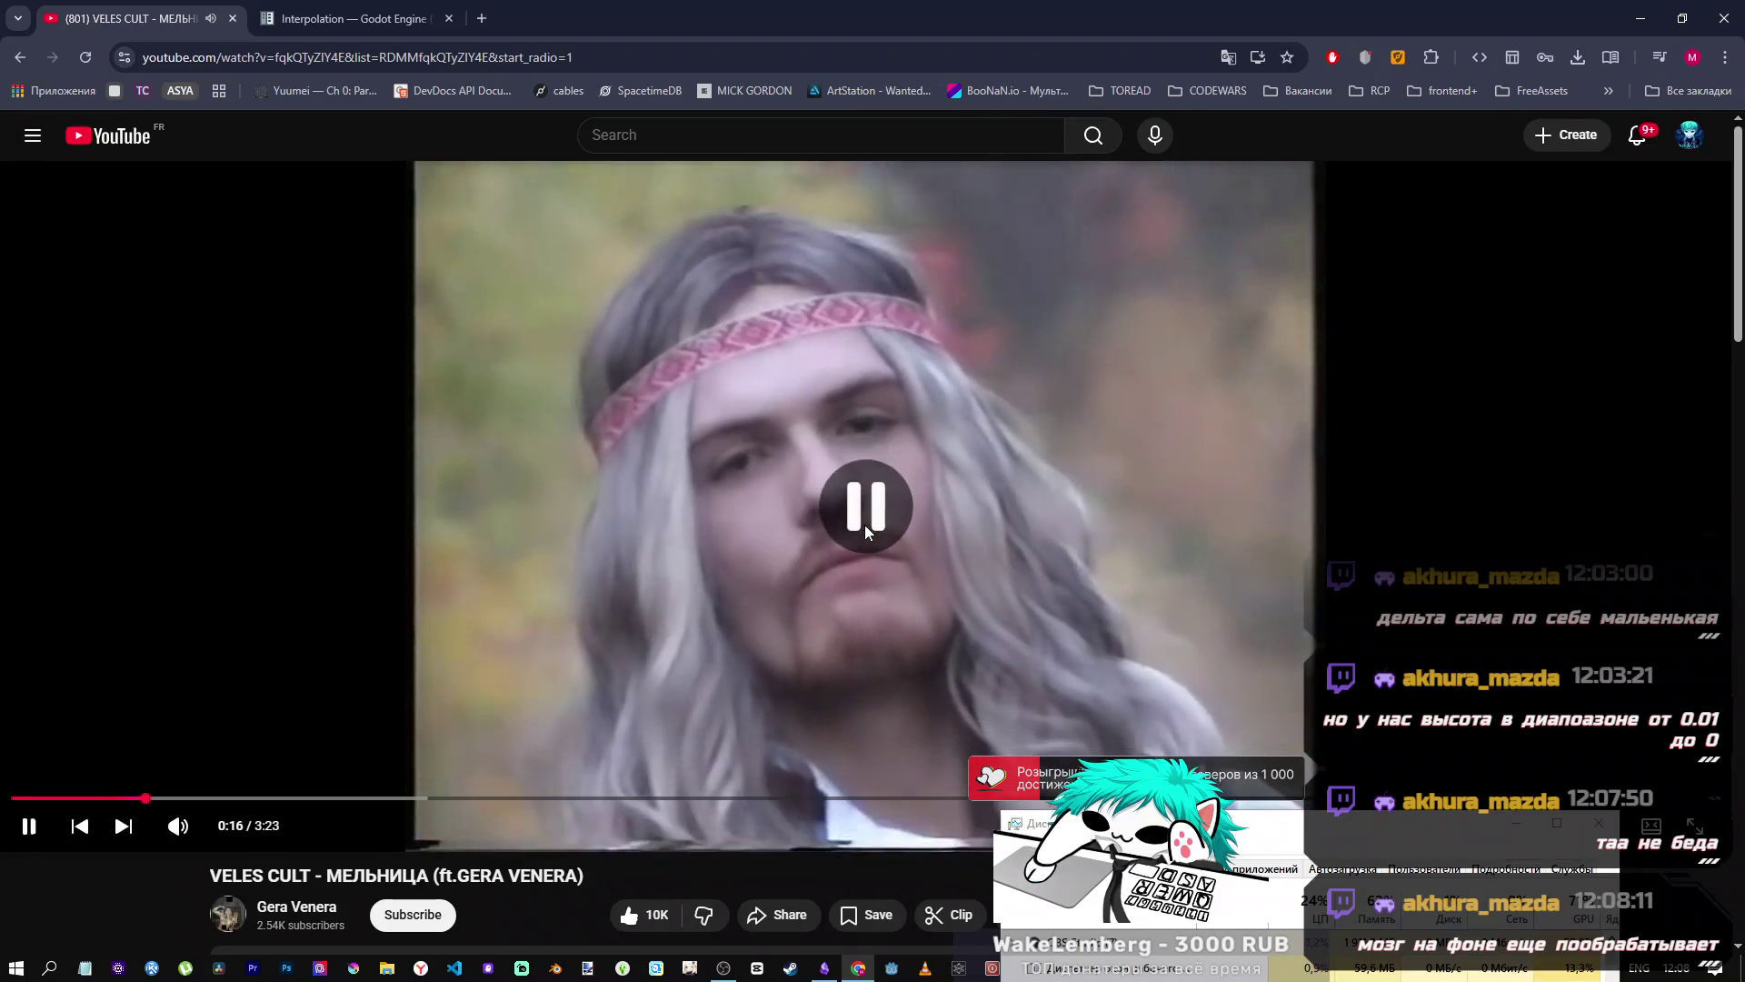
- Drag the VELES CULT - МЕЛЬНИЦА video's playhead back to 0:00 of 3:23
{"action": "left_click_drag", "start_coordinate": [142, 798], "coordinate": [11, 798]}
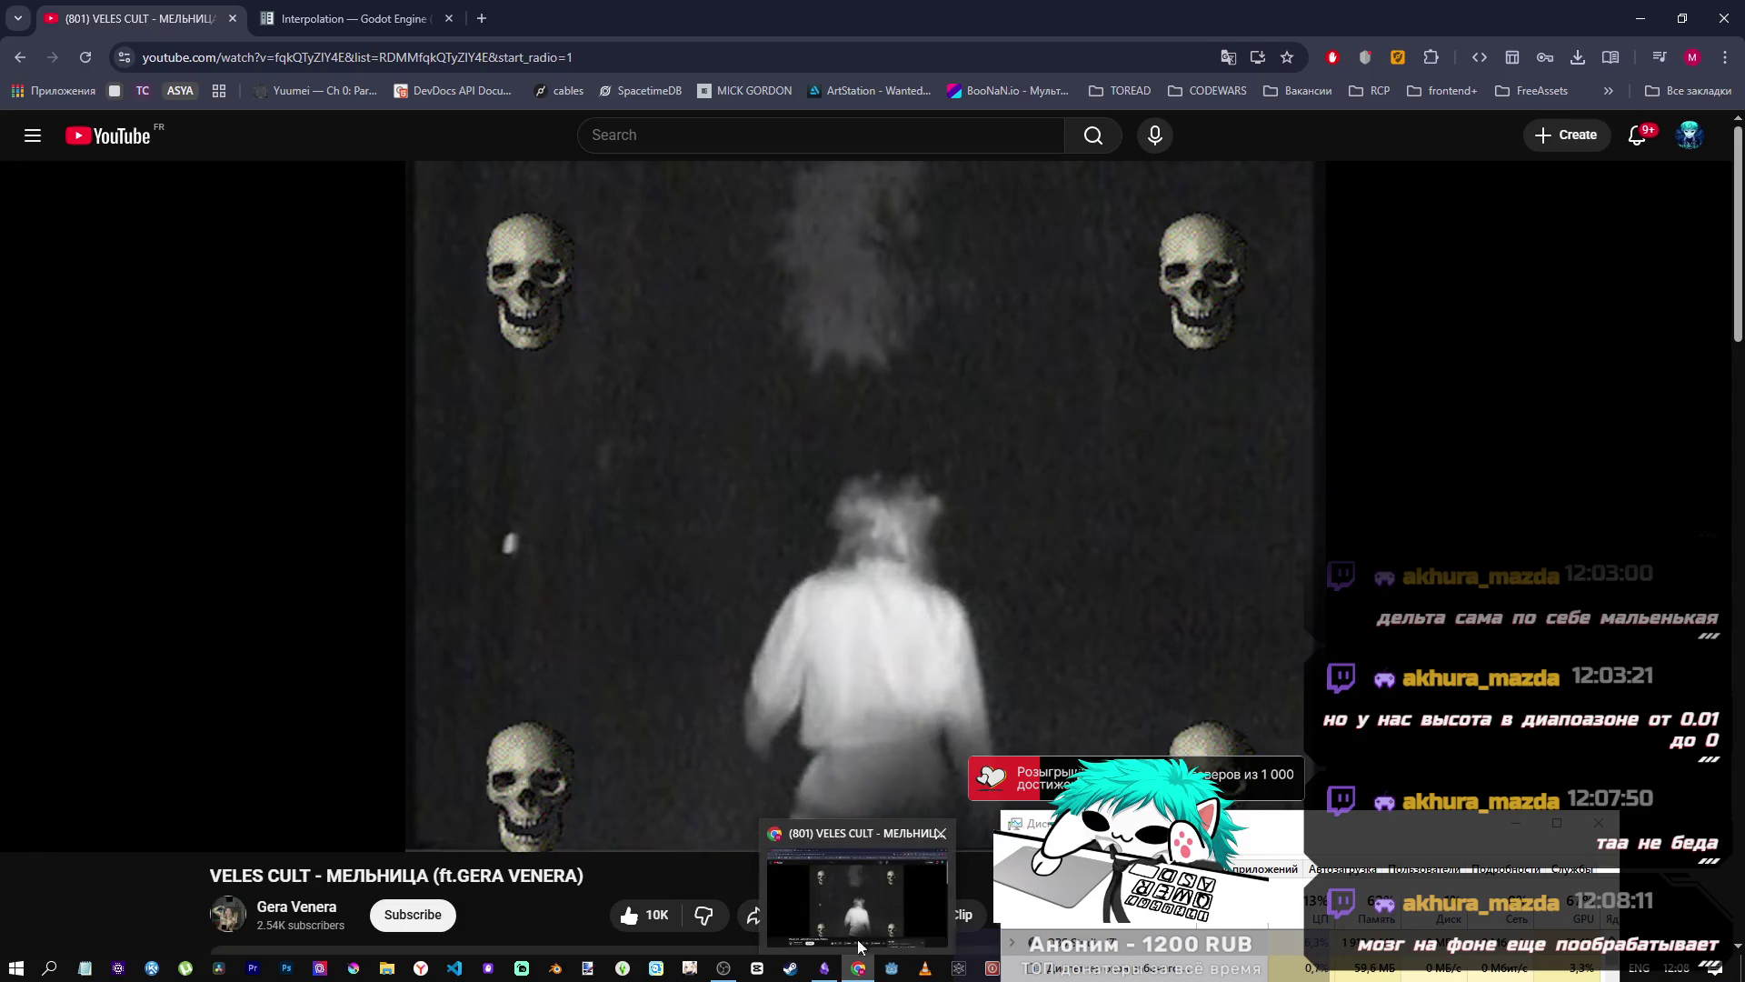
{"action": "mouse_move", "coordinate": [818, 975]}
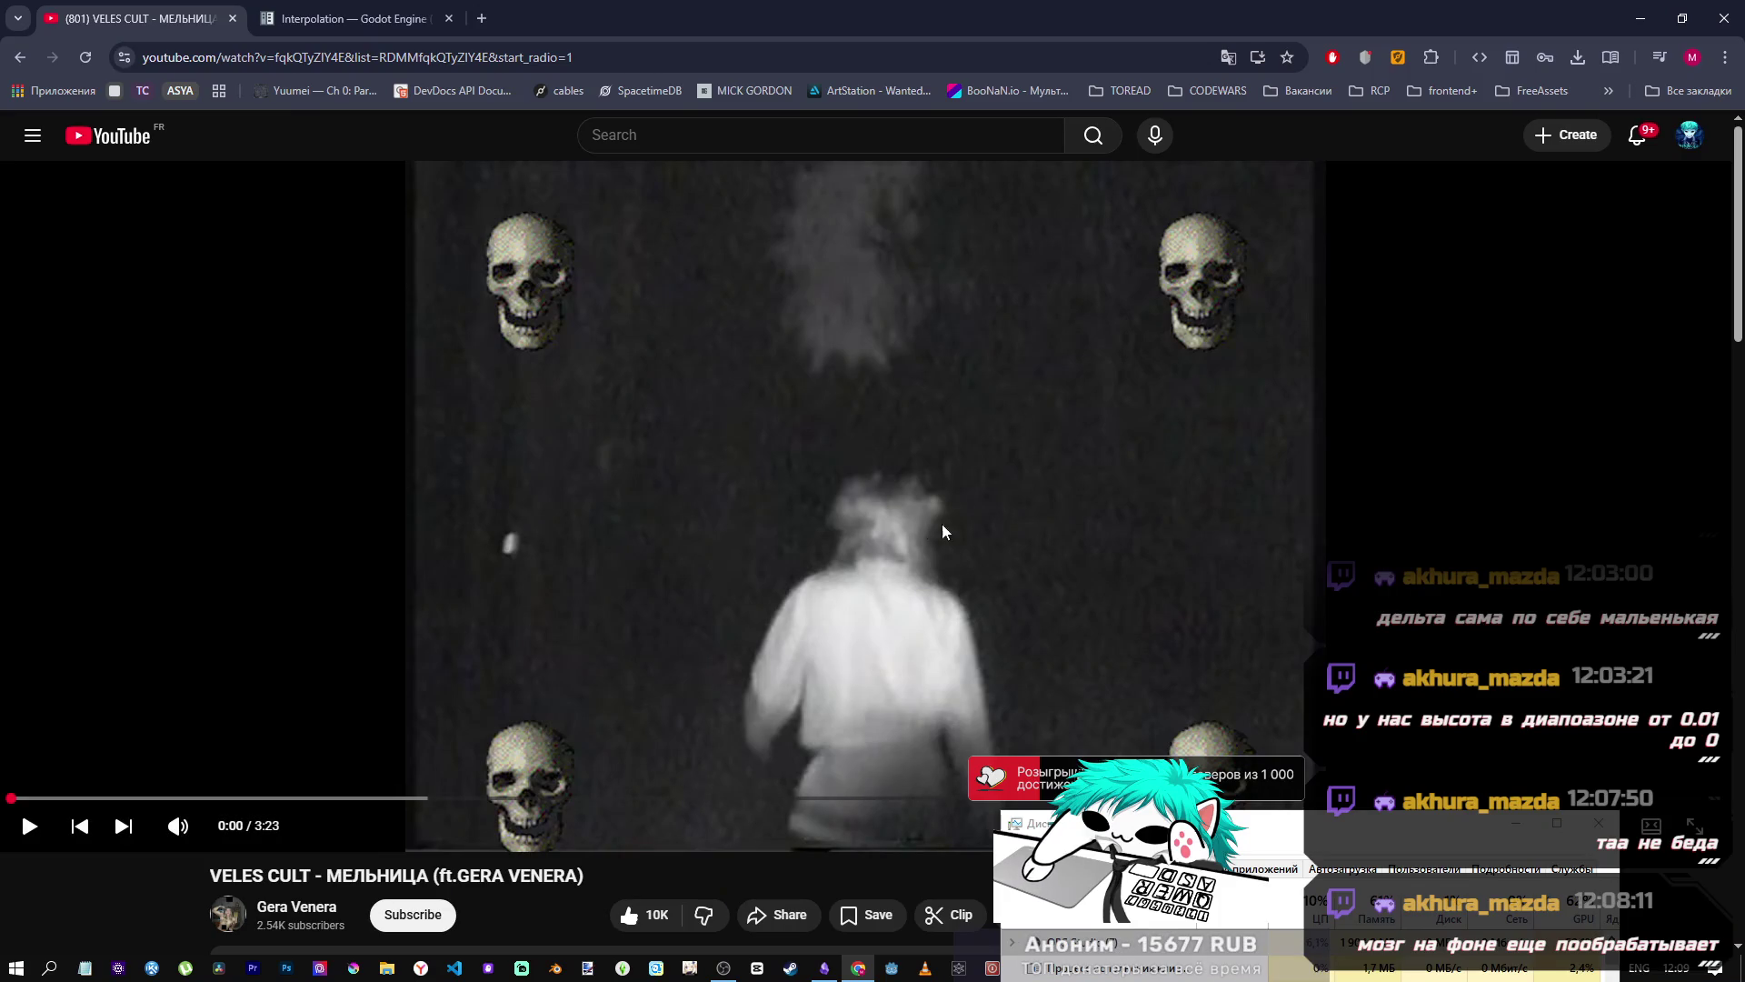
- Resume playback of the МЕЛЬНИЦА video and close the Task Manager window
{"action": "left_click", "coordinate": [971, 474]}
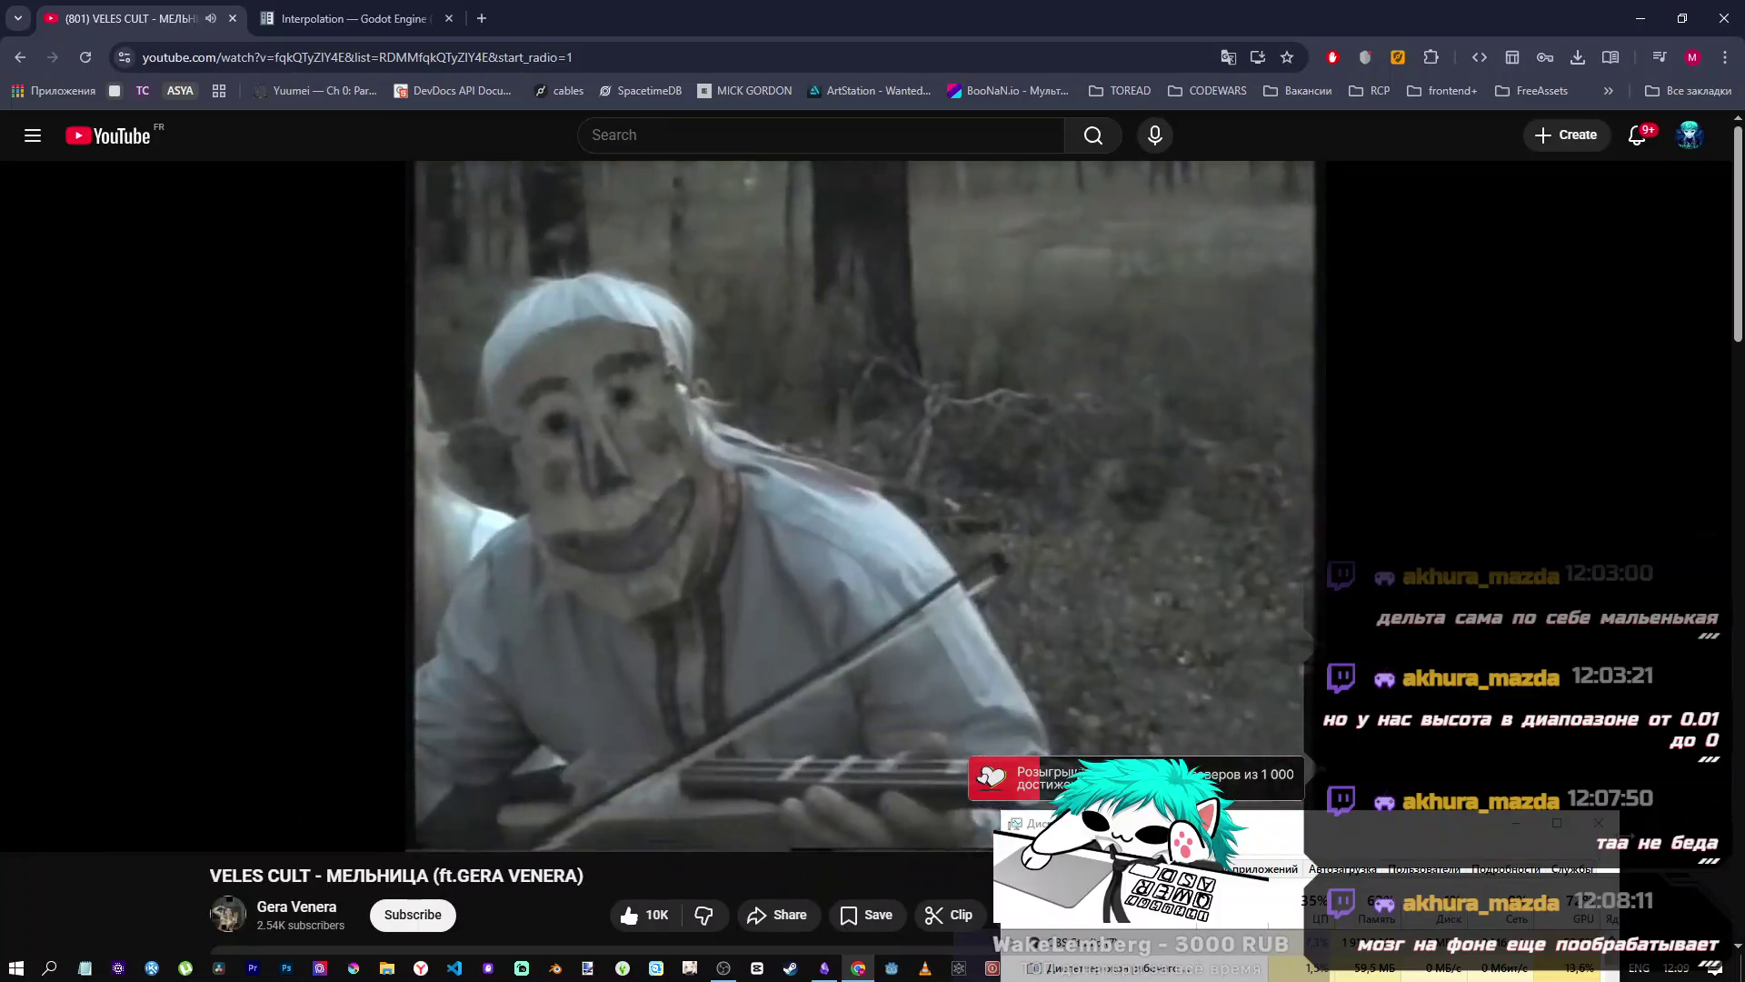
{"action": "left_click", "coordinate": [1601, 829]}
{"action": "left_click", "coordinate": [1602, 829]}
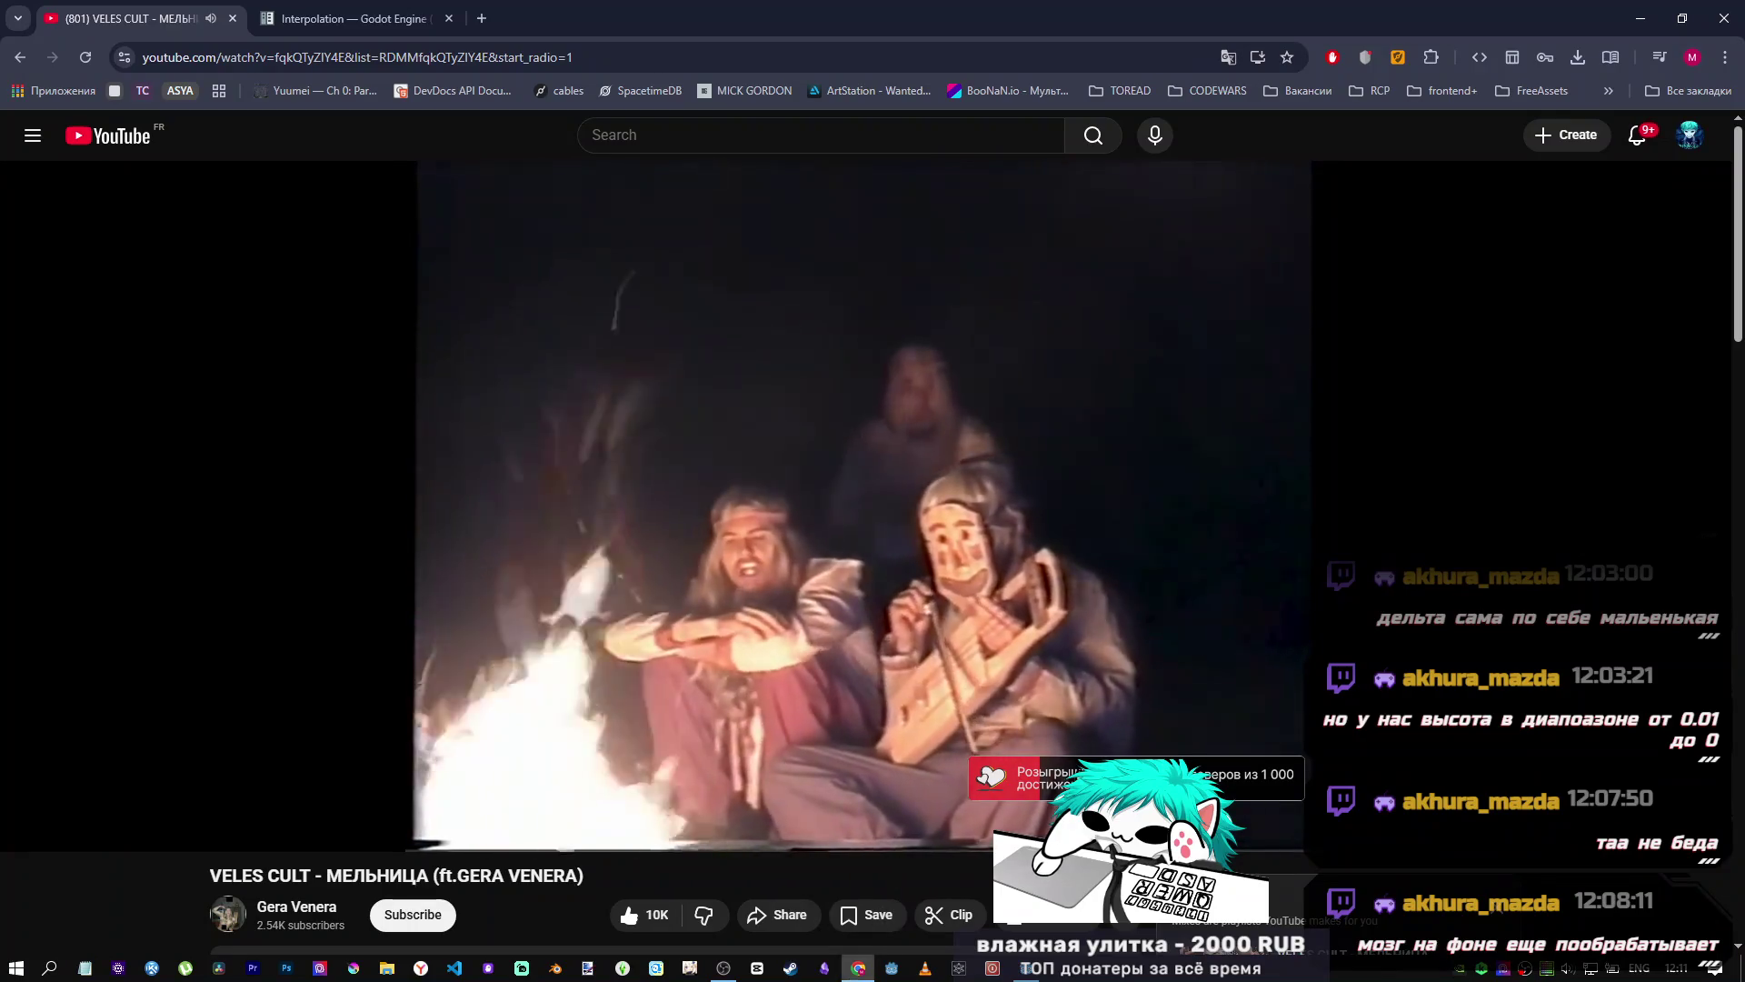
- Bring the Chrome window back to the front from its taskbar preview
{"action": "left_click", "coordinate": [723, 969]}
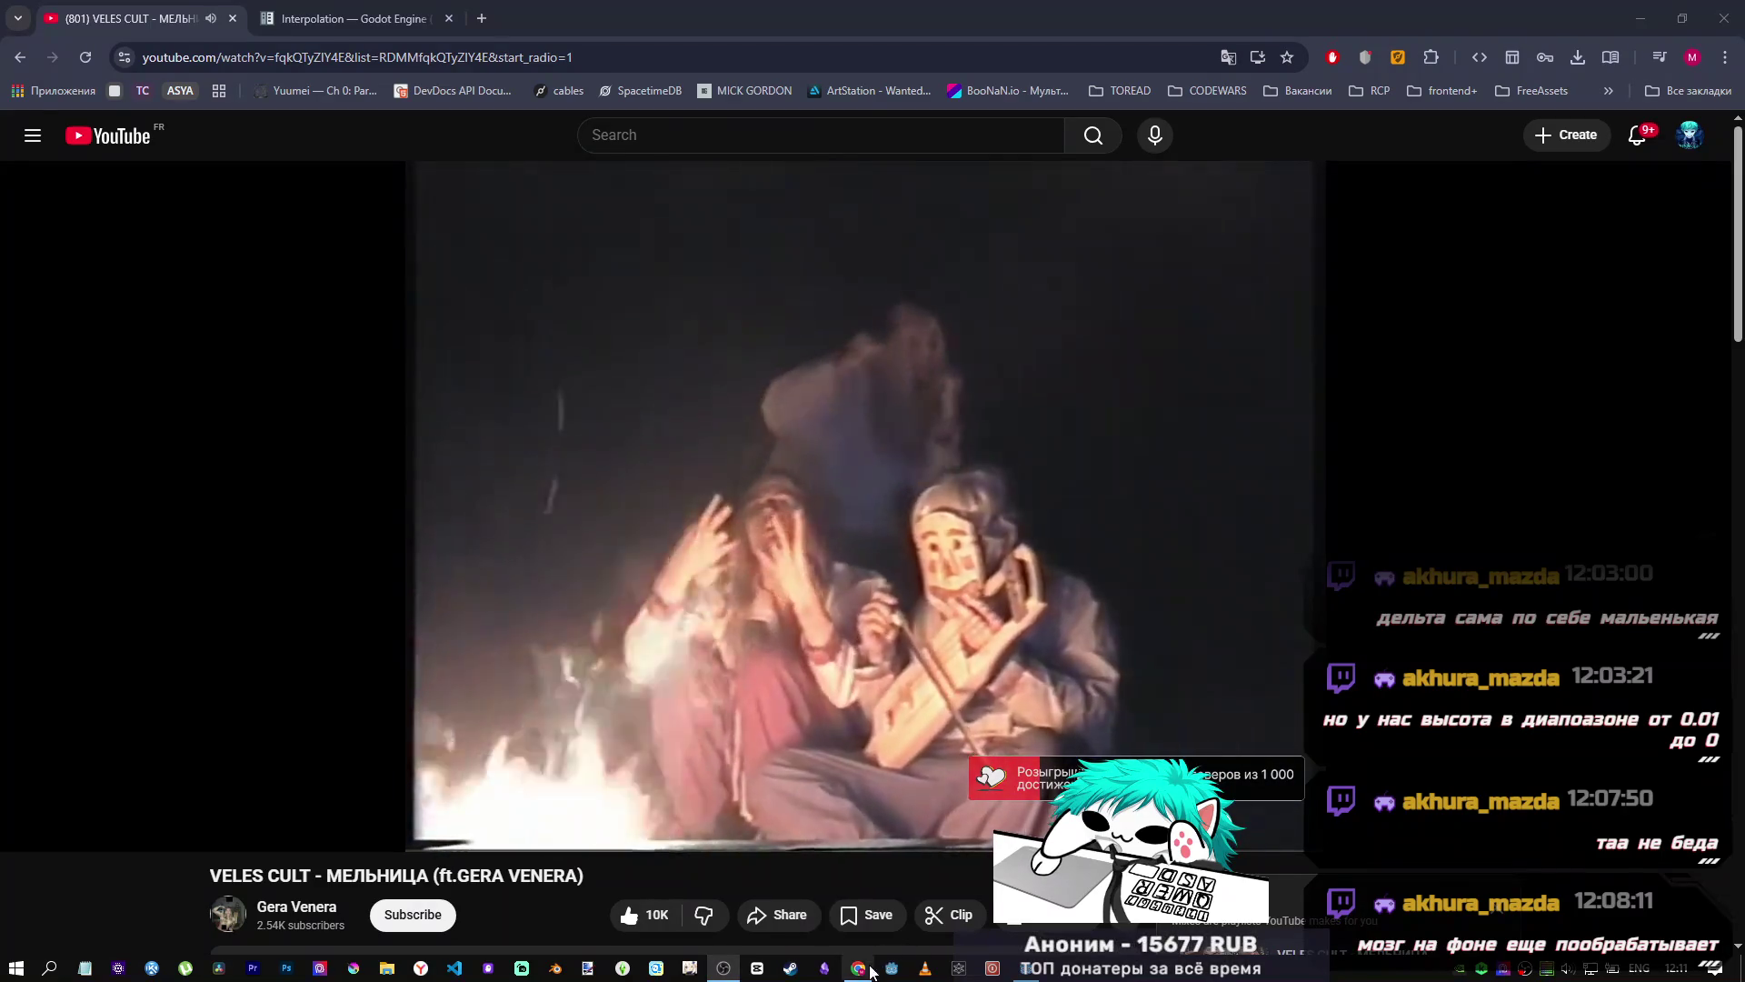
{"action": "mouse_move", "coordinate": [858, 969]}
{"action": "left_click", "coordinate": [845, 912]}
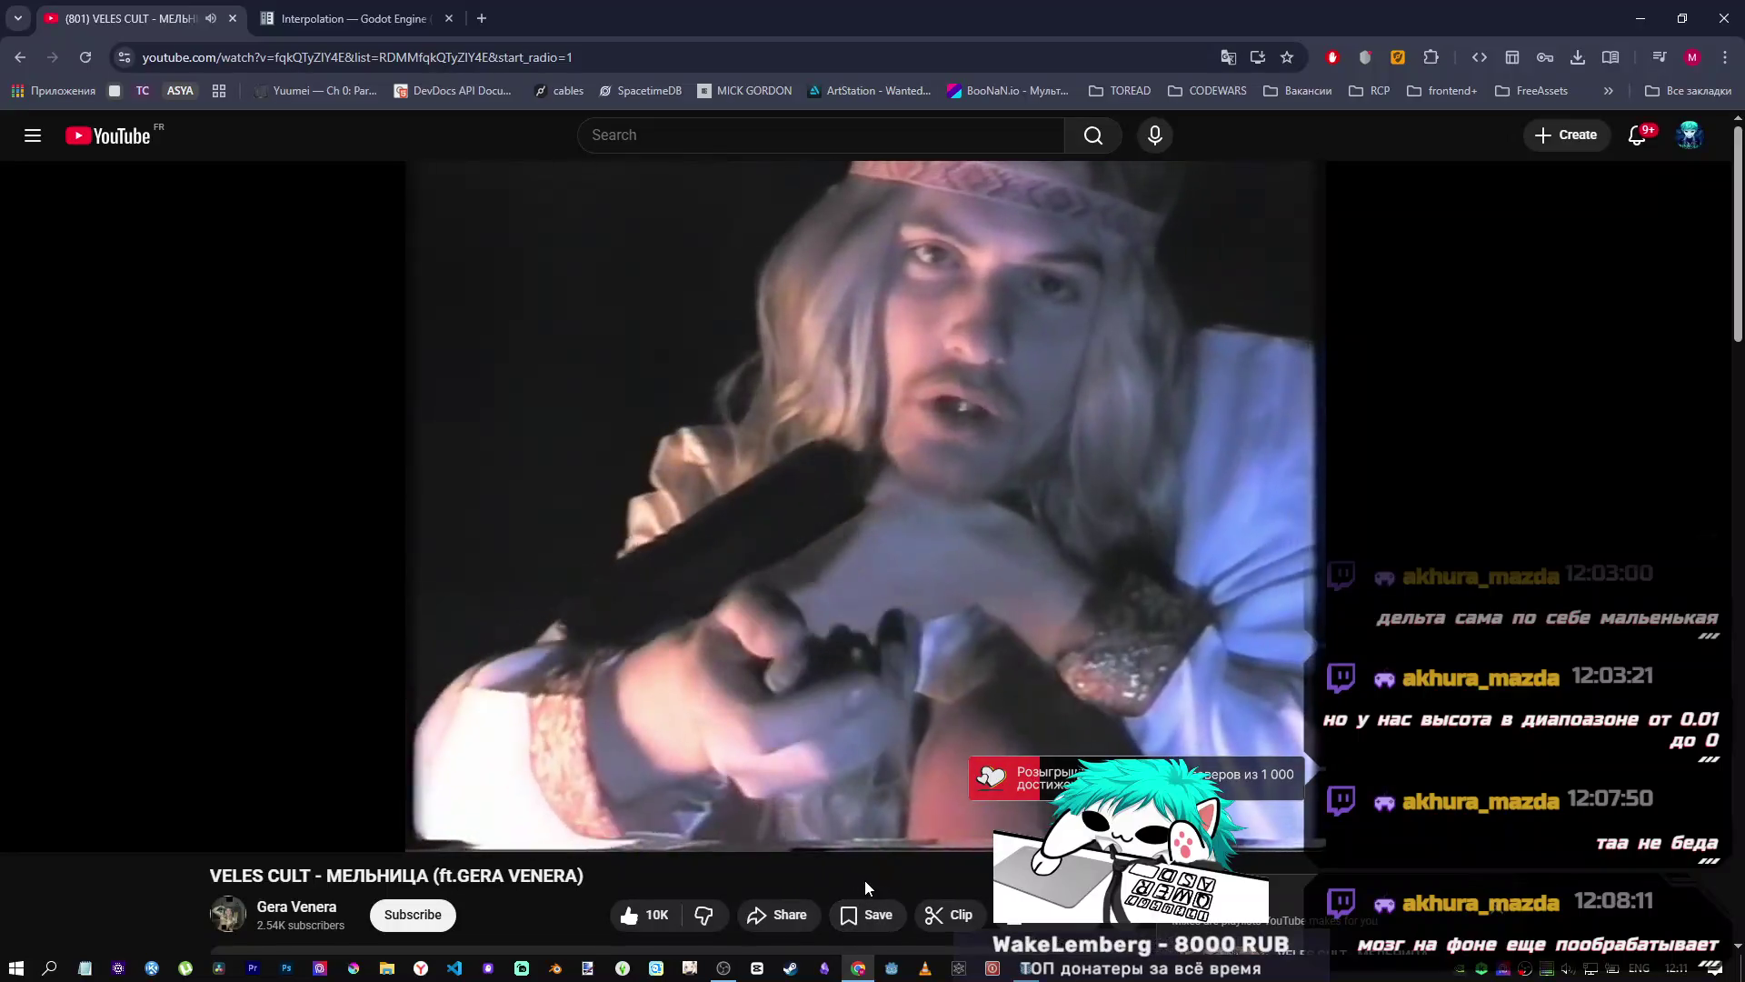